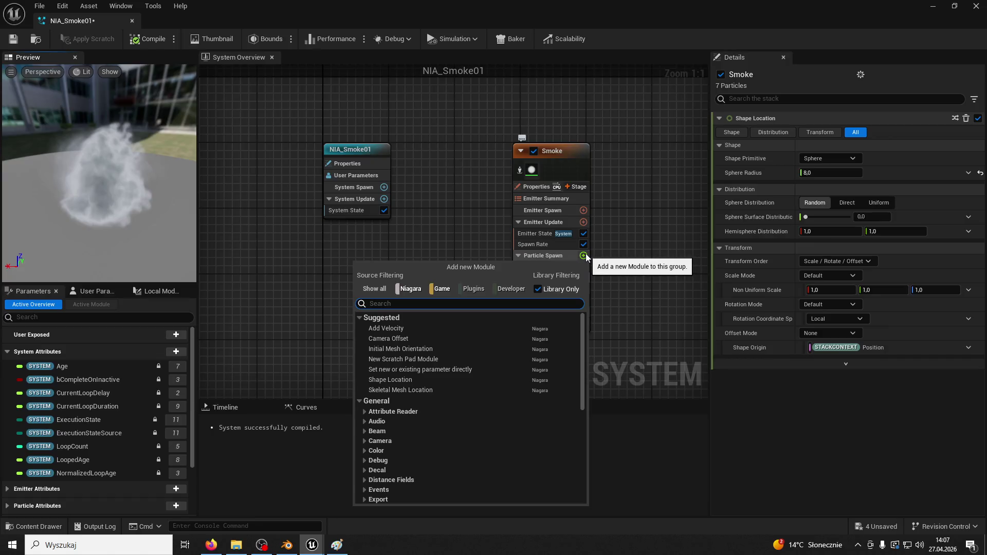
Step: Add an Add Velocity module in In Cone mode to Particle Spawn, fix its dependency, and save
click(403, 329)
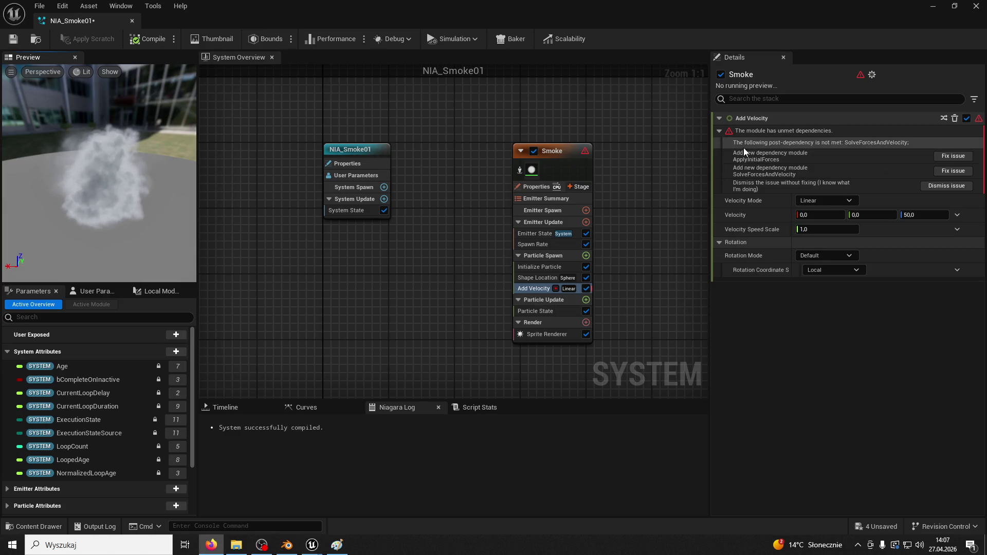
click(825, 201)
click(828, 237)
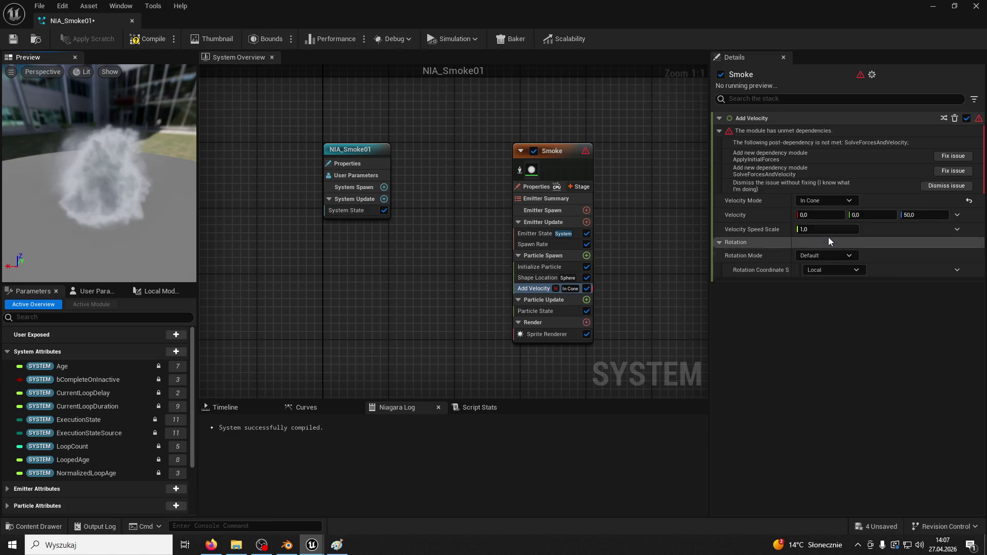
click(953, 161)
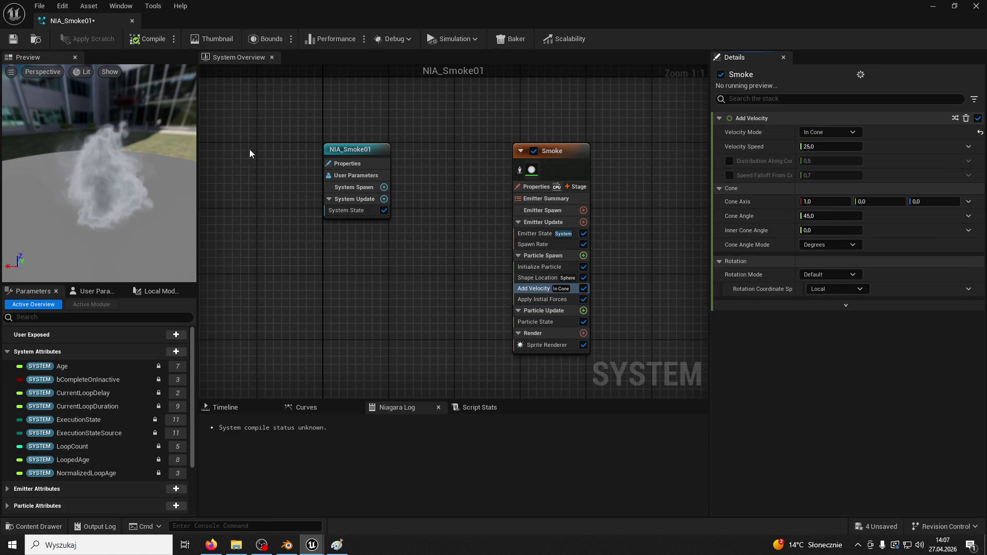
click(15, 41)
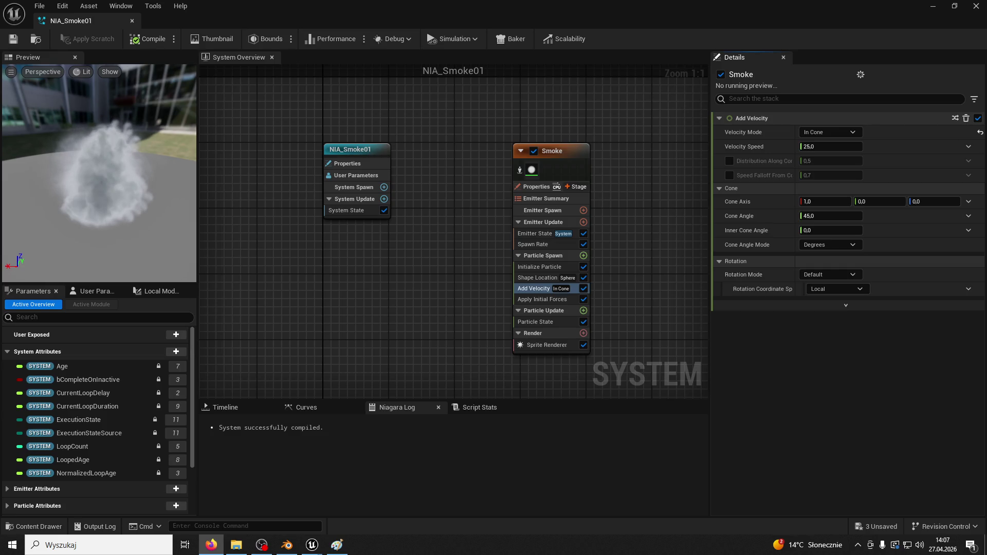
Step: Delete the Apply Initial Forces module and reselect Add Velocity
click(558, 301)
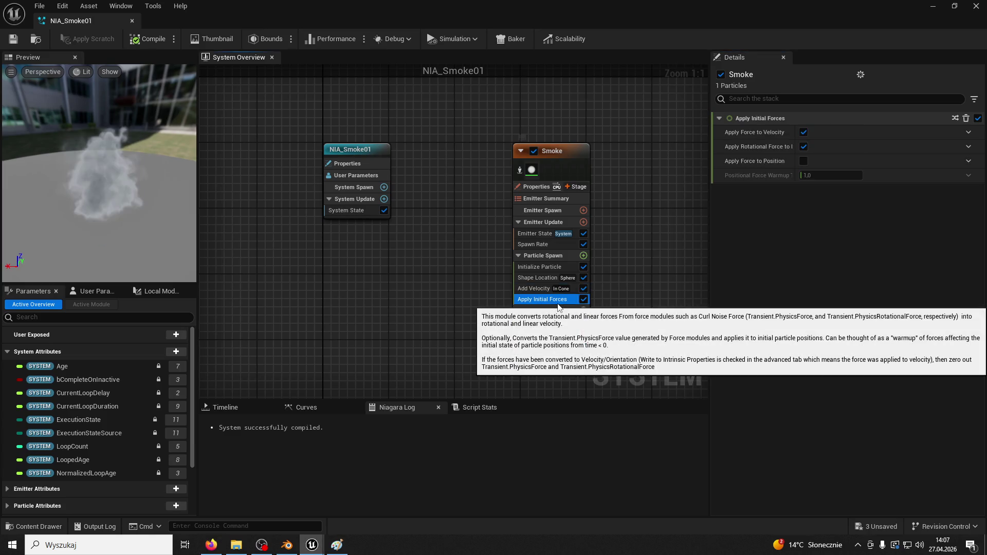
key(Delete)
click(540, 291)
double_click(539, 290)
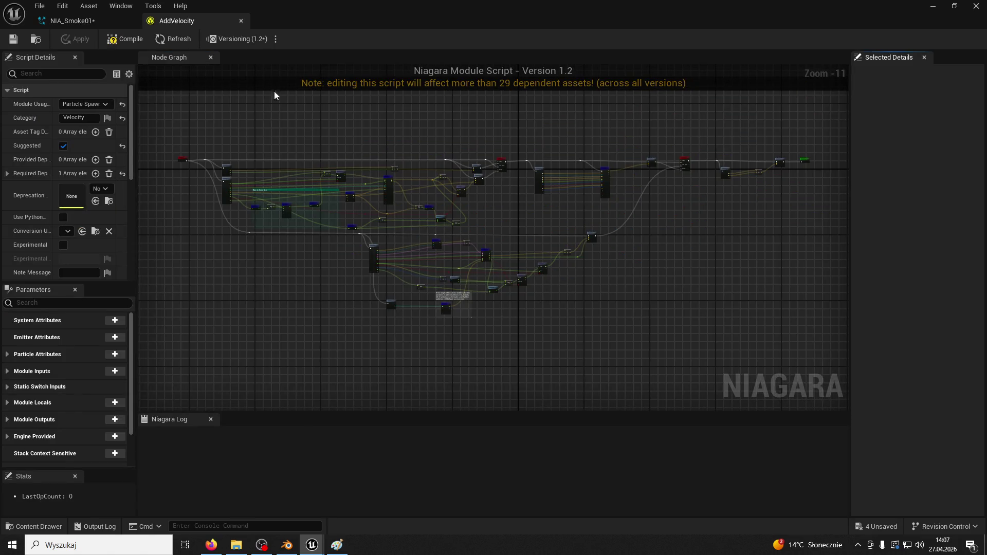
click(241, 21)
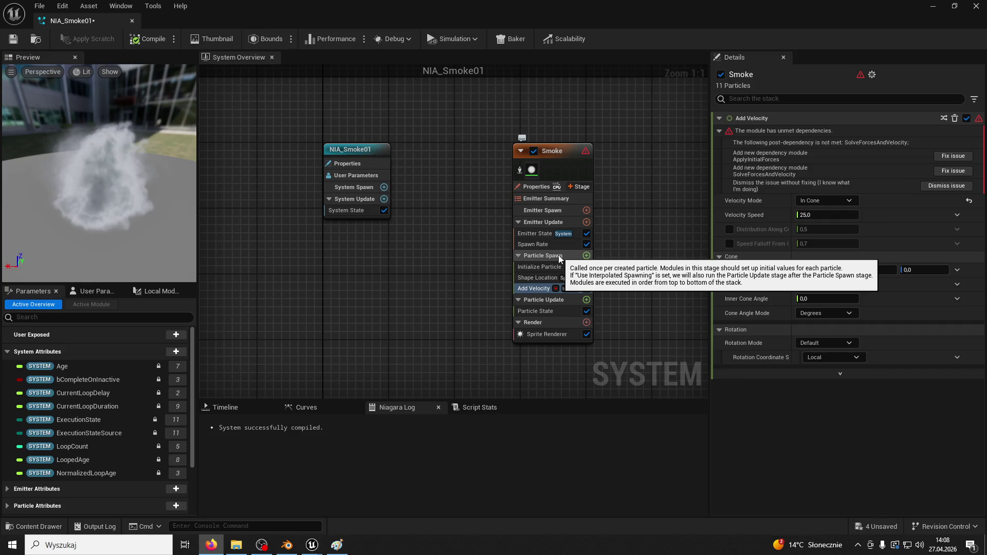
Step: Set Add Velocity's velocity mode back to Linear and save
click(840, 201)
click(829, 215)
click(12, 39)
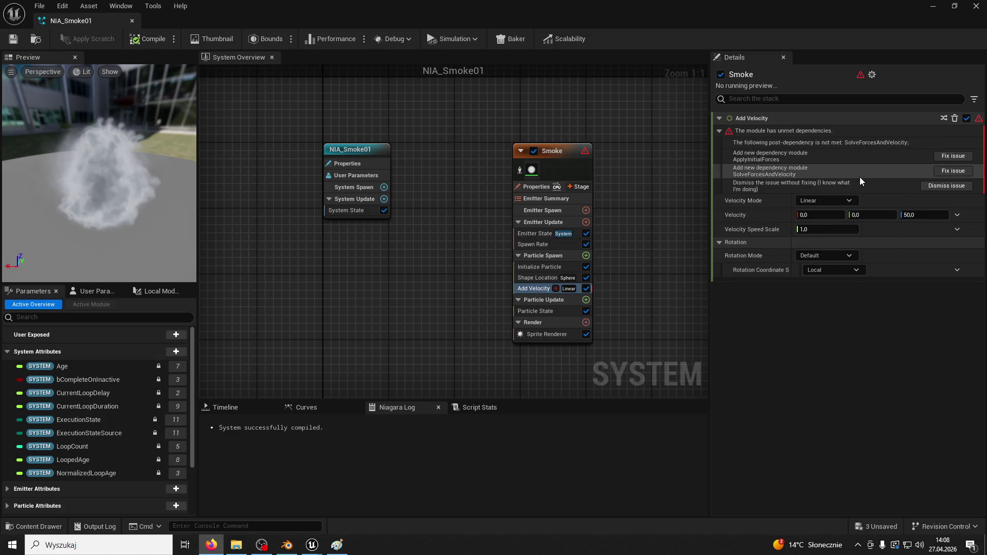
Step: Restore Apply Initial Forces via the fix-issue button, save, and list Velocity's dynamic inputs
click(956, 156)
click(13, 40)
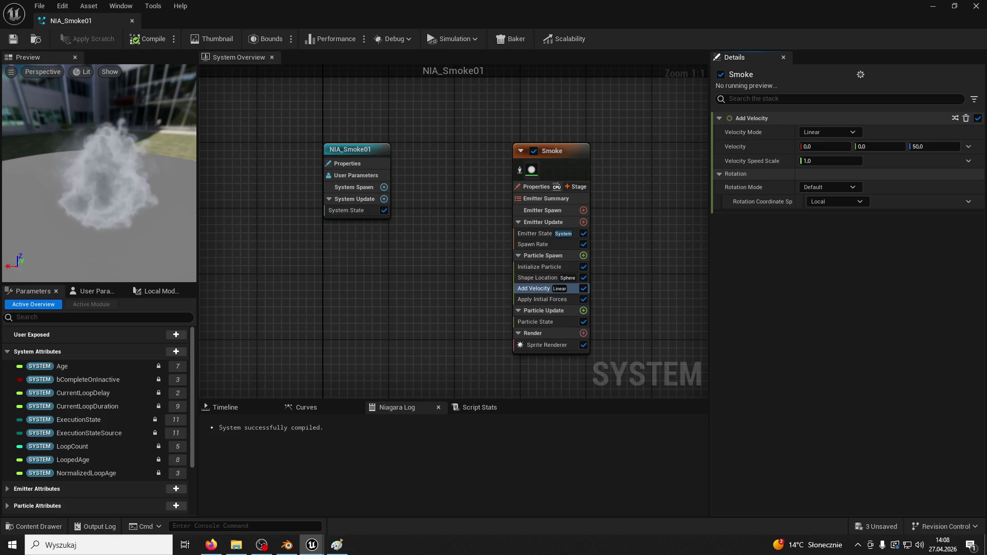
click(211, 546)
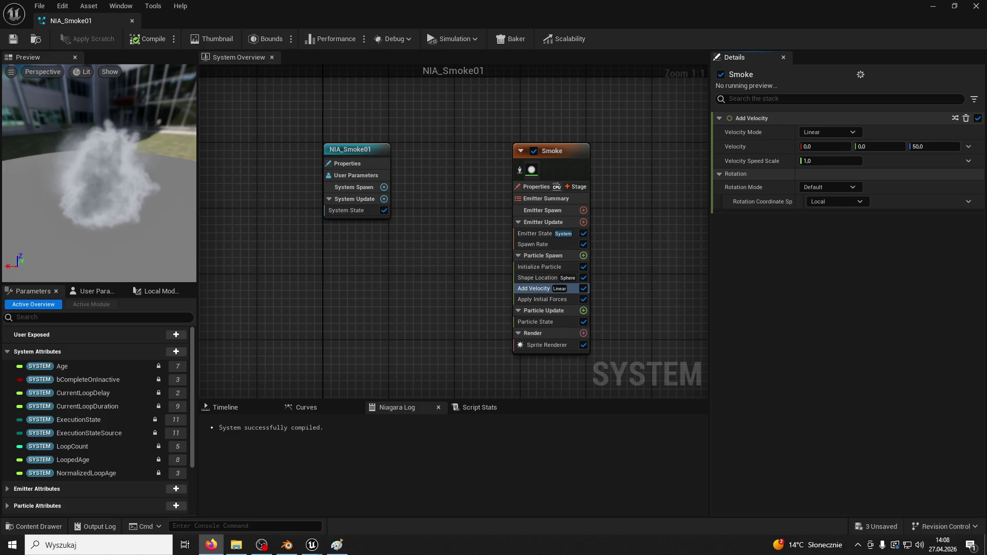
click(968, 148)
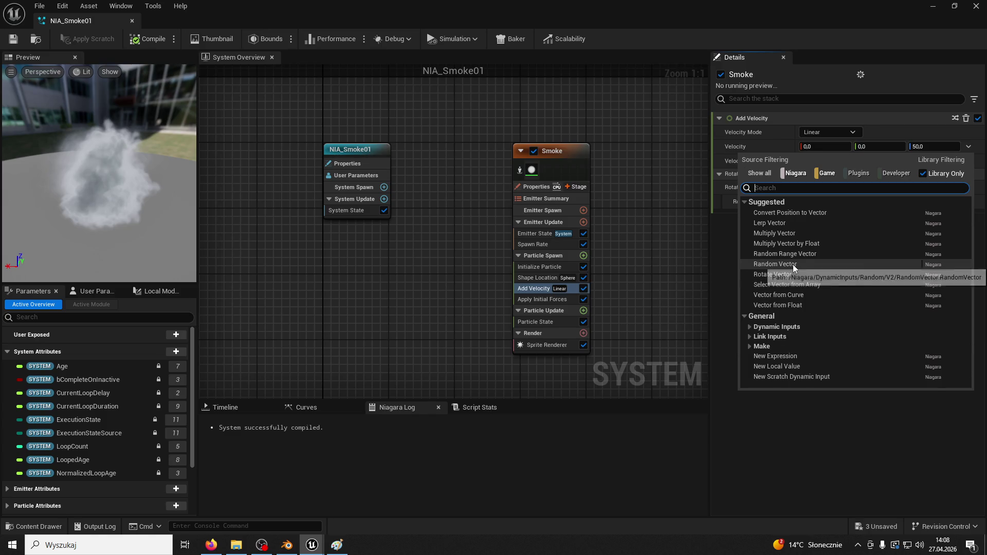
Step: Make Velocity a Random Range Vector with Minimum X 40 and Maximum X 65
click(800, 252)
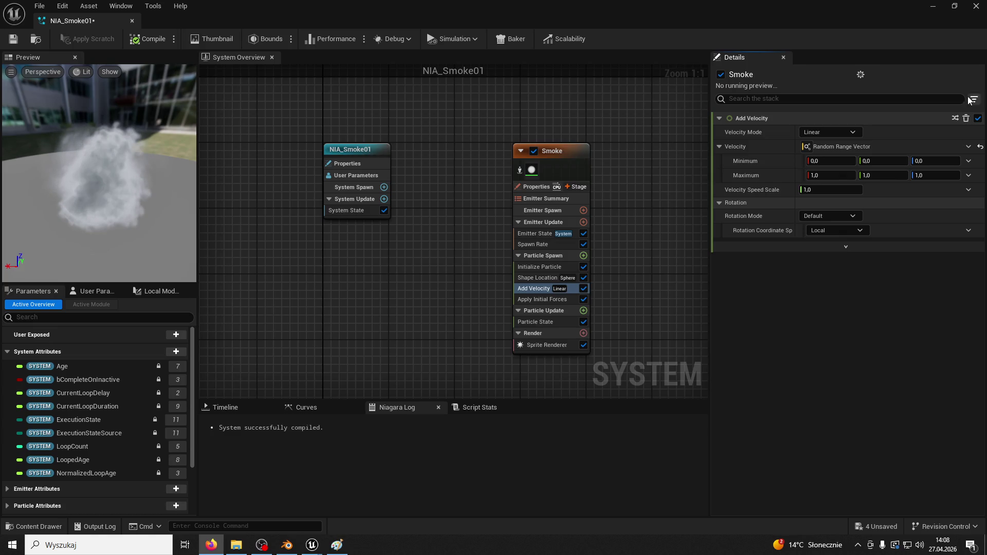
click(837, 160)
text(4)
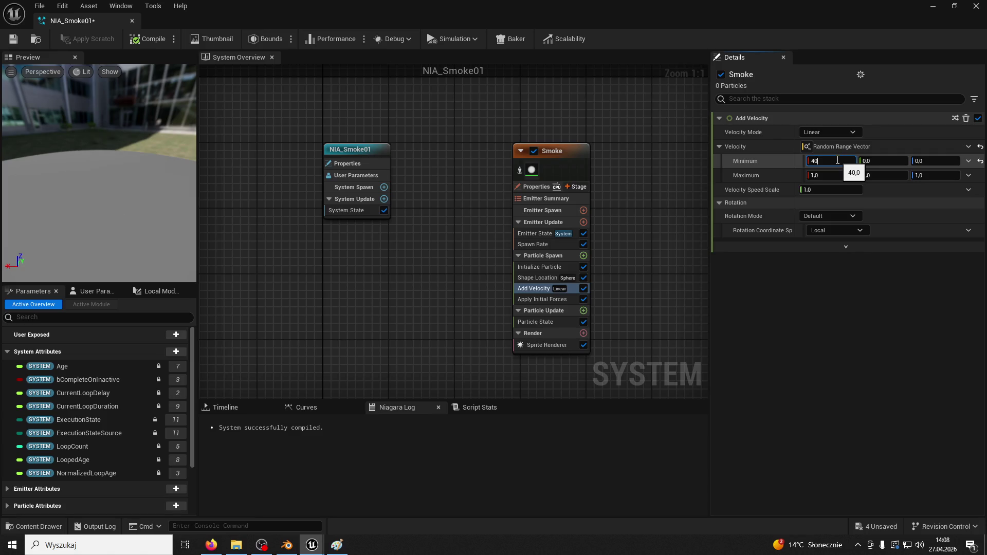
key(Return)
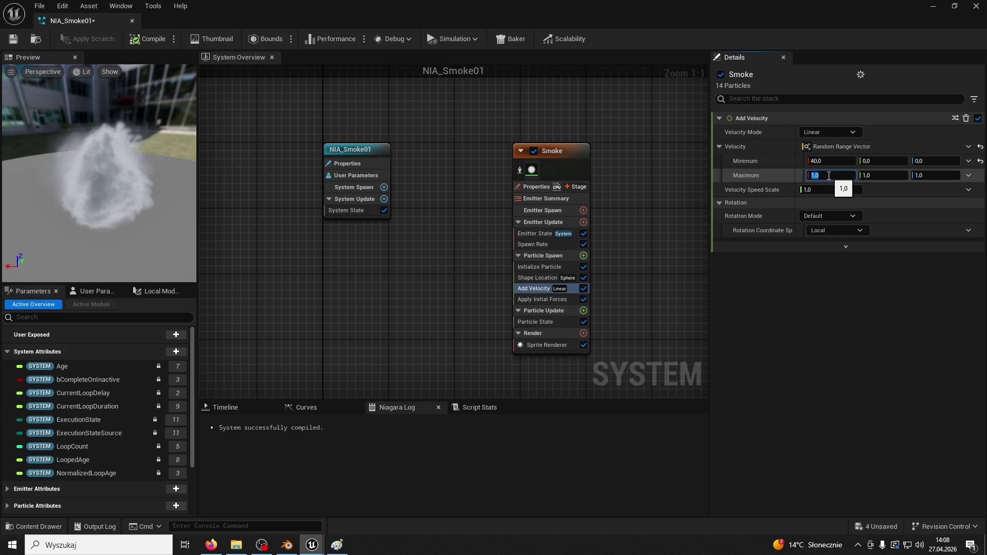
text(65)
key(Return)
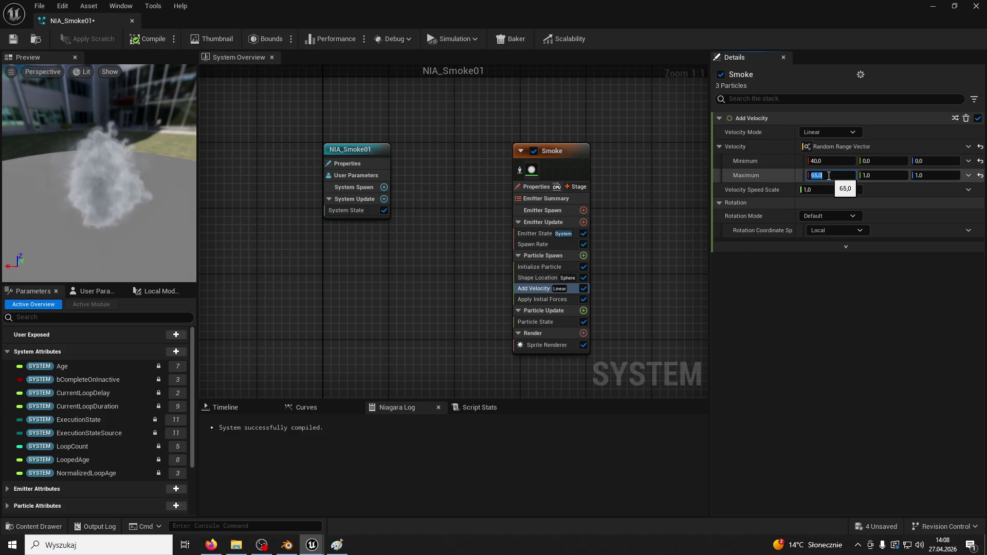
click(107, 202)
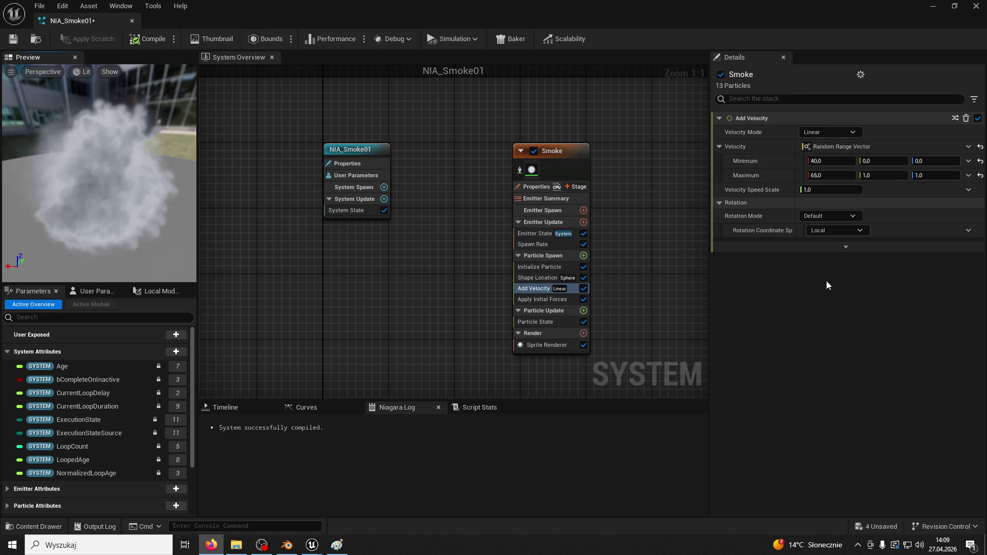
click(583, 311)
Step: Add Solve Forces and Velocity to Particle Update and save the system
text(solve fo)
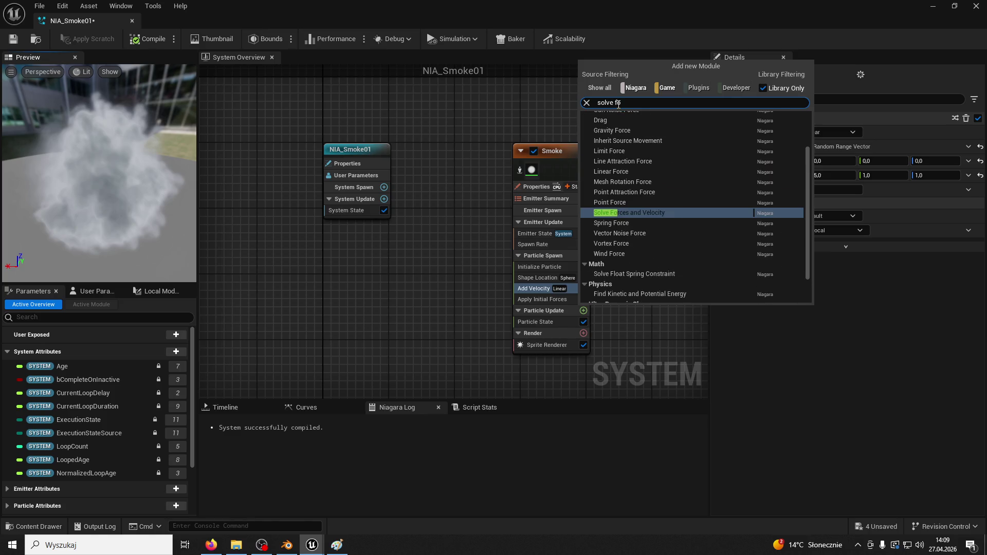
click(669, 214)
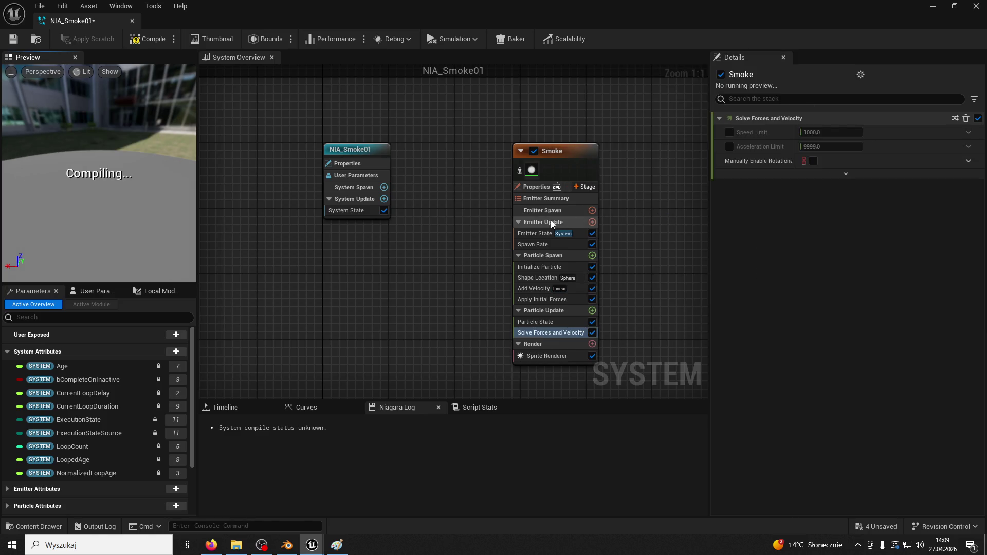
click(16, 43)
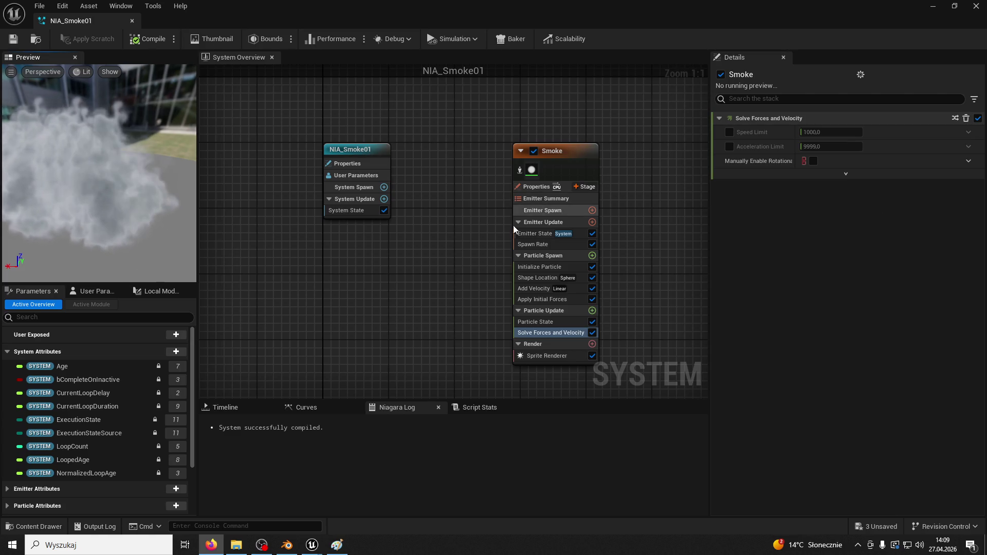
Step: Inspect the Spawn modules, then delete Apply Initial Forces
click(572, 153)
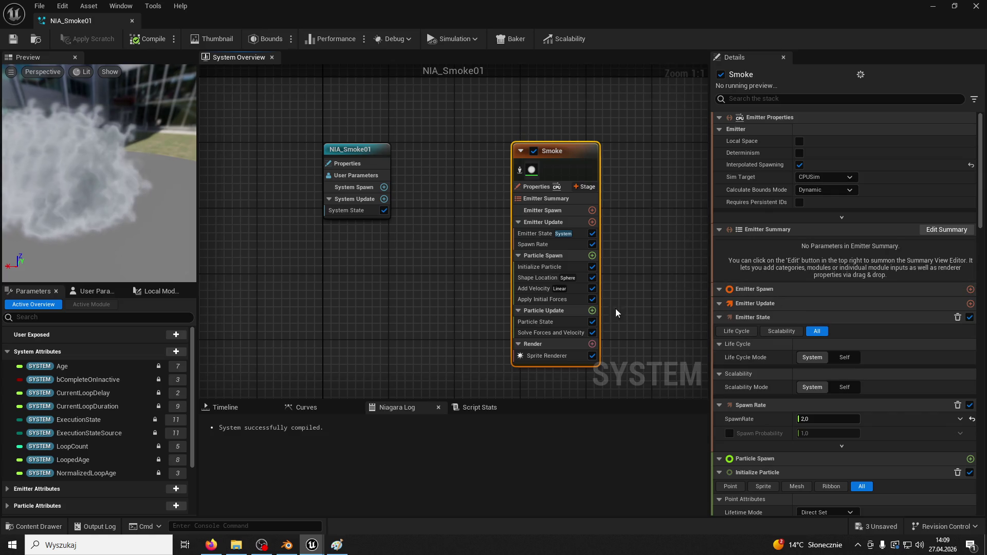
click(546, 299)
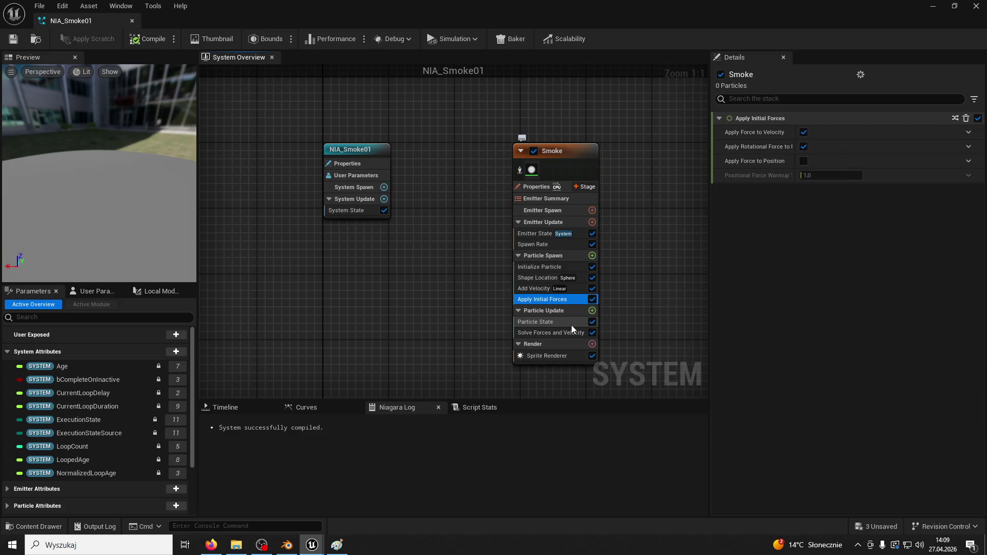
click(537, 288)
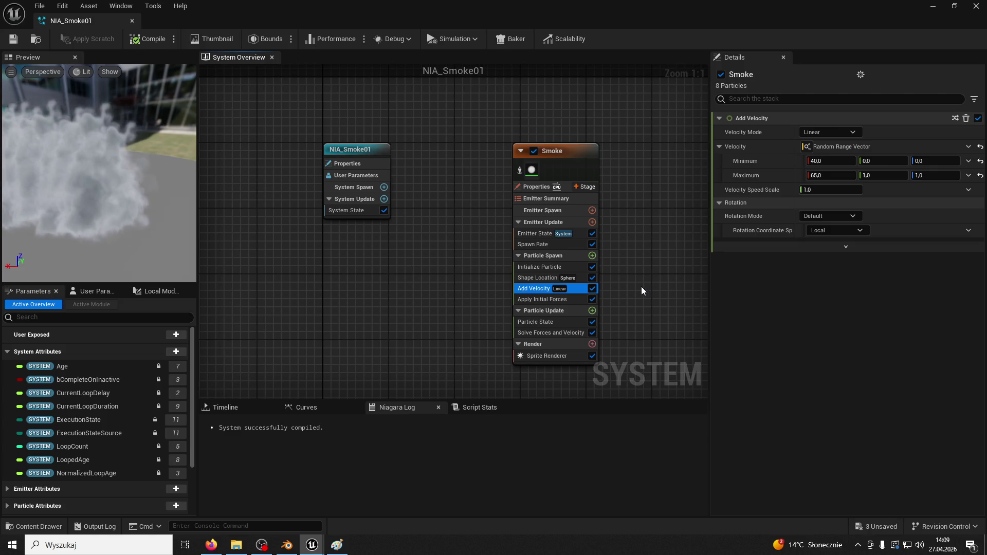
click(569, 299)
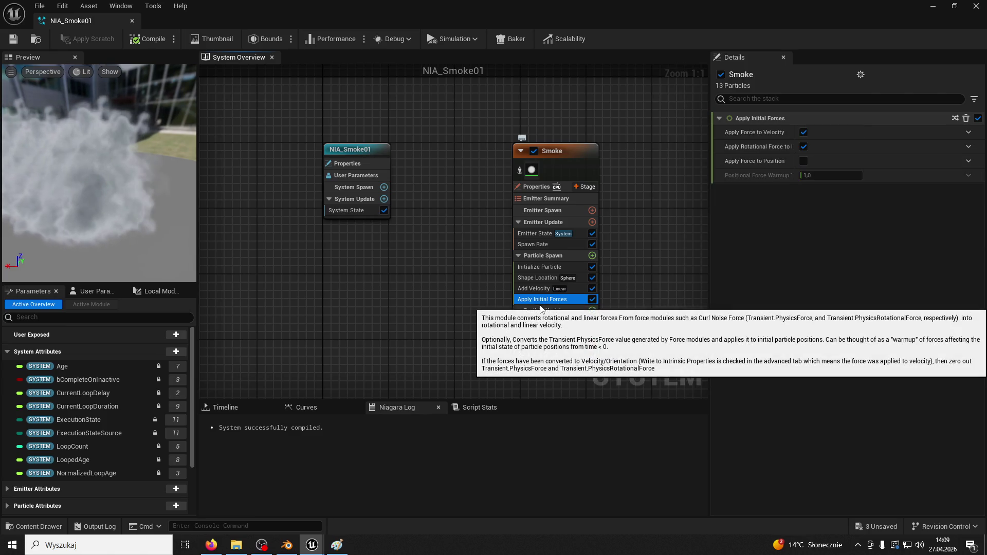
key(Delete)
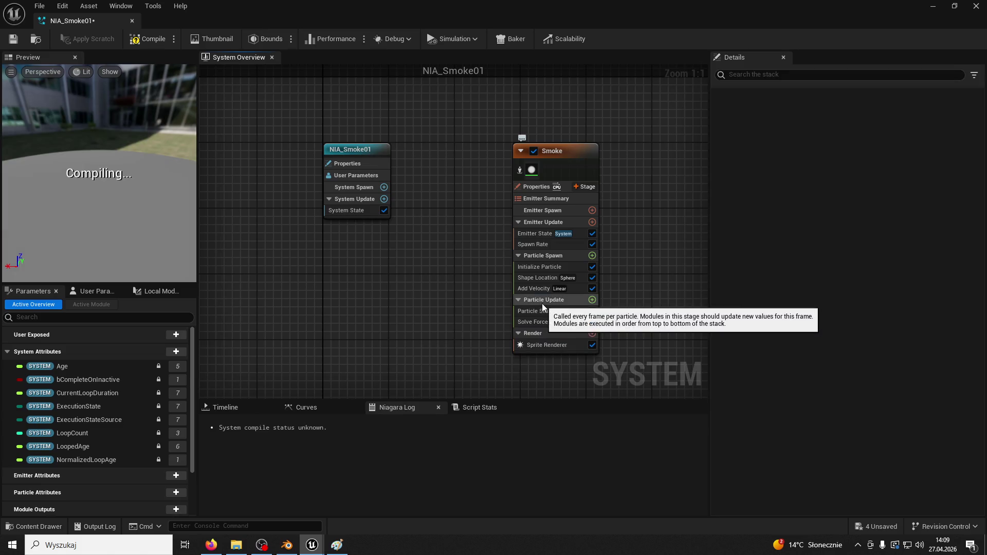
Step: Change the Add Velocity range to minimum 40, 5, 30 and maximum 65, -5, 50, then save
click(538, 294)
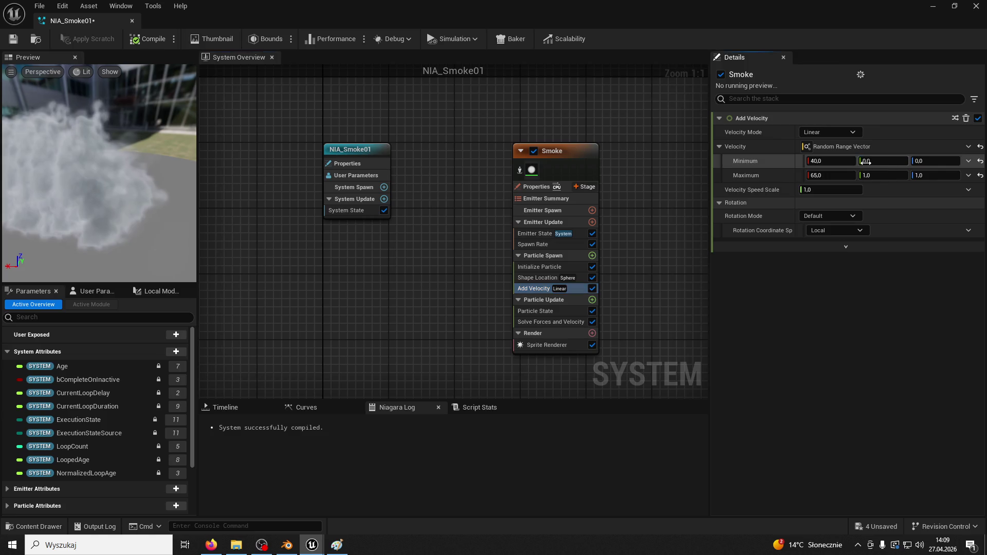
text(5)
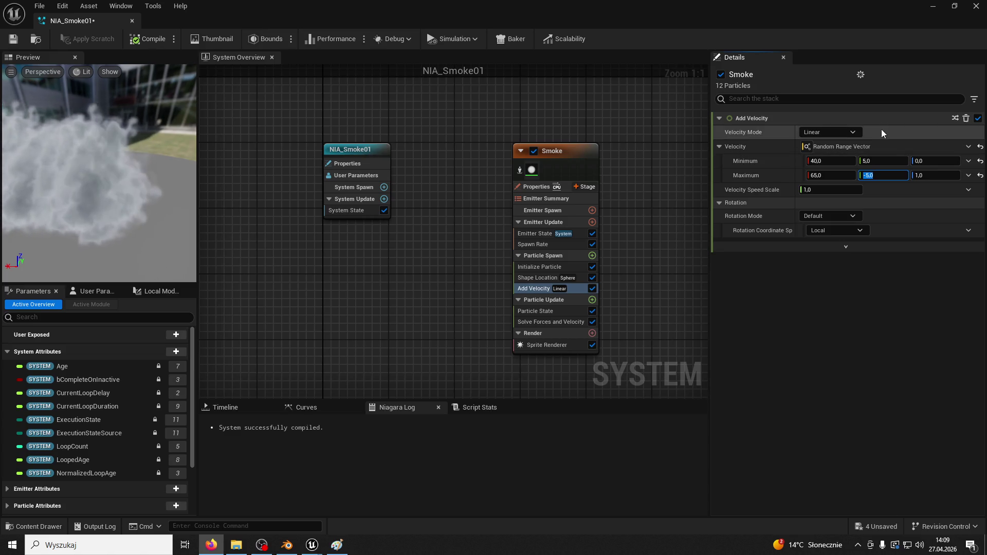
click(931, 161)
text(3)
key(Return)
click(930, 175)
text(50)
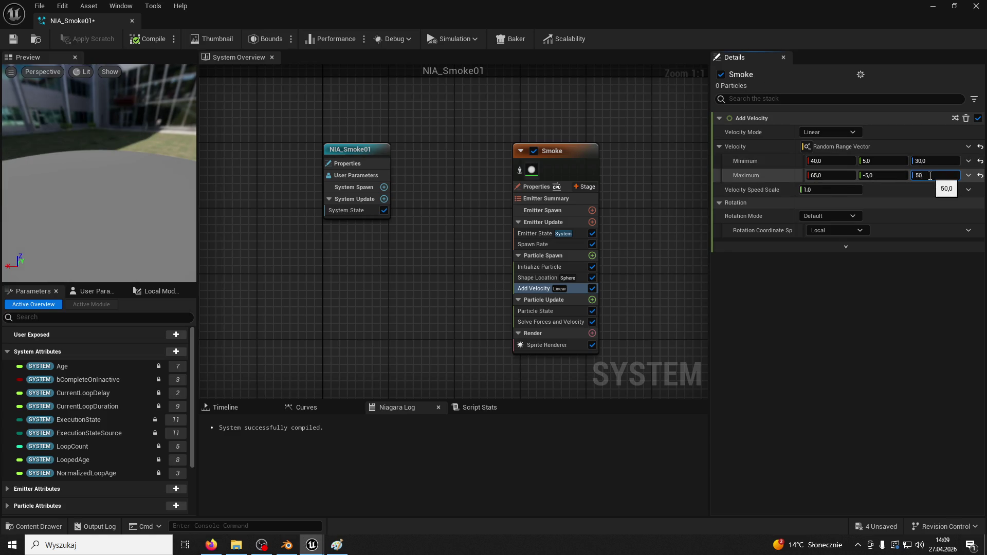
key(Return)
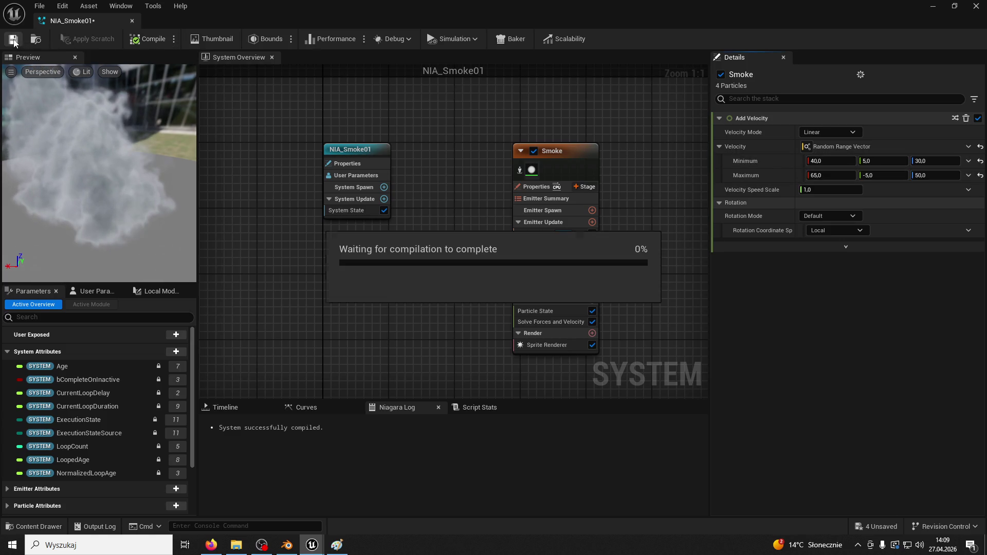
click(13, 42)
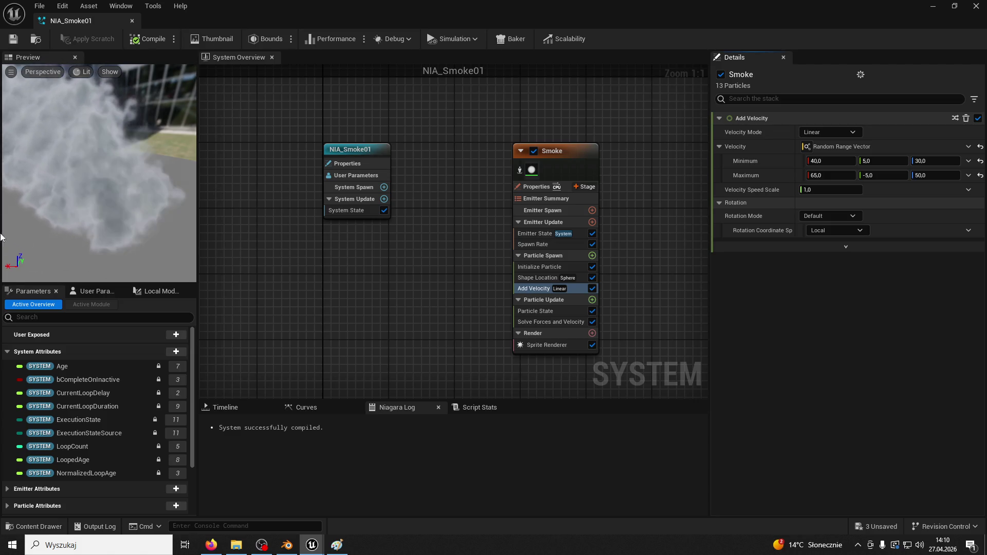
click(592, 300)
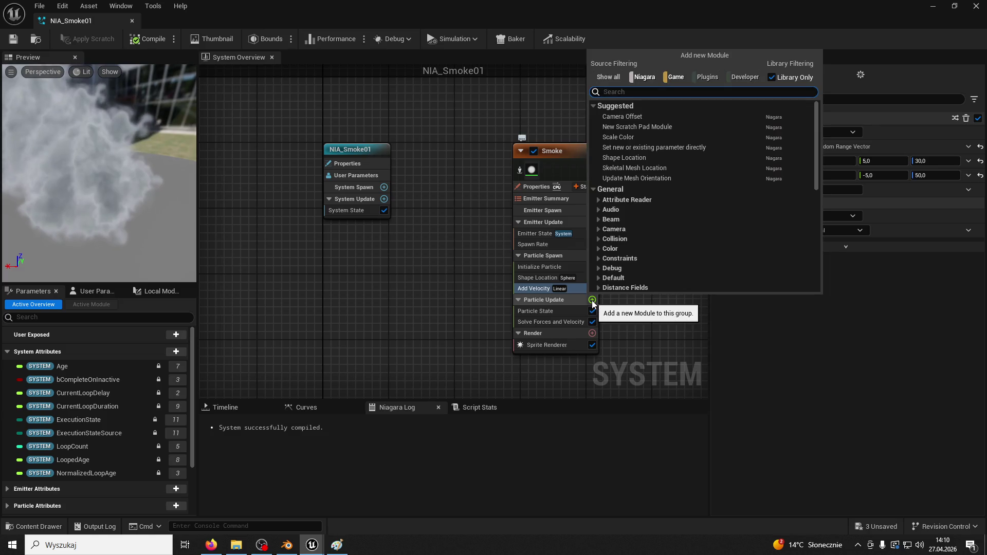
Step: Add Sub UVAnimation to Particle Update, set its Sprite Renderer to Sprite Renderer, and save
text(sub)
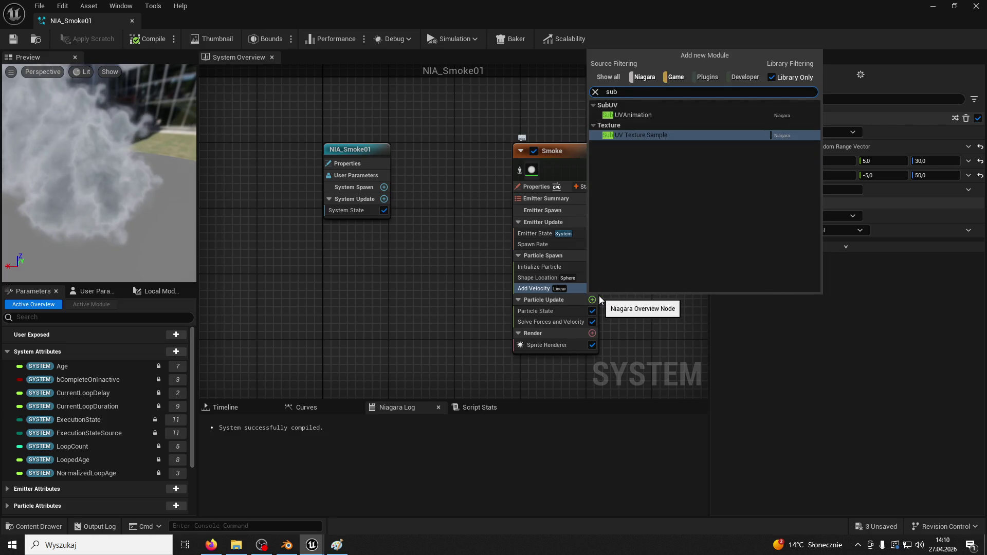
click(655, 116)
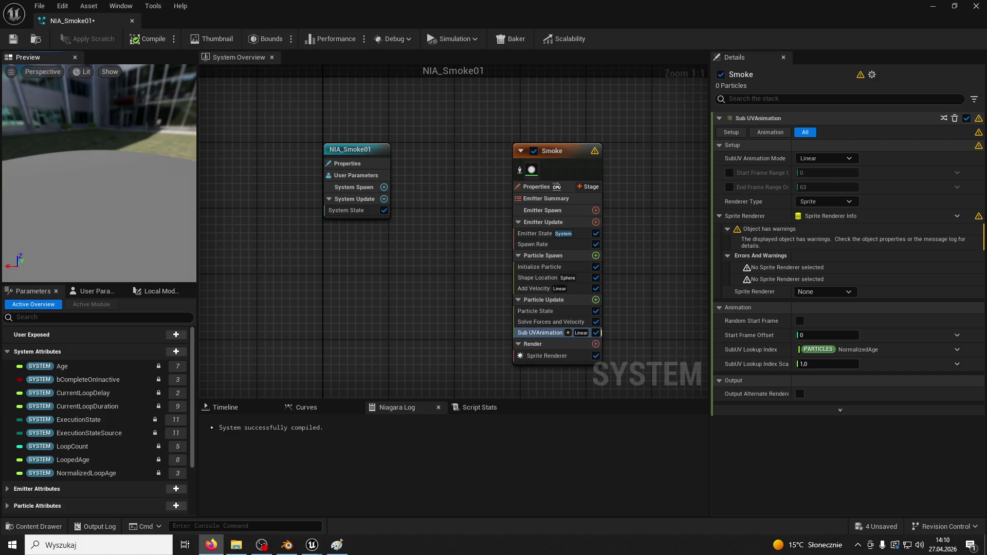
click(841, 291)
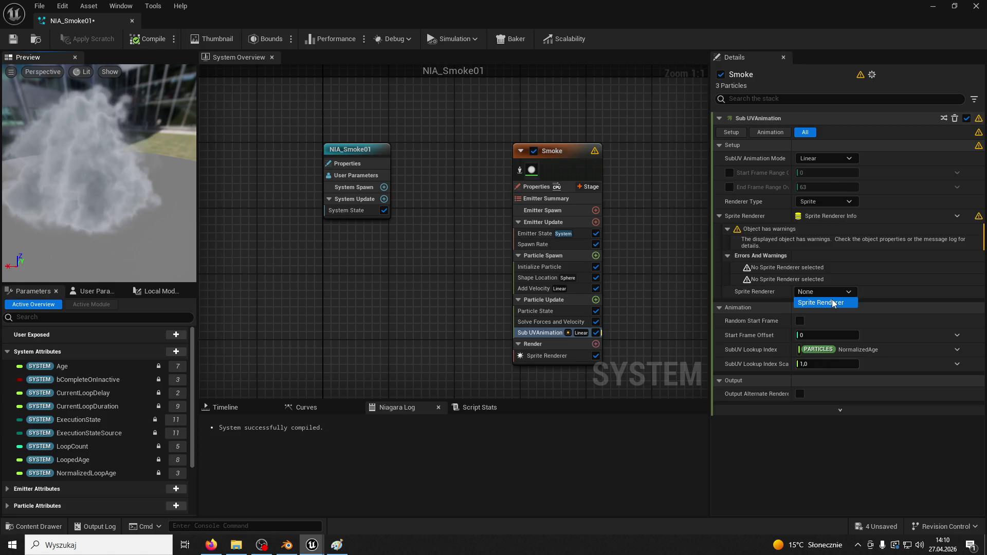
click(832, 299)
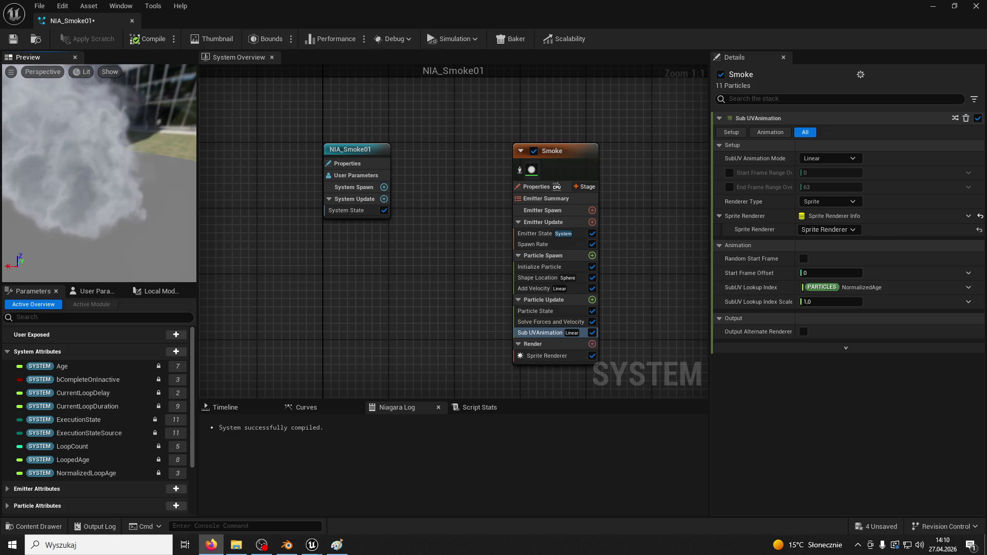
click(14, 39)
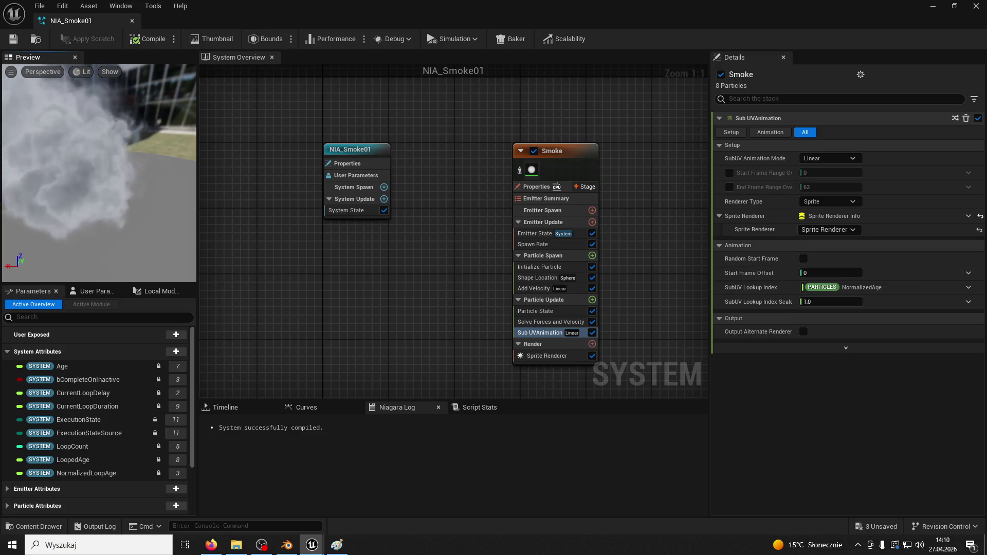
Step: Add a Drag module to Particle Update, uncheck Rotational Drag, set Drag to 0.5, and save
click(591, 301)
text(drea)
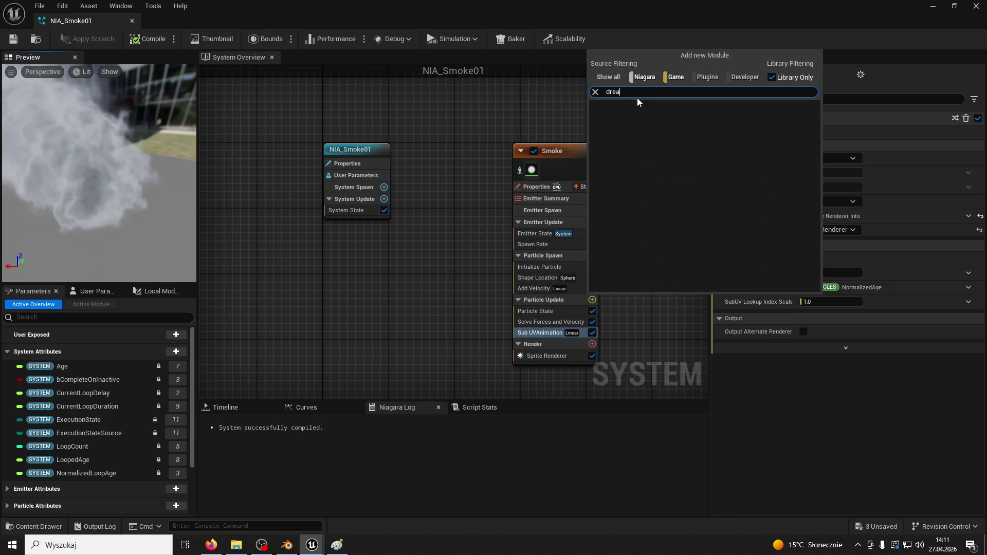
key(BackSpace)
key(BackSpace)
text(ag)
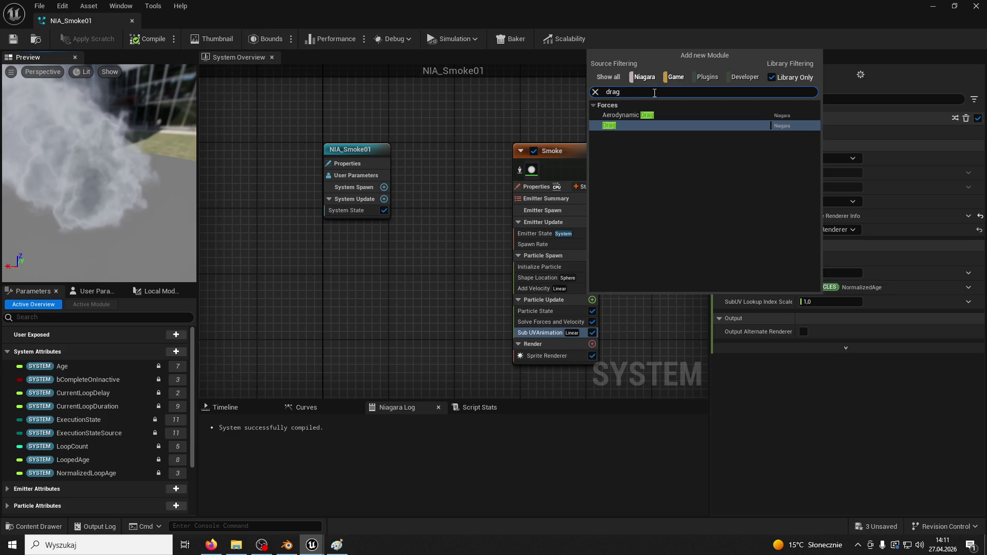
click(621, 126)
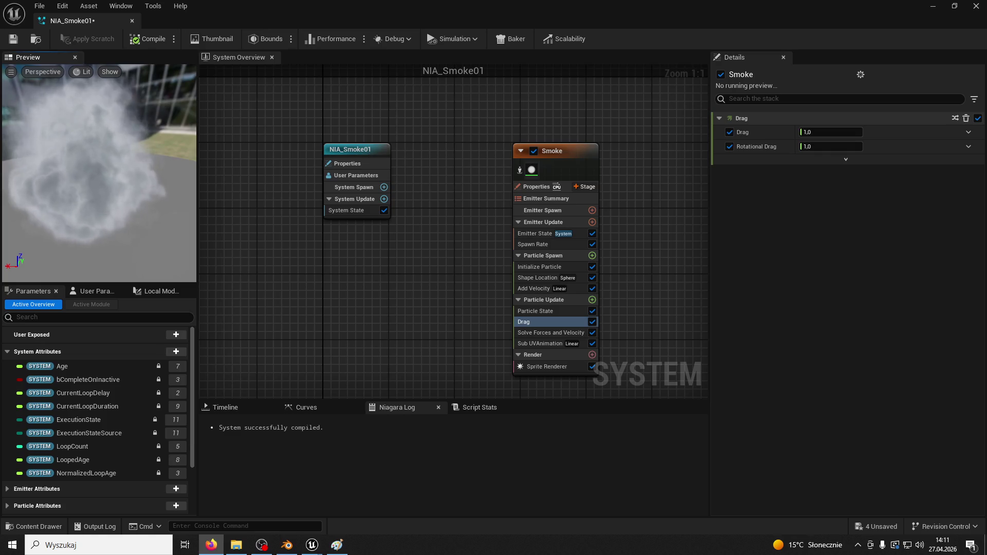
click(730, 147)
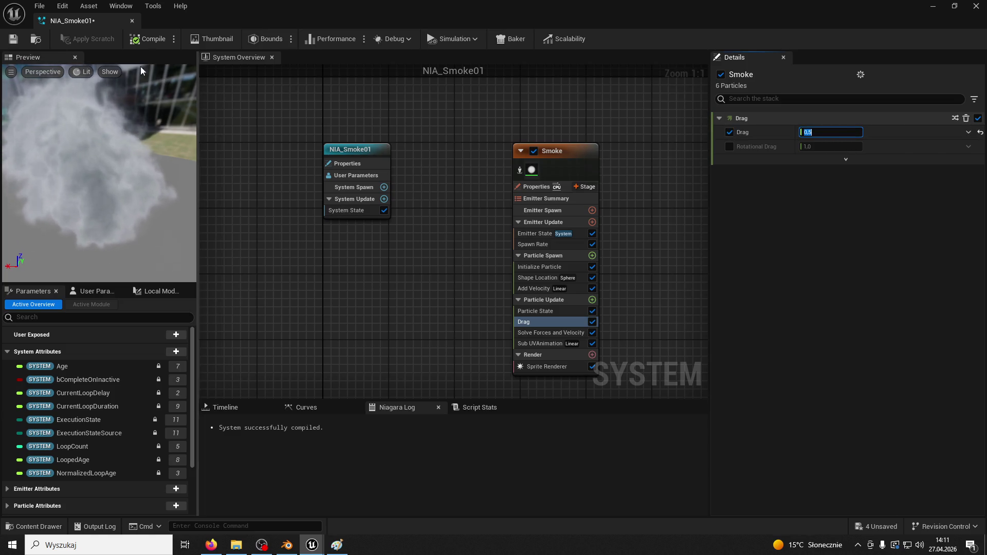
key(ctrl+s)
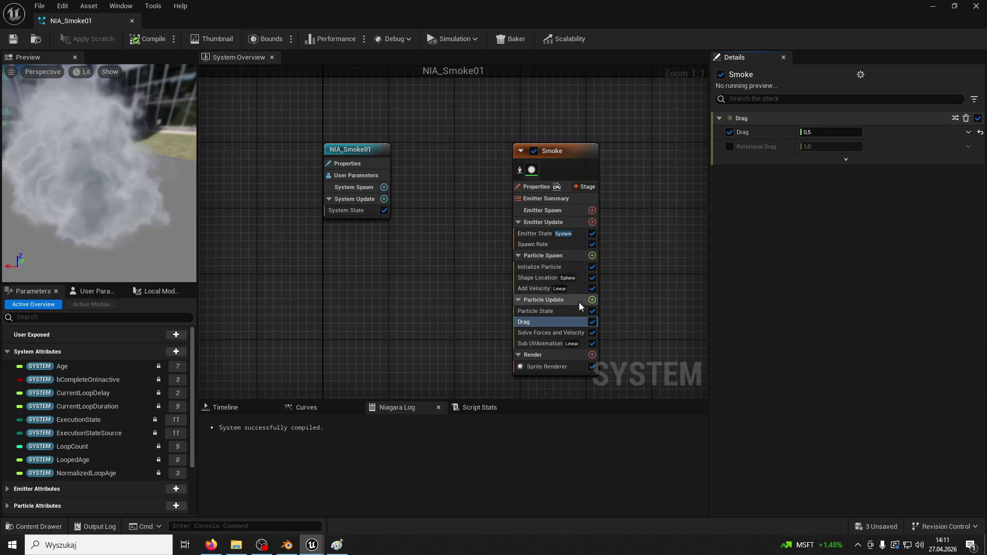
click(592, 299)
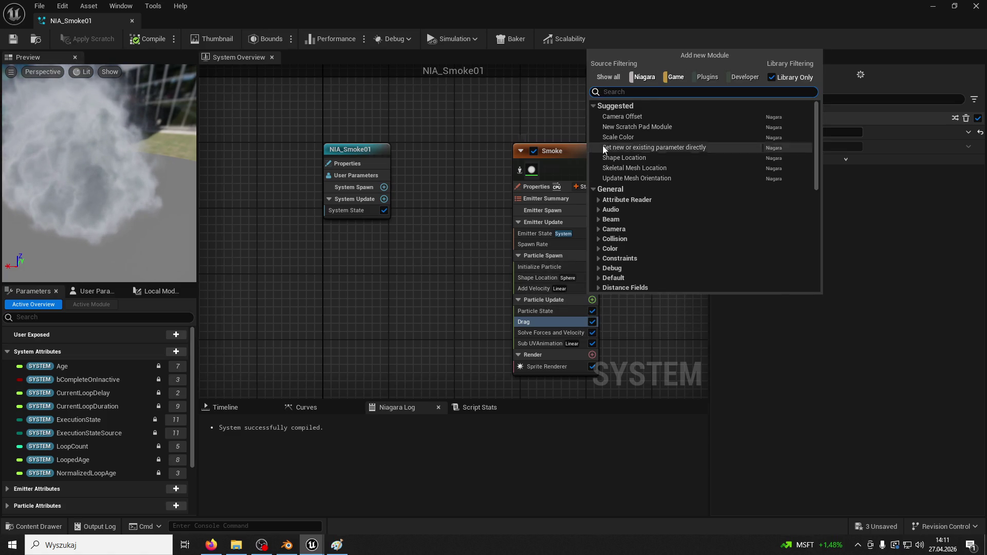
Step: Add an Acceleration Force module and make its acceleration a Random Range Vector
text(acce)
click(630, 116)
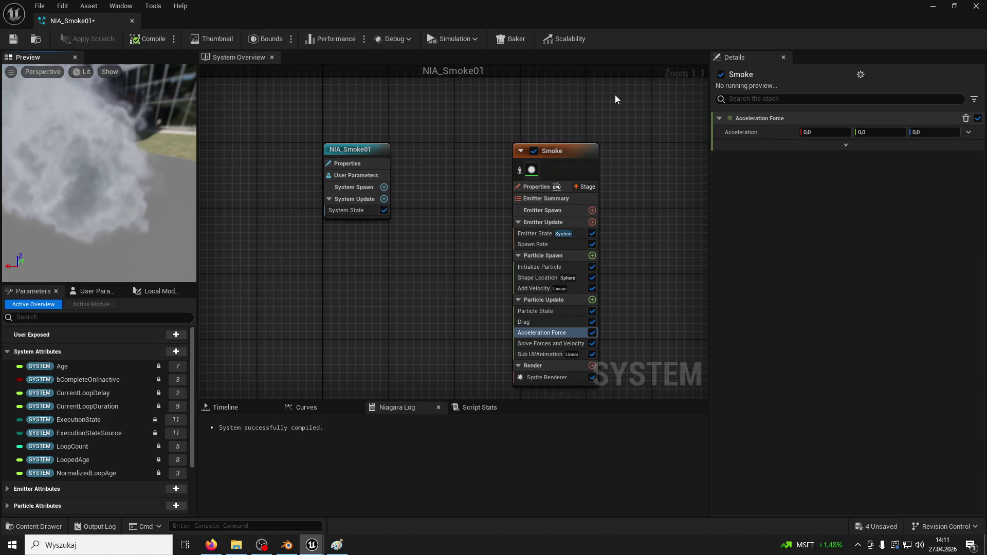
click(968, 132)
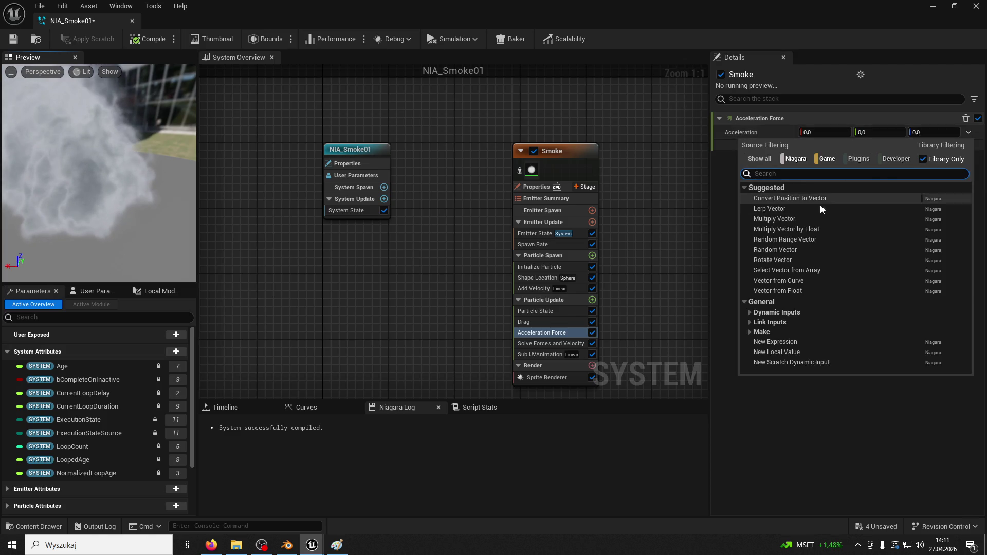
click(798, 238)
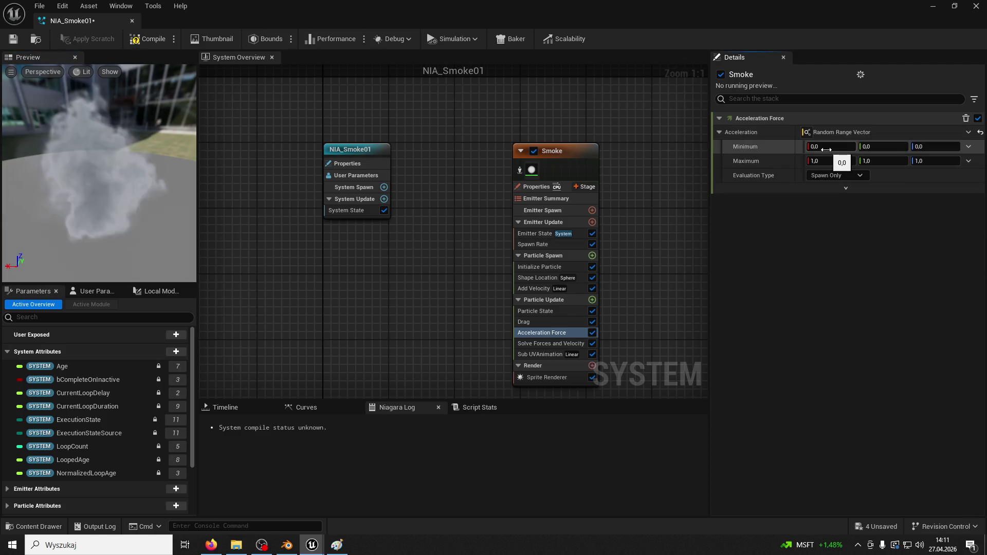
Step: Set the acceleration range minimum to 15, 10, 5 and maximum to 30, -10, 15
text(5)
key(Return)
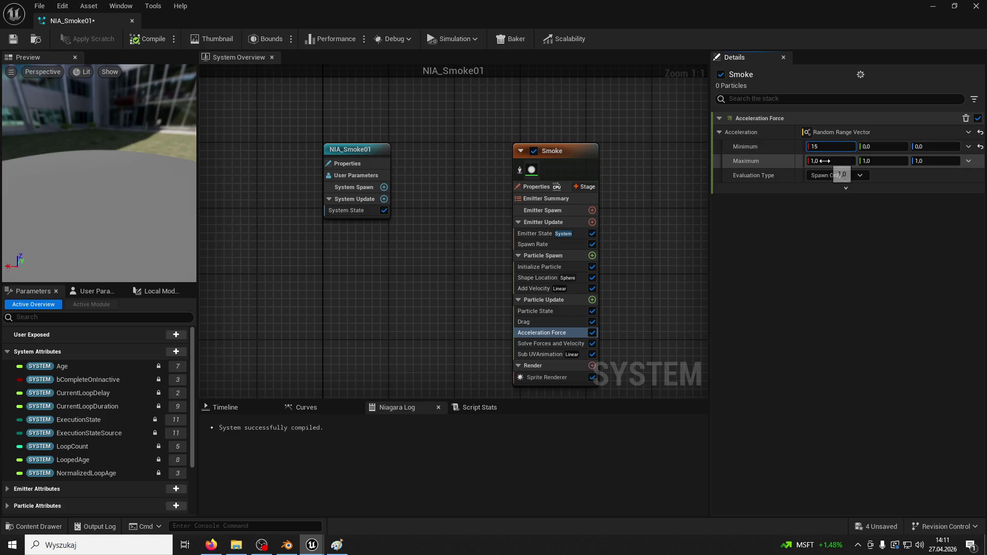
text(35)
click(881, 148)
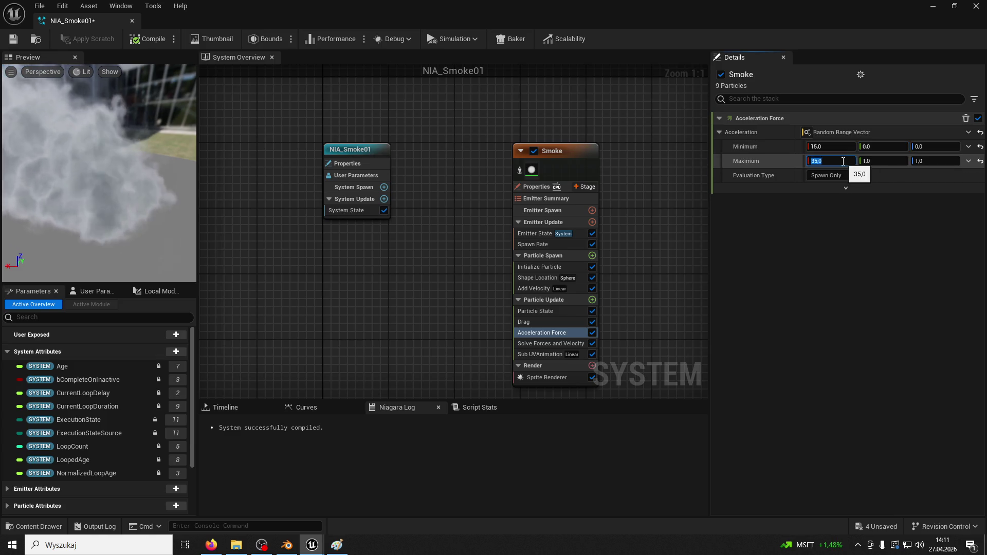
text(0)
key(Return)
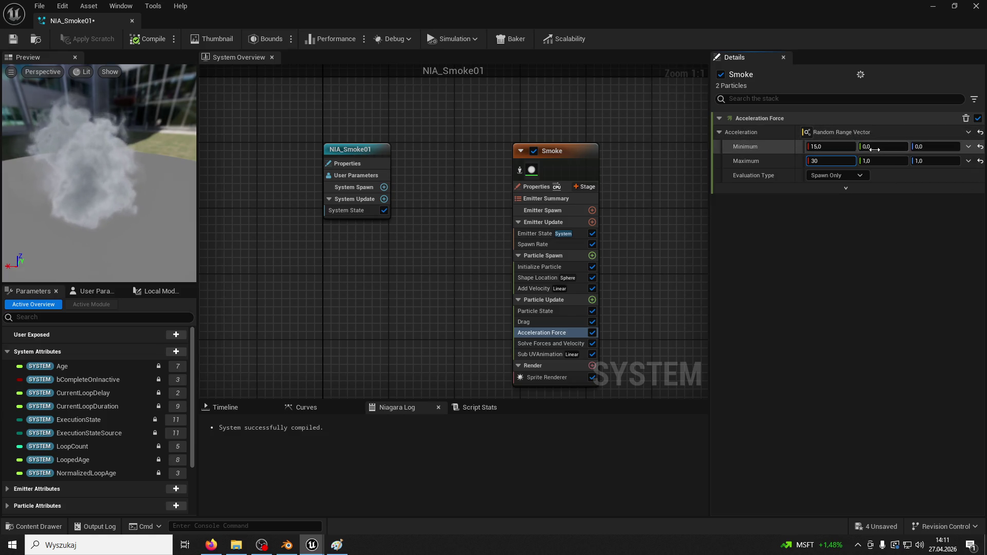
click(875, 148)
text(10)
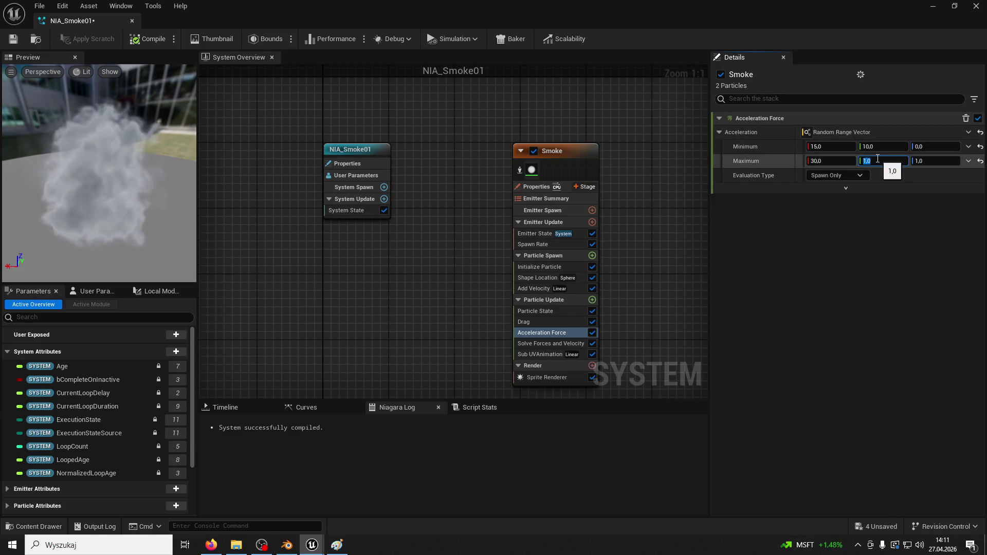
text(-10)
click(927, 146)
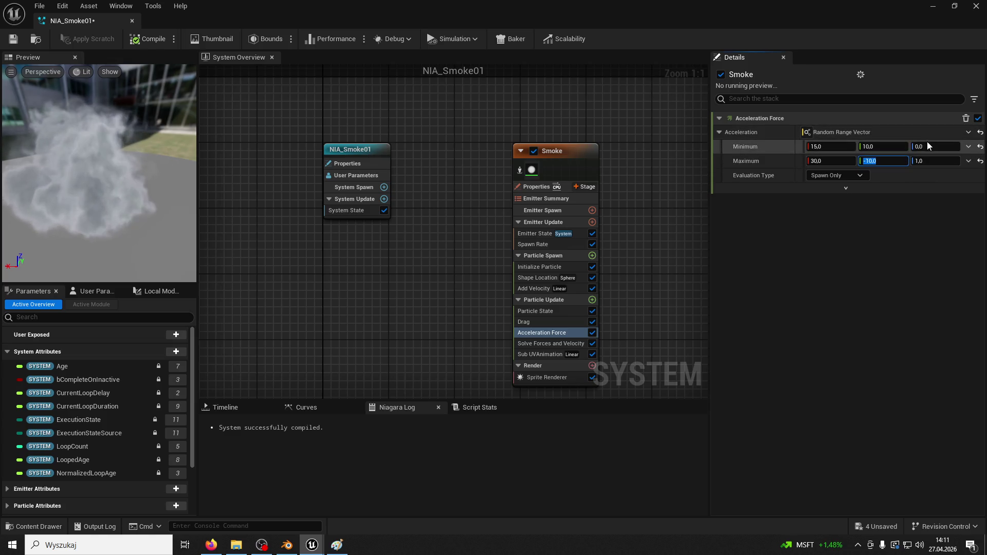
text(55)
key(Return)
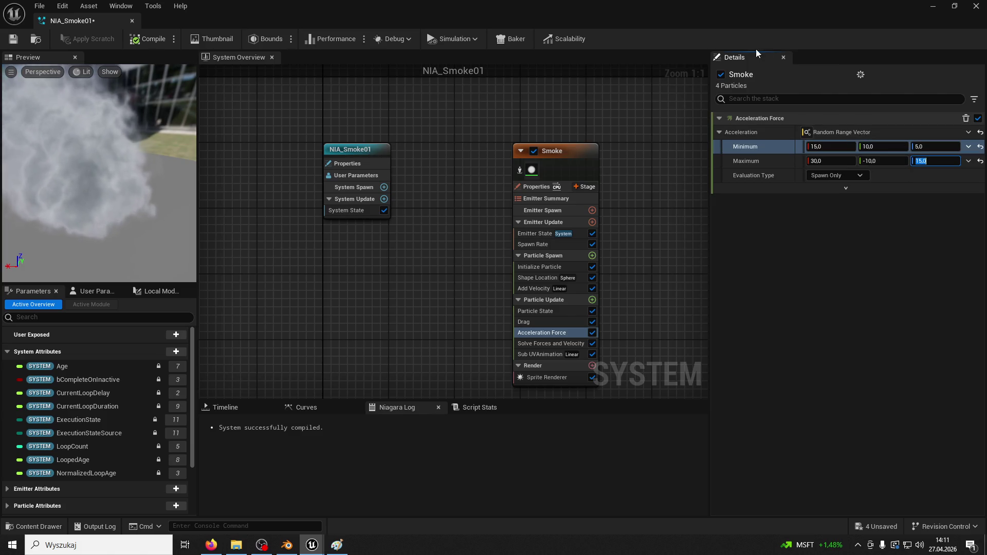
double_click(555, 354)
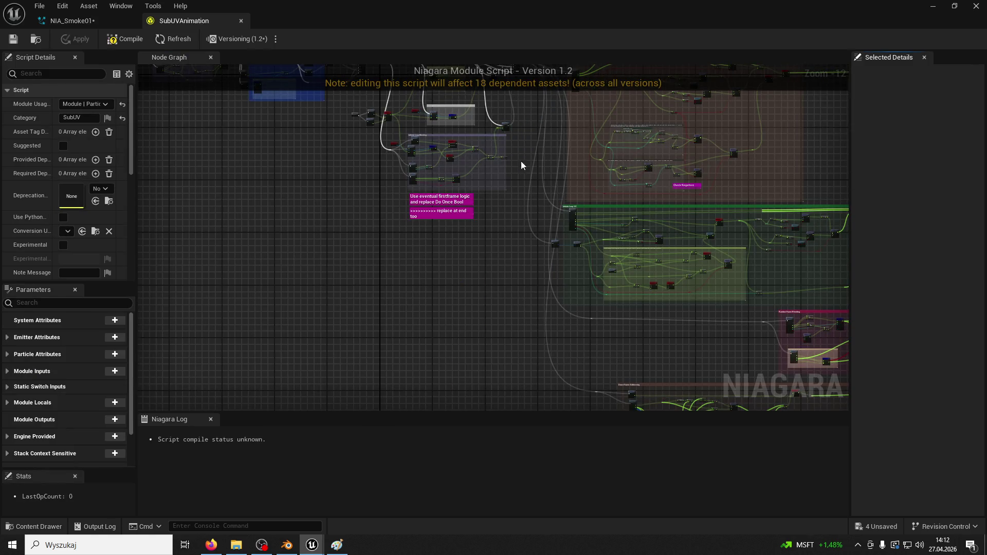
Step: Close the module script and add a Color module to Particle Update
click(241, 21)
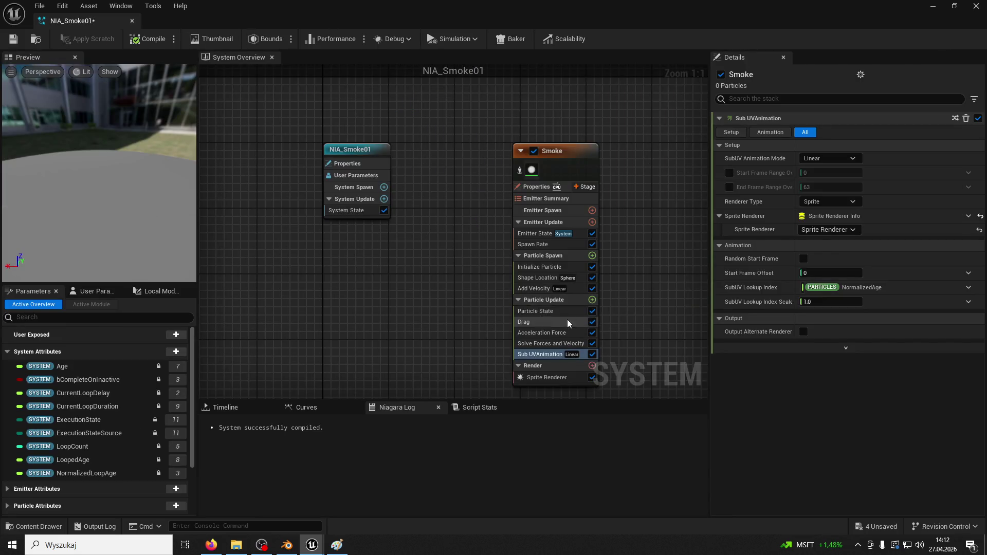
click(593, 300)
text(color)
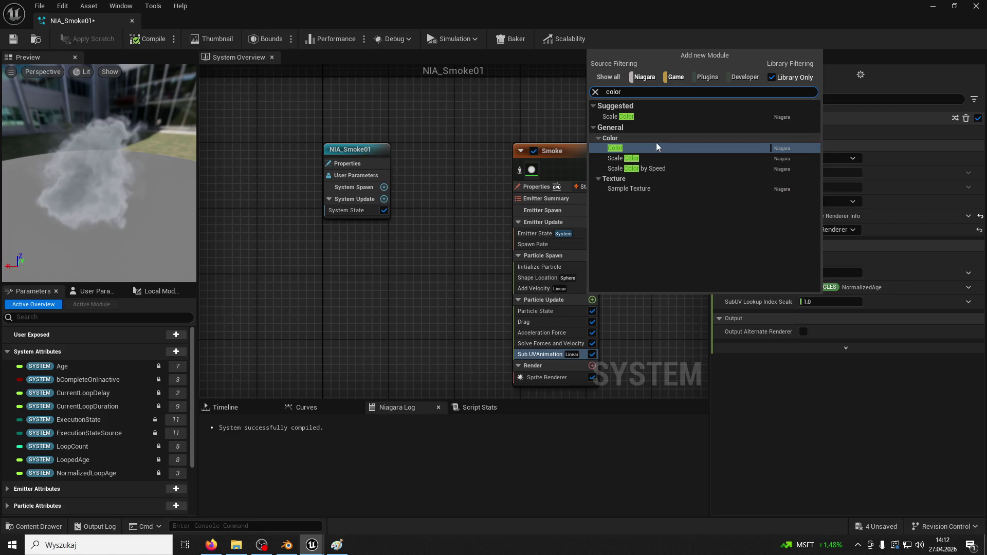
click(647, 149)
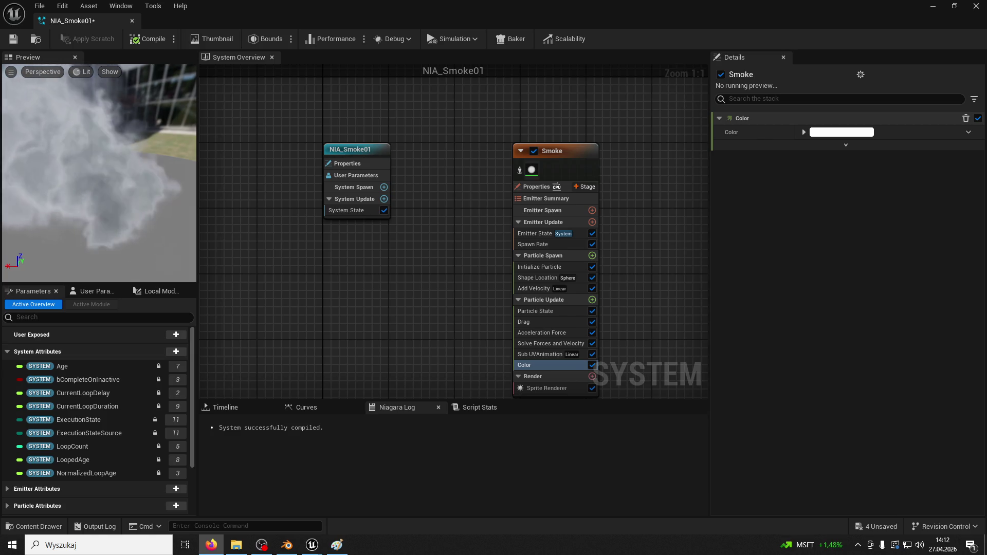
click(969, 132)
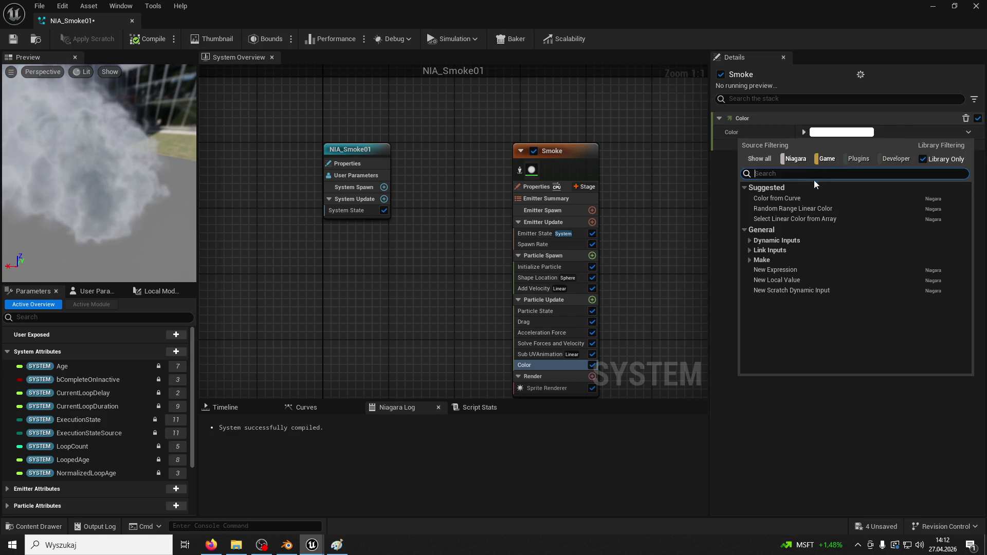
Step: Switch the Color input to Color from Curve and set the starting opacity stop to 0.3
click(804, 197)
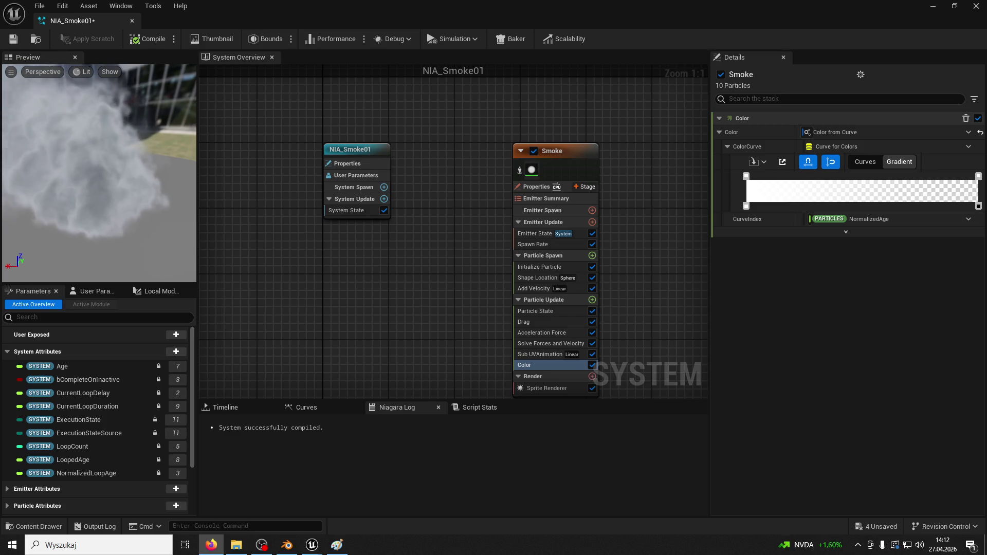
click(746, 207)
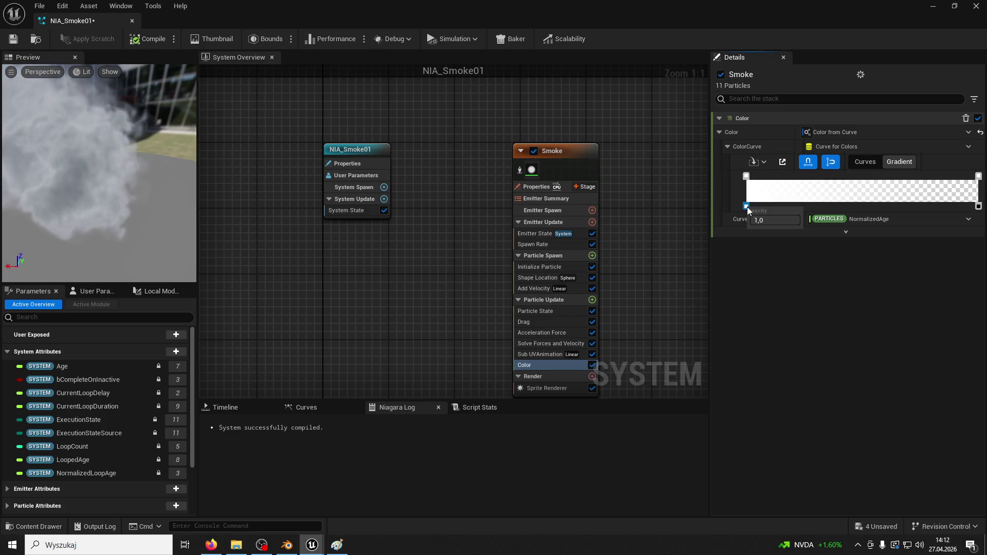
click(775, 220)
text(.5)
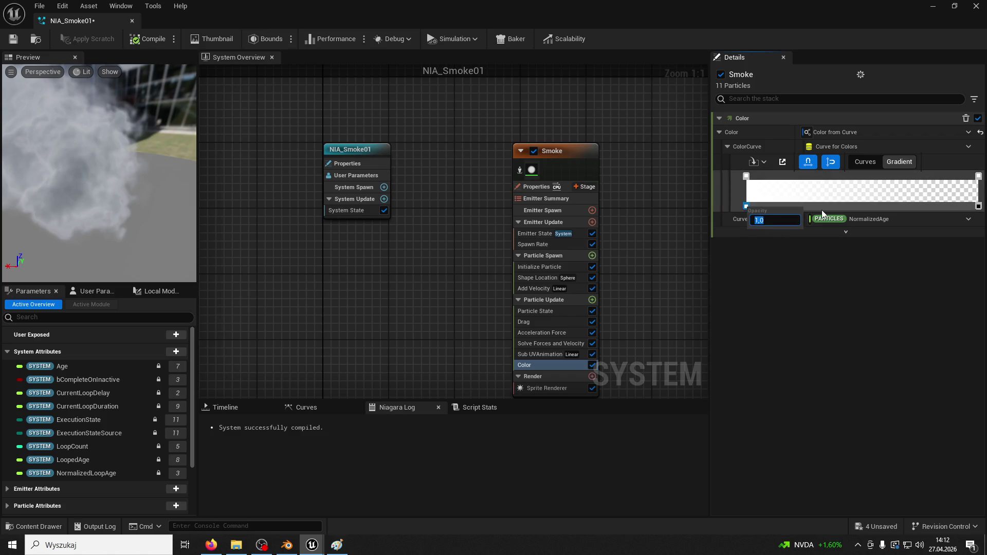
key(Return)
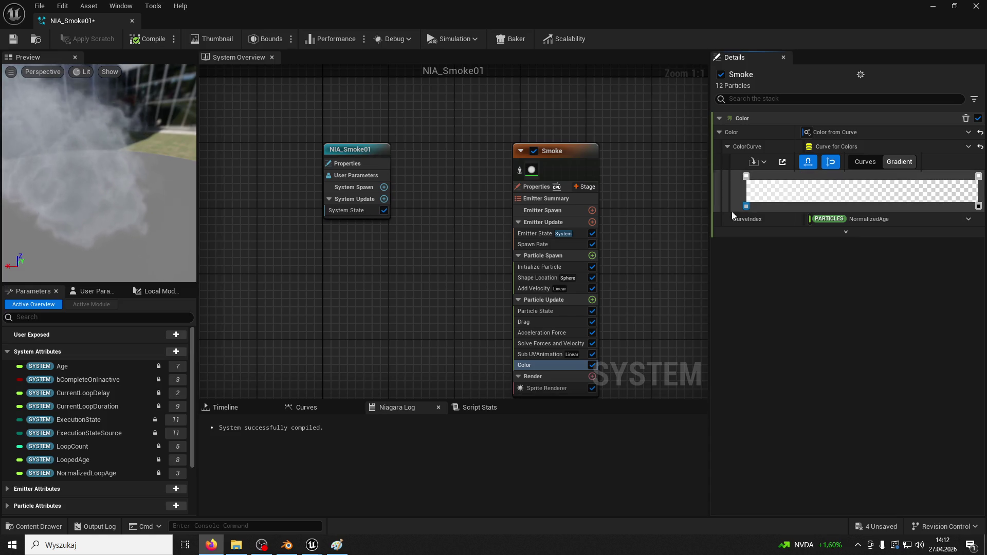
click(747, 205)
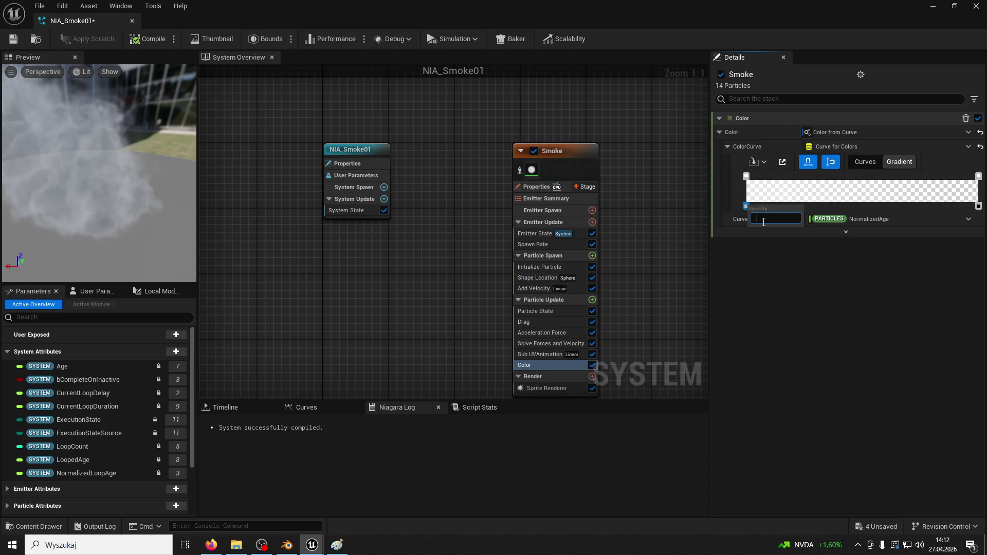
text(0.3)
key(Return)
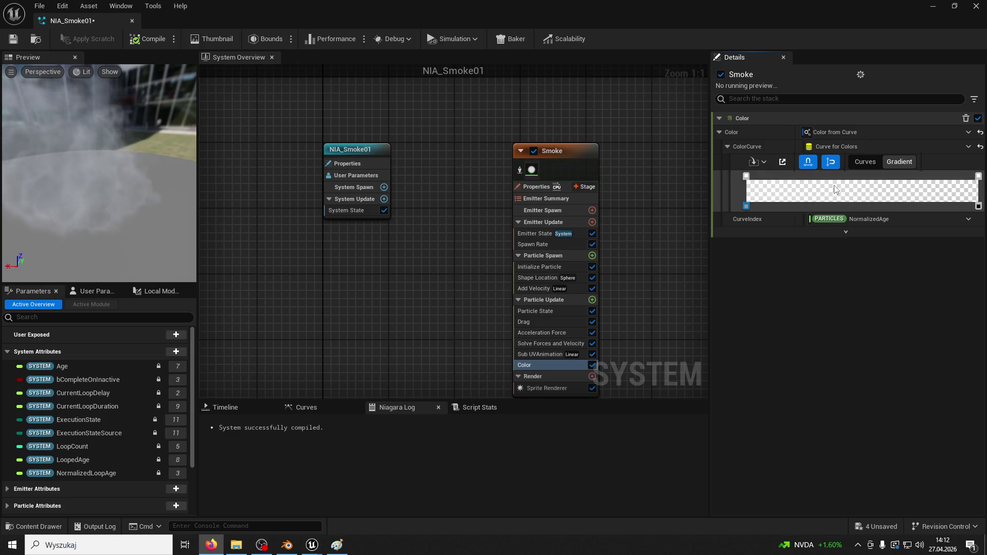
Step: Set the curve's ending opacity stop to 0
click(979, 206)
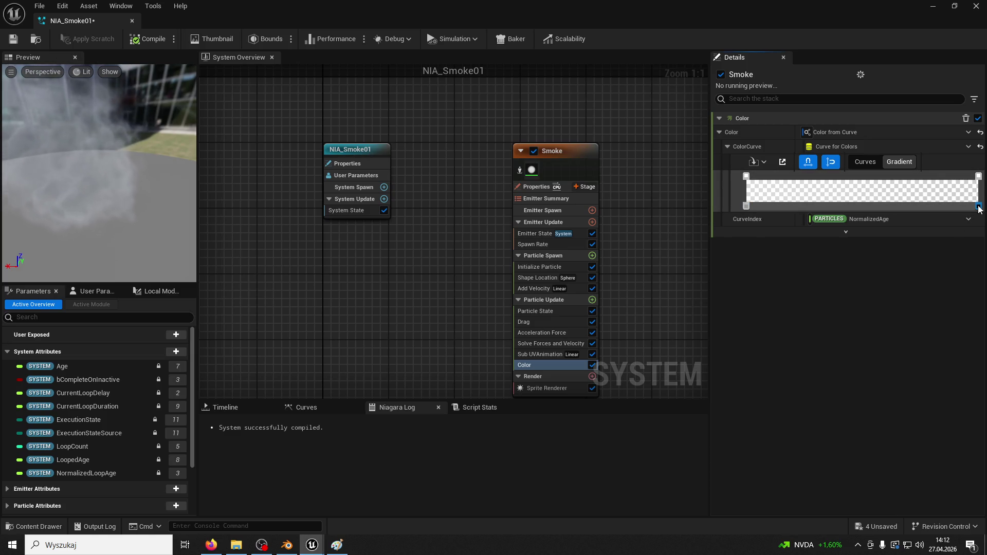
double_click(979, 207)
key(Return)
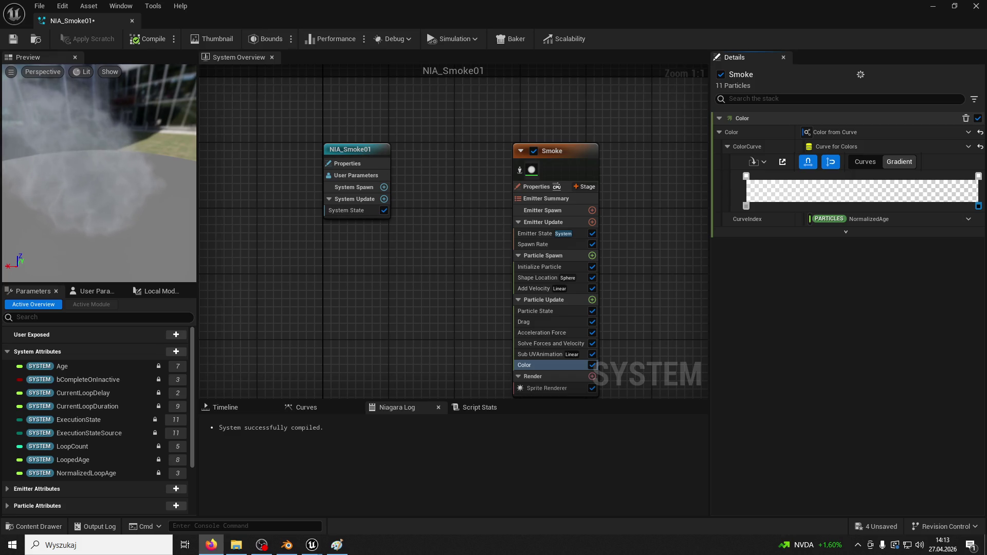
Step: Show the Smoke emitter's playback timeline and open the Particle Update module list
mouse_move(103, 169)
mouse_down()
mouse_move(149, 172)
mouse_move(123, 164)
mouse_move(147, 146)
mouse_up()
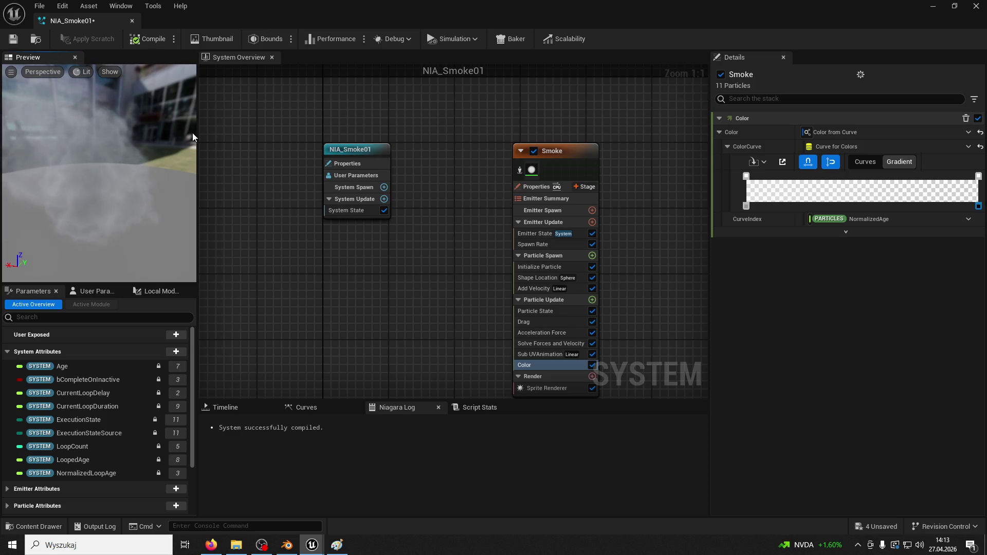
click(225, 407)
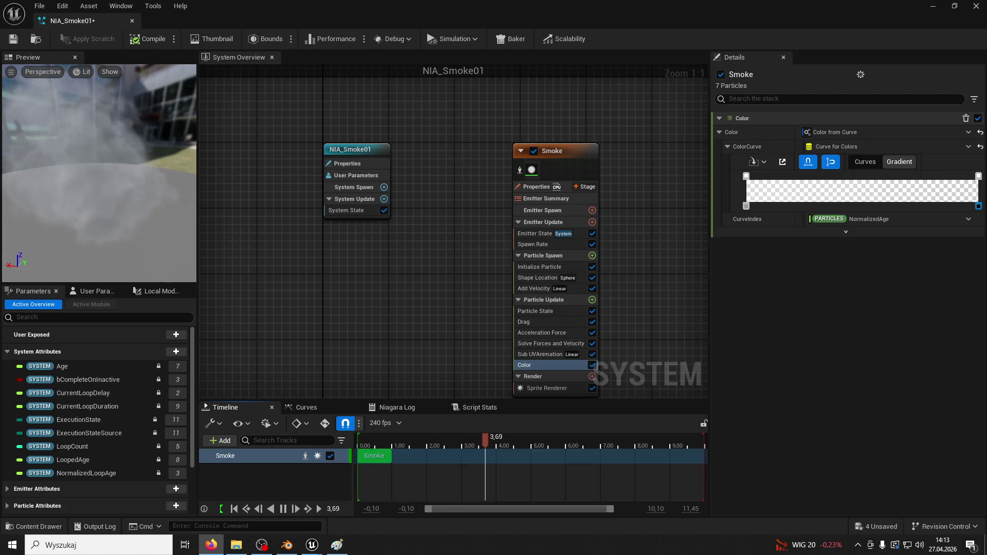
click(592, 301)
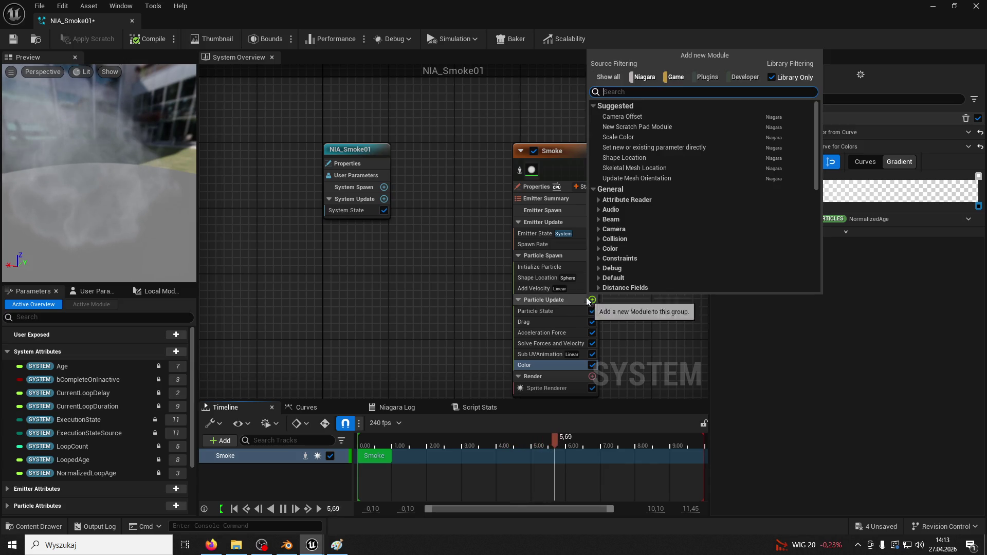
Step: Add Scale Sprite Size to Particle Update and select its size curve's first key
text(scale sprite size)
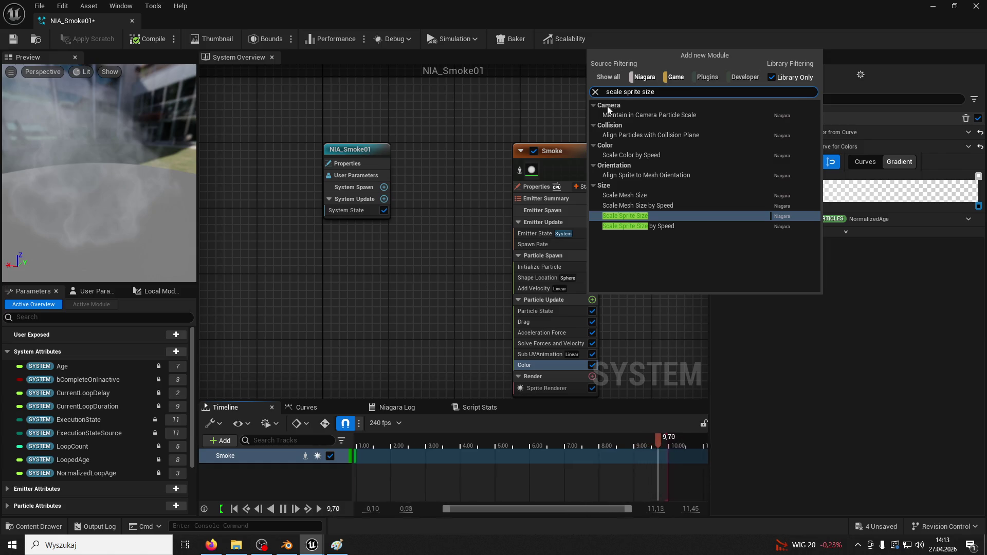
click(649, 219)
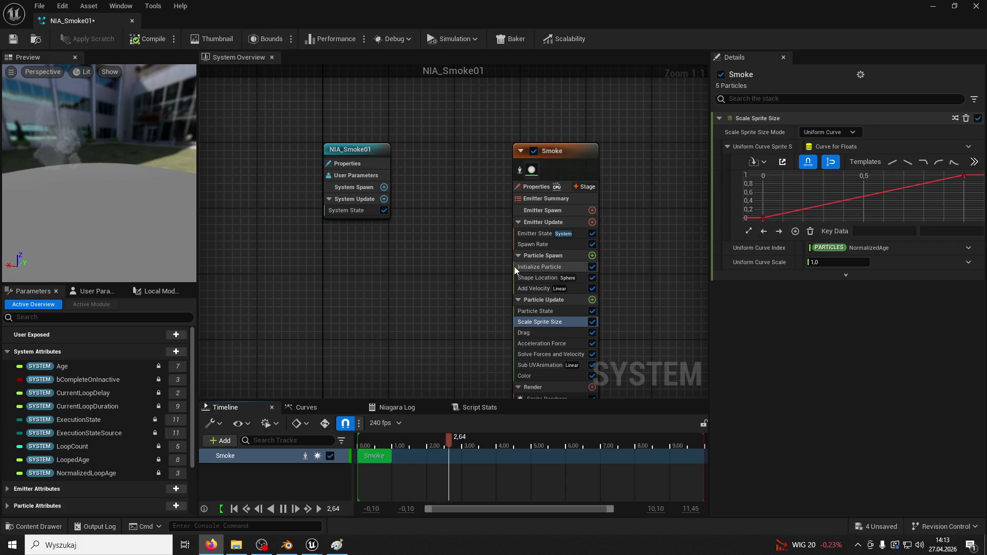
click(764, 219)
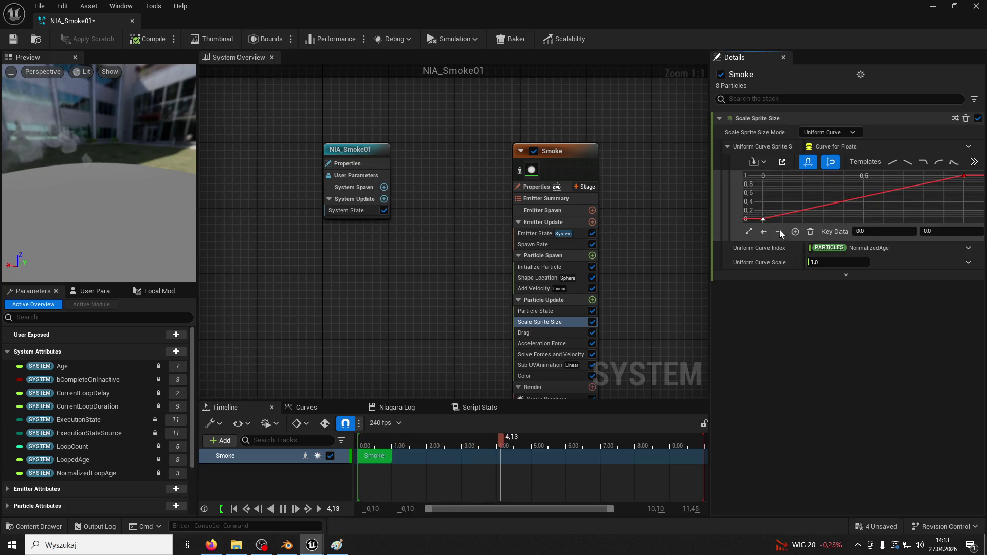
Step: Set the size curve's first key to 0.5 and last key's time to 0.7, then save and close
click(929, 232)
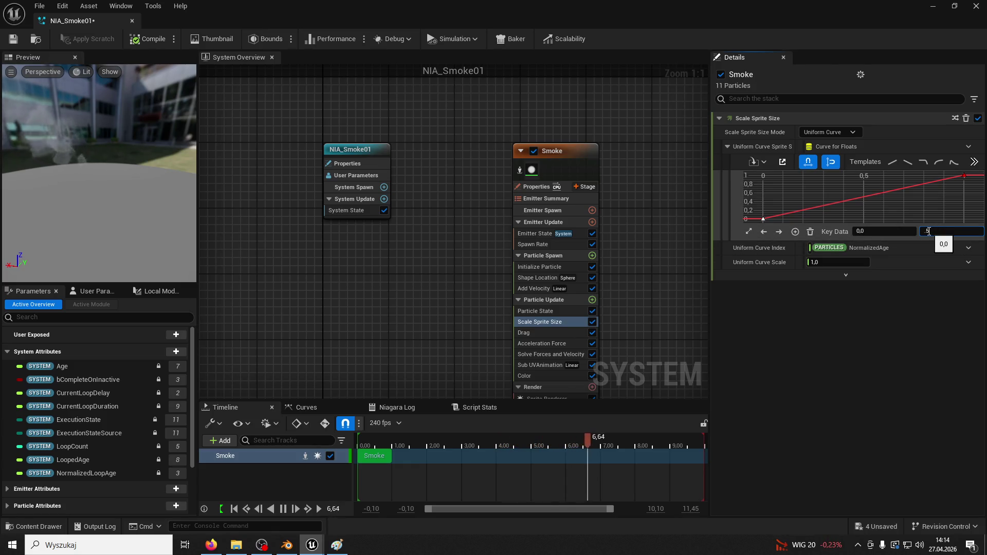
key(Return)
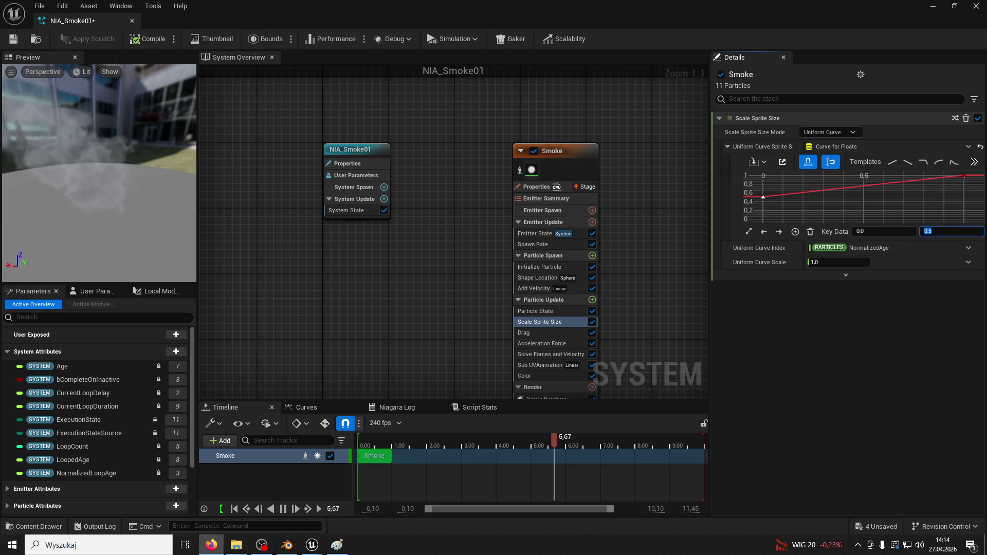
click(964, 176)
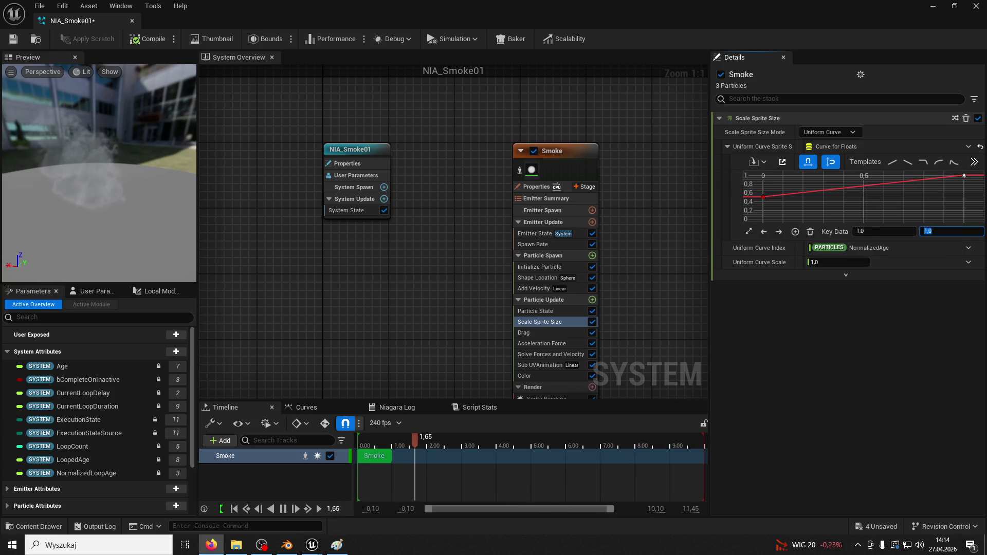
click(874, 230)
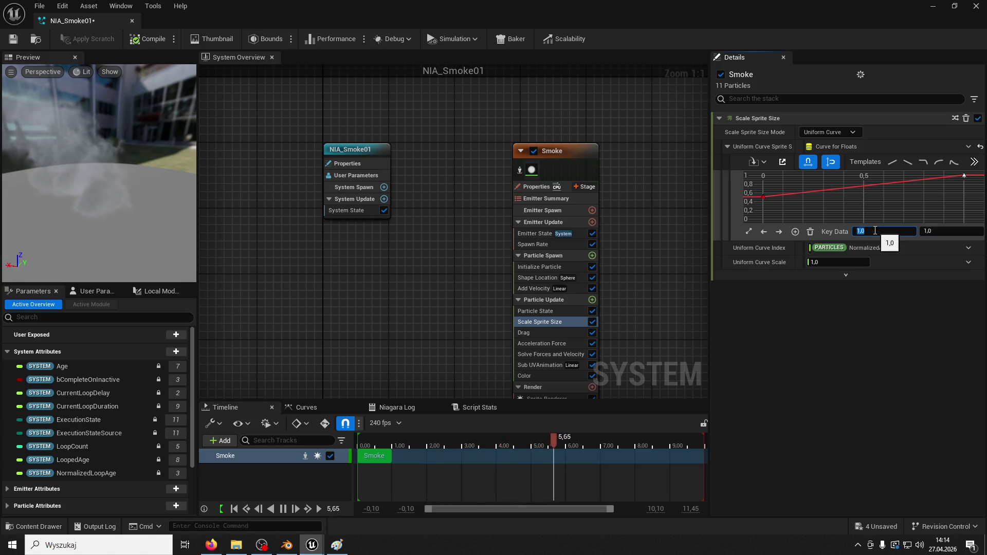
text(.7)
text(0,7)
key(Return)
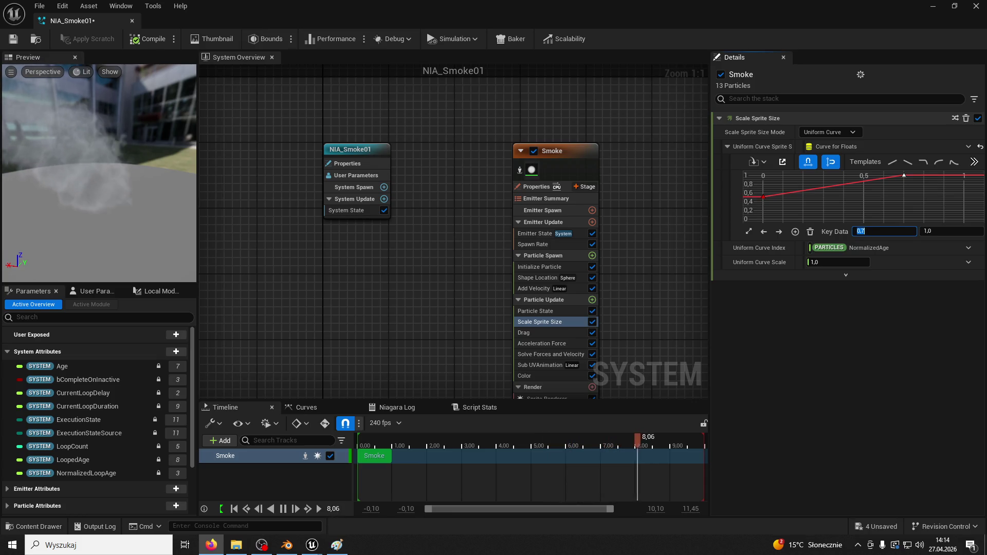
click(13, 39)
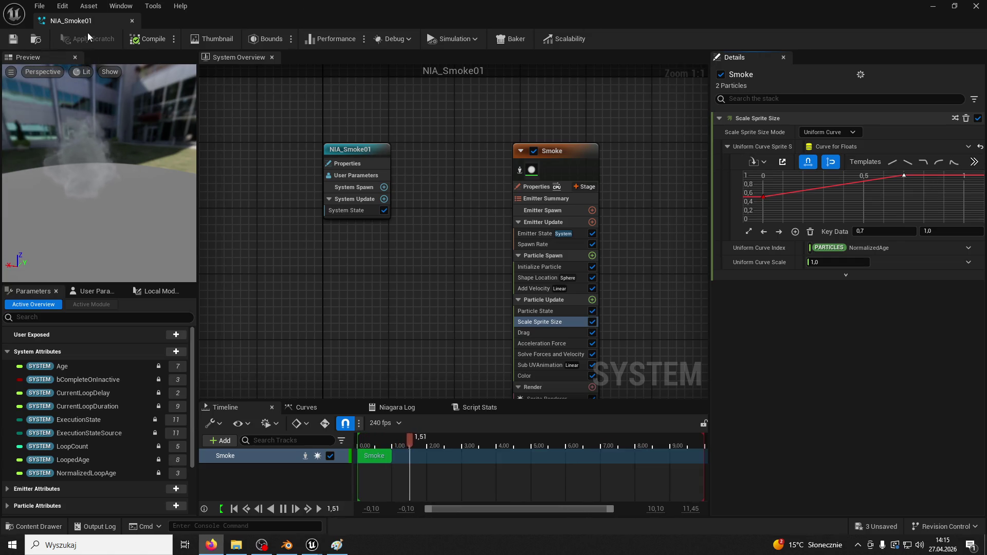
click(132, 21)
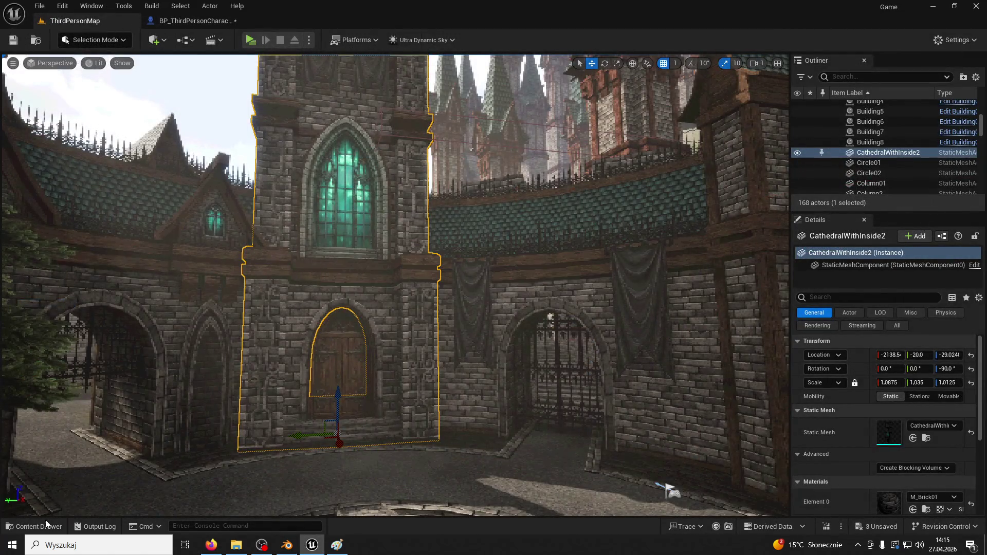
Step: Drop NIA_Smoke01 on the ground at -678, -613, 98, inspect it up close, then reopen it
click(39, 526)
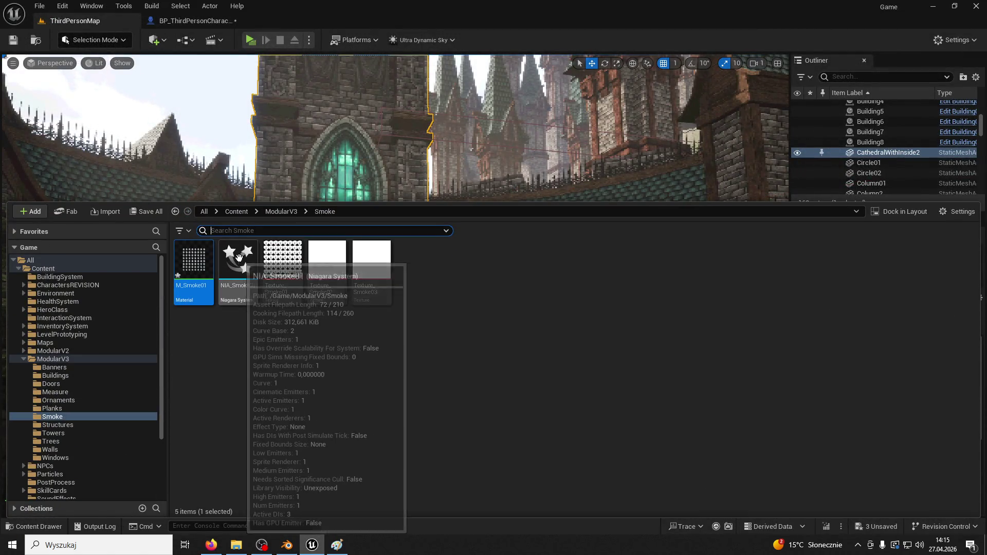
click(402, 228)
drag(479, 476, 480, 476)
mouse_move(480, 476)
right_down()
mouse_move(451, 481)
mouse_move(471, 491)
mouse_move(455, 491)
right_up()
key(w)
key(s)
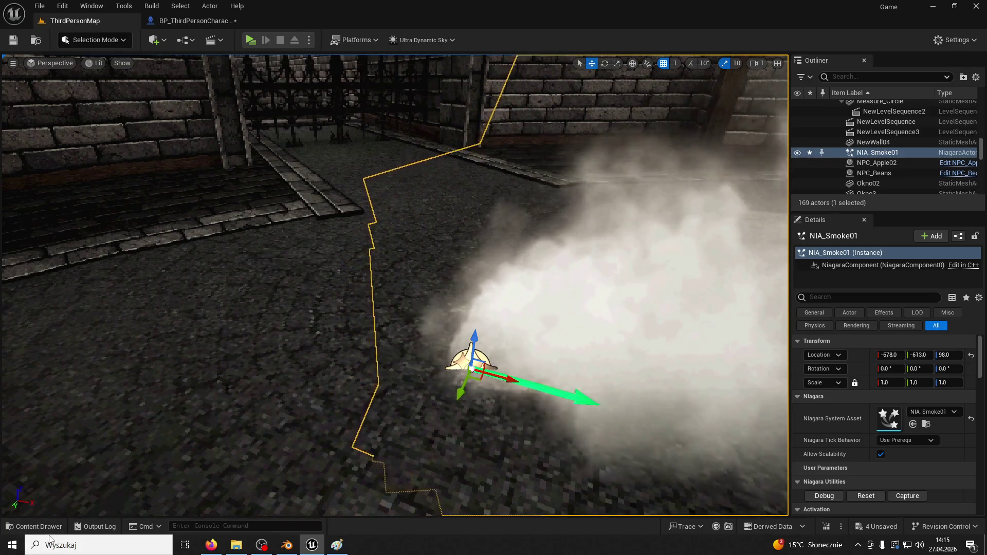
click(34, 527)
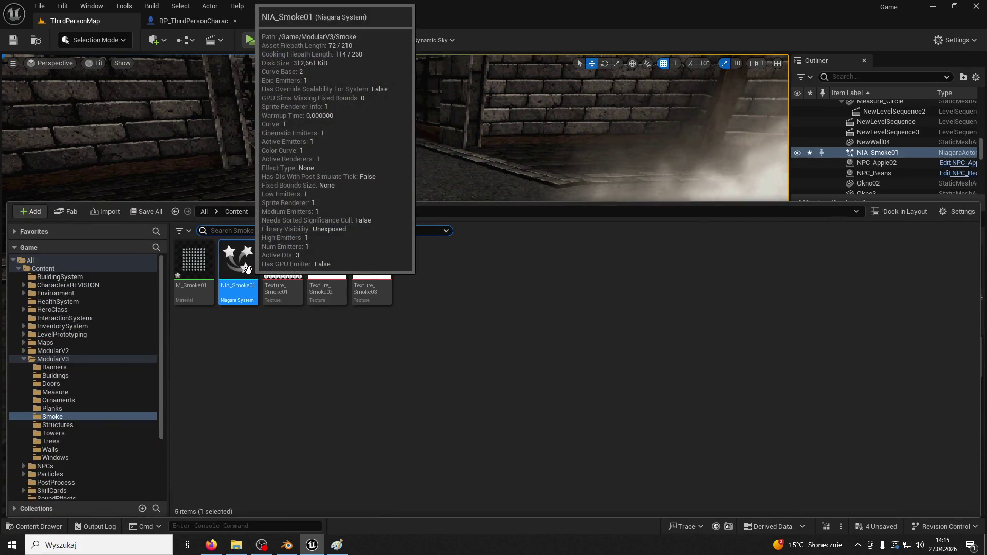
double_click(250, 274)
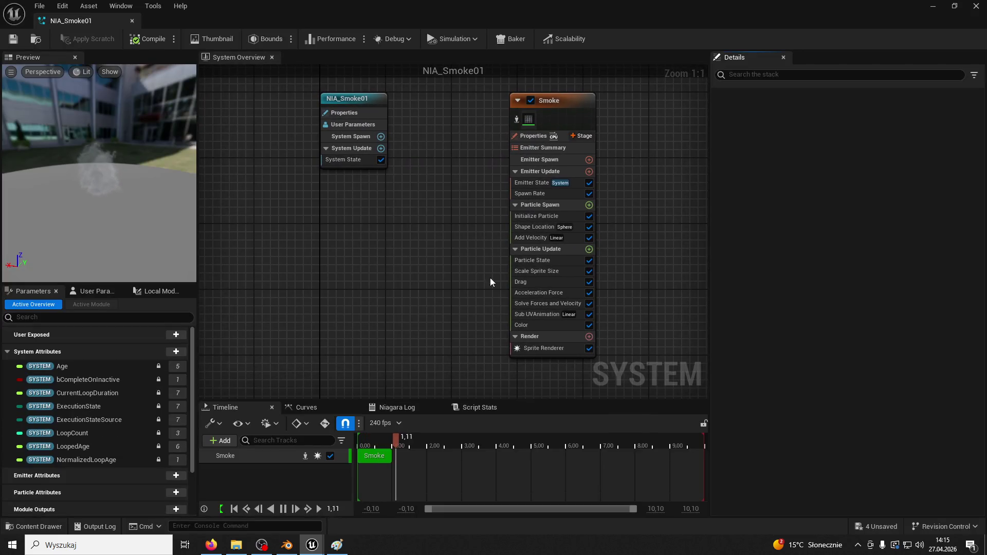
click(534, 305)
click(538, 314)
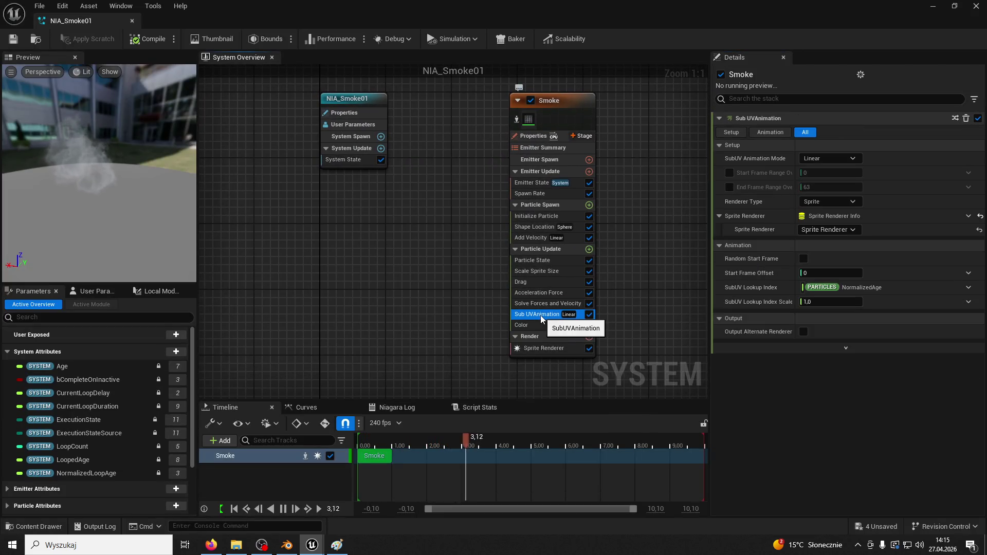
click(541, 293)
click(541, 282)
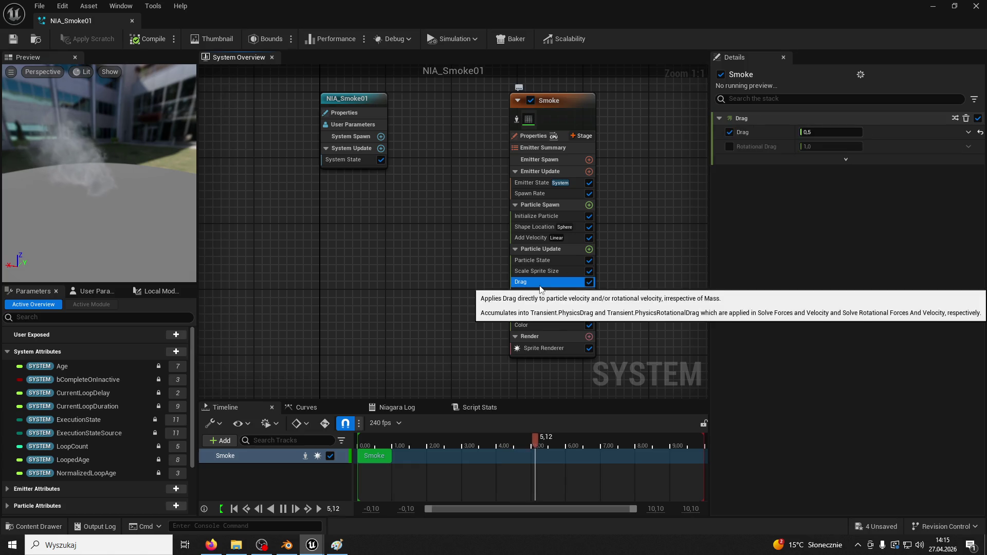
click(540, 272)
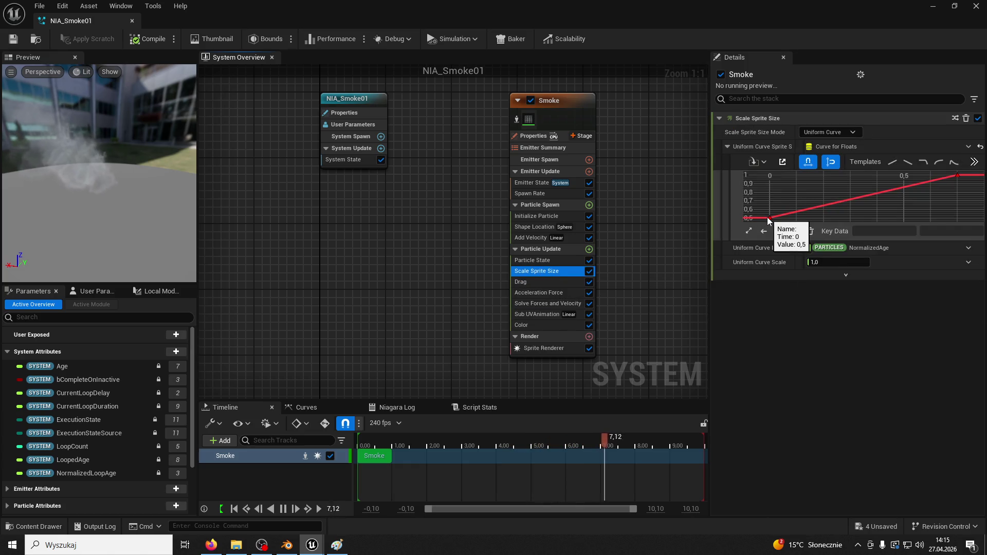
click(769, 218)
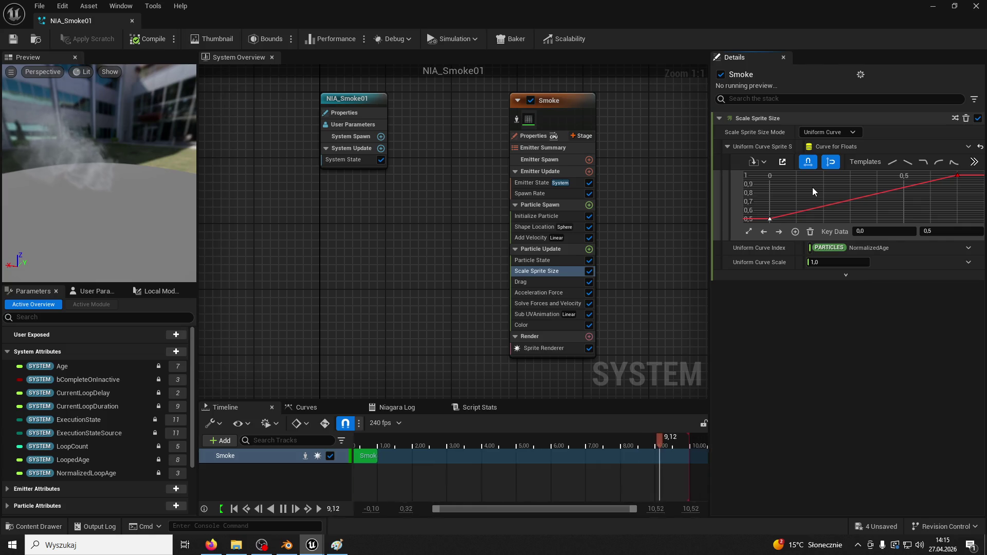
click(535, 260)
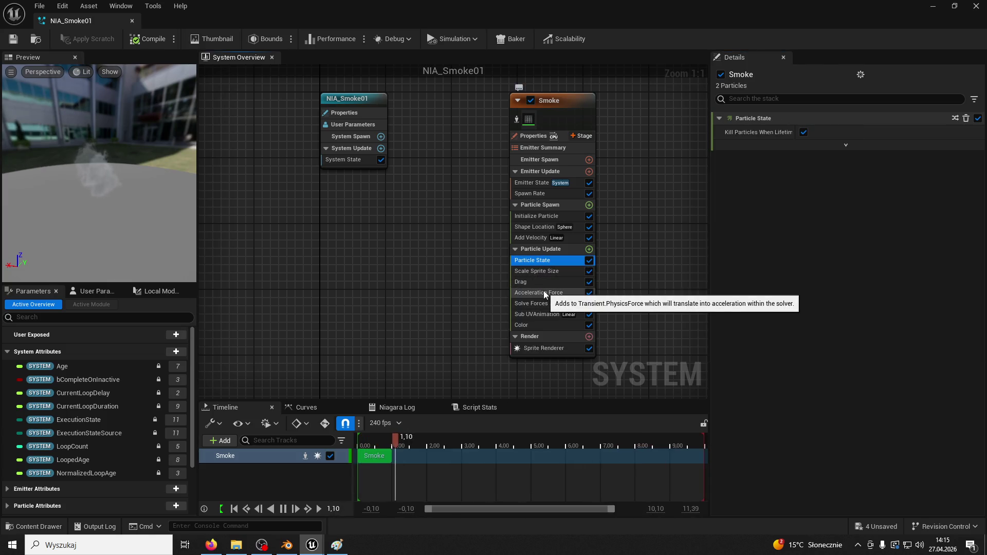
click(539, 293)
click(548, 304)
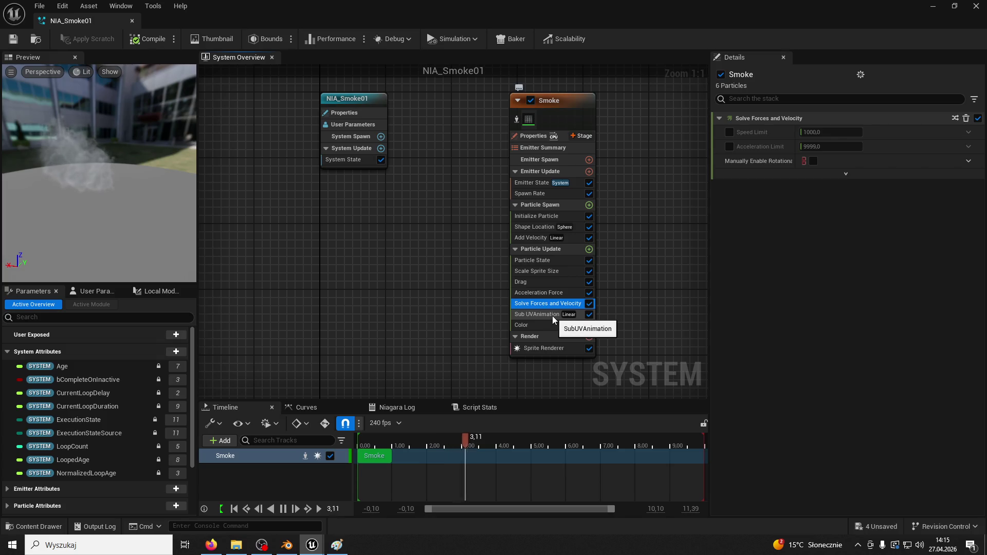
Step: Open the Color module's gradient and show it as separate channel curves
click(552, 316)
click(550, 325)
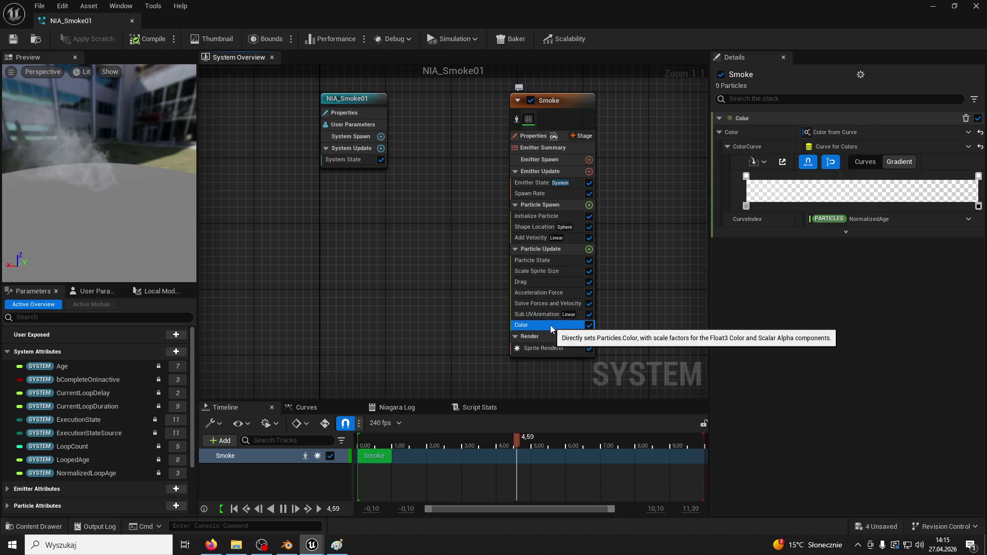
click(747, 206)
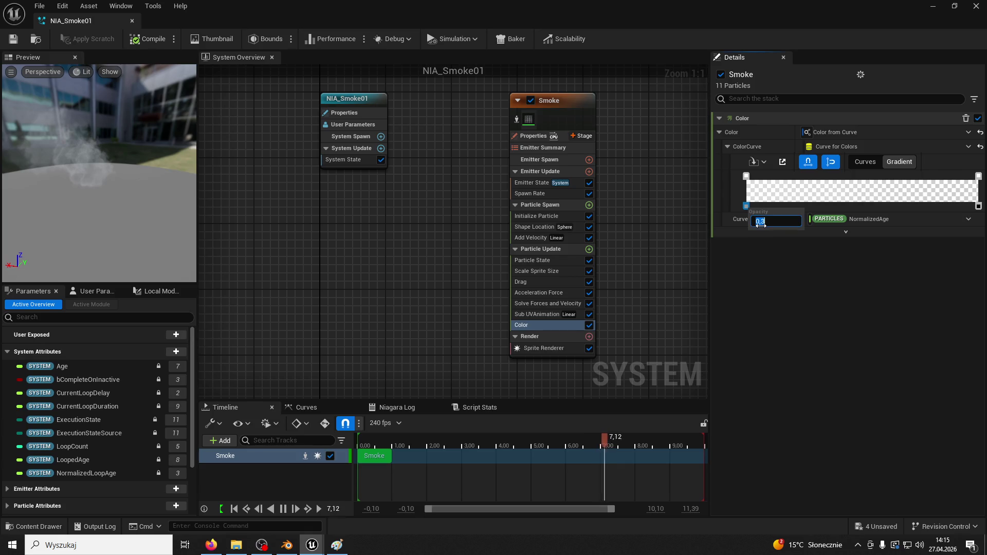
click(776, 204)
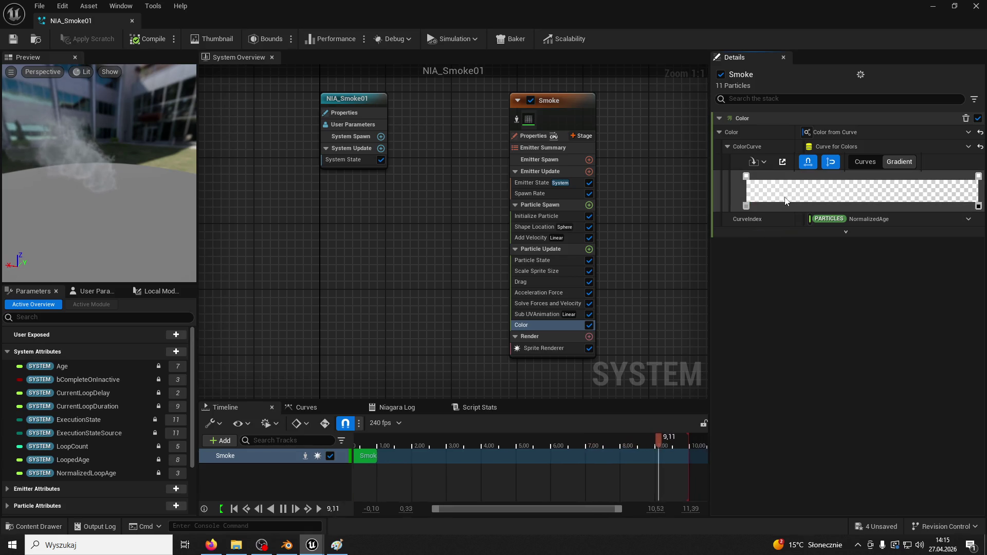
click(785, 201)
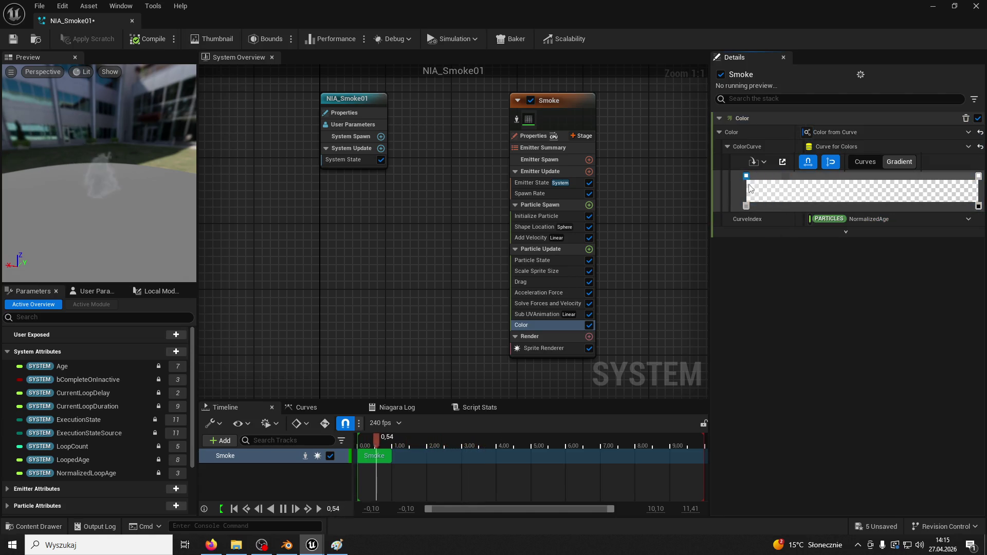
click(730, 206)
right_click(832, 192)
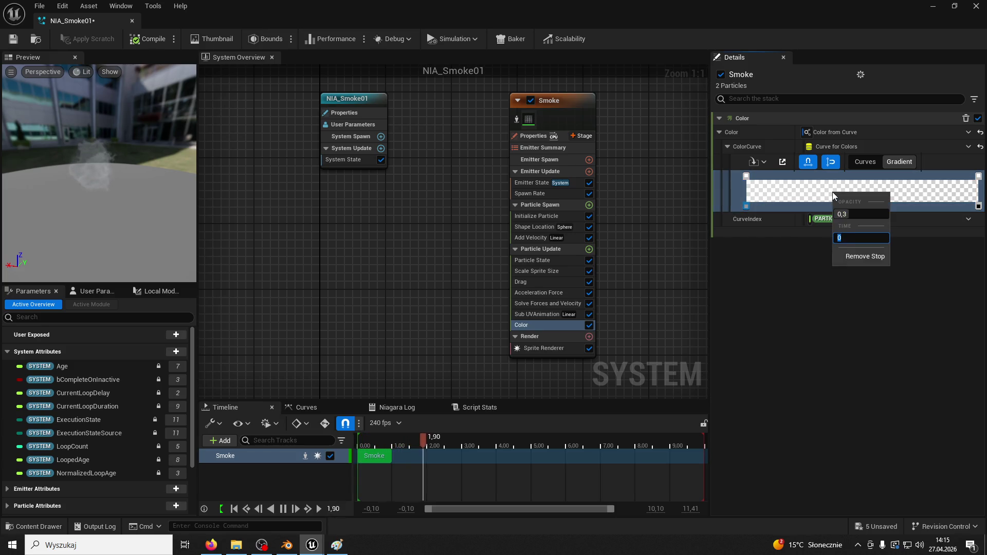
click(799, 189)
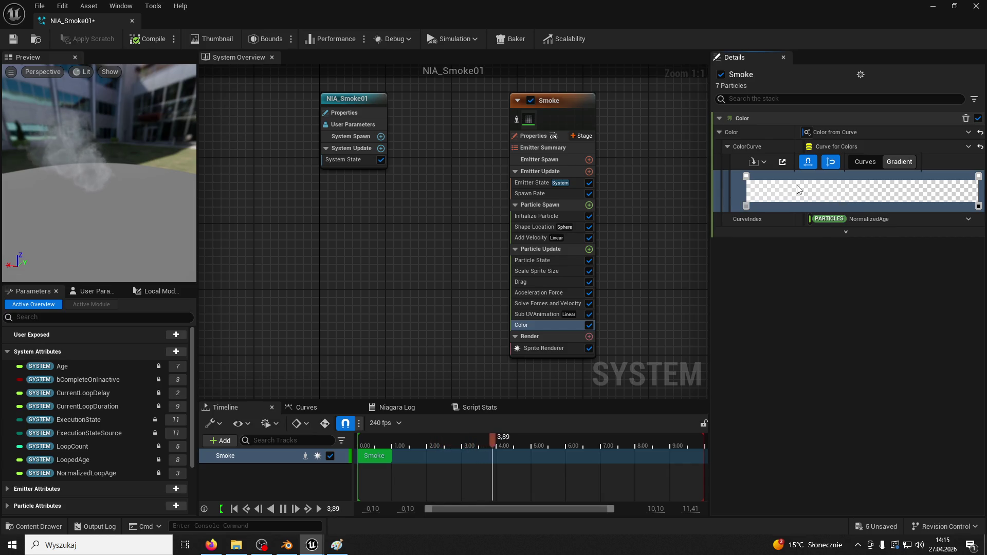
click(862, 166)
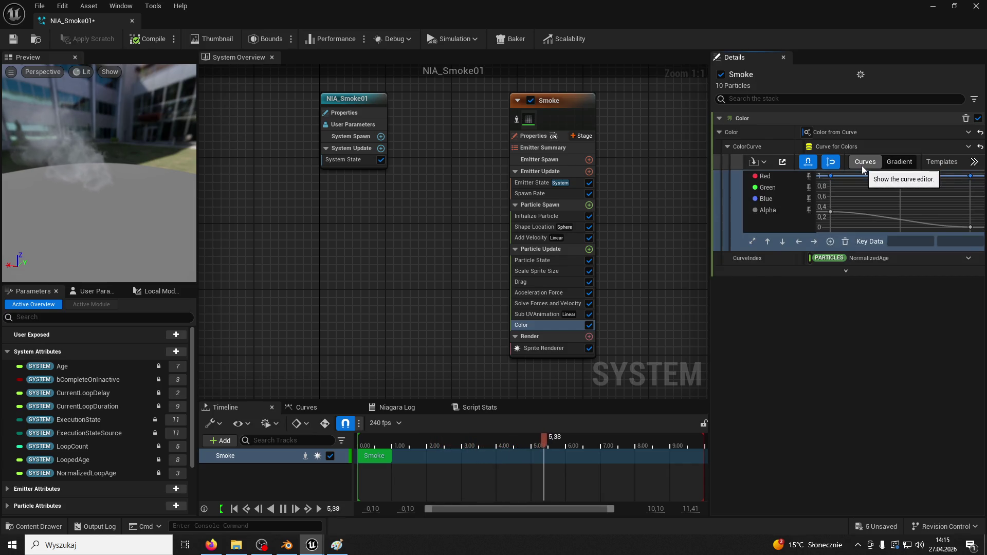
Step: Shift the first Alpha key later and add a new Alpha key with value 0
click(832, 211)
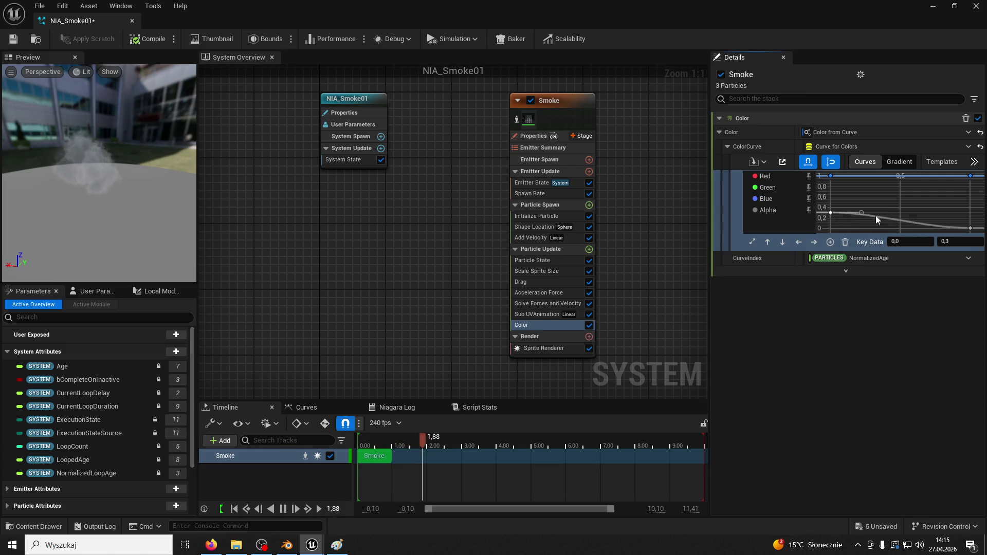
drag(830, 211, 872, 213)
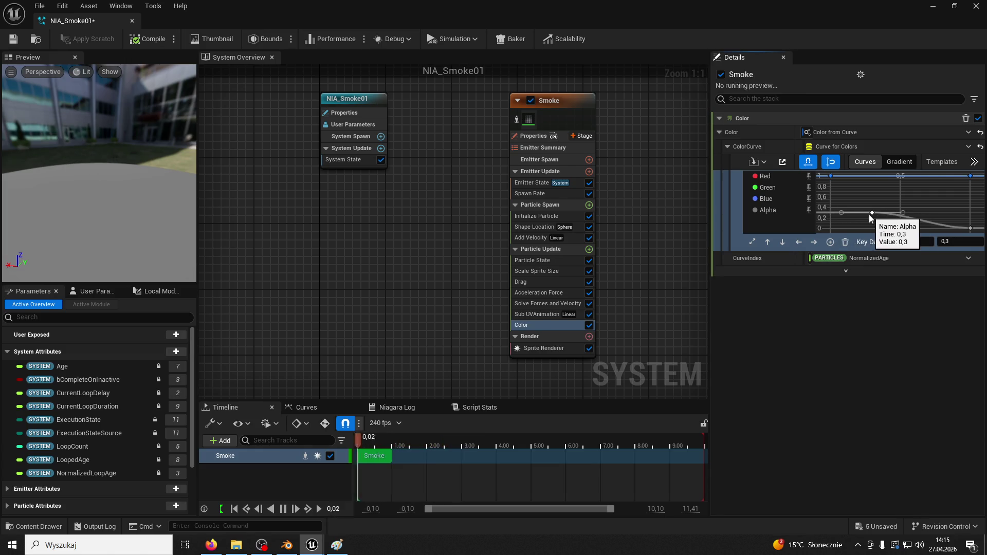
right_click(830, 211)
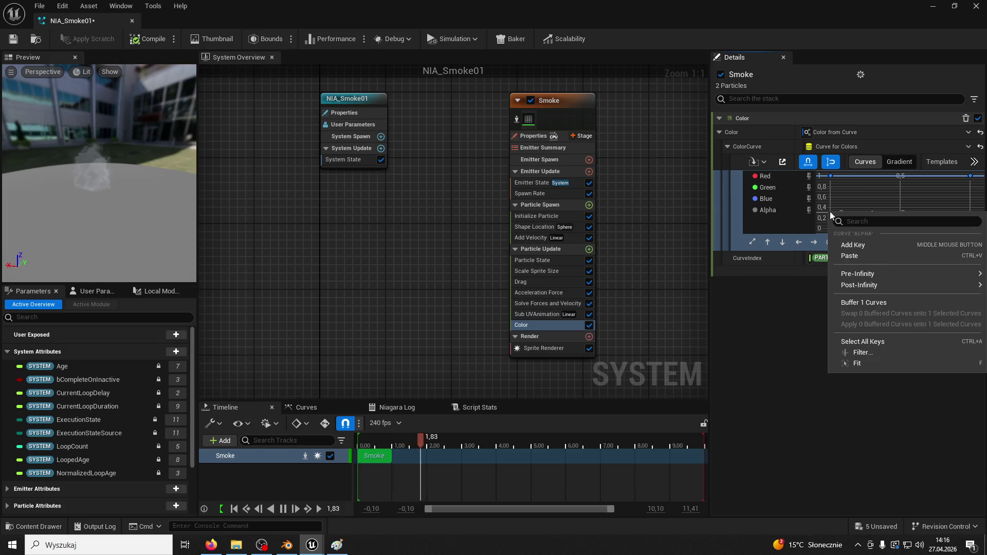
click(851, 245)
click(945, 241)
text(0)
key(Return)
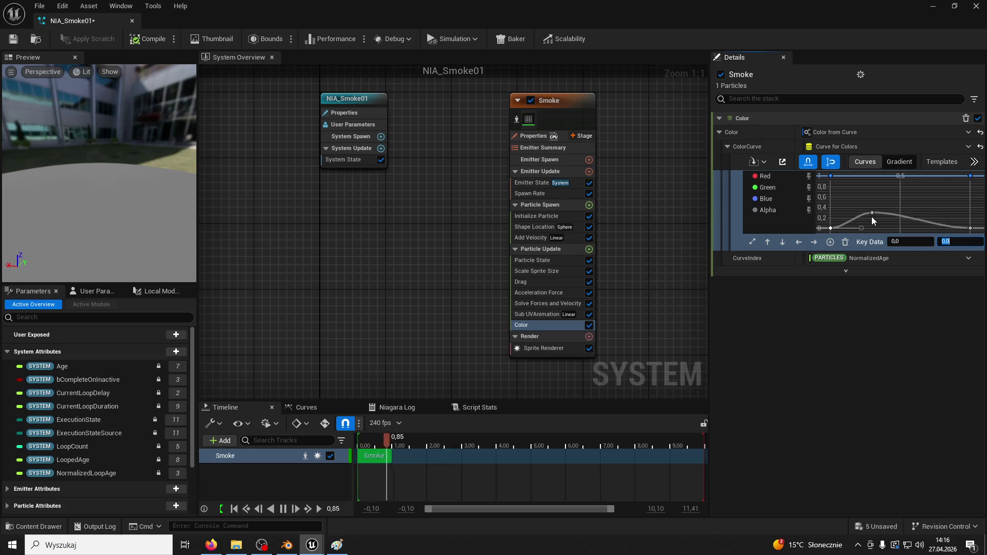
Step: Move the Alpha peak to time 0,1 at value 0,35 and save NIA_Smoke01
drag(873, 212, 847, 210)
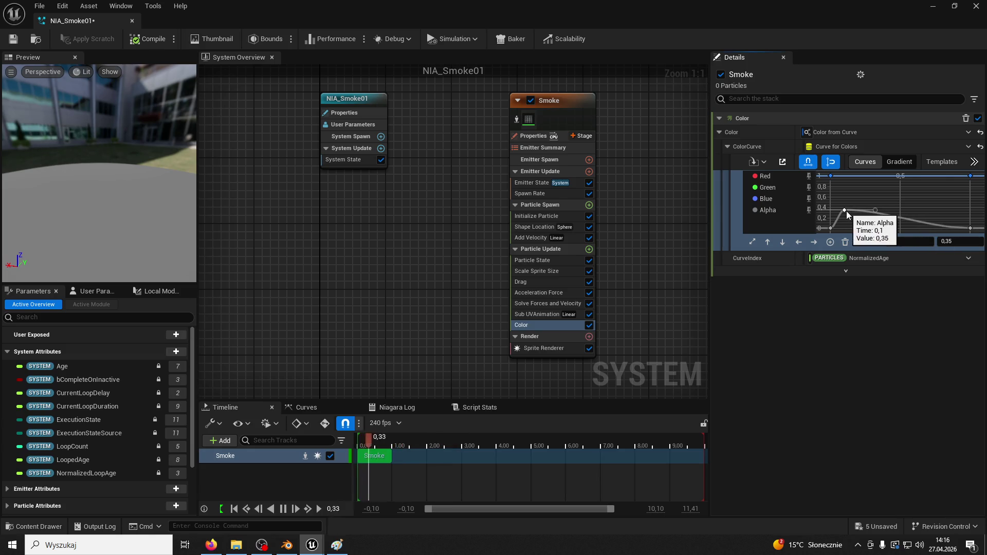
click(11, 39)
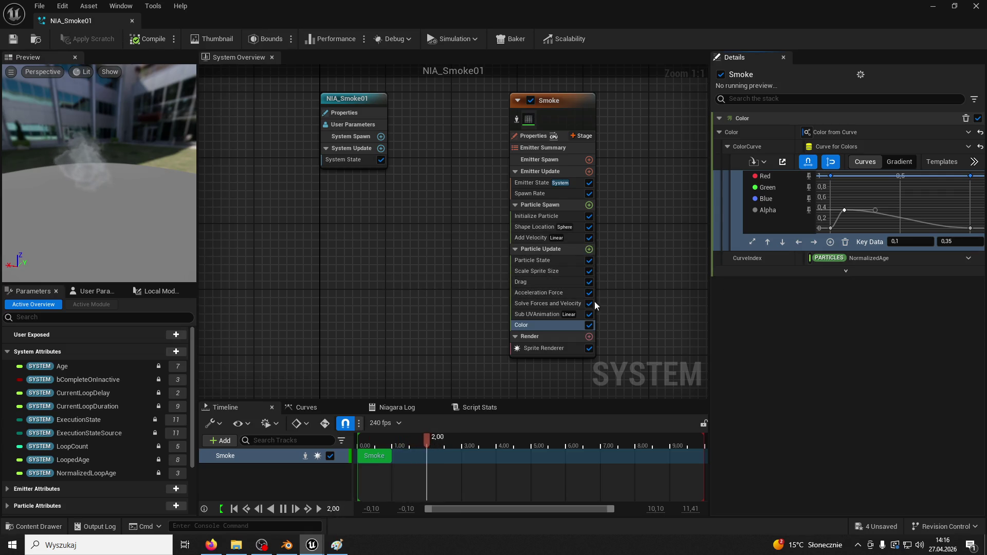
double_click(554, 294)
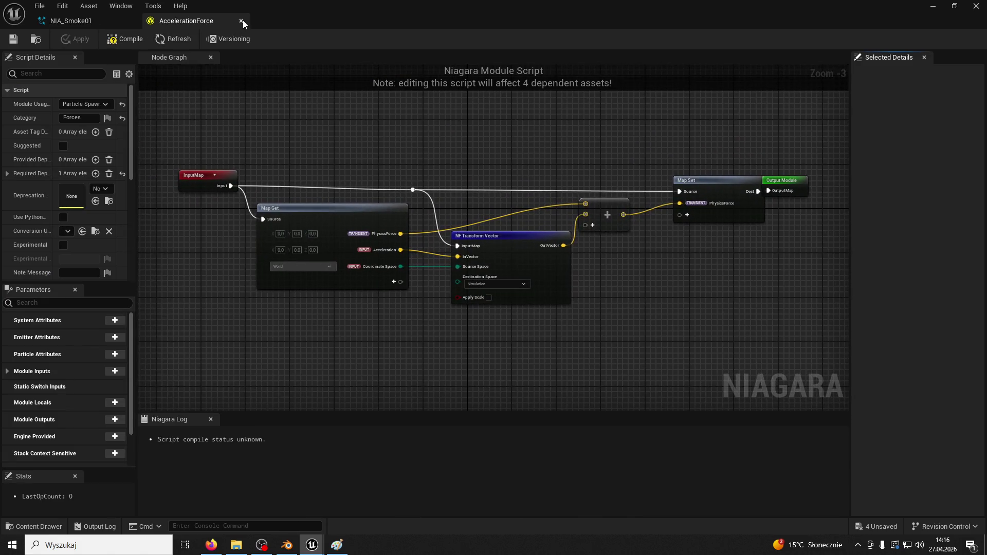
Step: Close the AccelerationForce script and character blueprint tabs, bringing up the Content Drawer
click(242, 21)
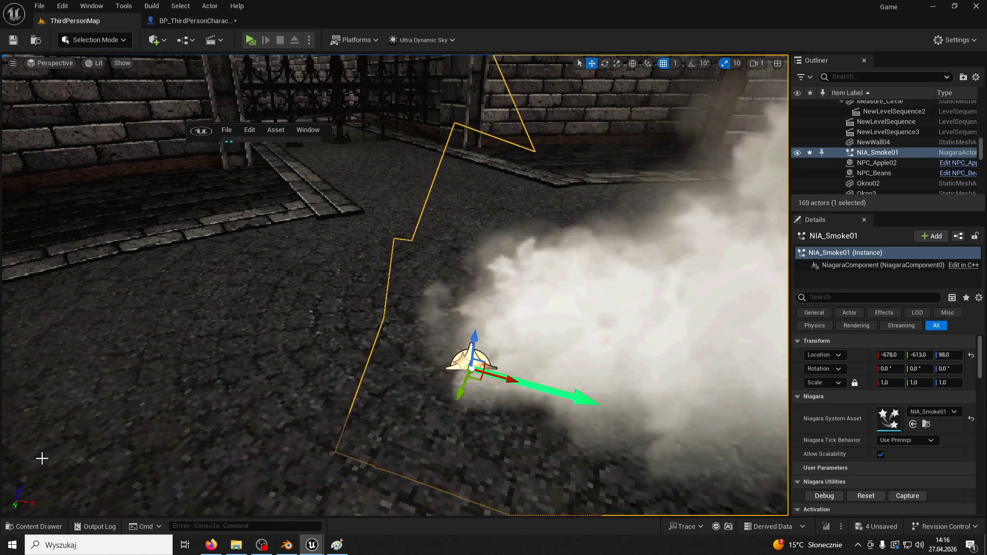
key(ctrl+b)
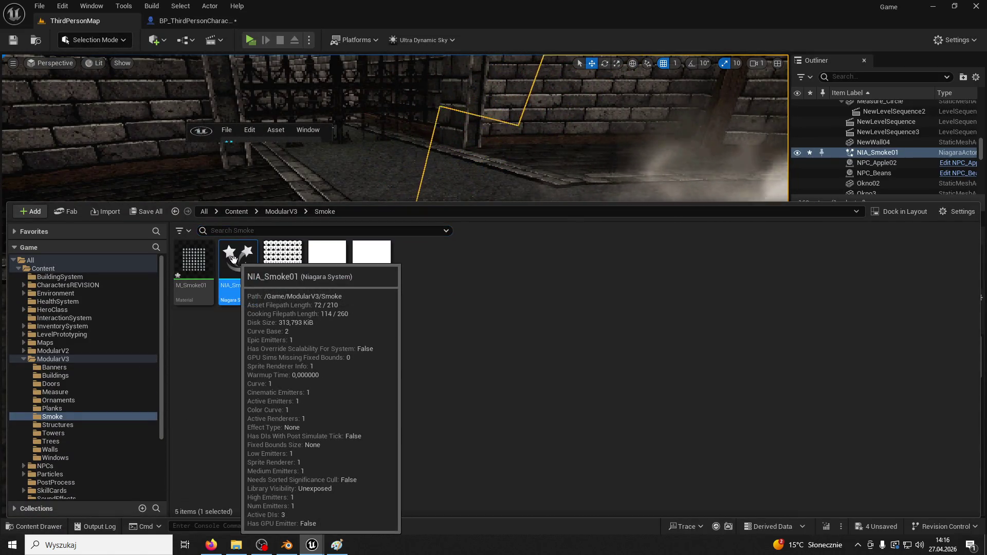
click(189, 20)
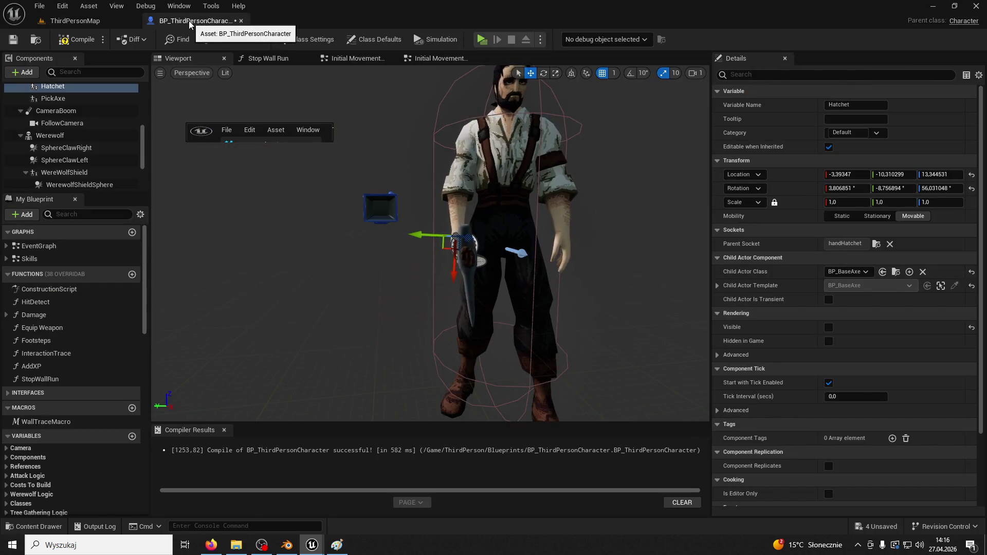
click(241, 21)
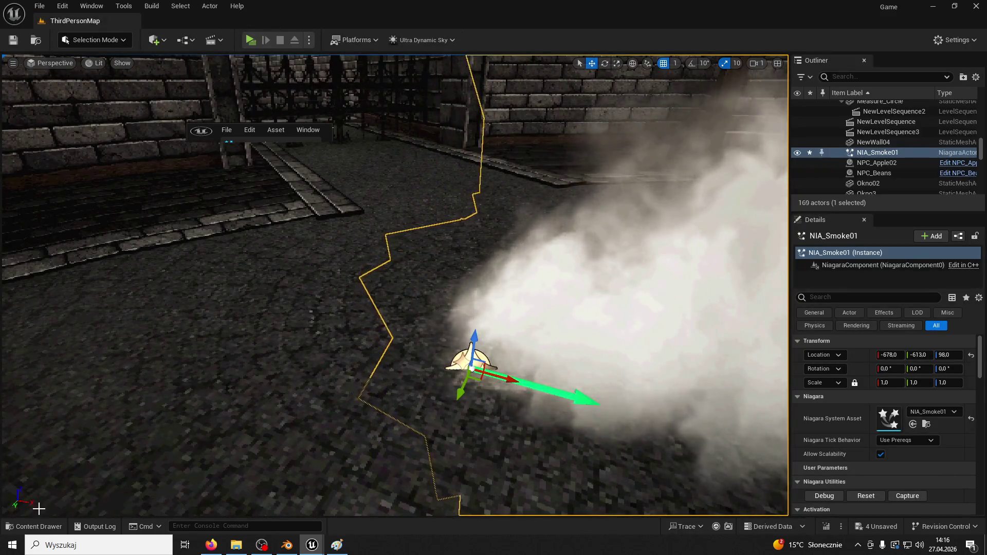
Step: Show the Smoke folder assets in a smaller browser and close the extra NIA_Smoke01 window
click(34, 527)
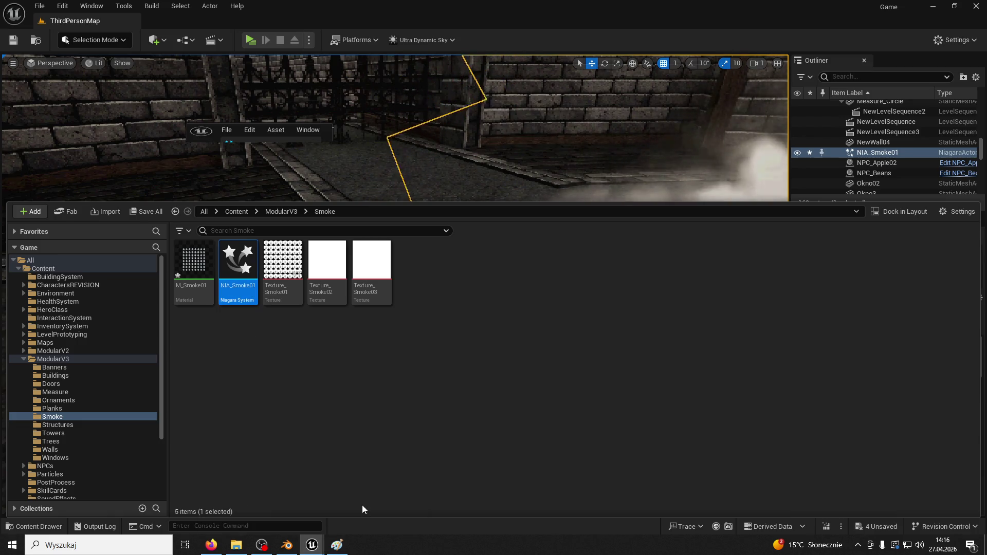
mouse_move(333, 201)
mouse_down()
mouse_move(332, 419)
mouse_move(333, 376)
mouse_up()
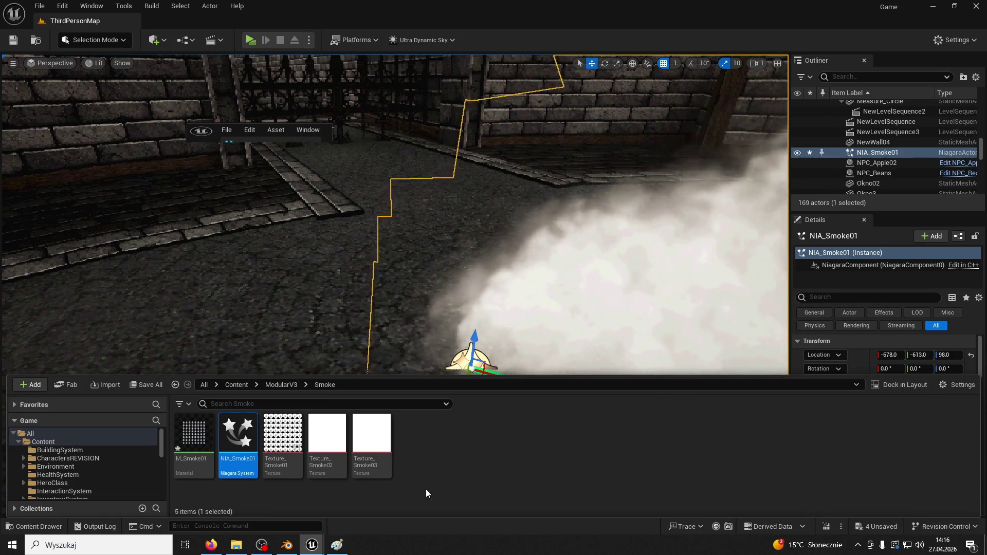
mouse_move(311, 544)
click(415, 467)
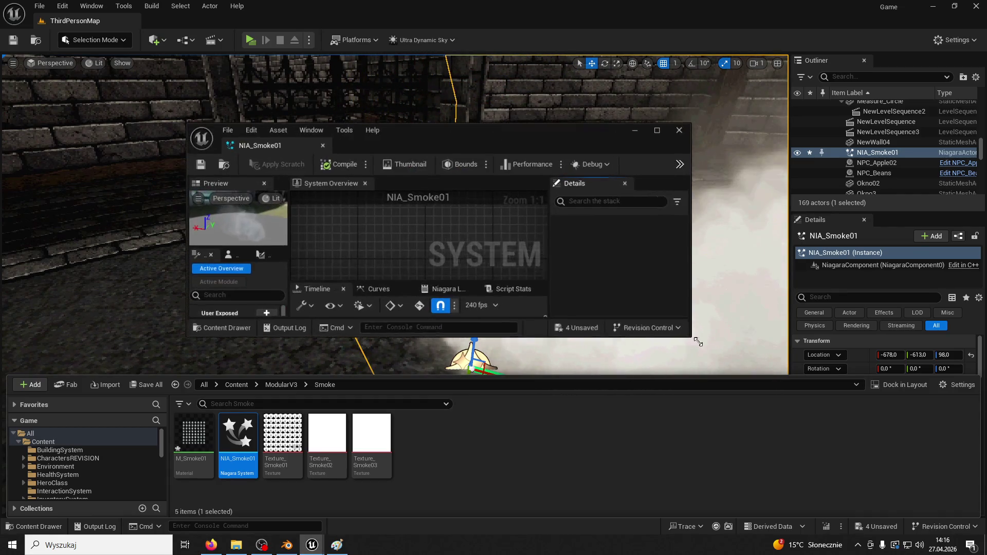
Step: Lower the Color module's Alpha peak key value to 0,2
click(178, 27)
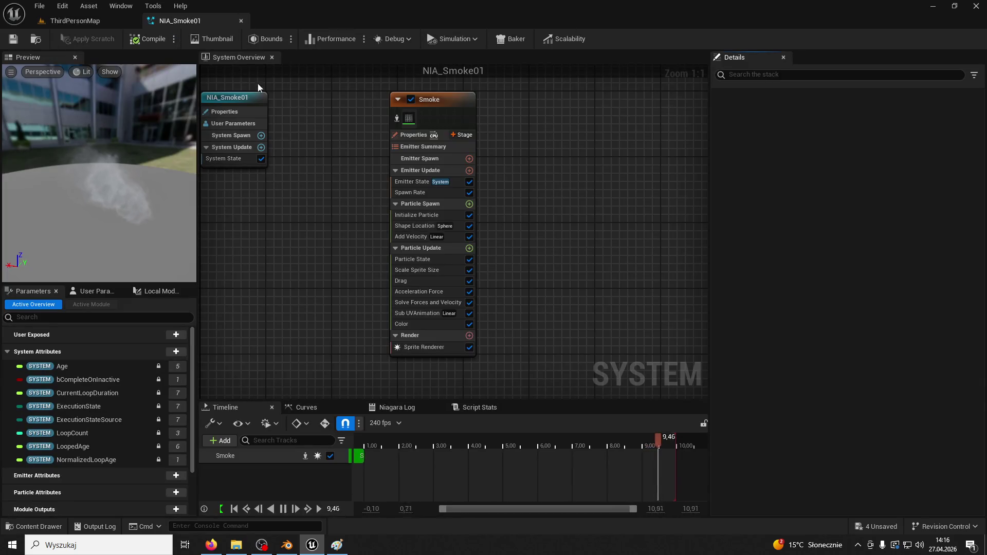
click(422, 323)
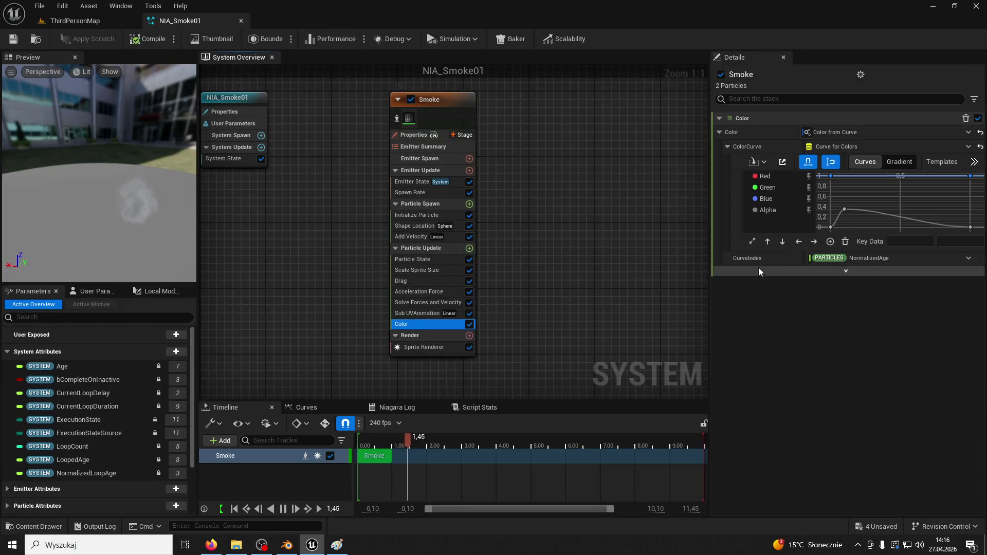
click(844, 210)
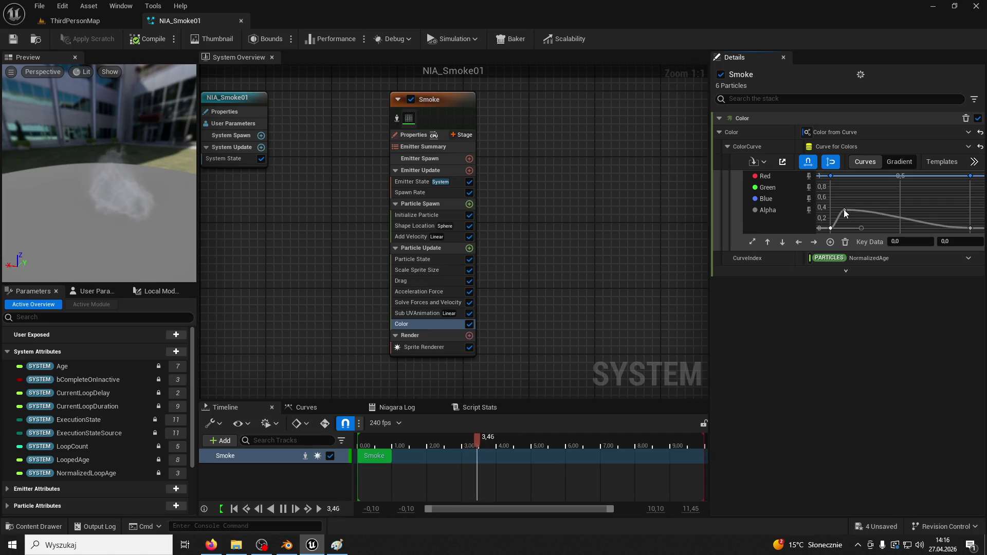
click(953, 241)
text(0,2)
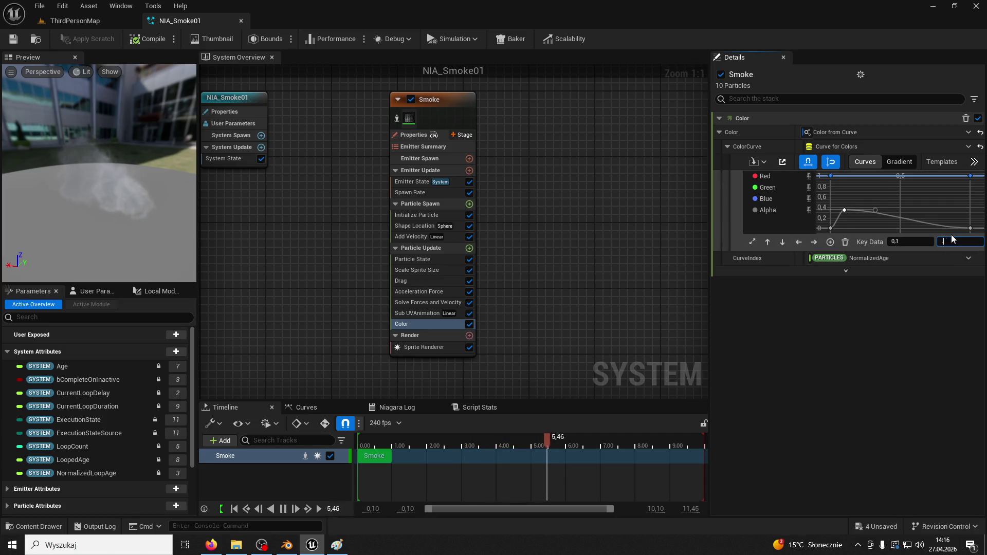
key(Return)
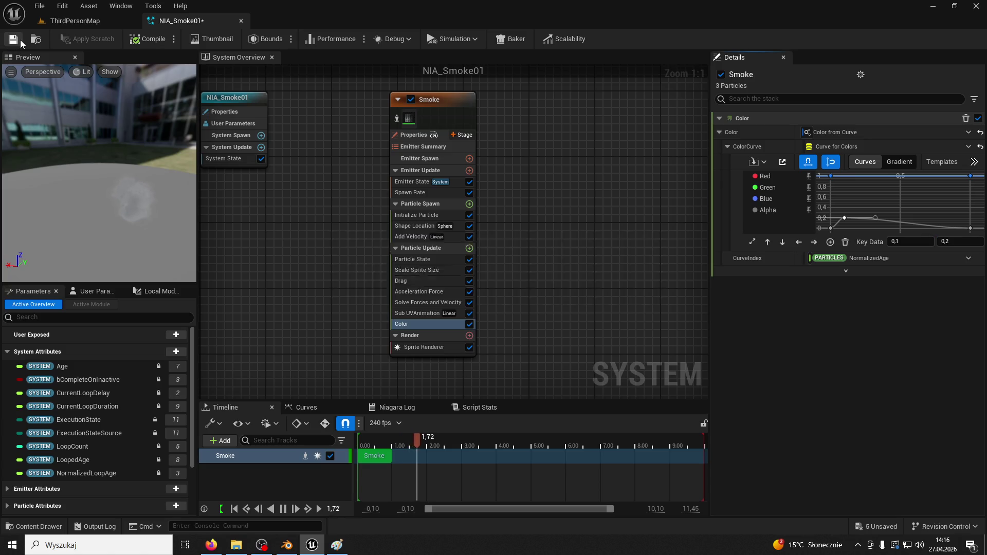
Step: Close the NIA_Smoke01 editor and close the leftover Paint window without saving
click(240, 20)
drag(483, 290, 347, 213)
click(611, 255)
key(alt+F4)
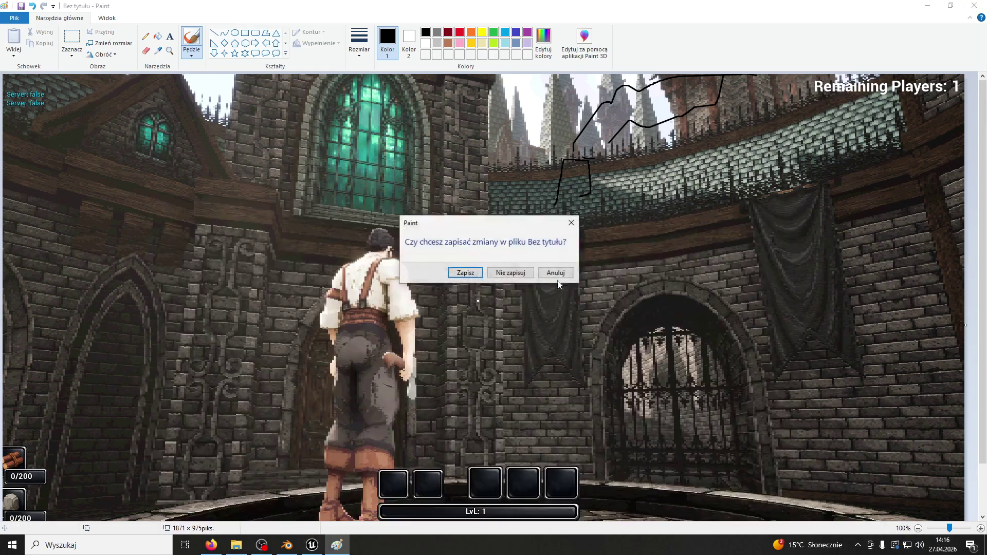
click(511, 273)
Step: Move the NIA_Smoke01 smoke actor over against the brick wall
double_click(514, 215)
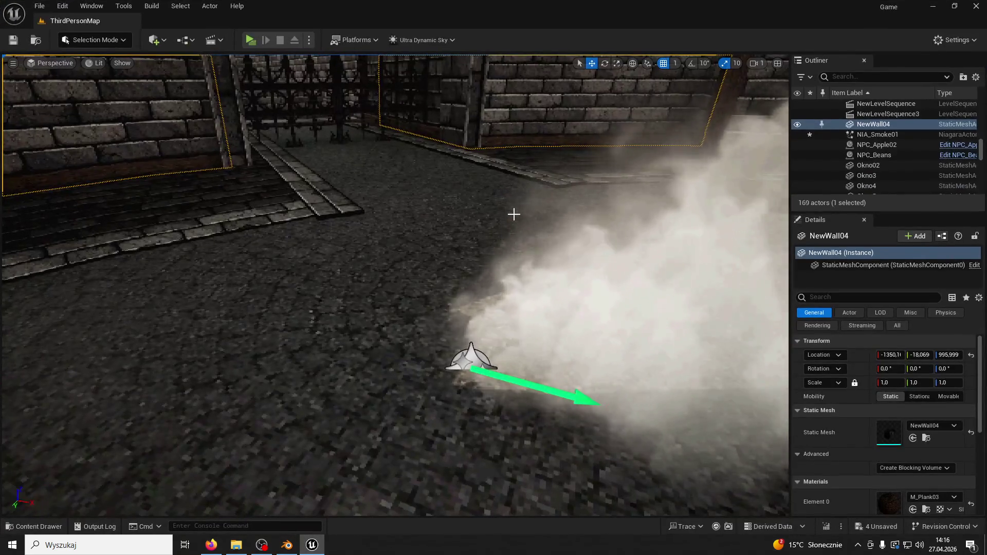
right_drag(498, 218, 499, 219)
right_drag(381, 346, 382, 346)
click(381, 346)
right_drag(473, 289, 472, 289)
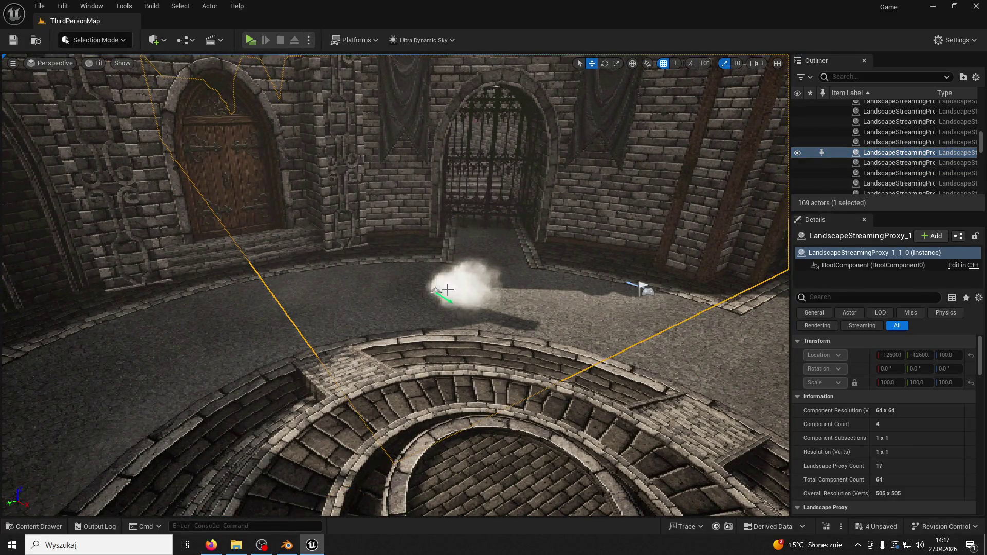
click(436, 290)
middle_drag(414, 300, 550, 260)
Step: Frame the gated archway and rotate the smoke actor to -43.59
right_drag(550, 259, 597, 241)
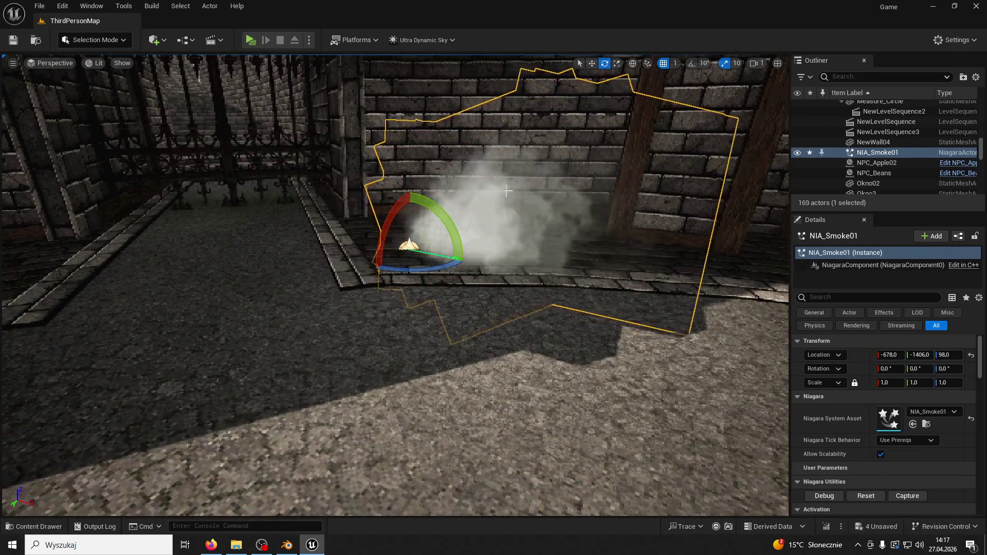
click(450, 263)
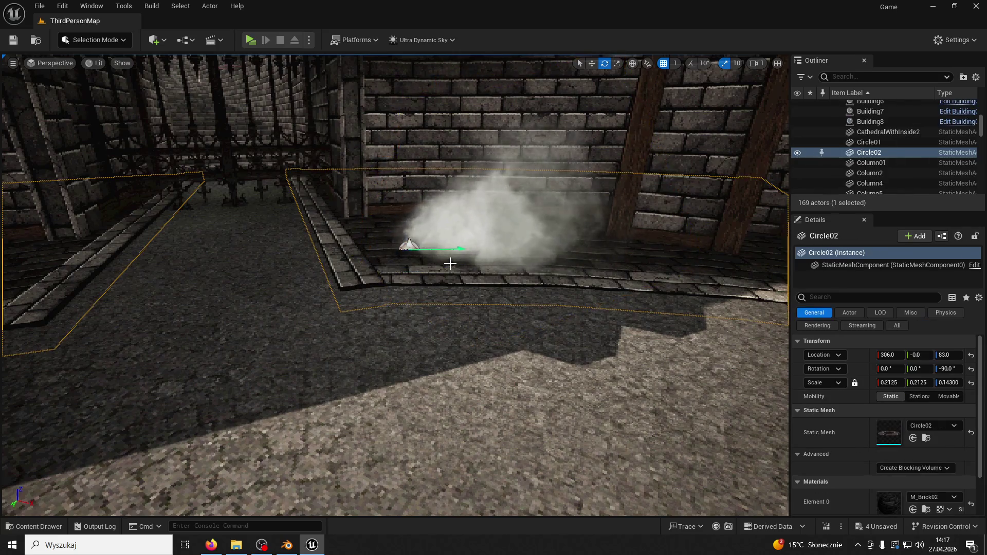
key(f)
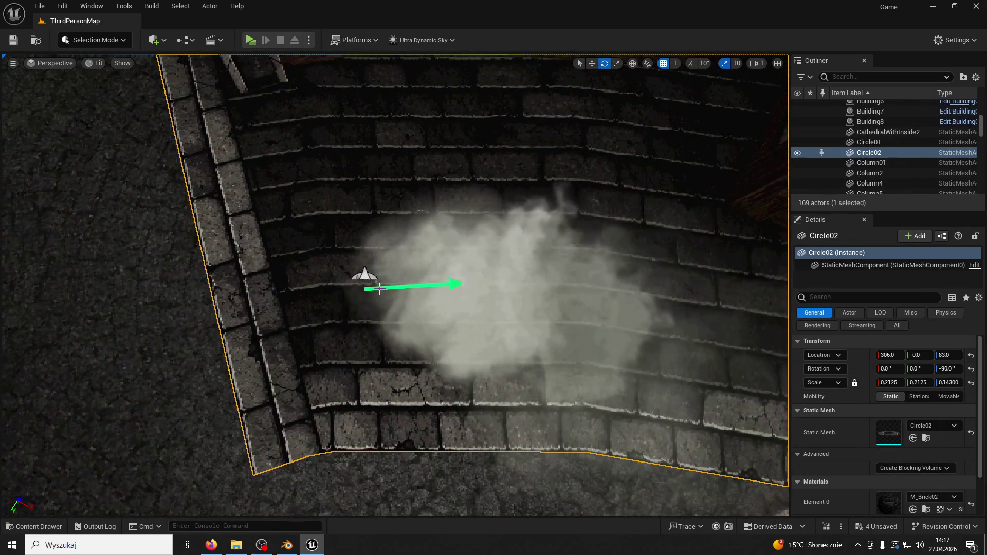
click(368, 278)
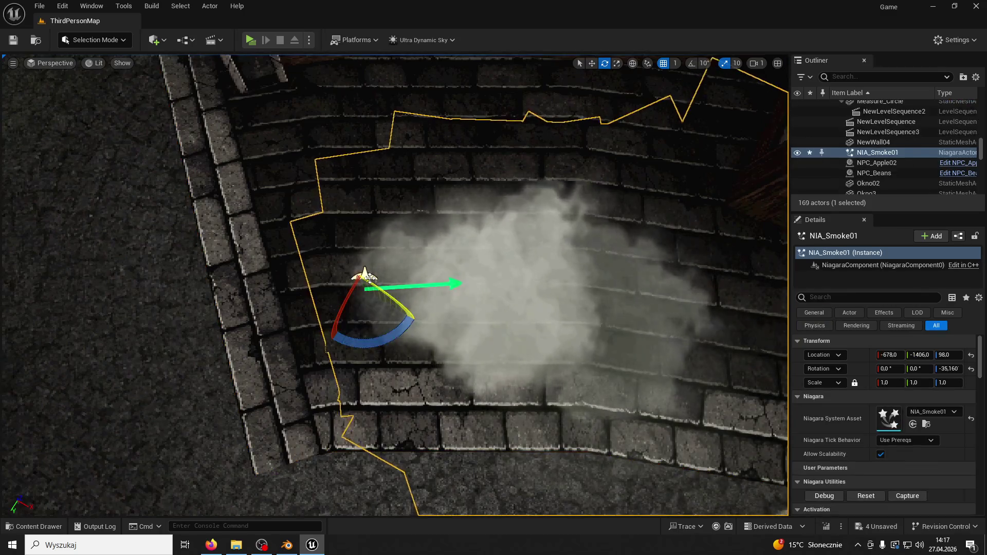
mouse_move(370, 336)
mouse_down()
mouse_move(391, 319)
mouse_move(380, 309)
mouse_move(374, 341)
mouse_up()
click(373, 342)
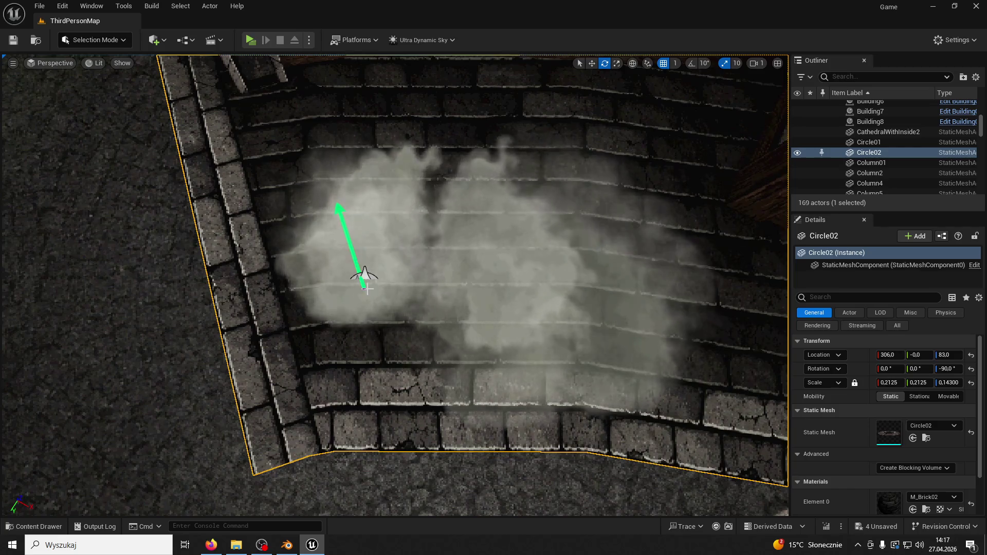
click(364, 274)
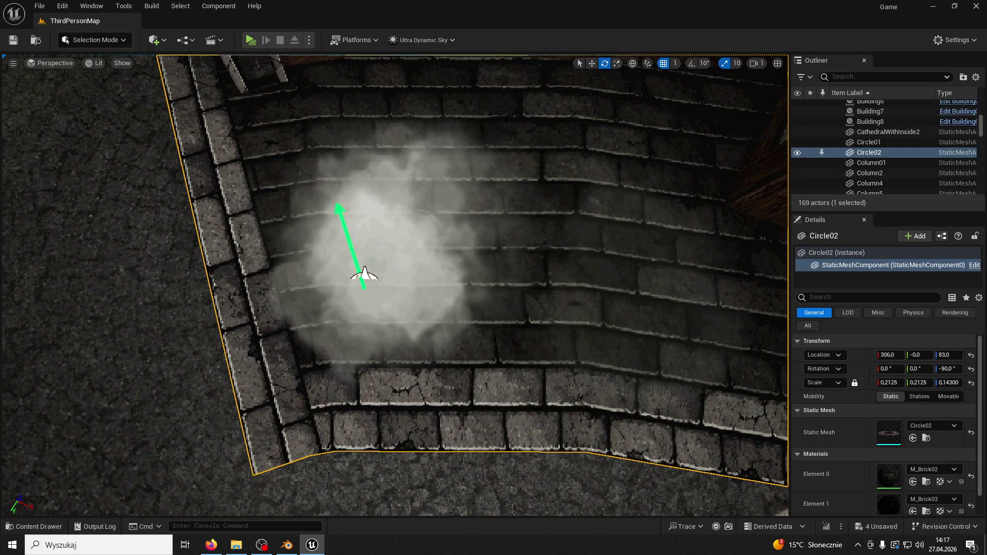
click(365, 274)
click(365, 272)
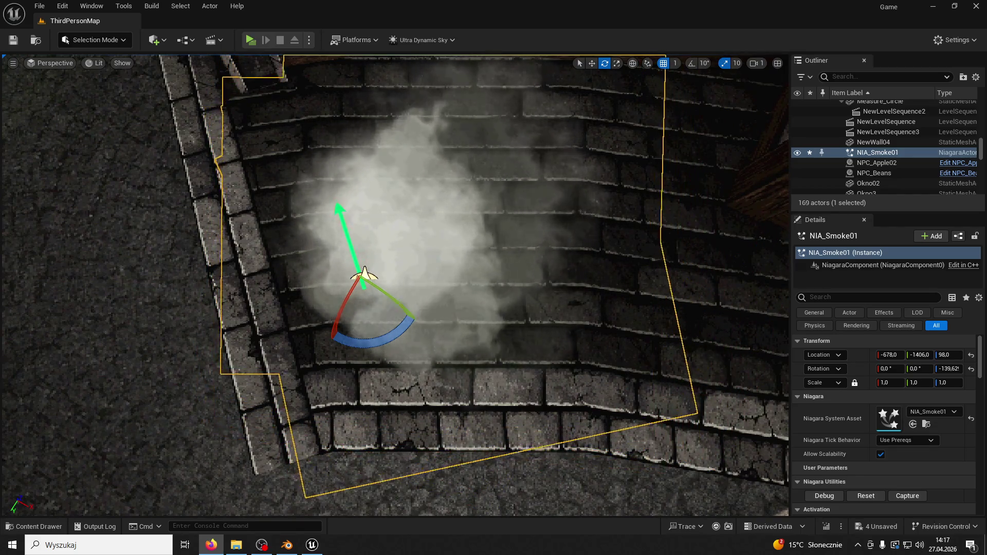
Step: Reselect the smoke beside the gate and launch the game preview
mouse_move(364, 276)
right_down()
mouse_move(710, 177)
mouse_move(668, 216)
right_up()
mouse_move(483, 404)
right_down()
mouse_move(391, 401)
mouse_move(452, 411)
mouse_move(483, 404)
right_up()
click(484, 404)
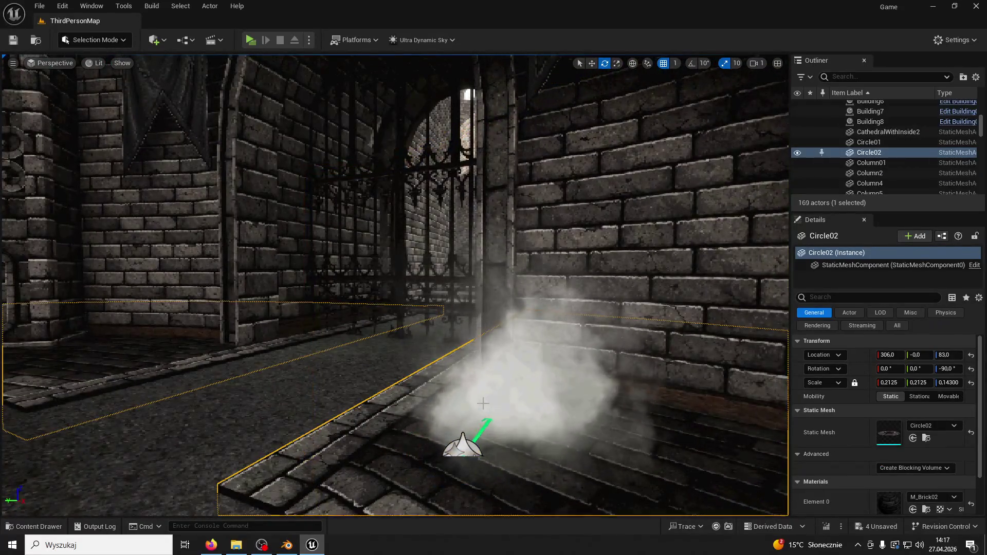
click(475, 440)
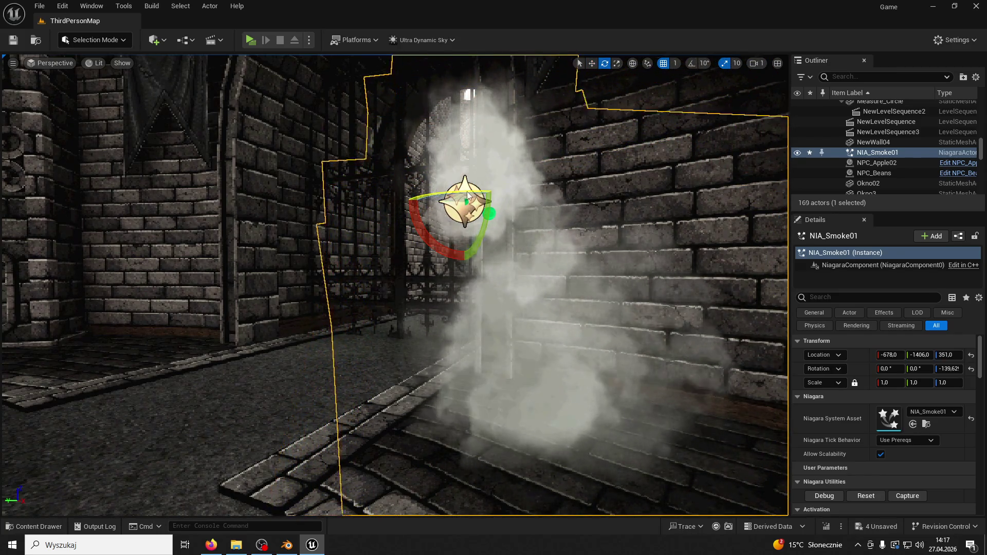
right_drag(495, 195, 360, 216)
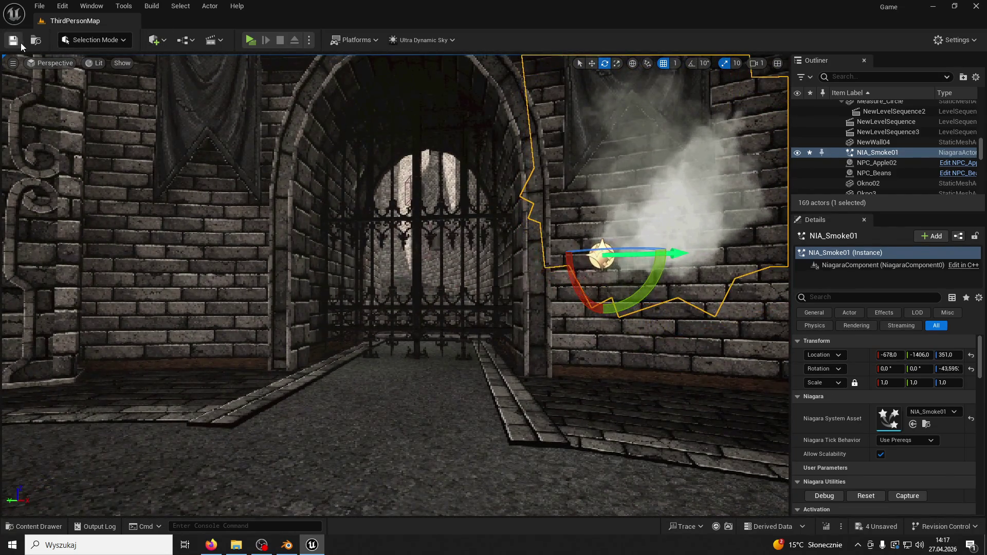
key(alt+p)
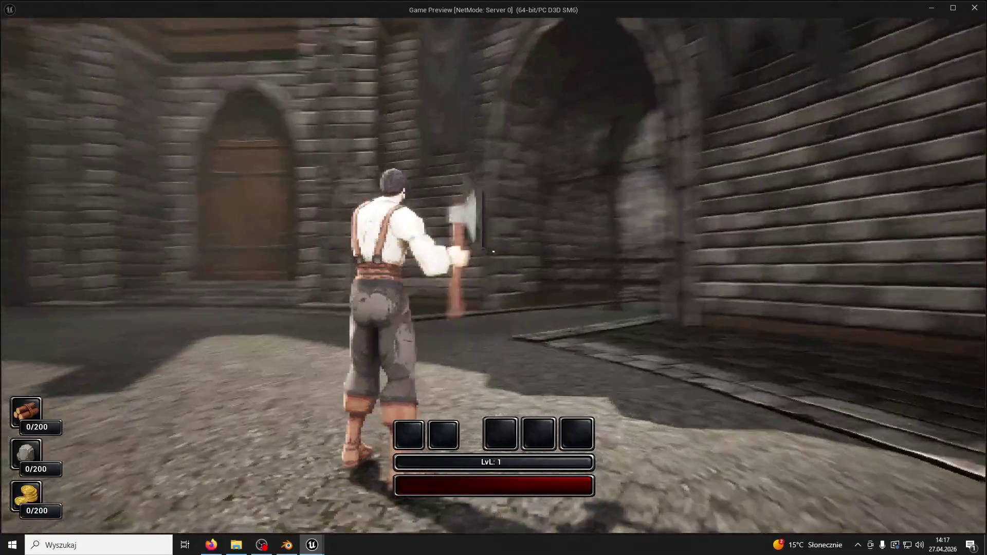
Step: Run the character through the iron gate past the smoke, then stop the game test
key(w)
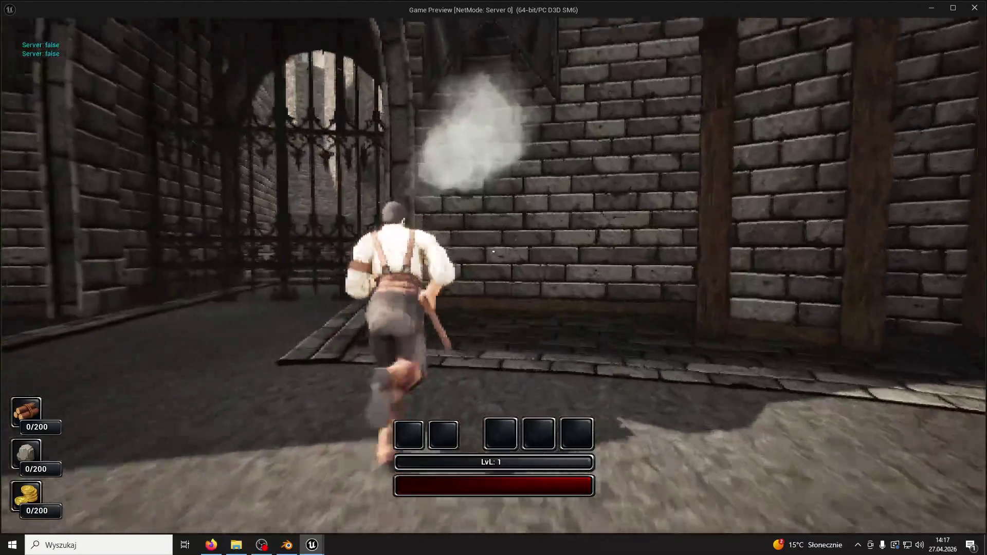
key(w)
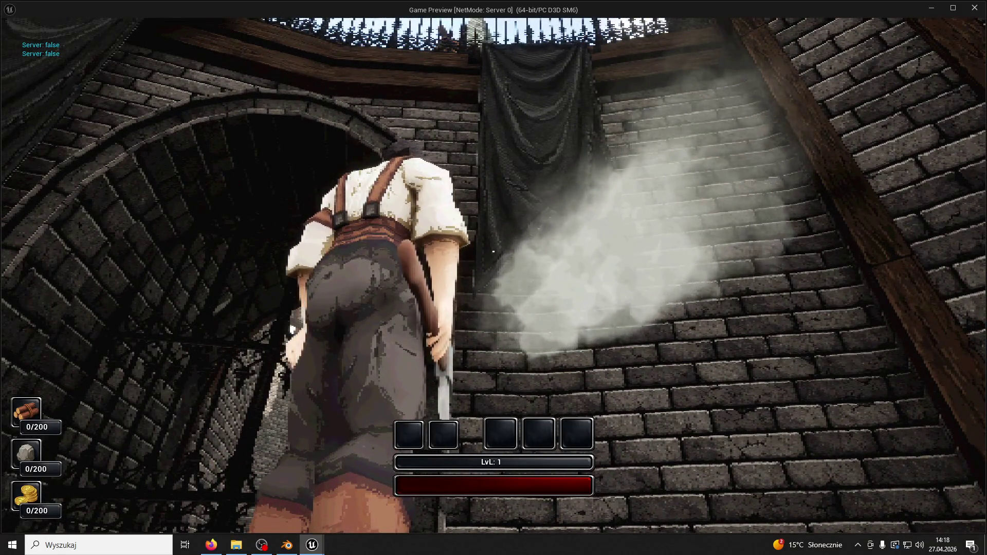
key(super)
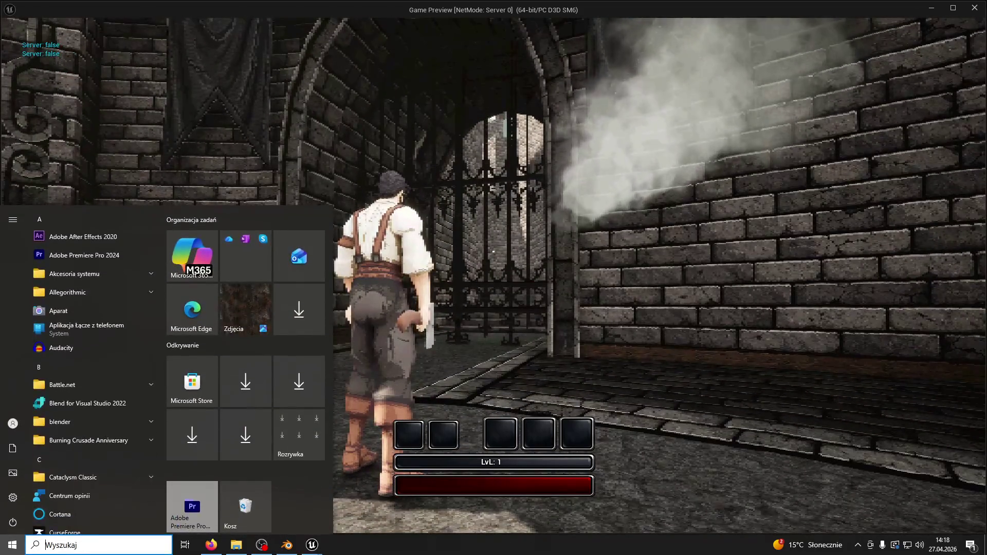
click(632, 33)
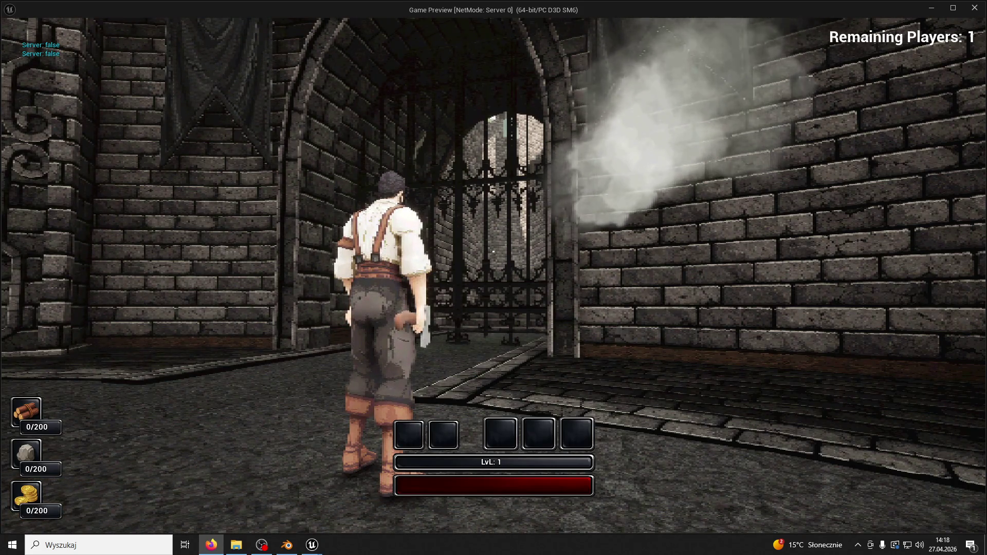
key(Escape)
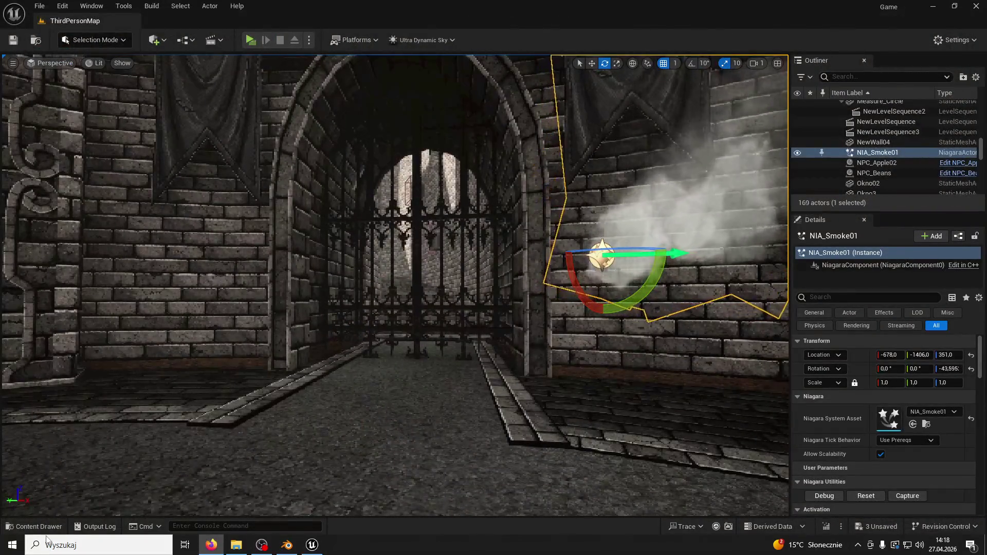
Step: Open NIA_Smoke01 and inspect its Color, Solve Forces and Acceleration Force modules
key(ctrl+b)
double_click(244, 436)
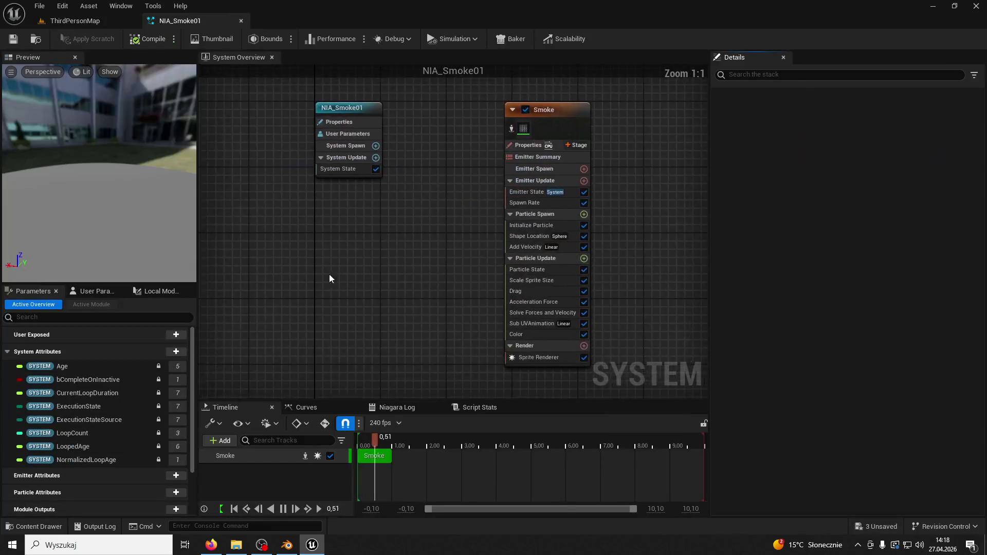
click(548, 323)
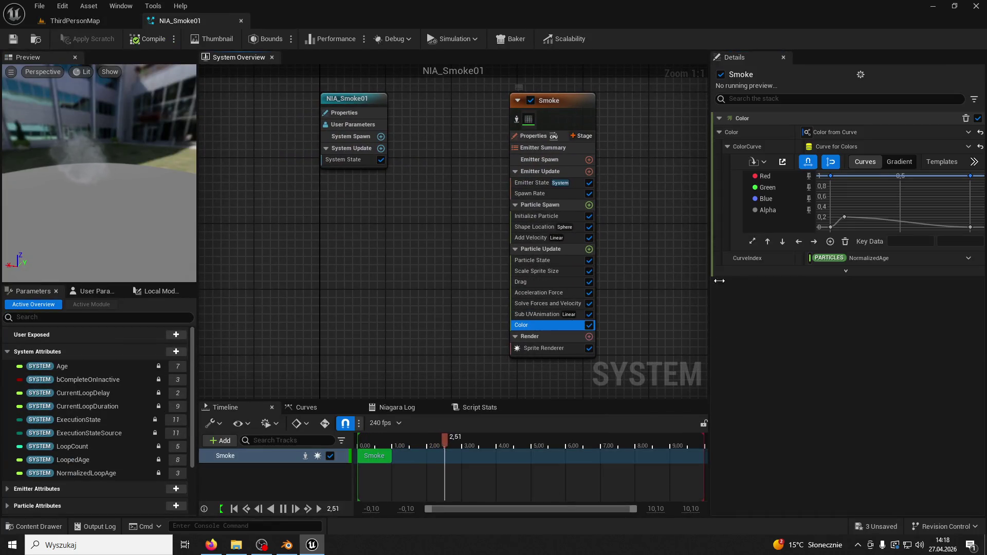
mouse_move(846, 219)
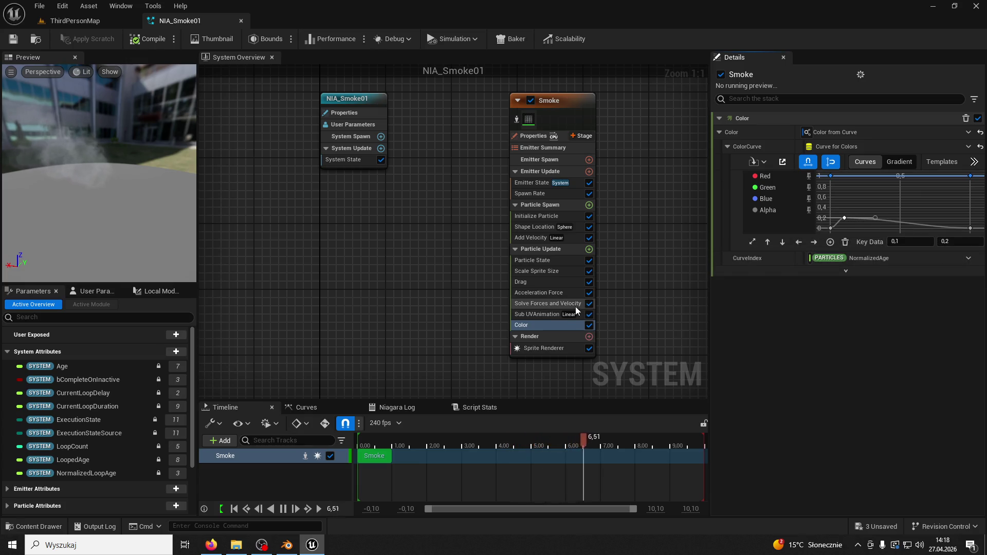
click(547, 308)
click(541, 298)
double_click(541, 297)
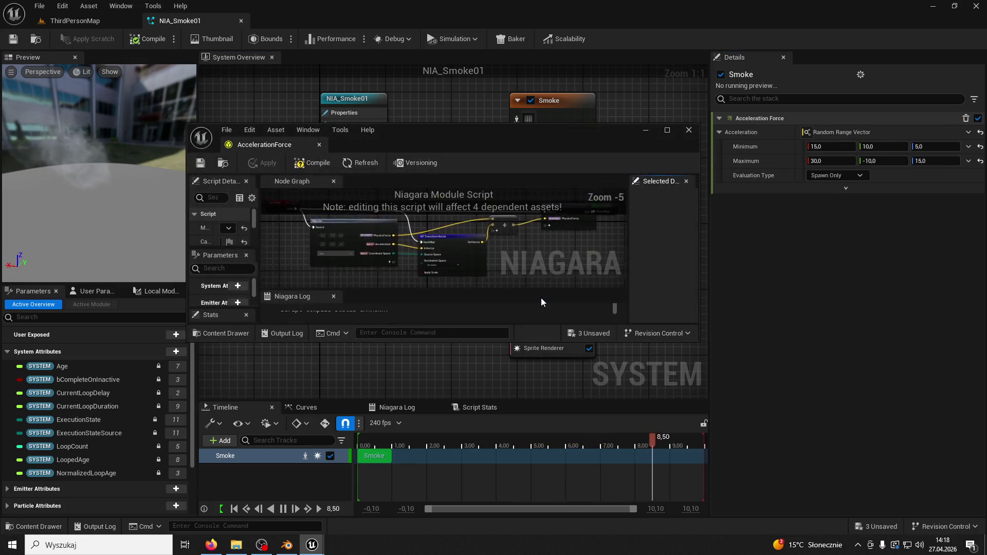
click(319, 146)
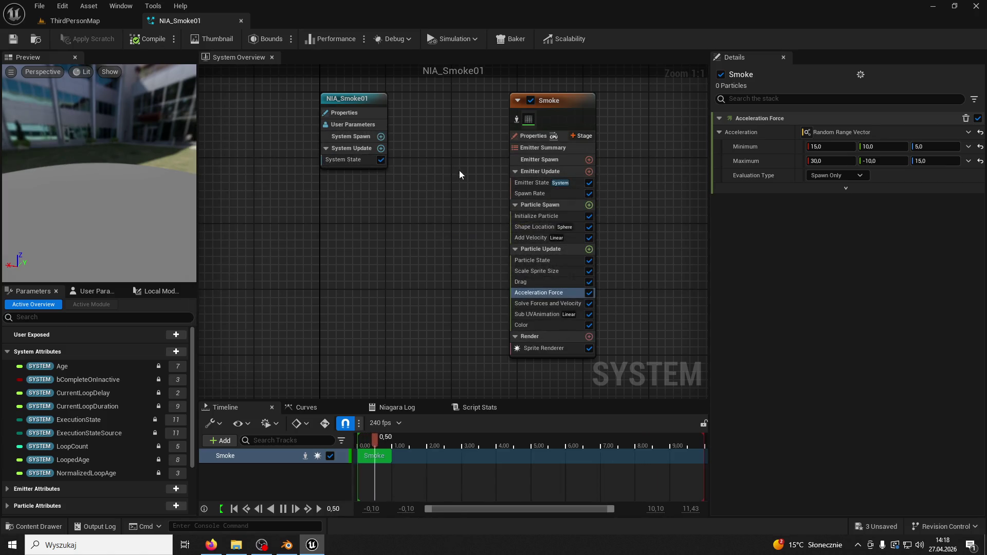
Step: Set the Color curve key value to 0.1 and view the colour as a gradient
click(559, 273)
click(558, 261)
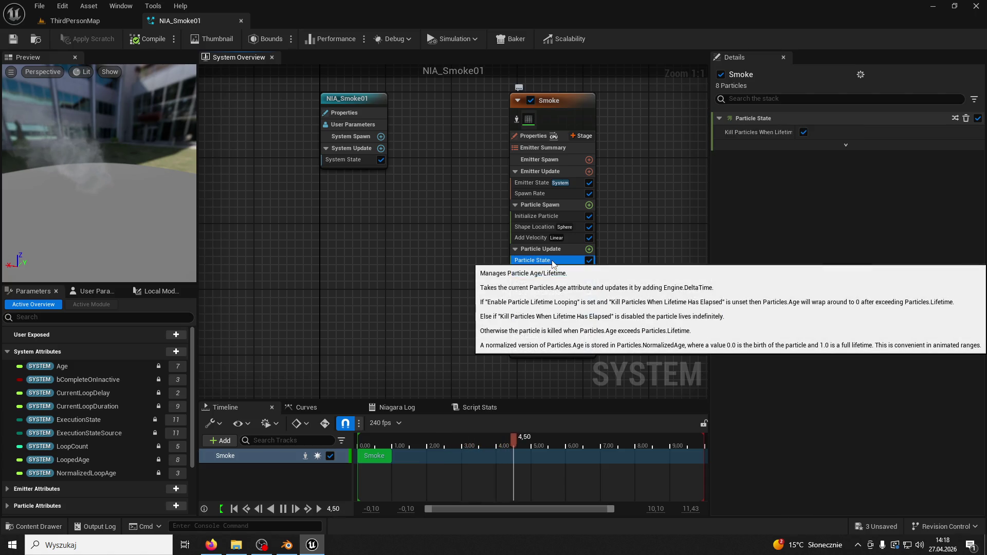
click(538, 324)
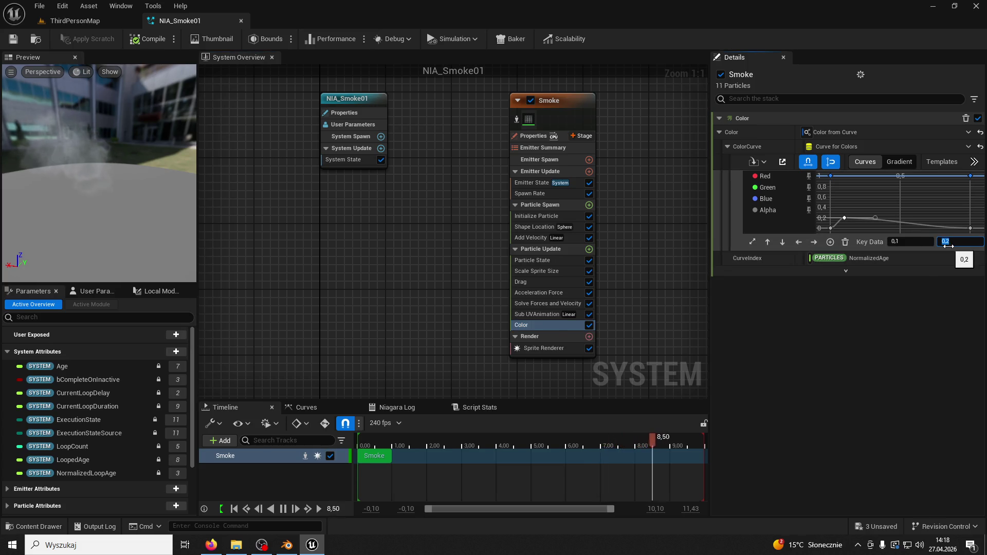
key(Return)
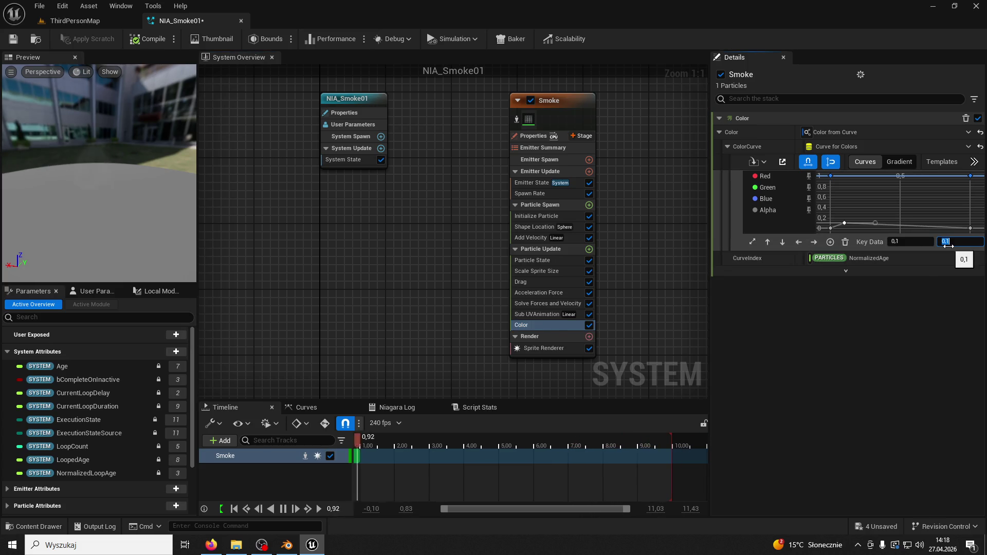
click(900, 161)
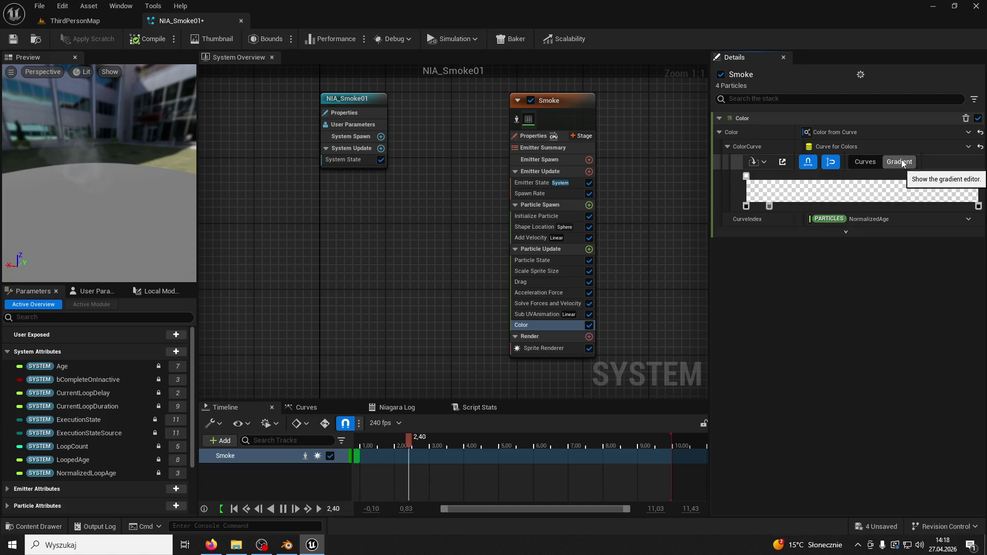
Step: Check the gradient stops, save NIA_Smoke01 and return to ThirdPersonMap
right_click(746, 207)
click(739, 211)
click(769, 206)
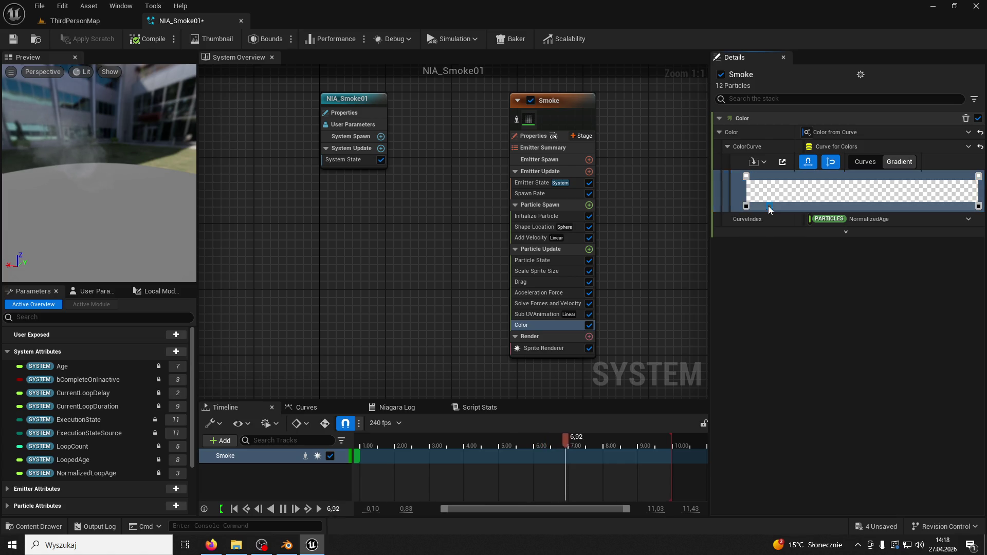
click(15, 45)
click(75, 21)
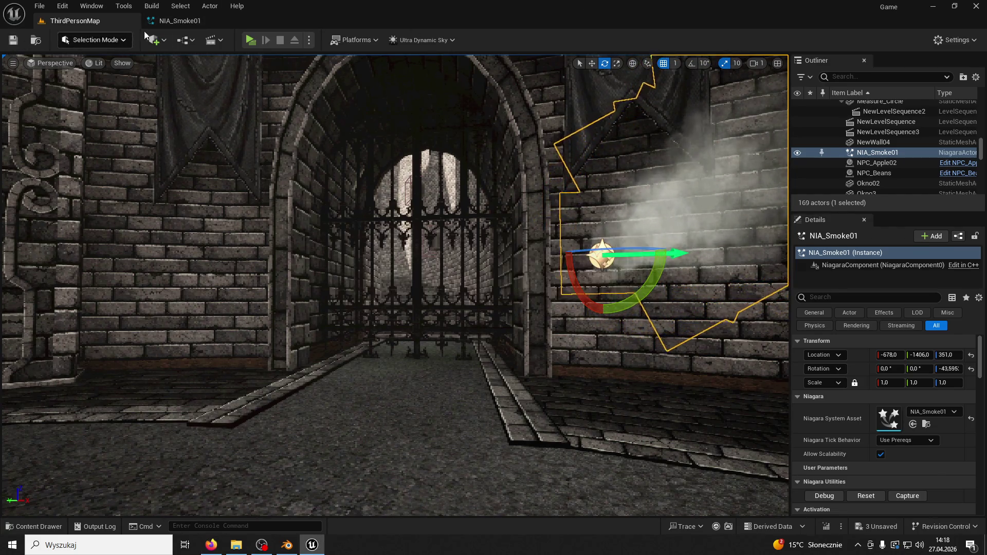
Step: Briefly test-play the level, then enlarge the smoke emitter's scale and fly toward it
click(250, 40)
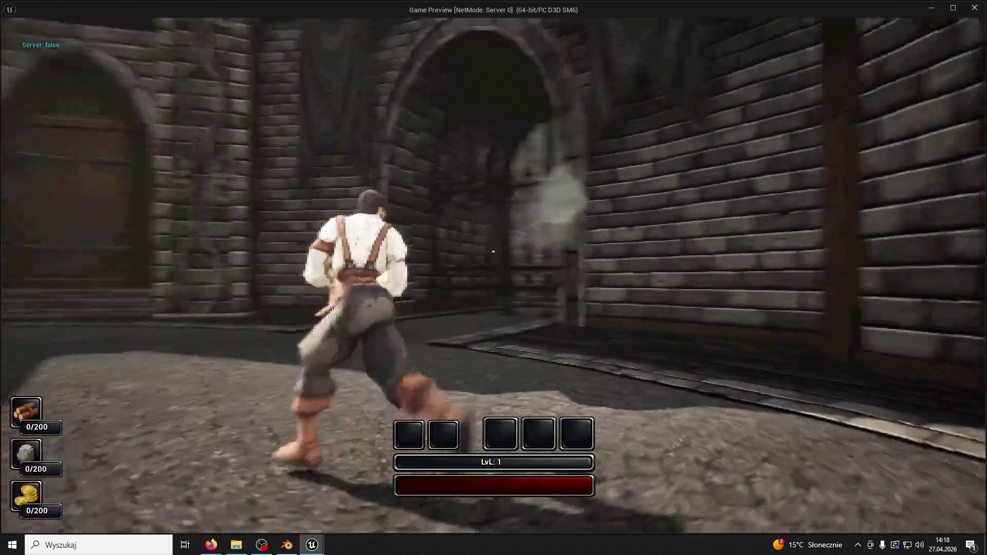
key(Escape)
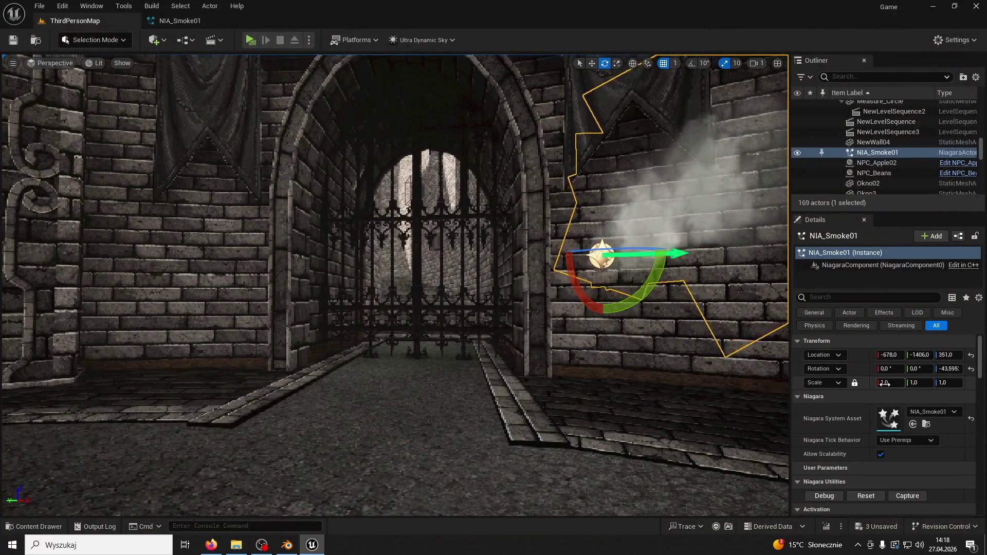
drag(890, 383, 910, 383)
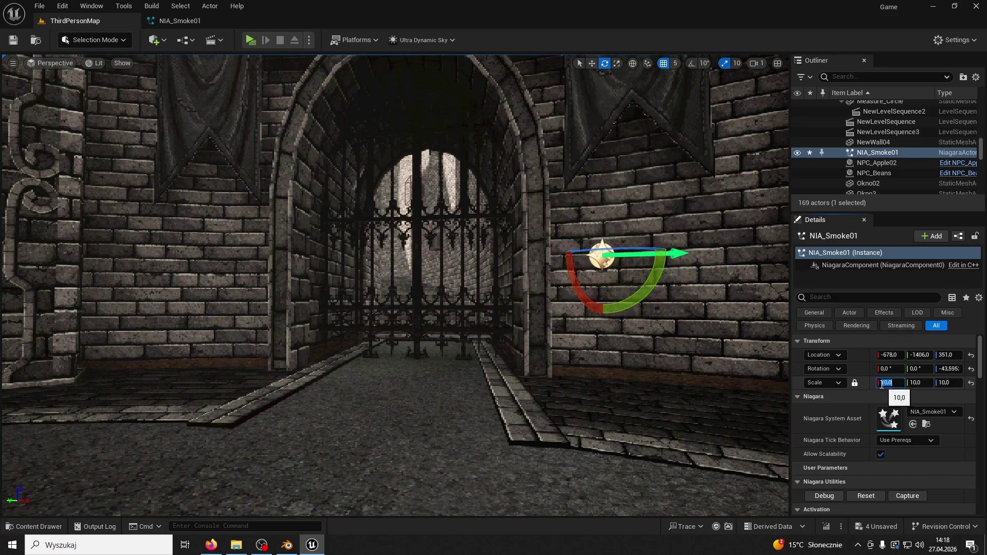
mouse_move(671, 311)
right_down()
mouse_move(695, 314)
mouse_move(650, 291)
right_up()
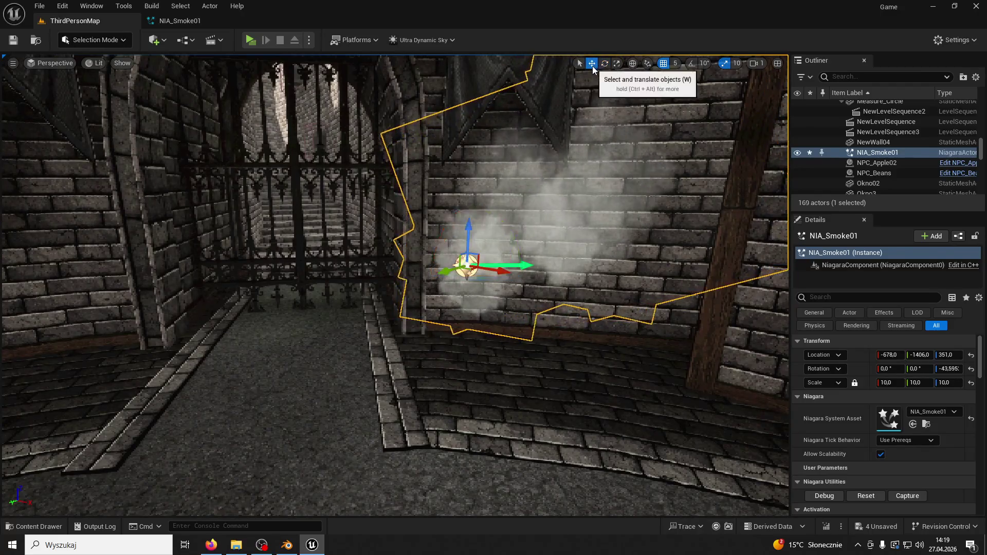
Step: Duplicate the smoke actor and move the copy to the gate's left side
click(592, 63)
key(ctrl+d)
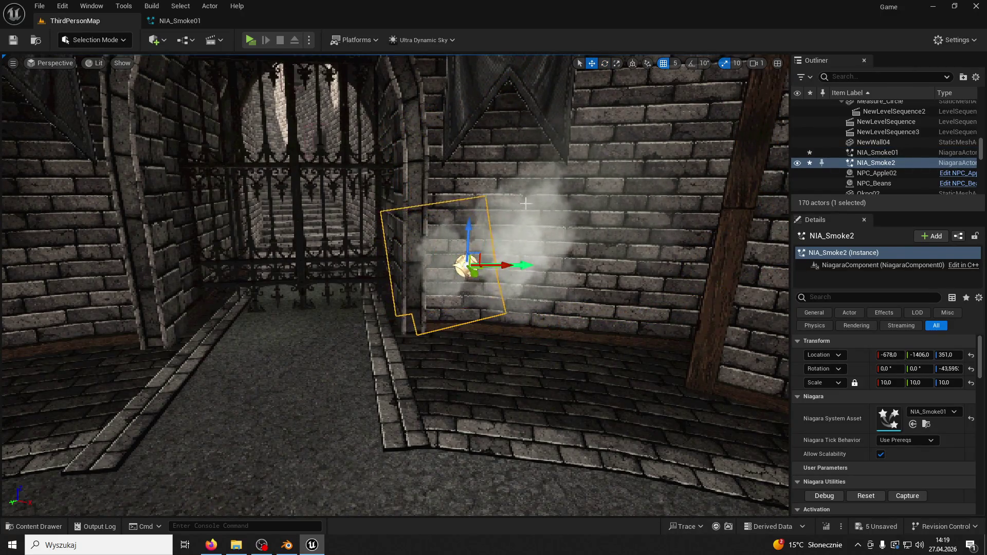
drag(146, 277, 118, 276)
click(118, 276)
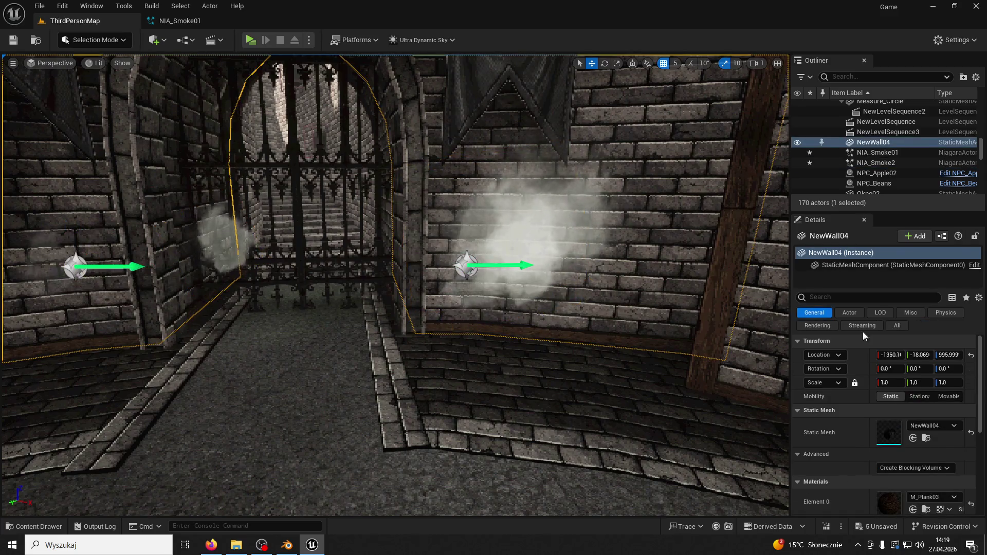
Step: Set scale 1.0 on NIA_Smoke2 and NIA_Smoke01, then play the level
click(470, 274)
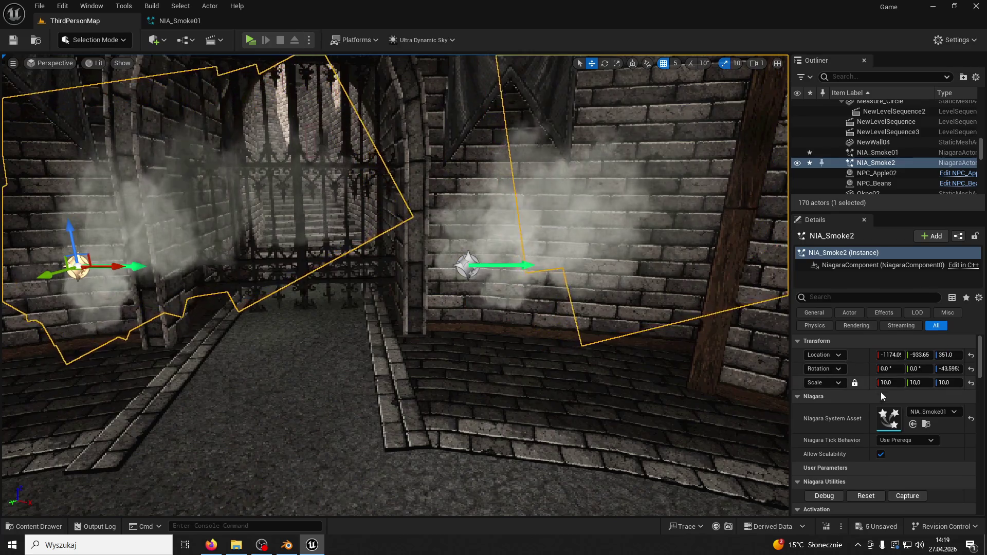
click(891, 384)
text(1)
key(Return)
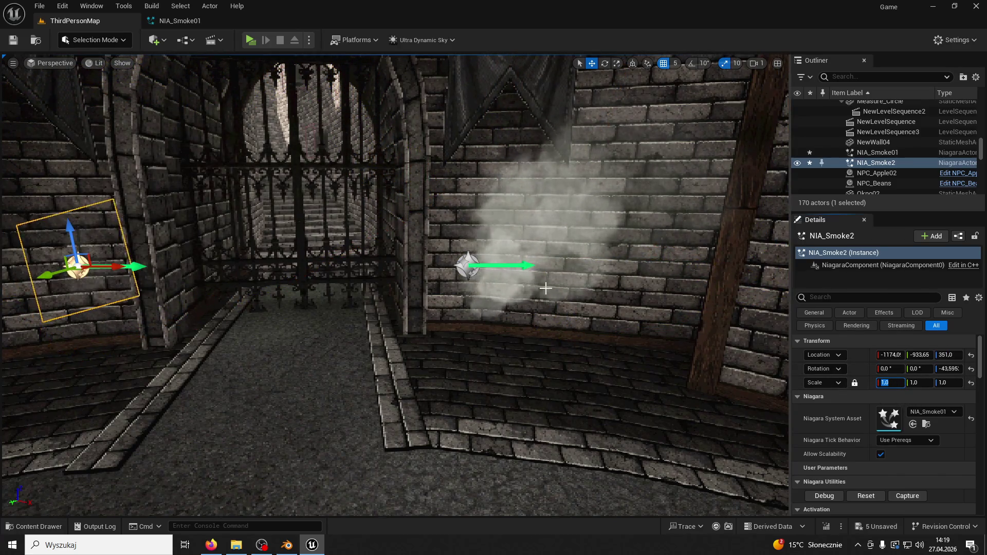
key(s)
right_drag(546, 288, 511, 272)
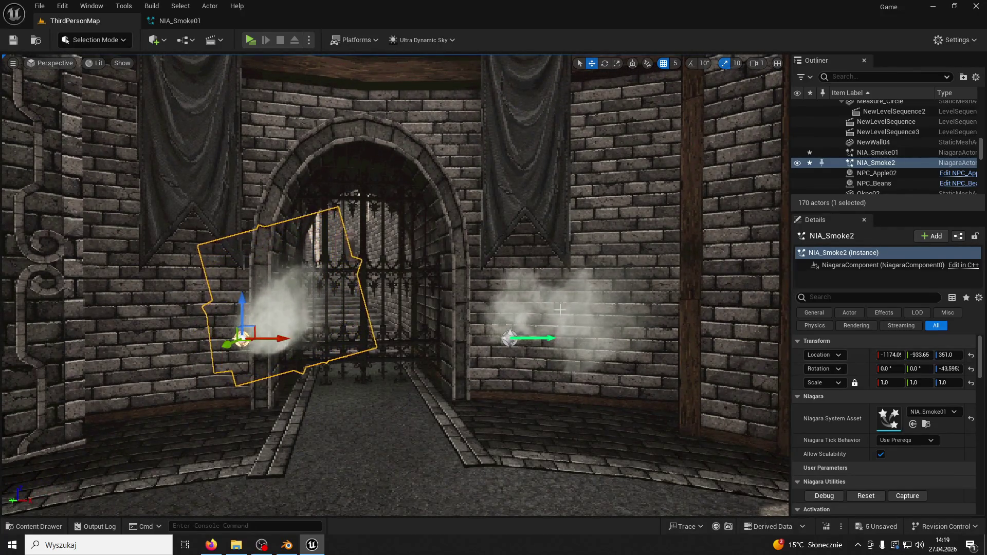
click(510, 338)
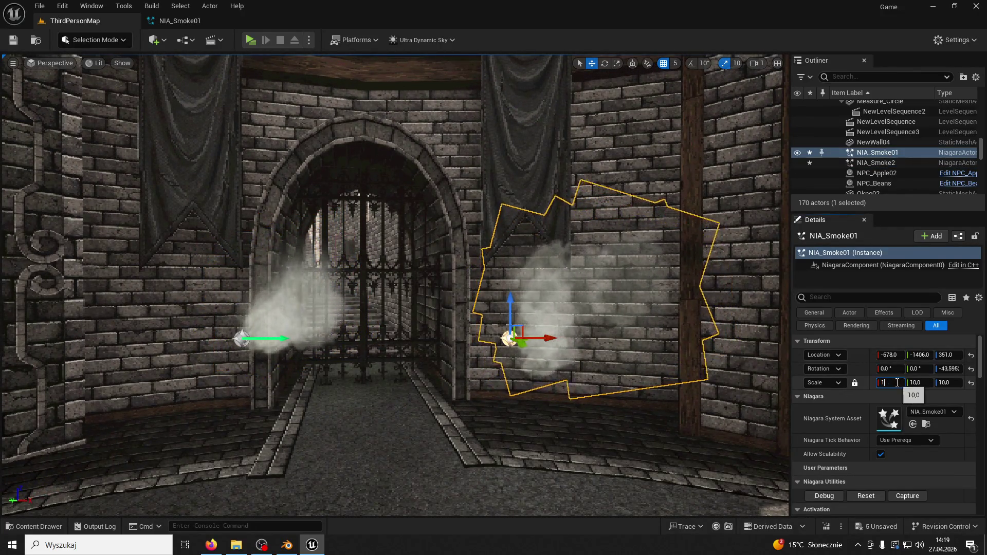
key(Return)
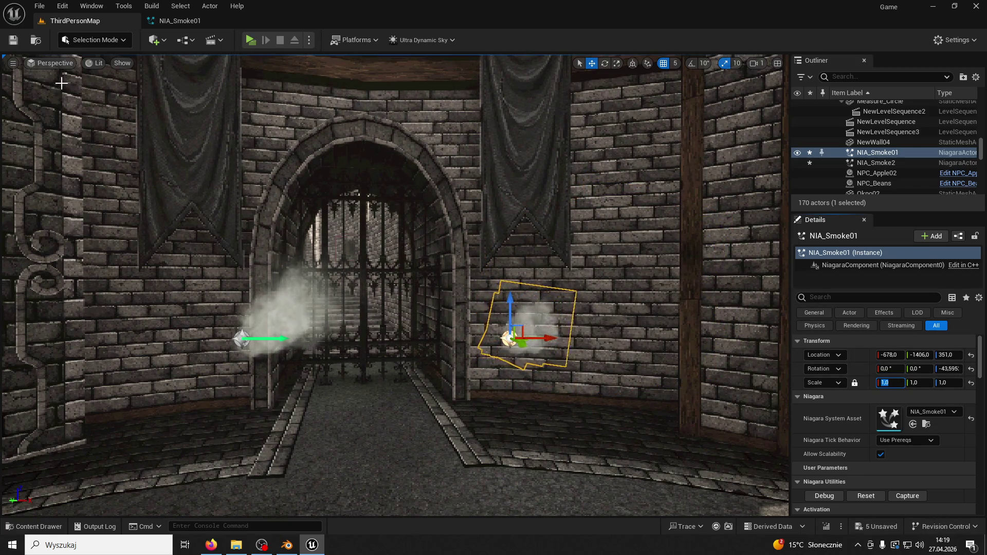
click(249, 41)
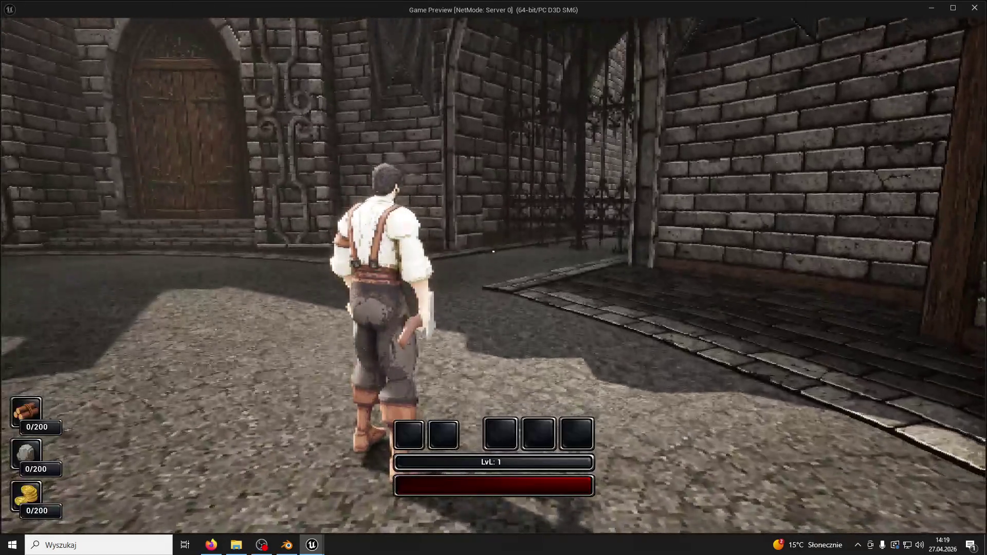
Step: Focus the game window and run the character through the archway onto the stone platform
key(super)
key(super)
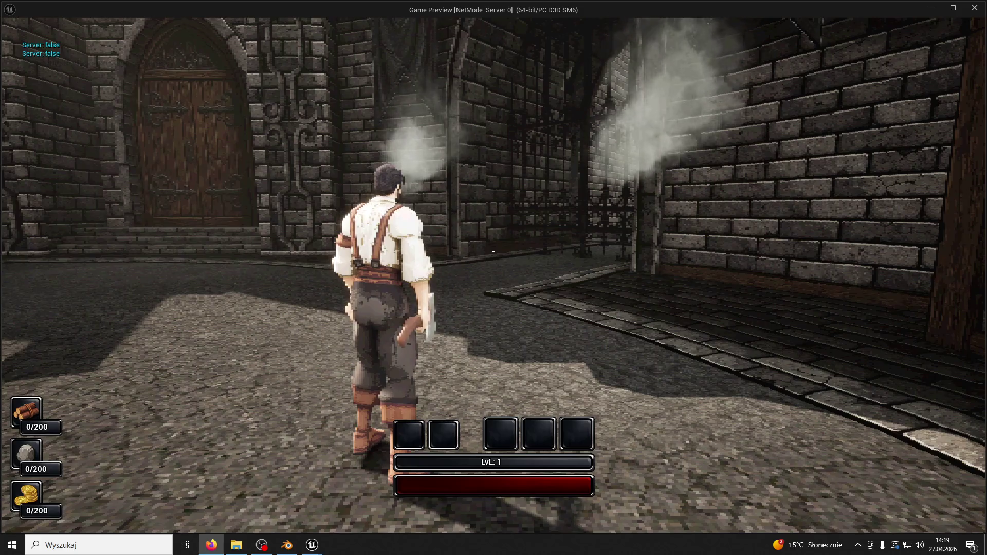
click(638, 177)
key(w)
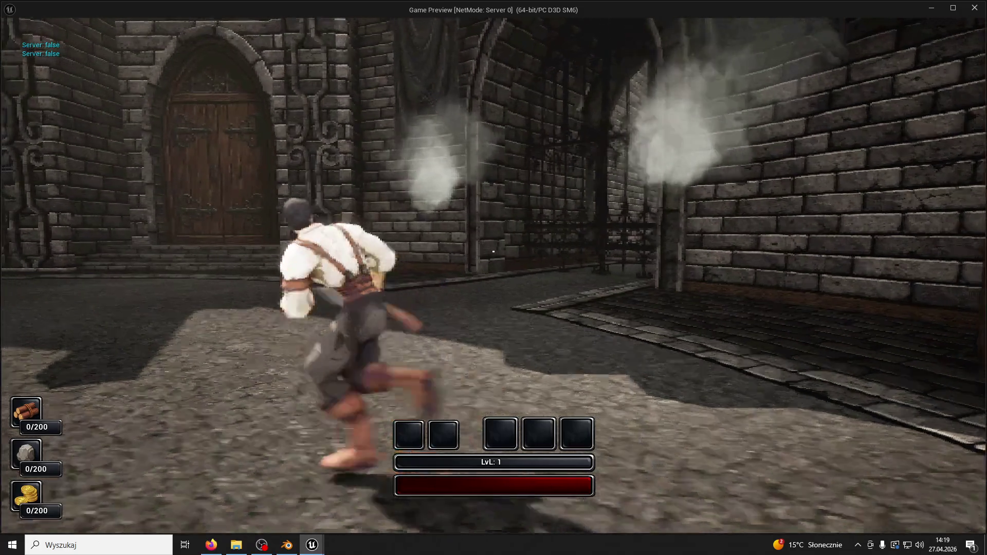
key(super)
key(super)
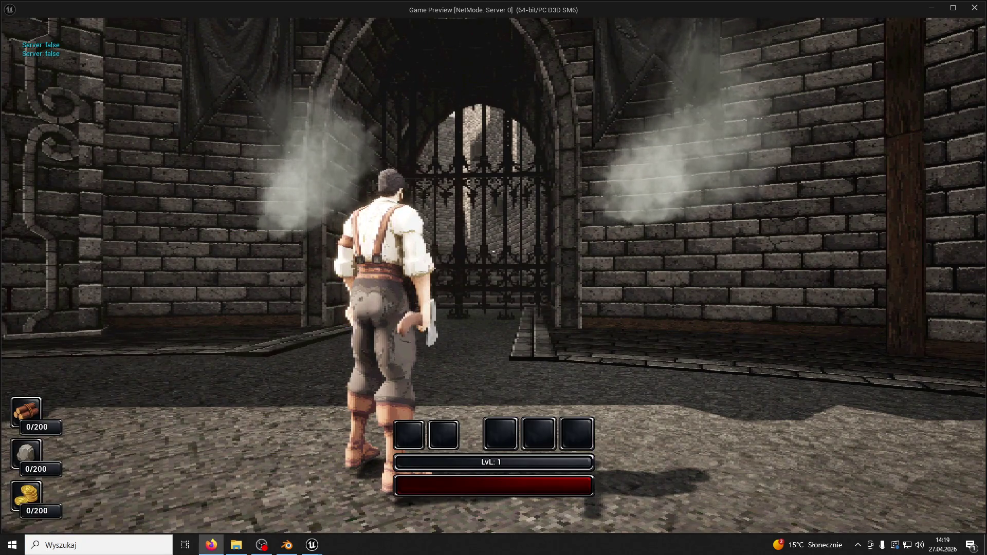
key(w)
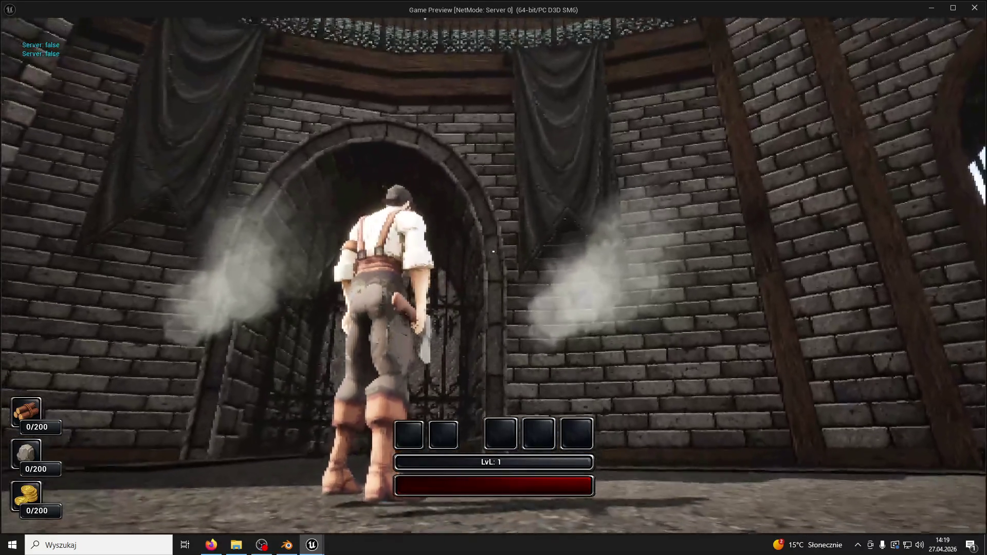
key(w)
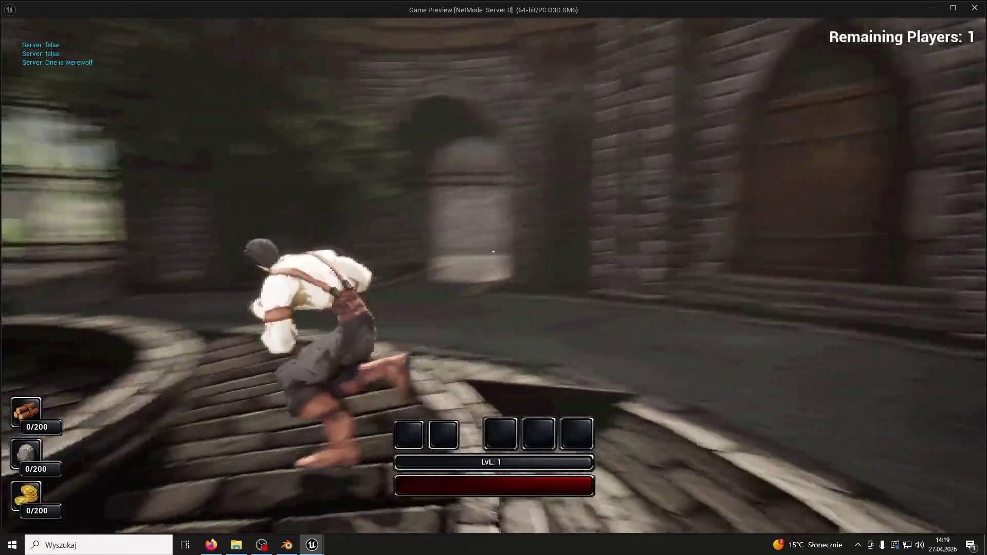
Step: Run across the stone walkway toward the gated archway and switch to shader complexity view
key(w)
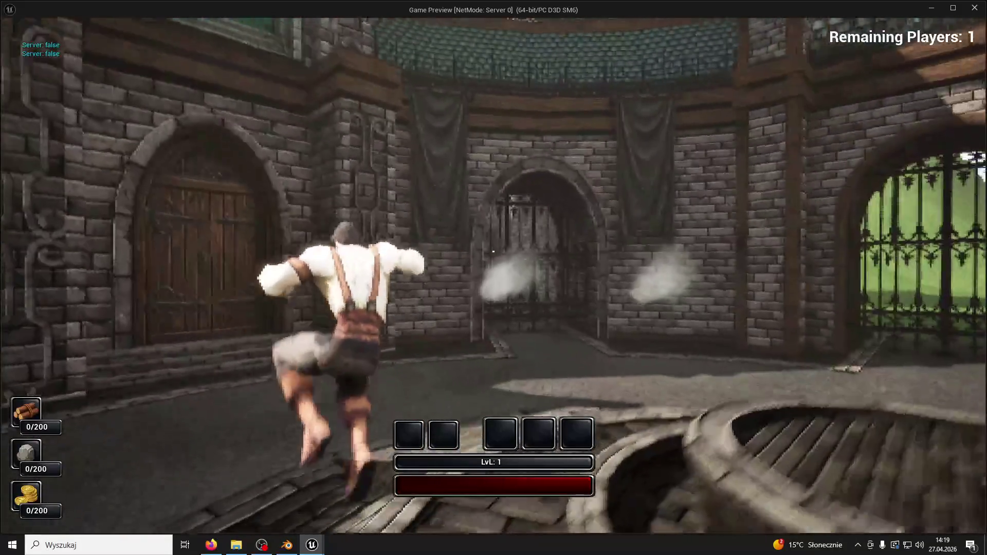
key(w)
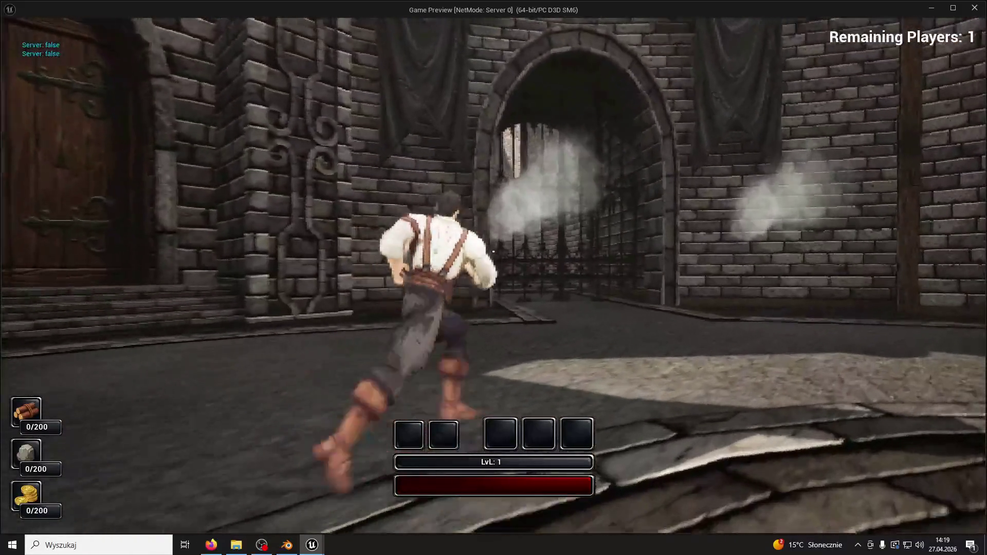
key(w)
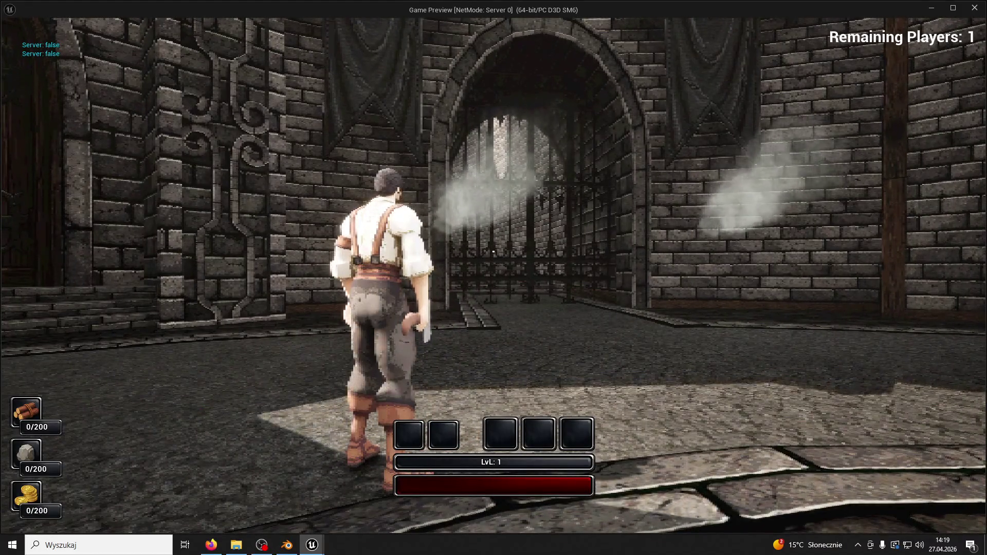
key(w)
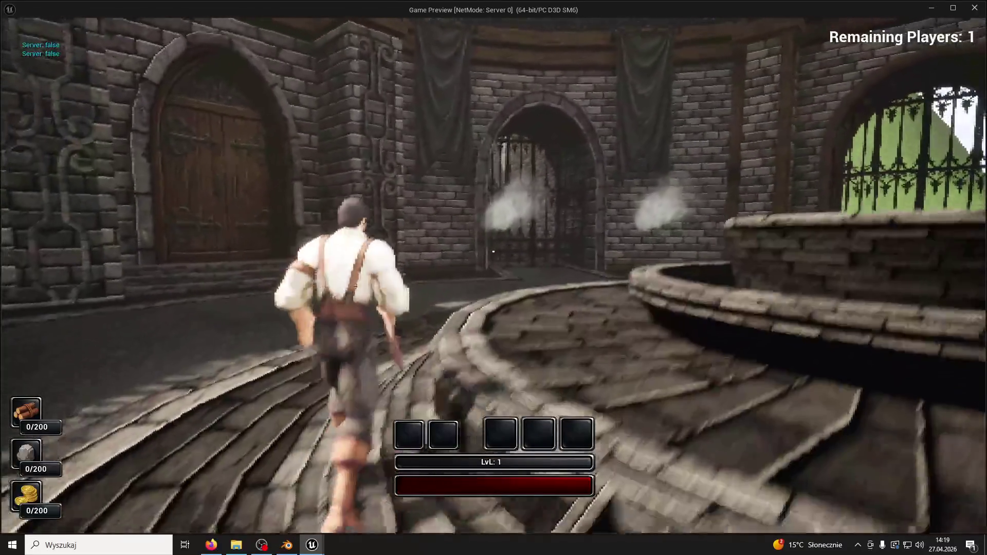
key(F1)
key(F3)
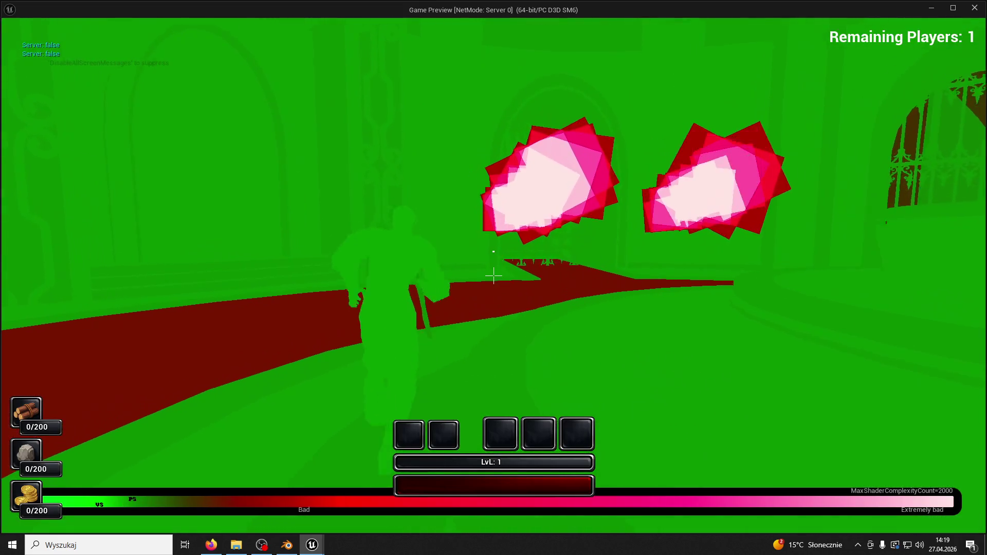
key(w)
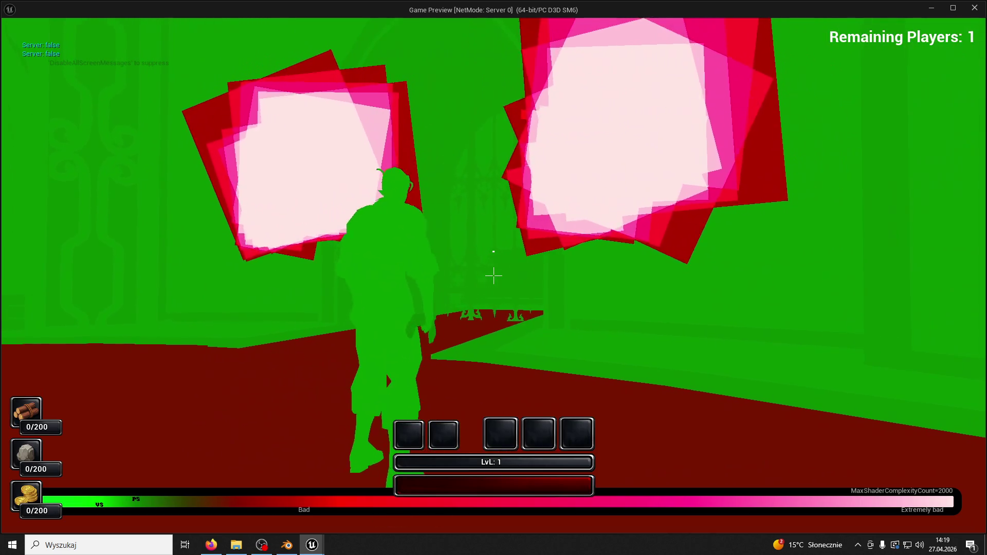
key(a)
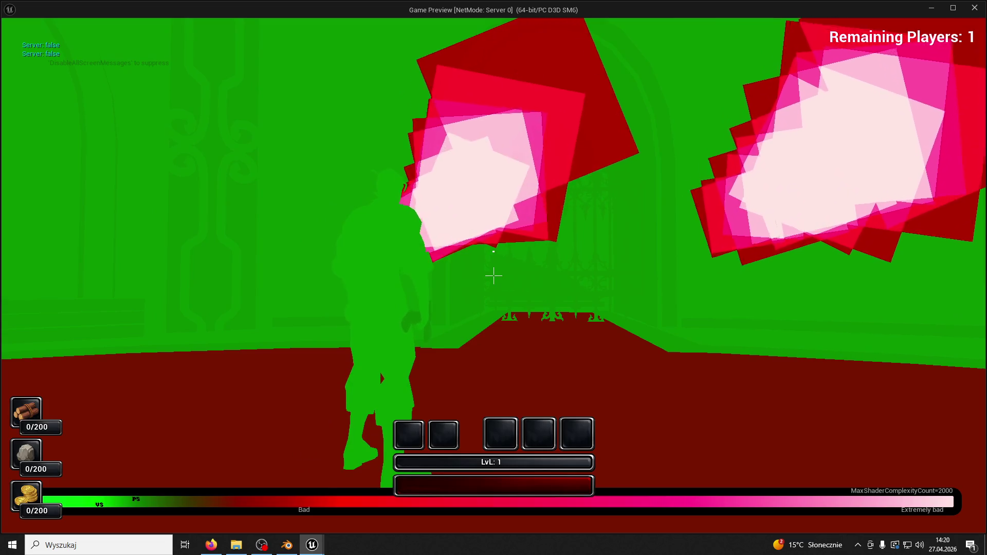
key(w)
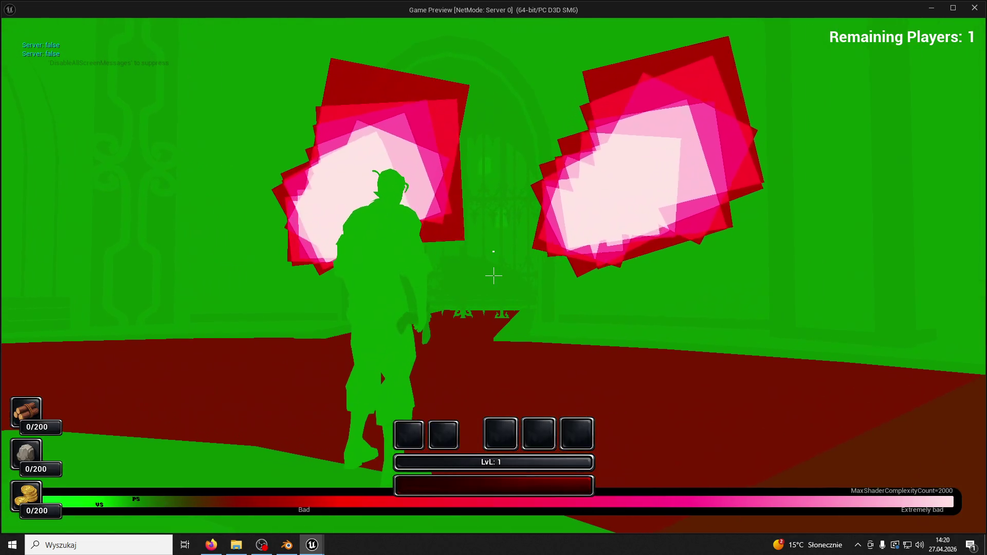
key(F4)
key(F3)
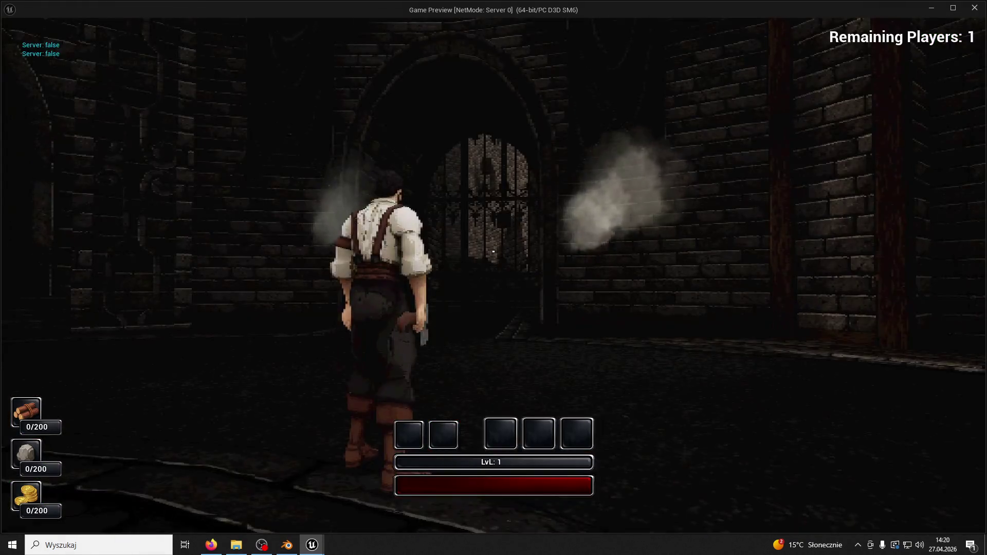
Step: Return the game view to Lit rendering and run toward the gate
key(F1)
key(F3)
key(F3)
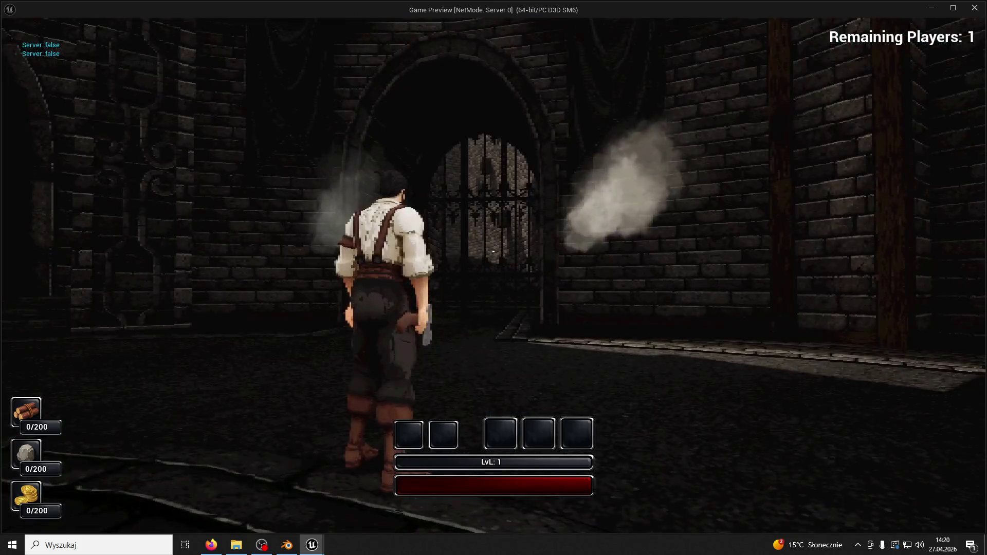
key(w)
key(super)
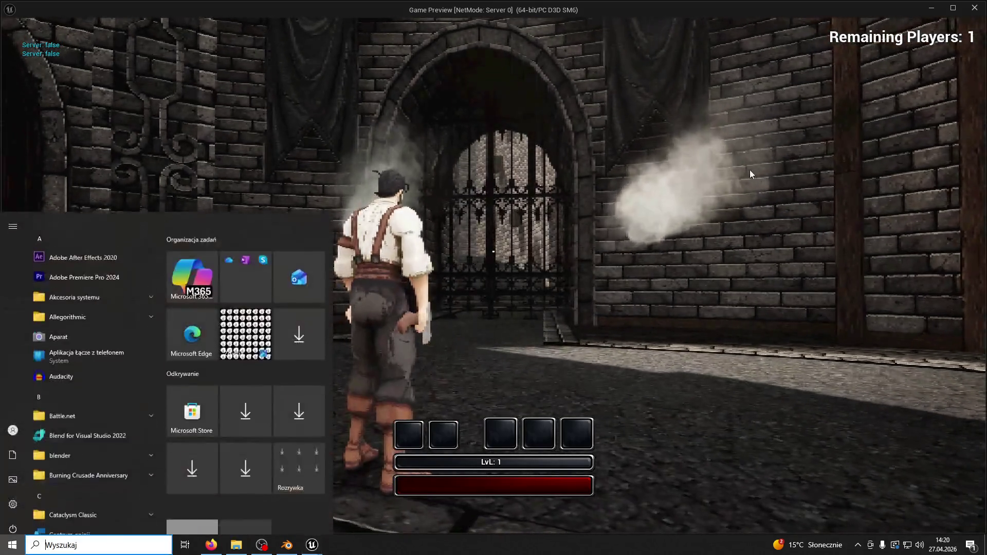
key(super)
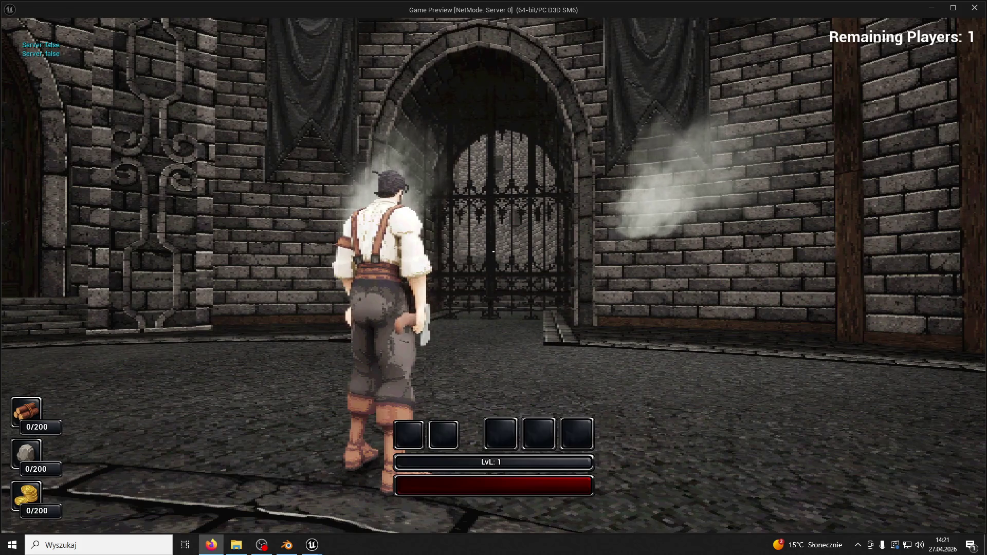
key(super)
key(super)
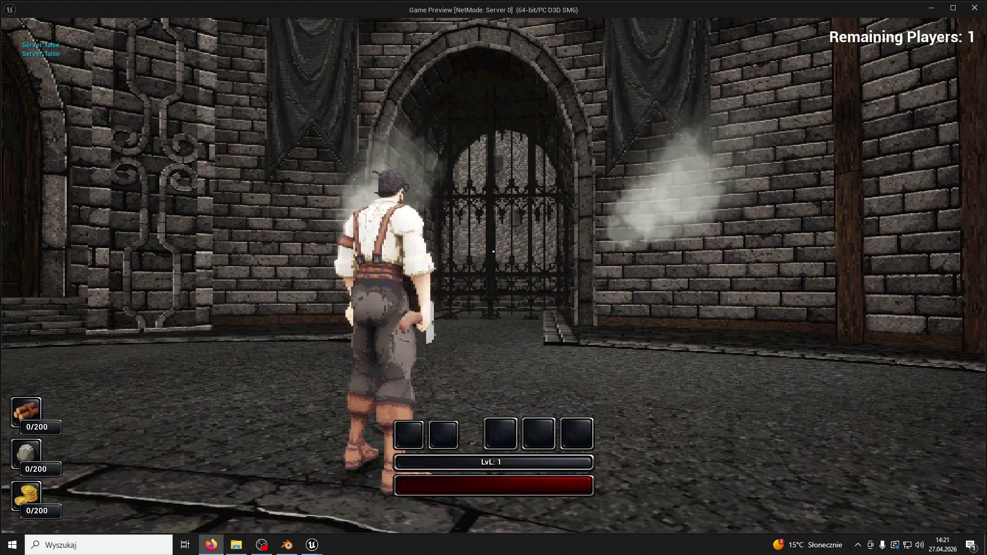
Step: Run up the curved stairs and around the fountain, then switch to shader complexity with F5
click(805, 335)
key(w)
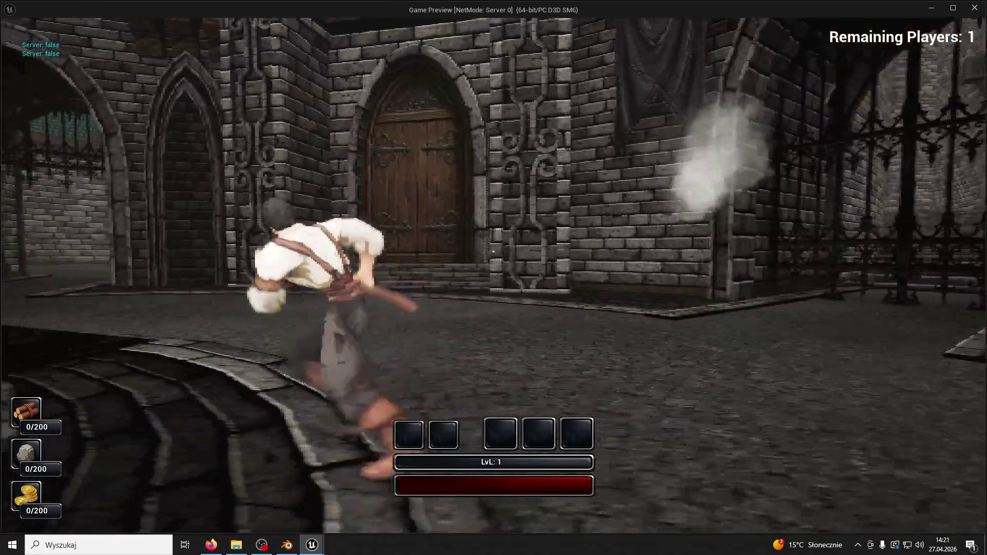
key(w)
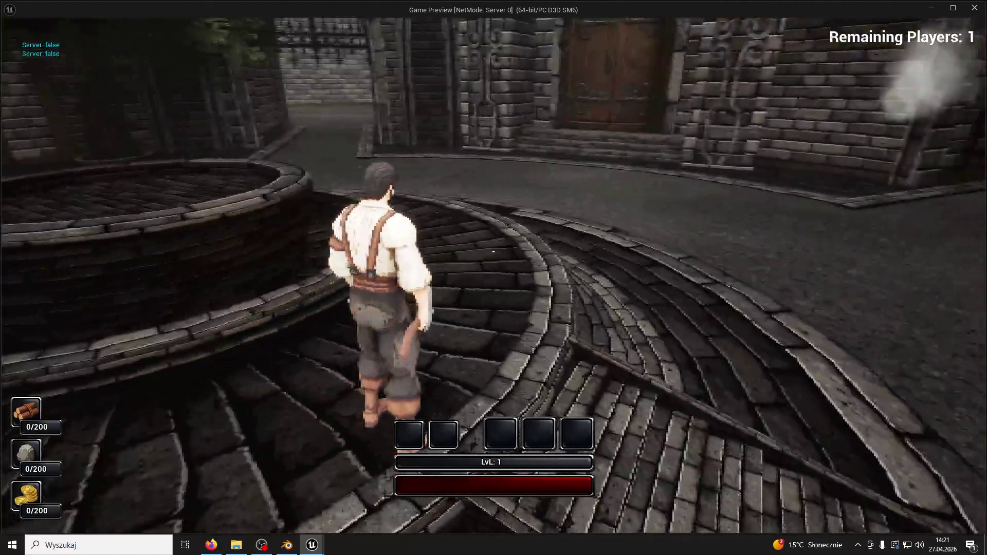
key(w)
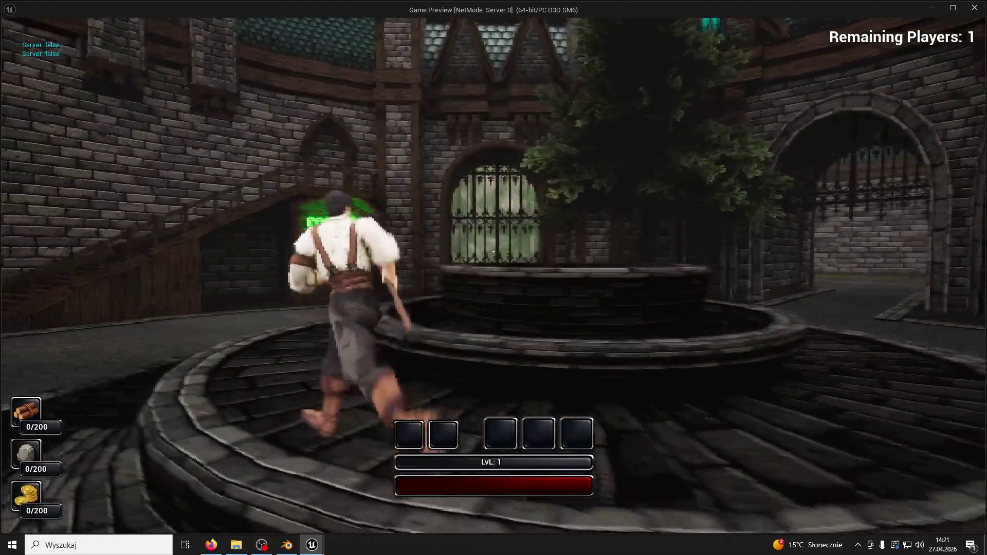
key(w)
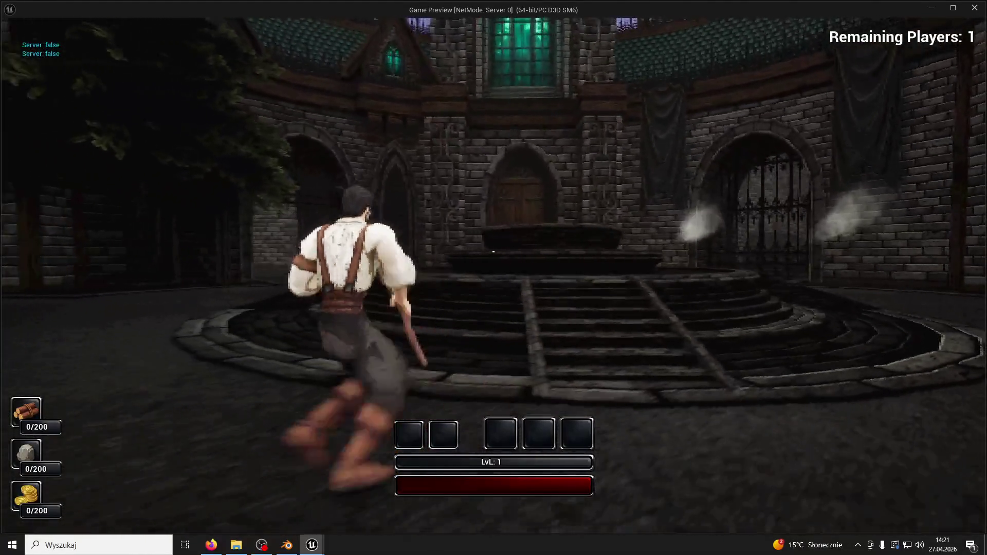
key(w)
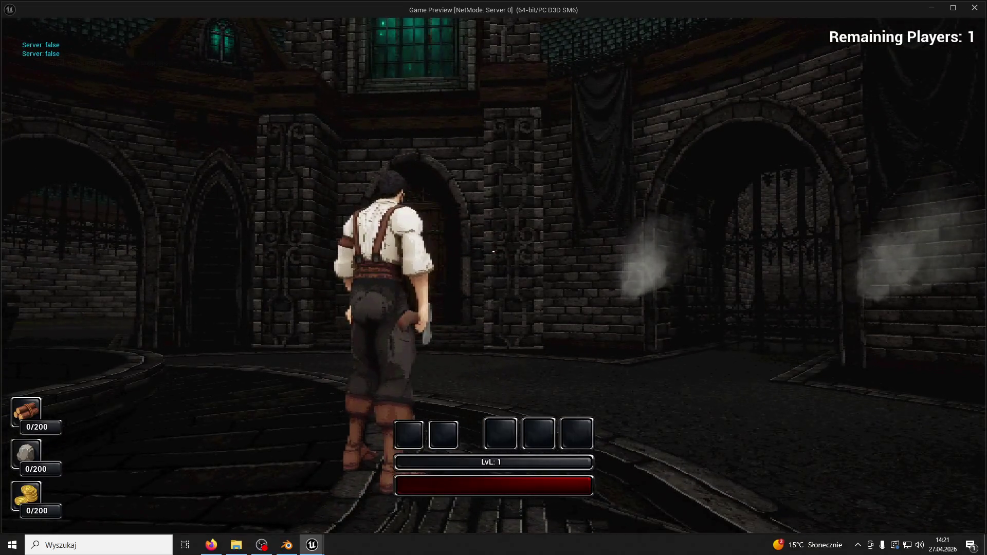
key(F5)
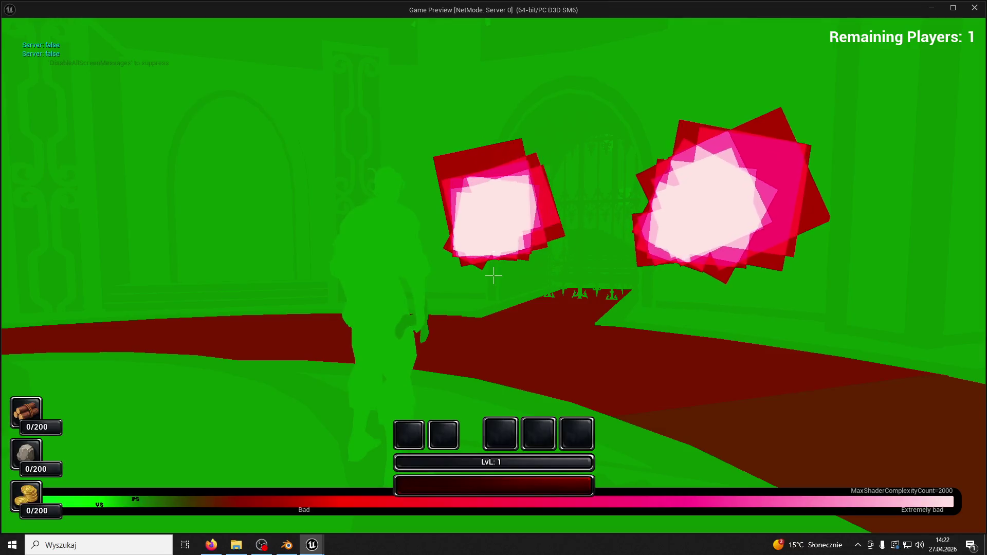
Step: Run through the level, turning to view the gate smoke and the courtyard
key(w)
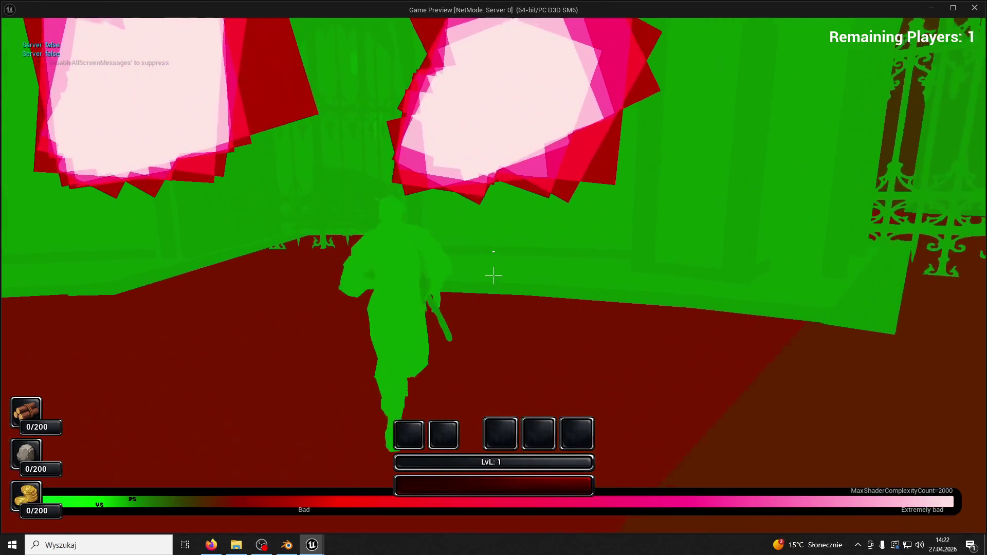
key(w)
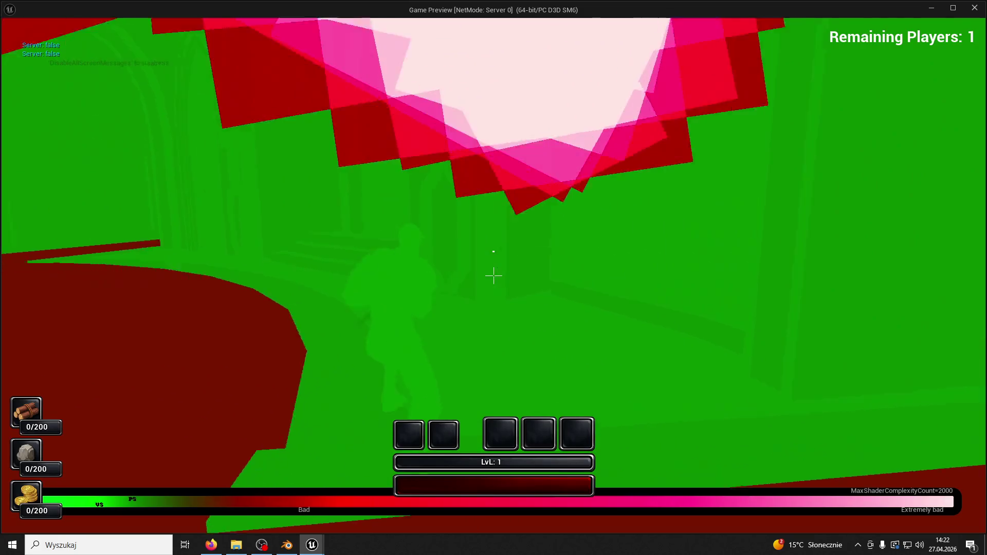
key(w)
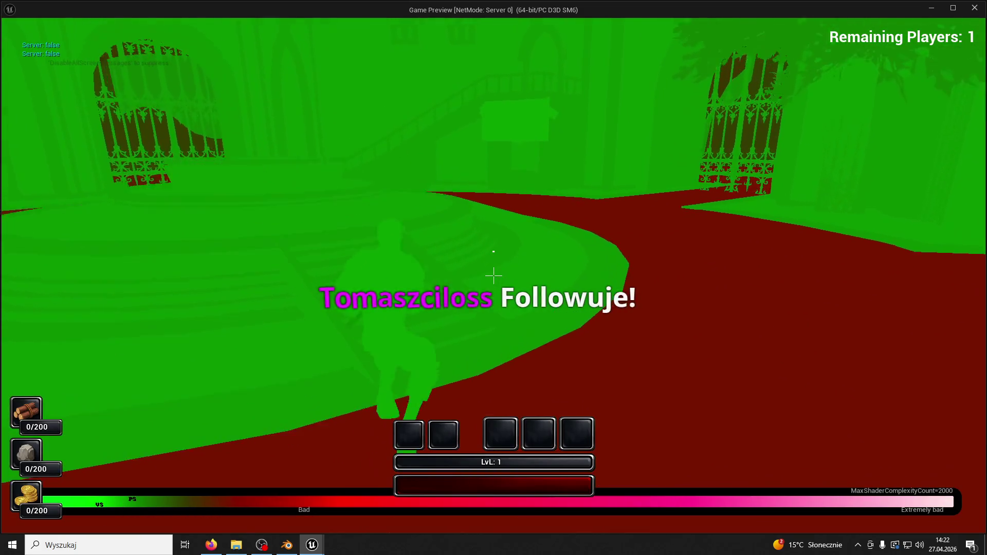
key(w)
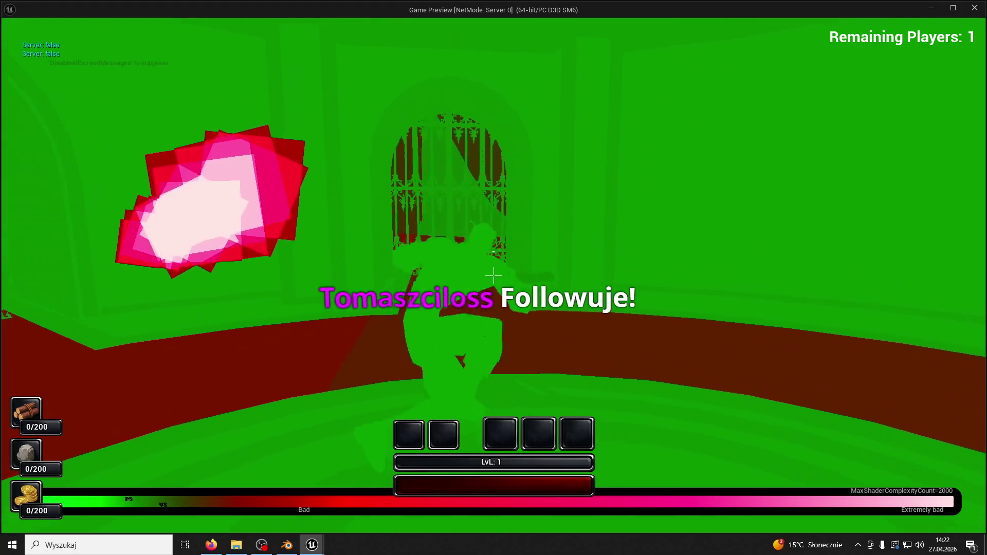
Step: Switch back to Lit view, look around the gate and side corridor, and end the play session
key(F4)
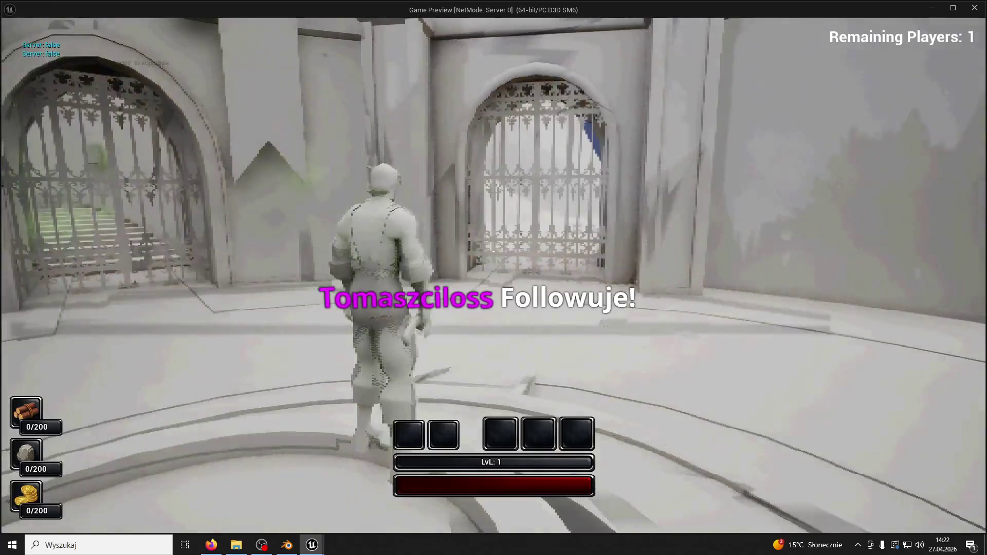
key(F3)
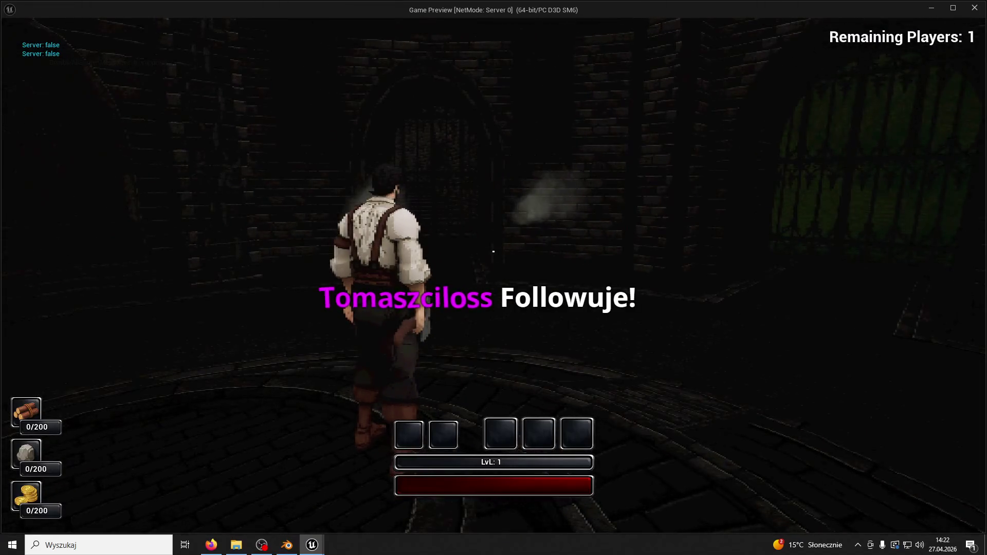
key(w)
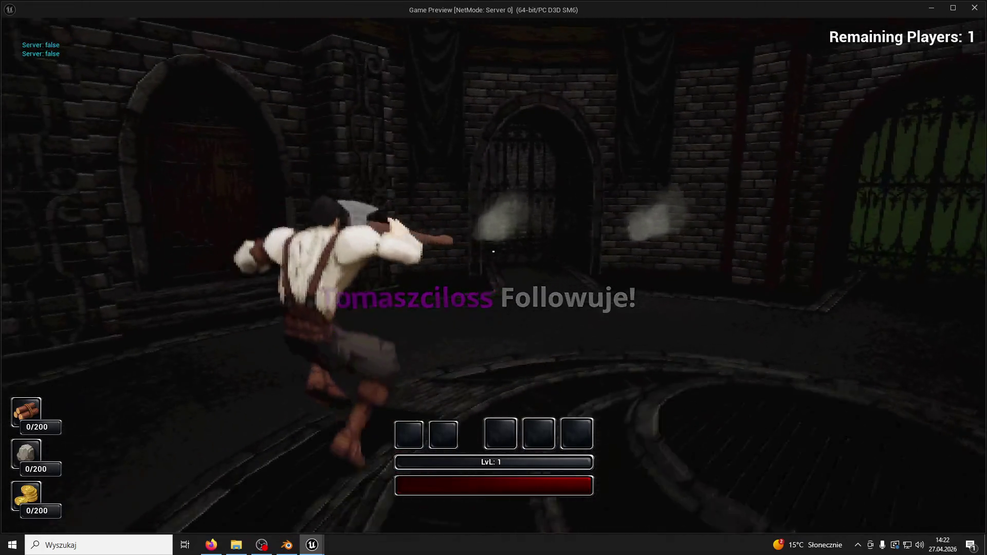
key(w)
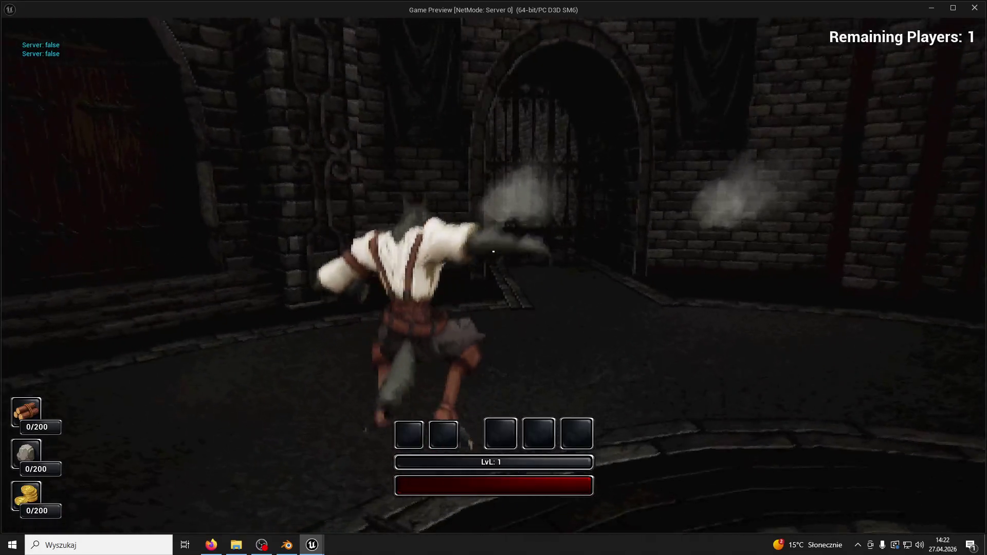
key(w)
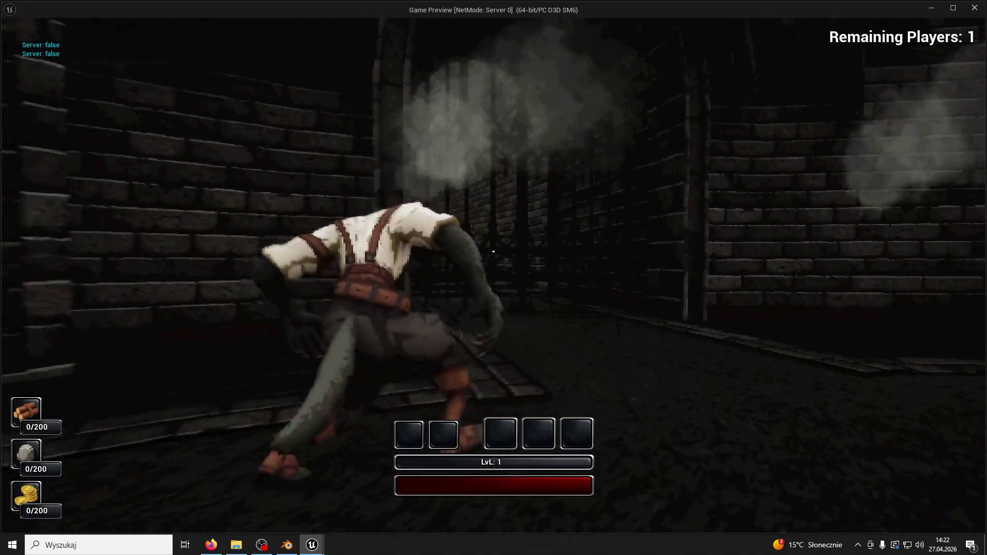
key(Escape)
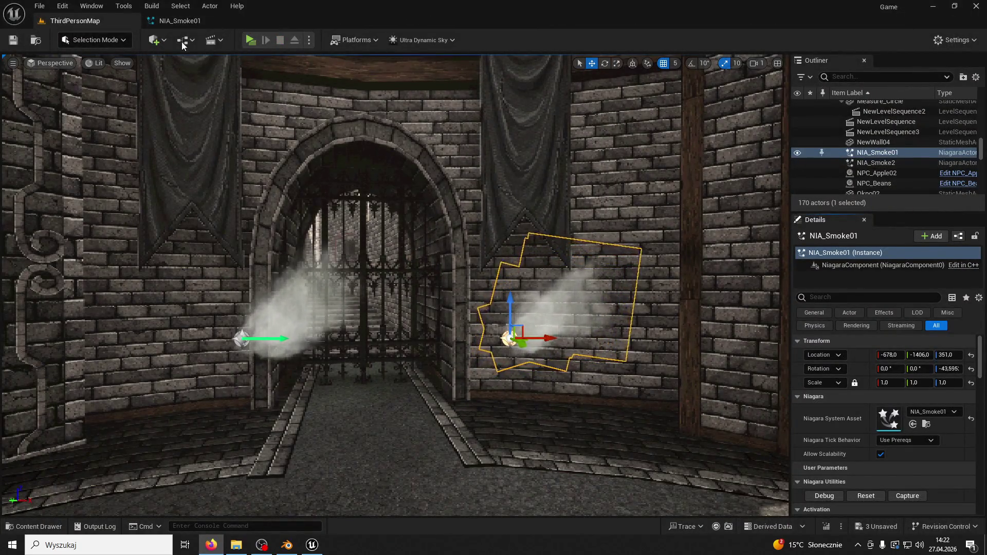
Step: Open NIA_Smoke01 and review its emitter modules, from Initialize Particle through Color
click(184, 24)
click(527, 218)
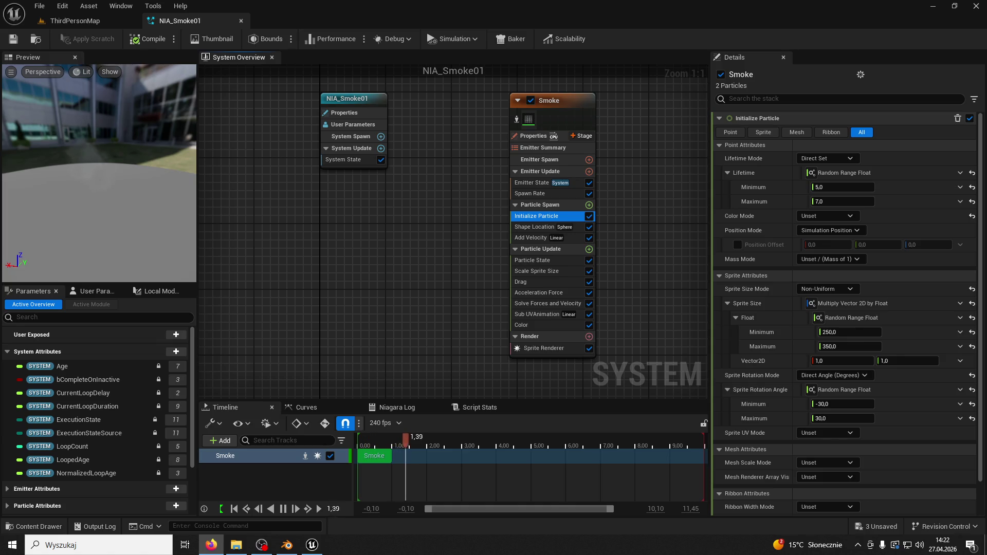
click(525, 260)
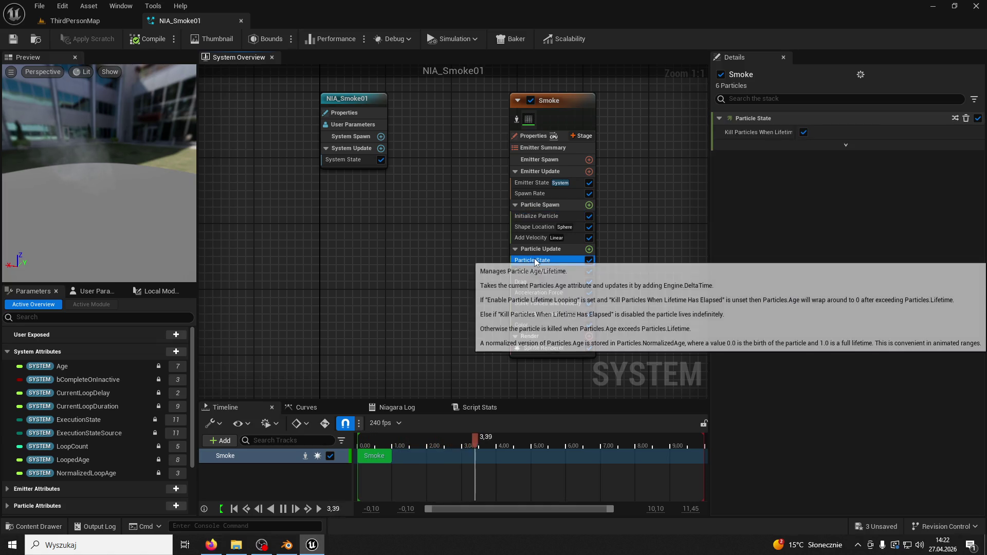
click(532, 184)
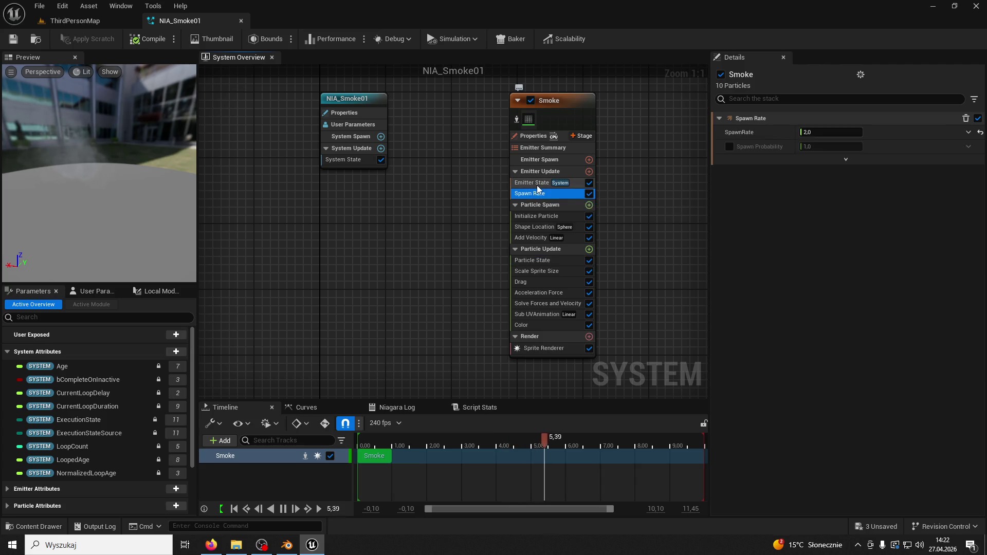
click(539, 196)
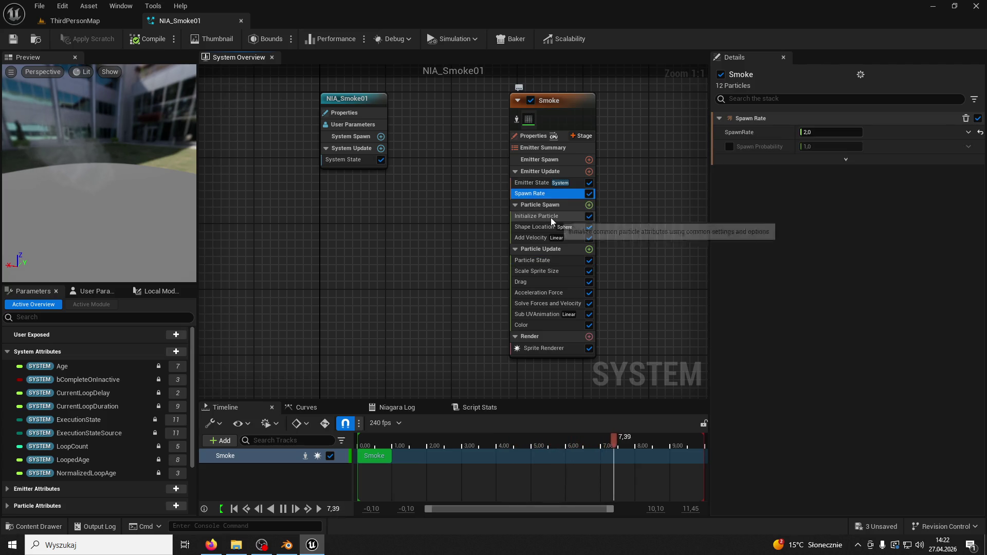
click(552, 217)
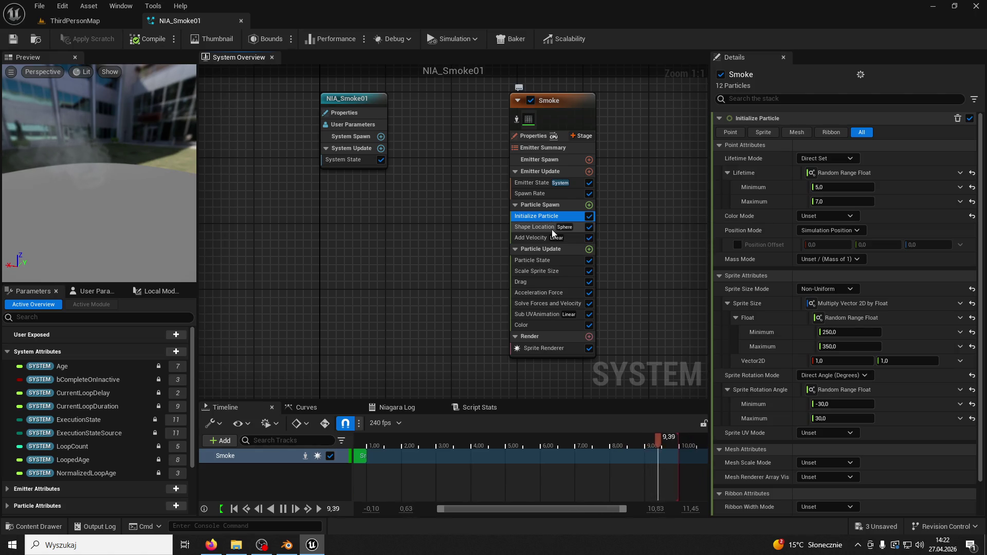
click(543, 227)
click(545, 239)
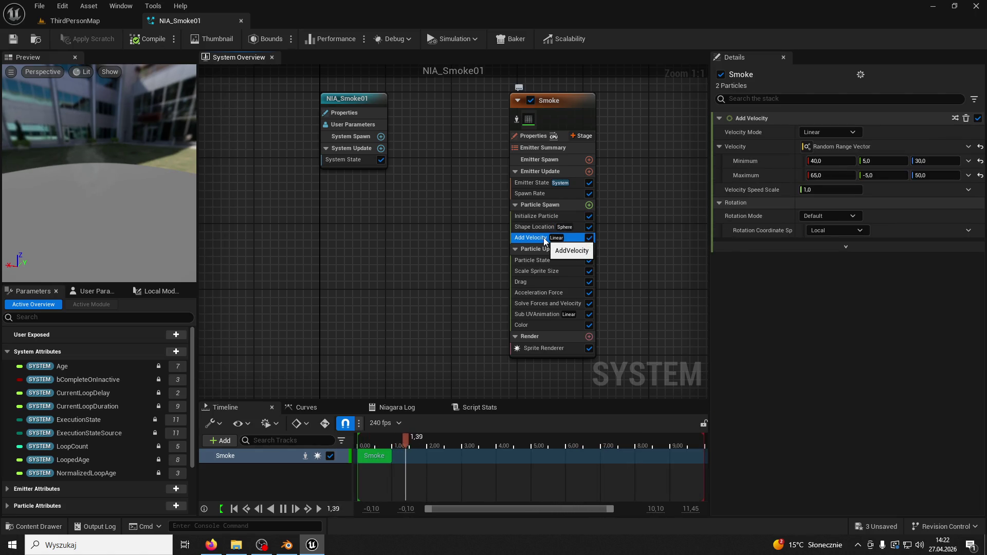
click(545, 261)
click(548, 272)
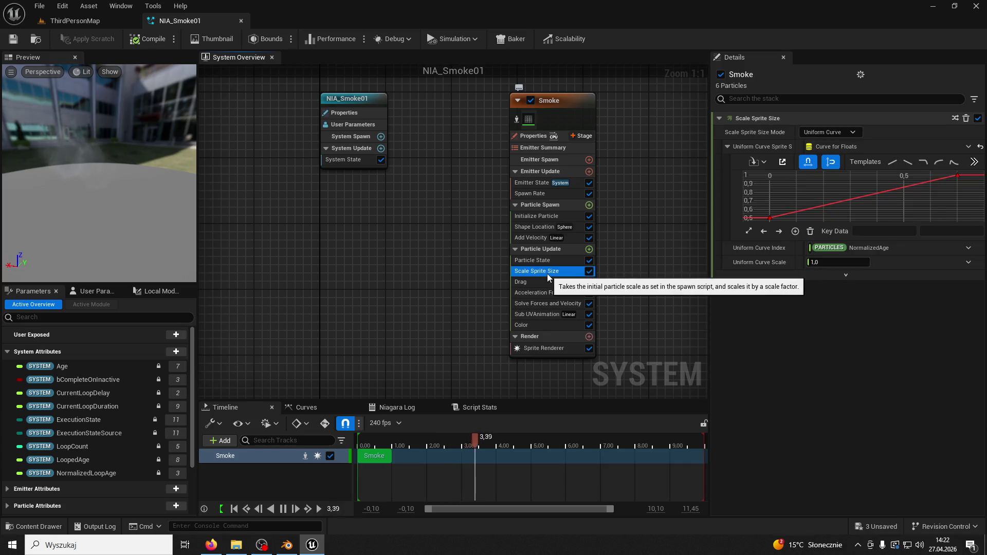
click(548, 282)
click(546, 293)
click(545, 327)
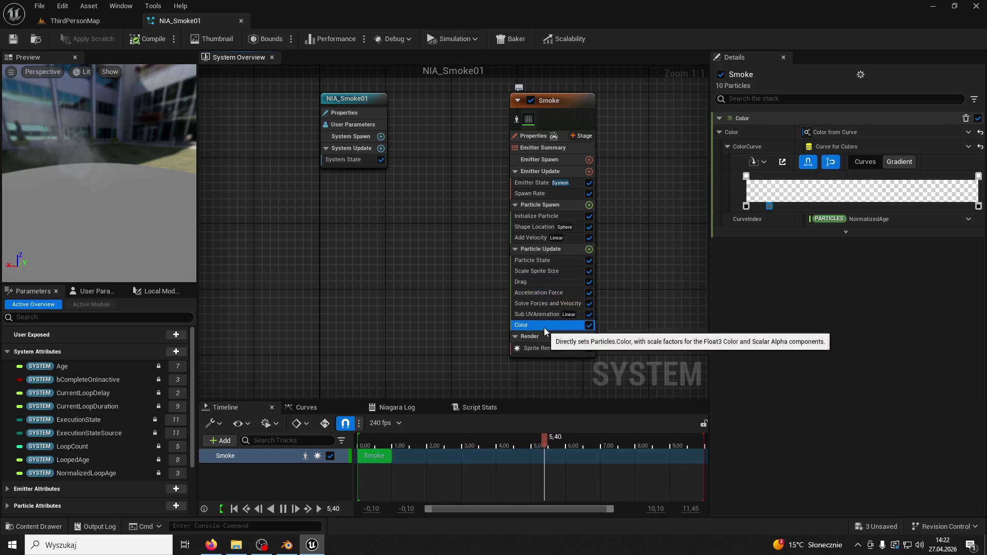
Step: Set the Smoke emitter's SpawnRate to 1, save NIA_Smoke01, and return to ThirdPersonMap
click(540, 183)
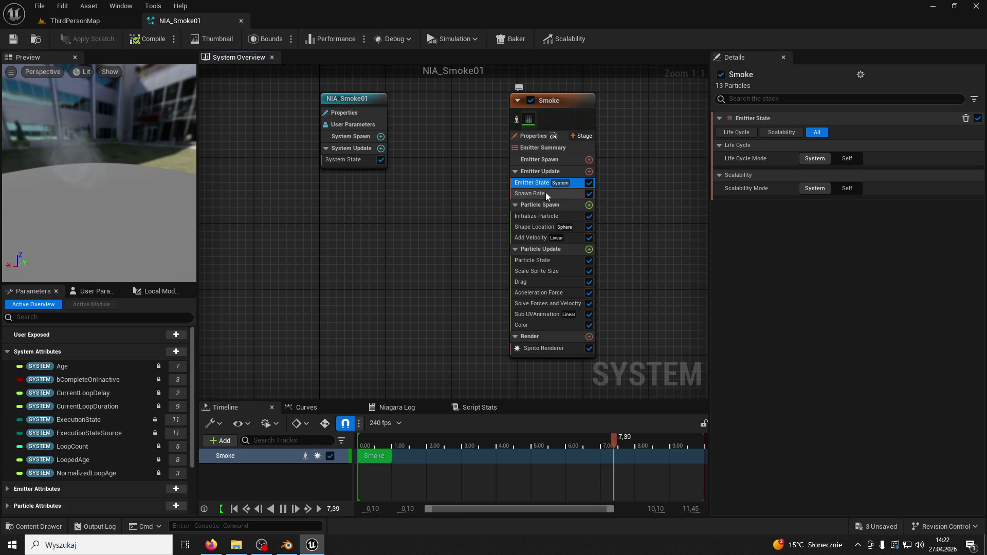
click(540, 194)
click(828, 131)
text(1)
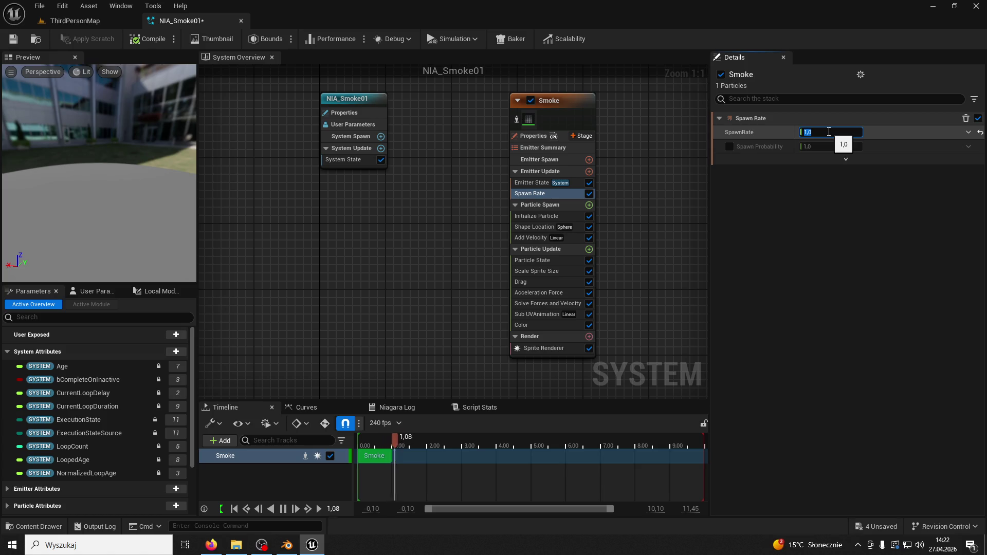
click(14, 39)
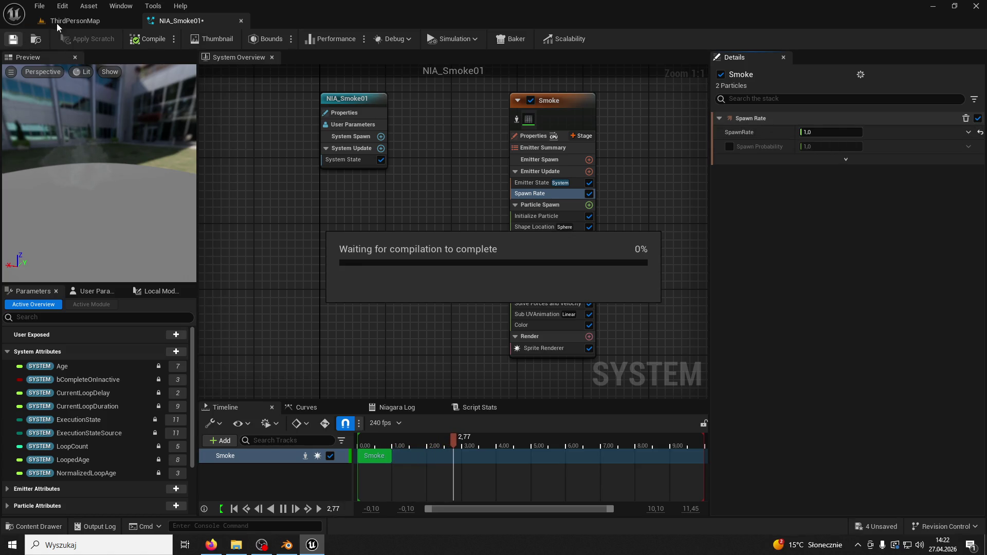
click(60, 22)
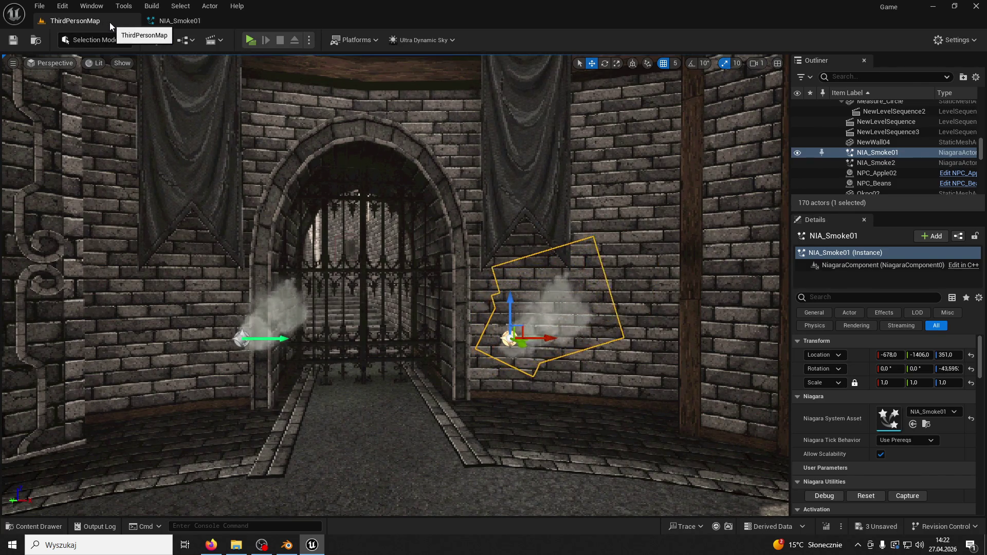
Step: Play the level and view the smoke in lighting-only and shader complexity modes
click(250, 40)
key(w)
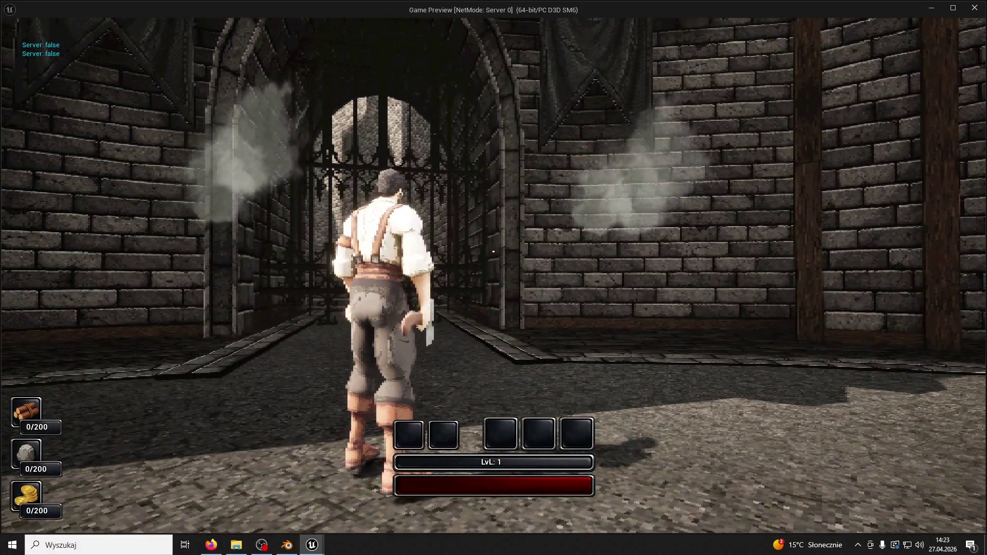
key(F4)
key(F5)
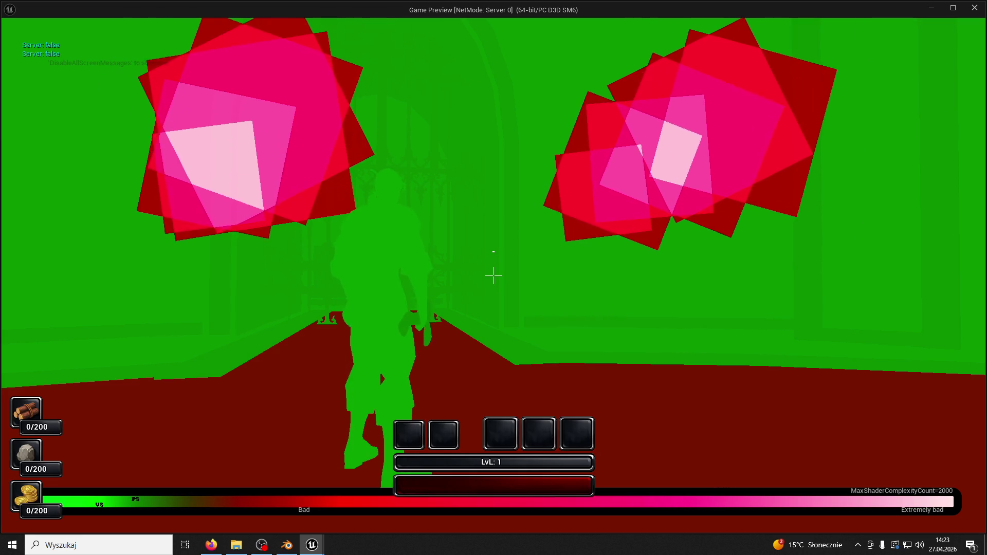
Step: Cycle through lighting-only and wireframe views back to Lit, then run toward the gate
key(w)
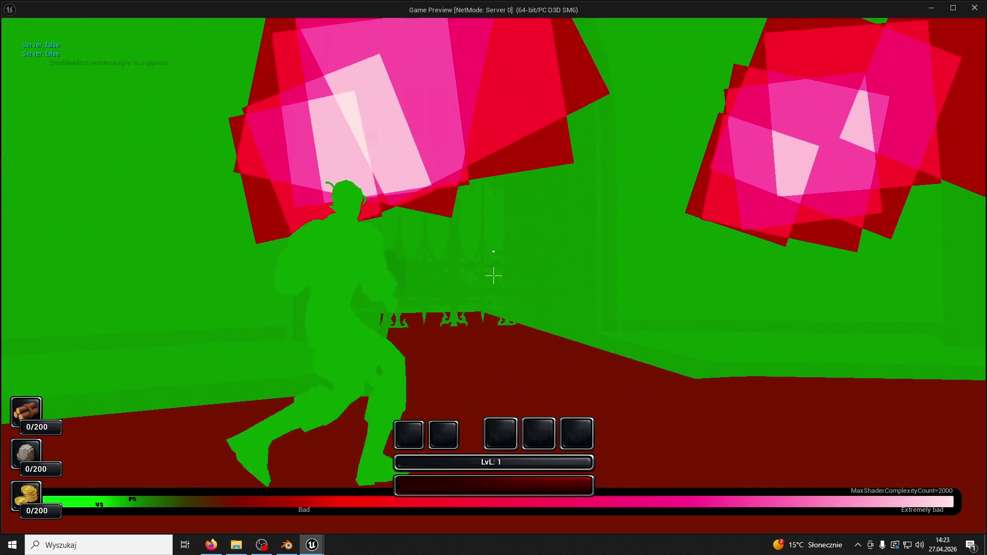
key(F4)
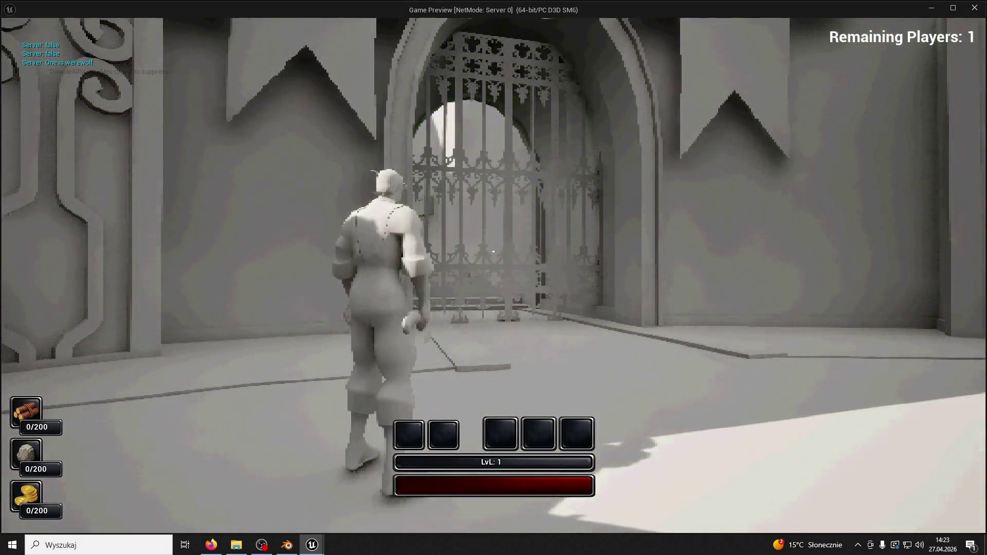
key(F1)
key(F3)
key(w)
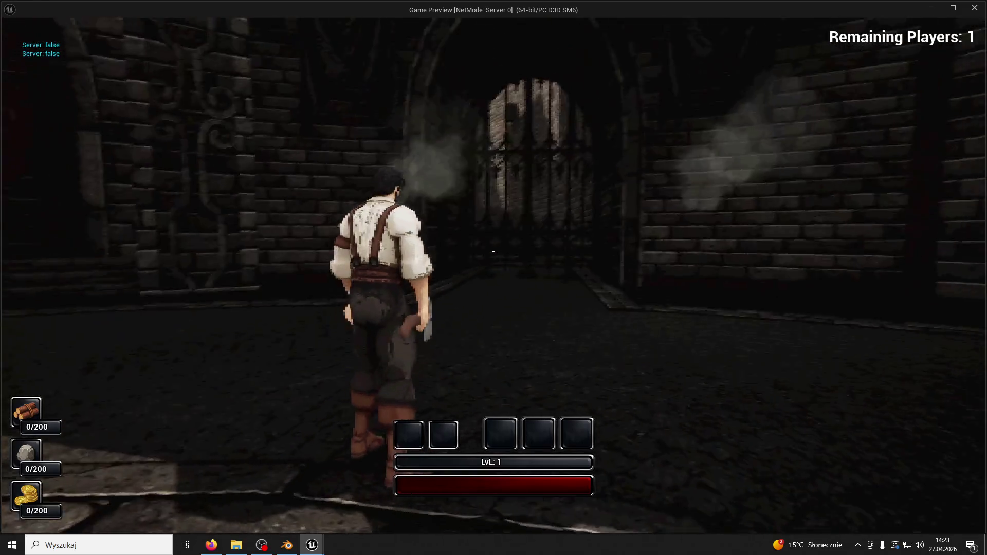
key(super)
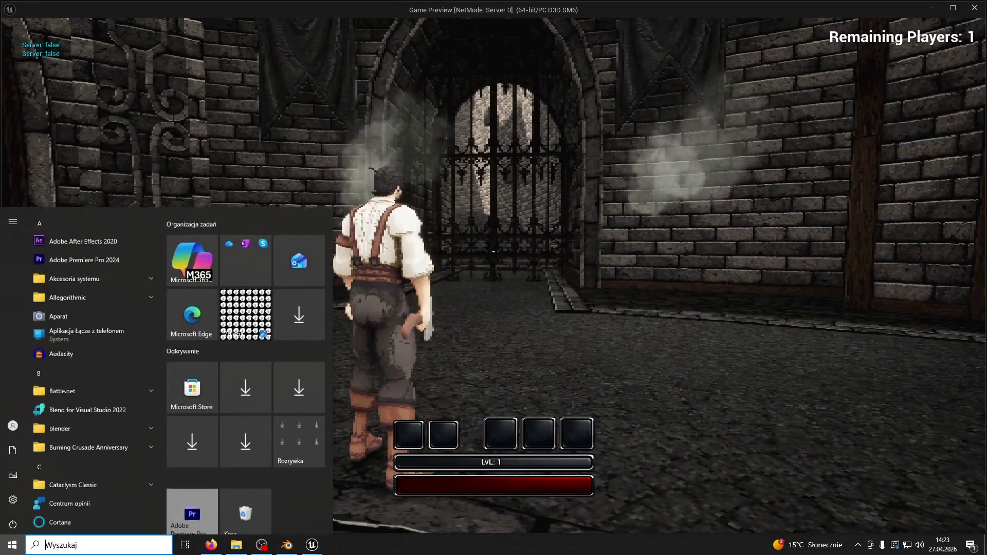
Step: Briefly switch to the web browser, then turn the game camera toward the wooden door
click(212, 545)
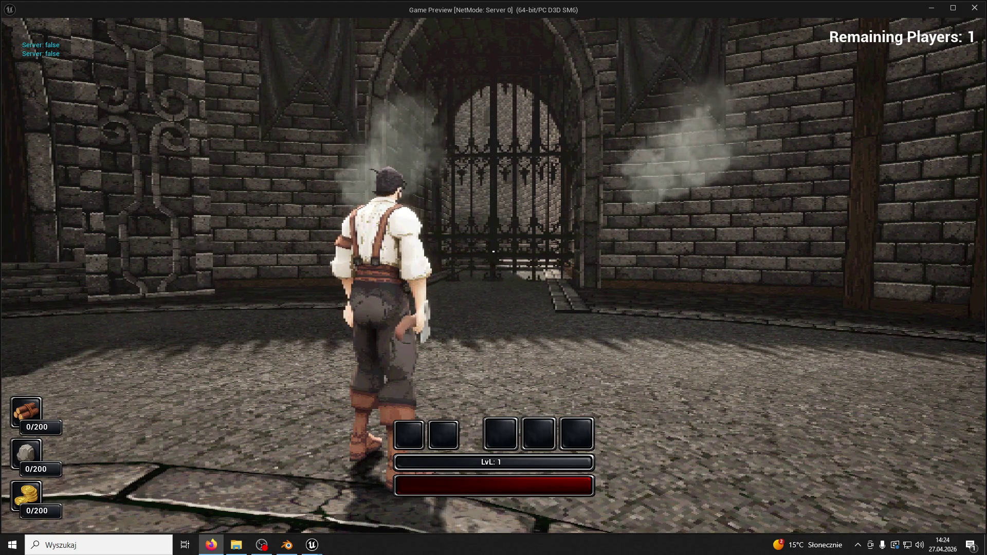
click(457, 244)
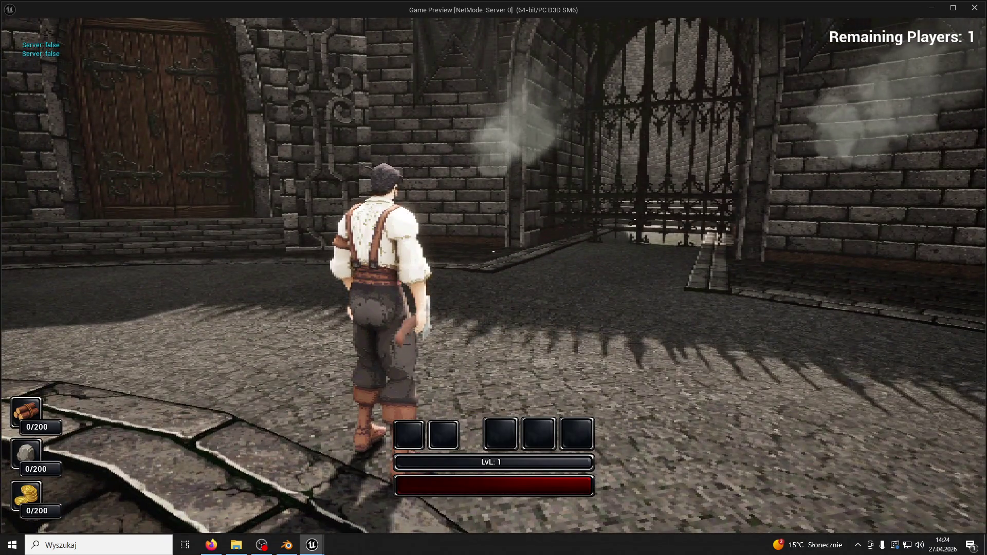
key(super)
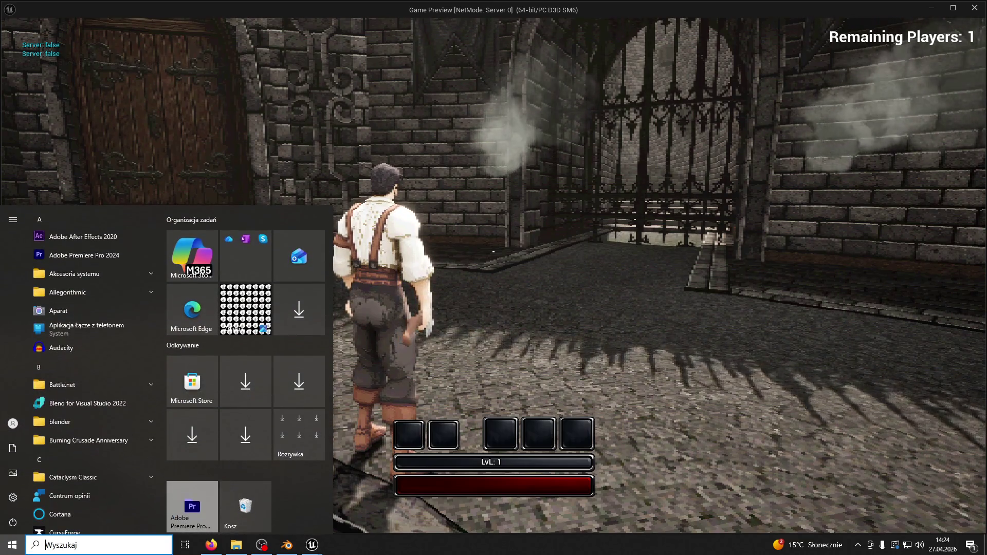
key(Escape)
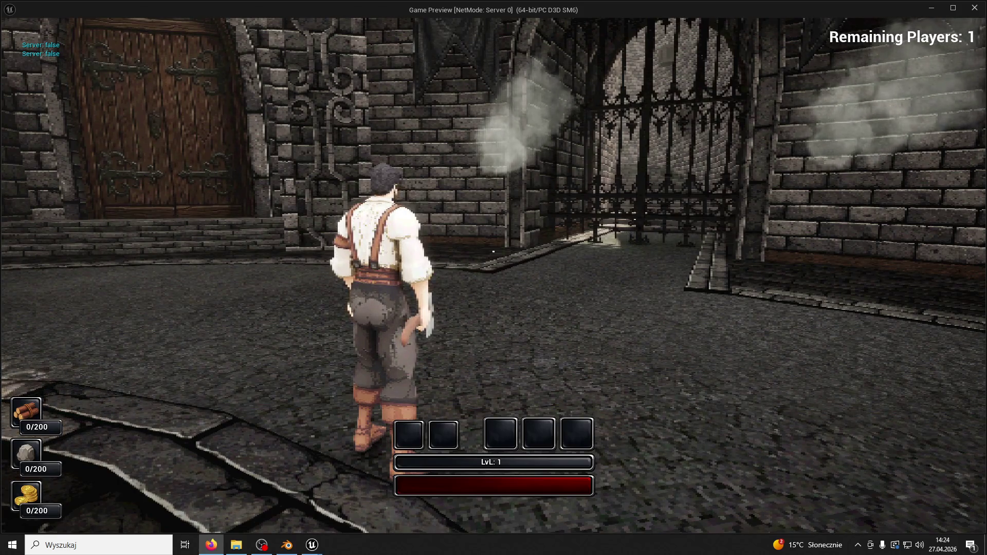
Step: Stop the game preview, select NIA_Smoke01, and browse the Smoke asset folder
key(Escape)
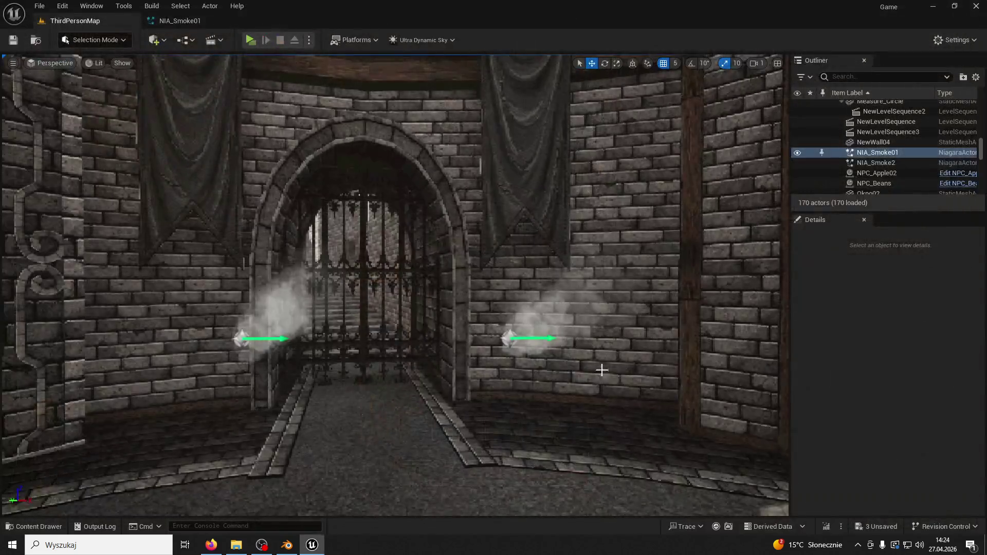
click(602, 370)
click(34, 526)
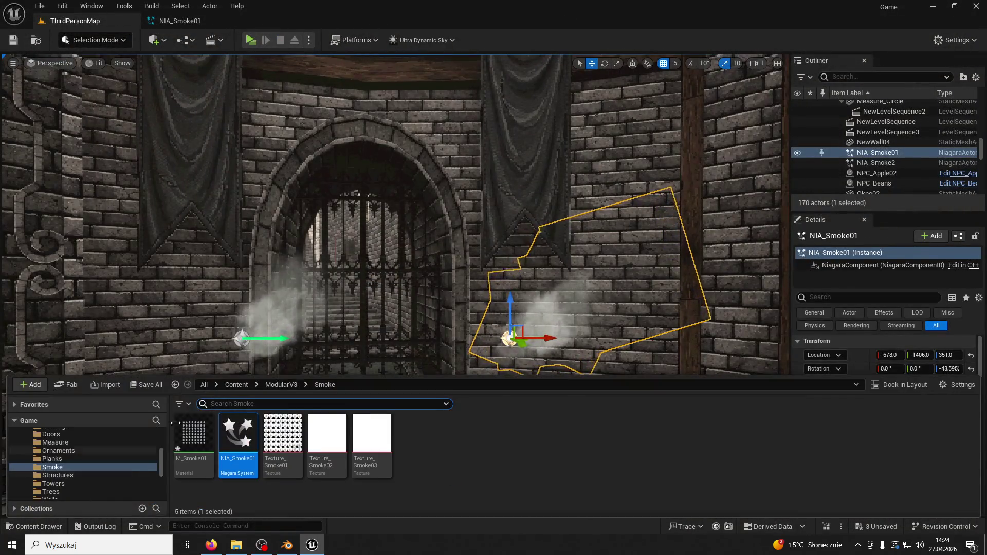
Step: Duplicate M_Smoke01 as M_Smoke02 and open it docked in the Material Editor
right_click(212, 438)
click(263, 248)
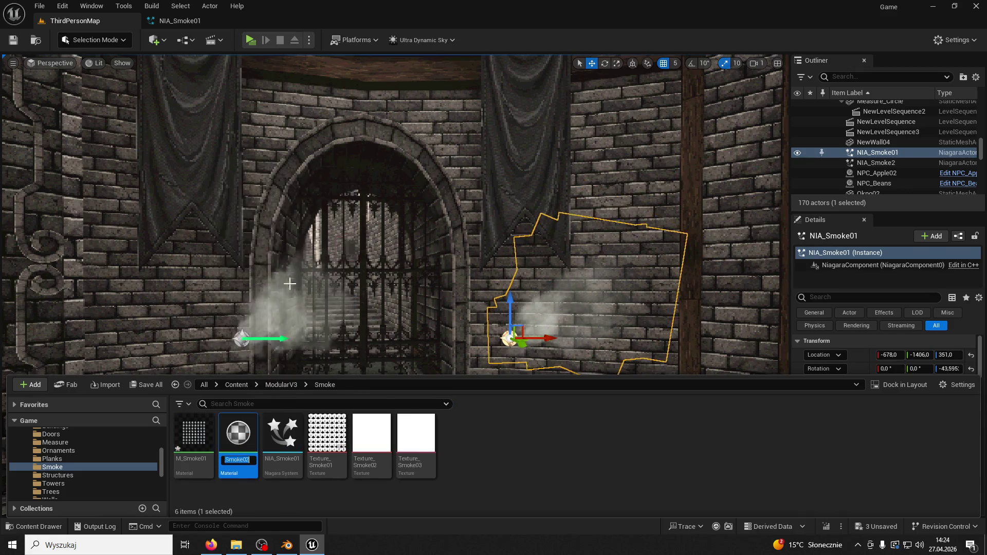
double_click(242, 445)
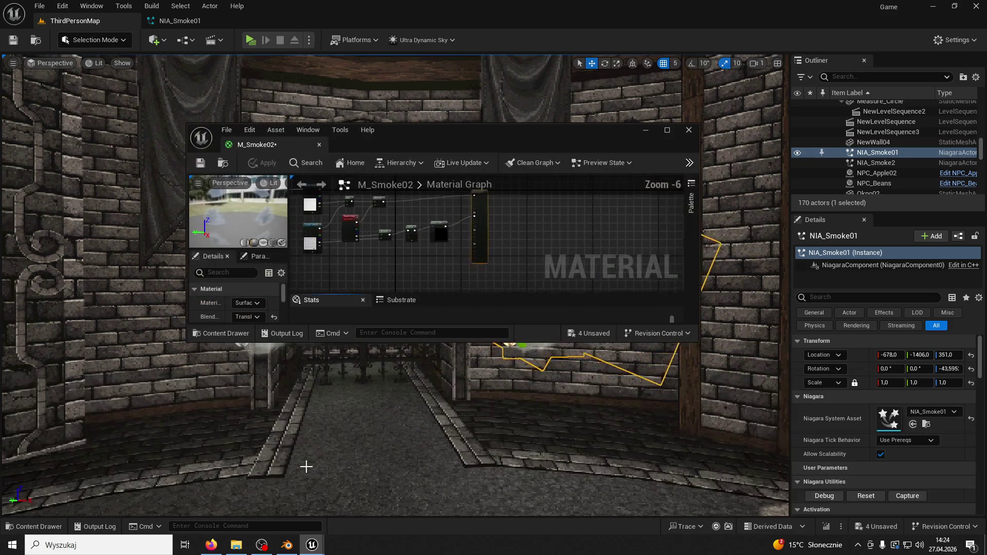
drag(239, 141, 239, 26)
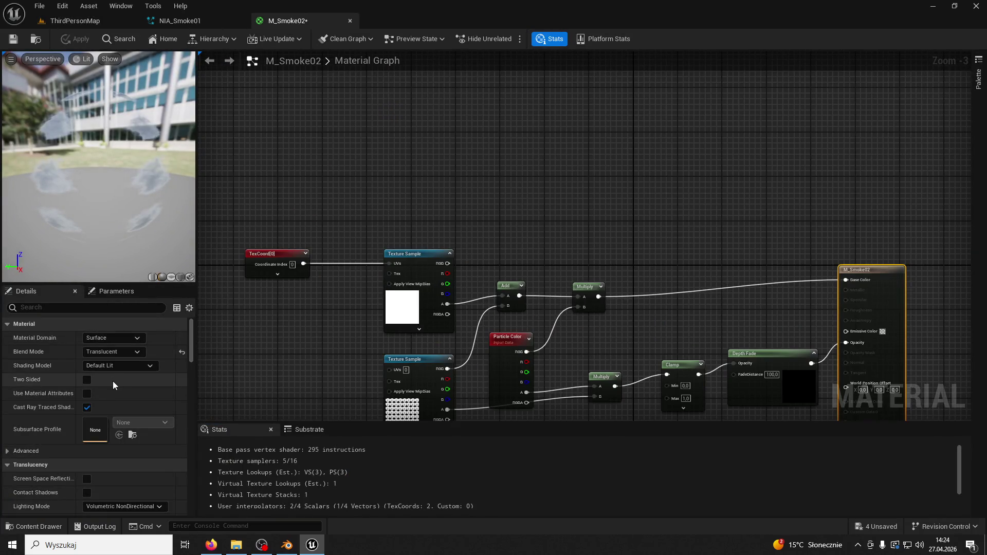
click(115, 368)
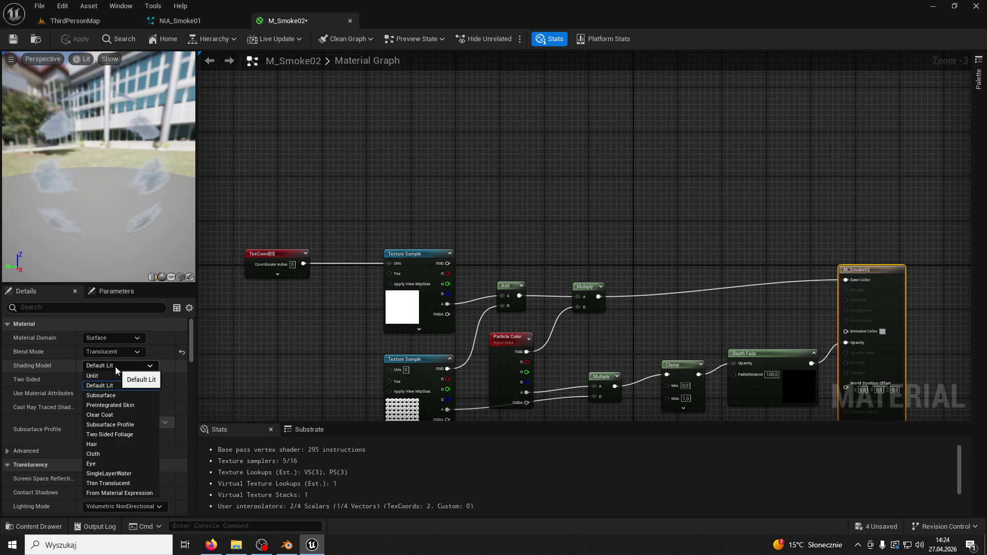
click(265, 344)
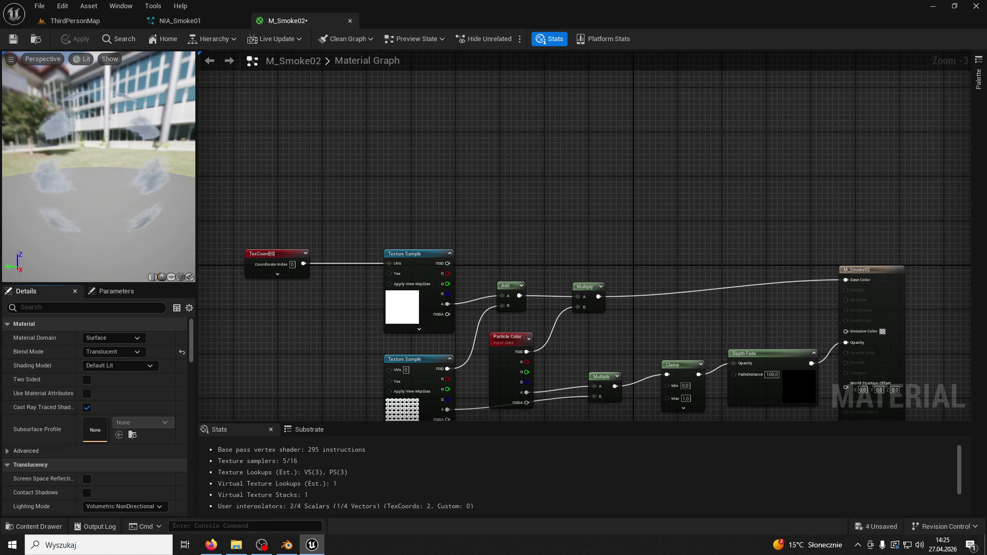
click(212, 545)
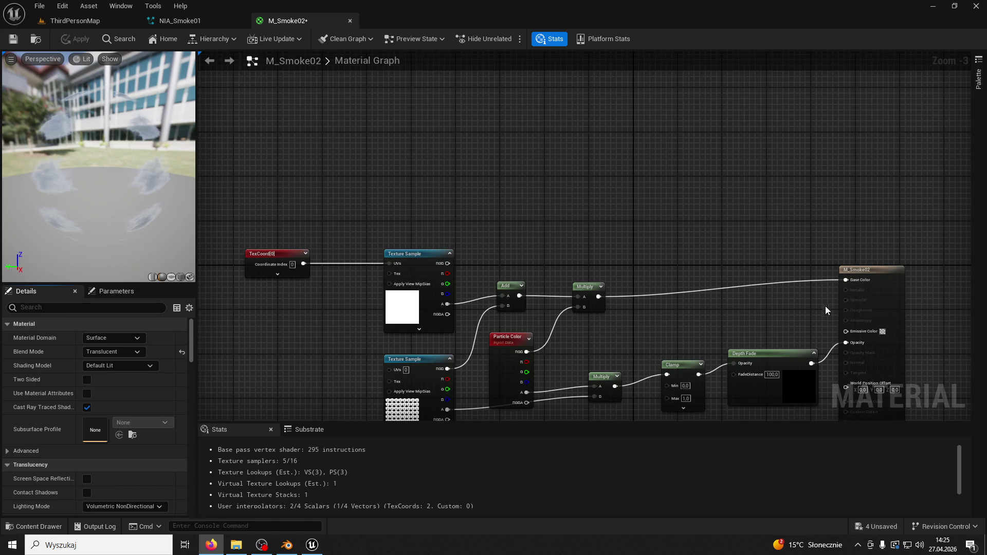
Step: Wire a Constant 0 node into Emissive Color, save, and show M_Smoke02's material properties
click(786, 327)
click(805, 319)
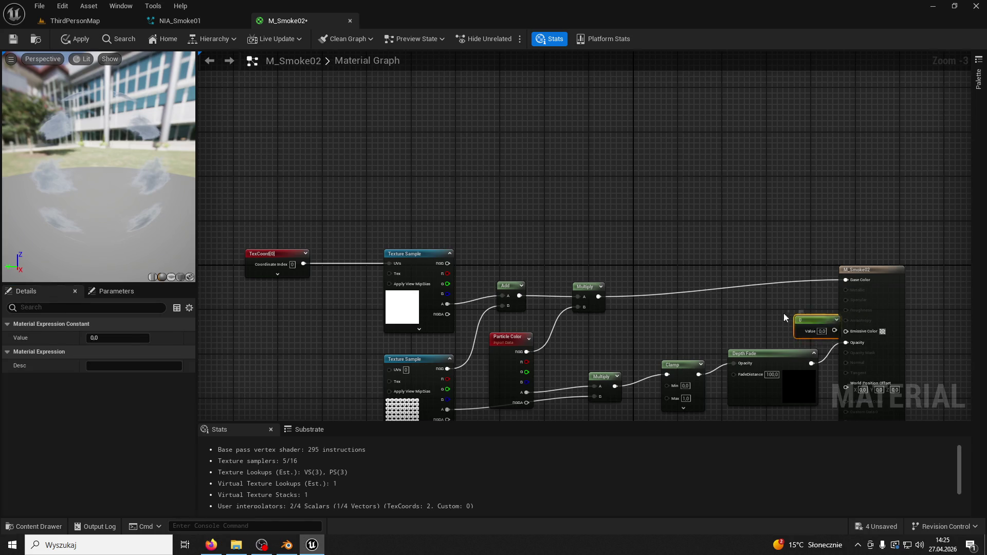
drag(796, 319, 845, 336)
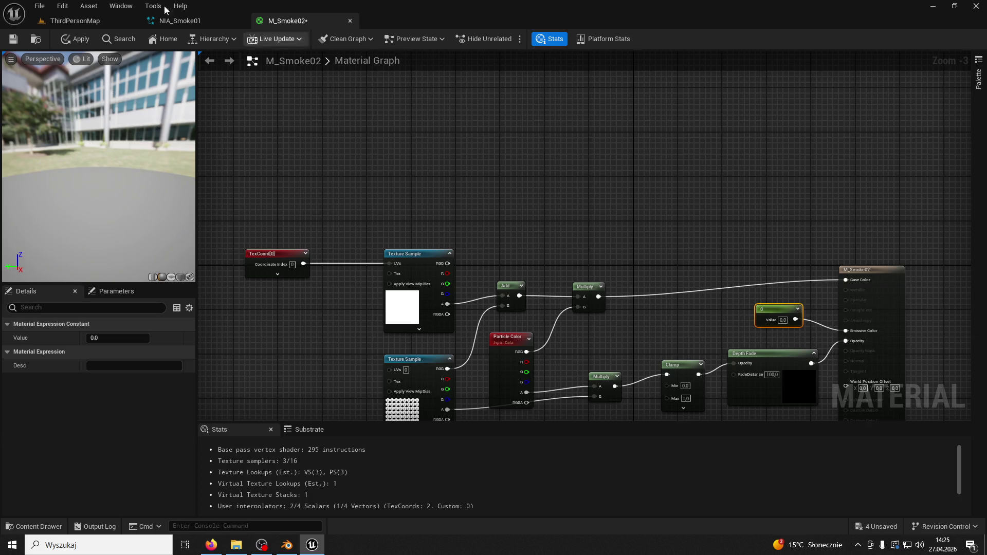
click(15, 39)
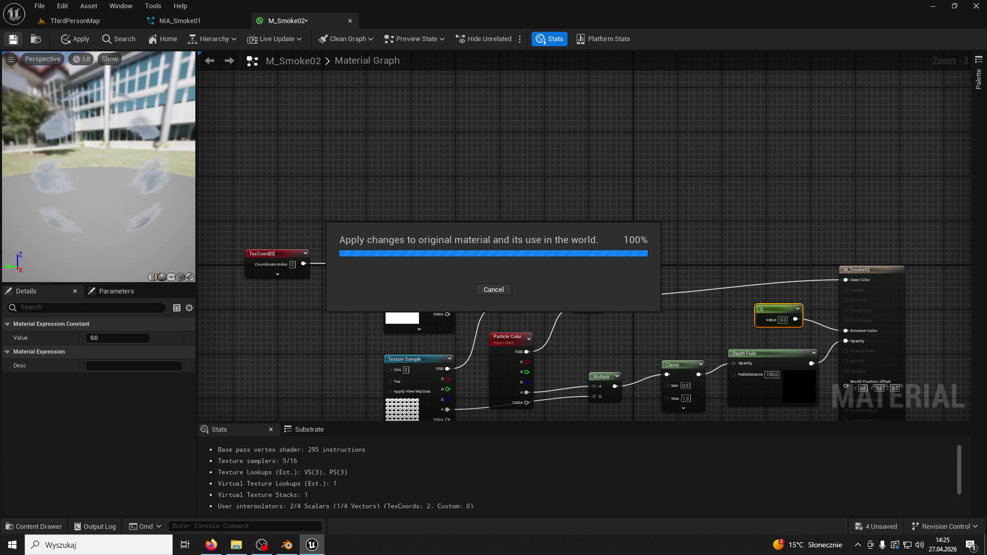
click(876, 269)
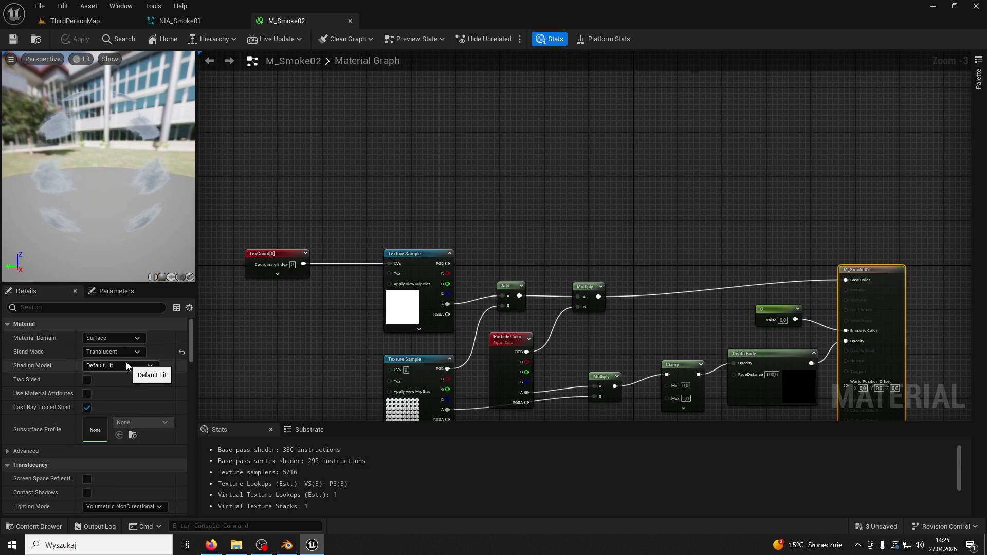
click(140, 354)
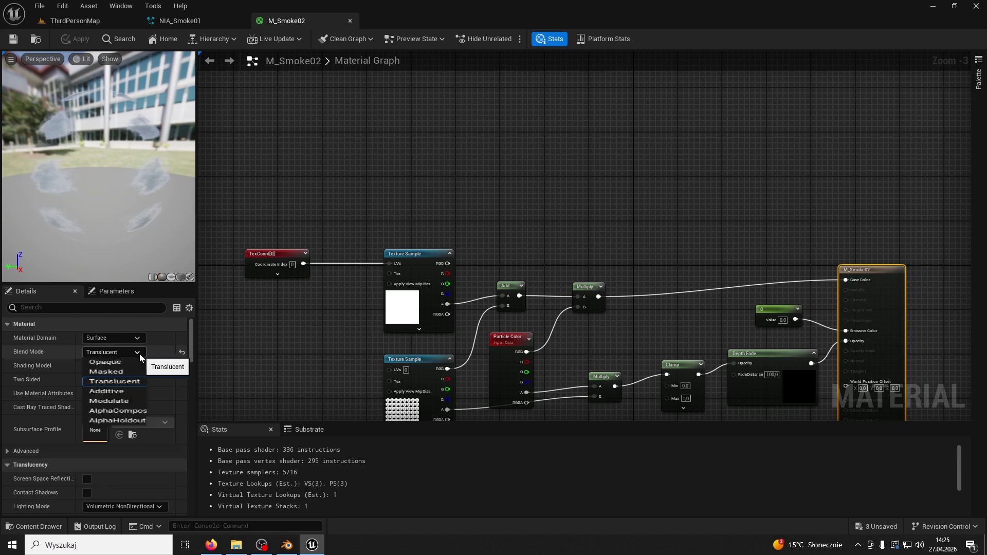
click(140, 353)
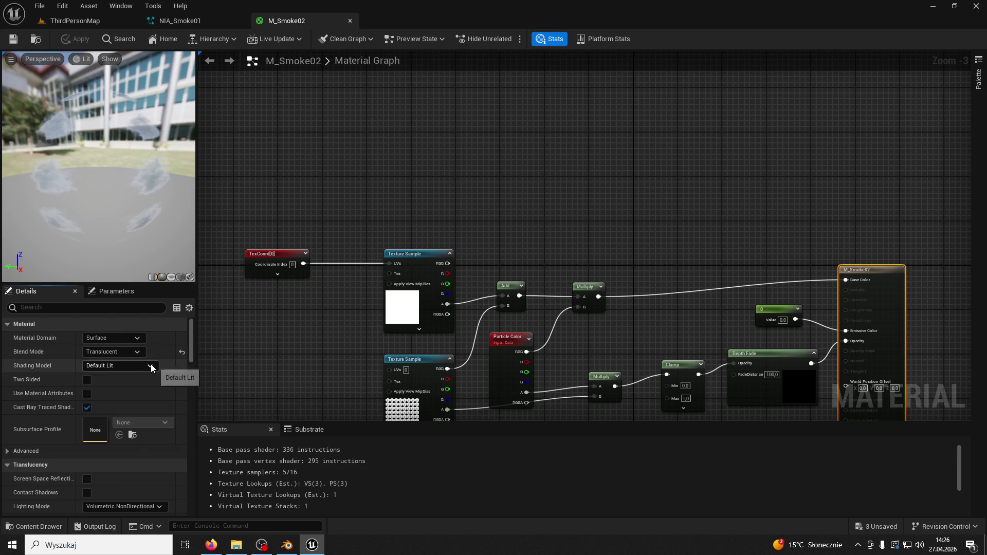
click(134, 350)
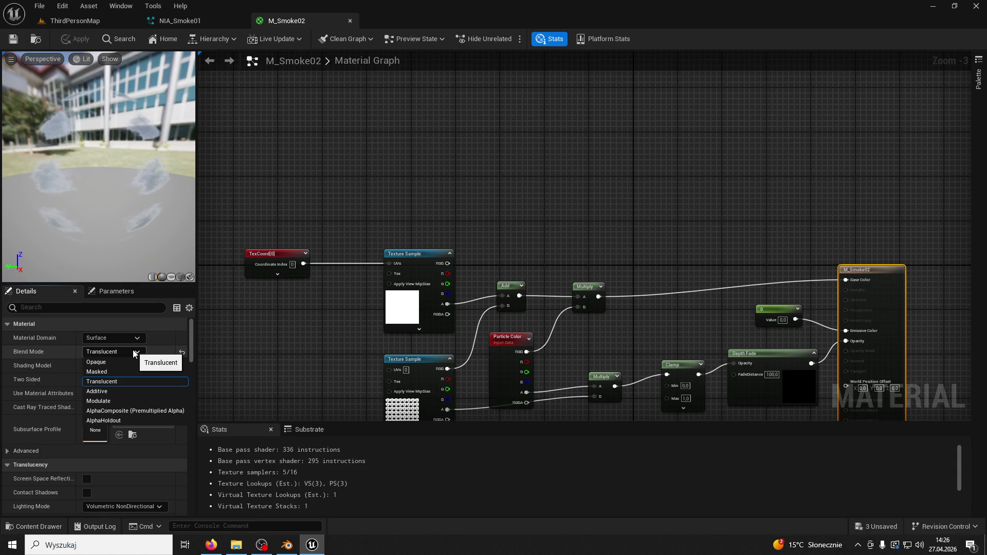
key(Escape)
click(83, 311)
Step: Set Translucency Lighting Mode to Surface ForwardShading and apply the material
text(ligh)
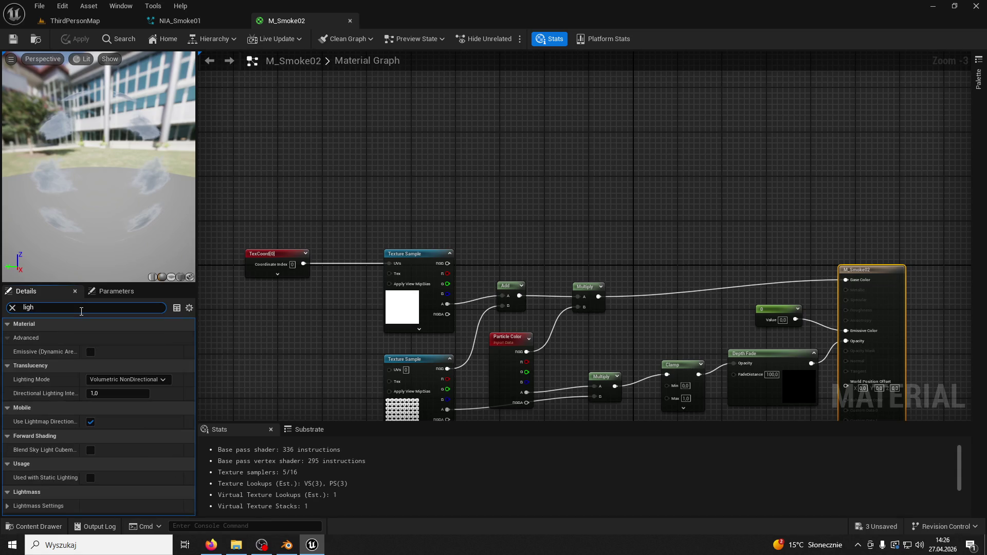
text(ti)
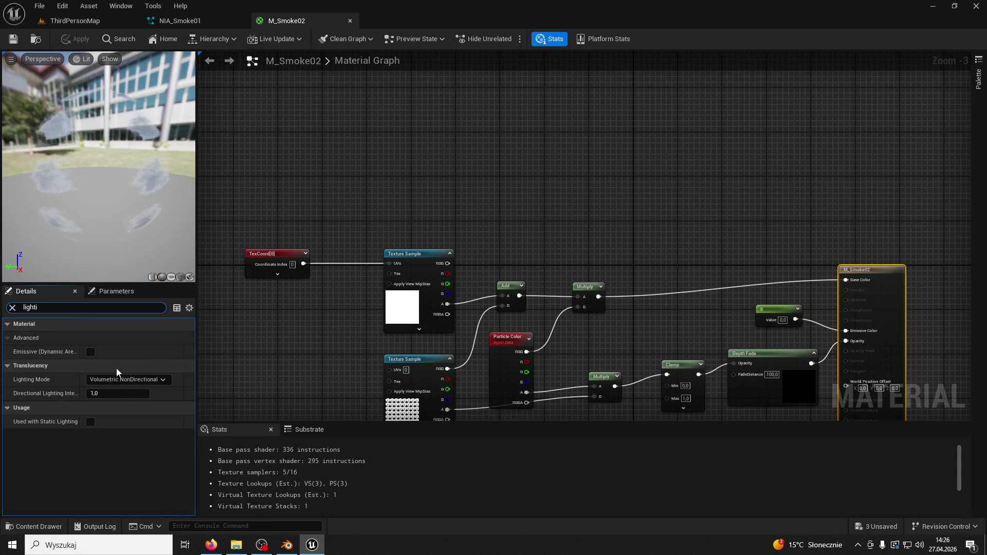
click(136, 379)
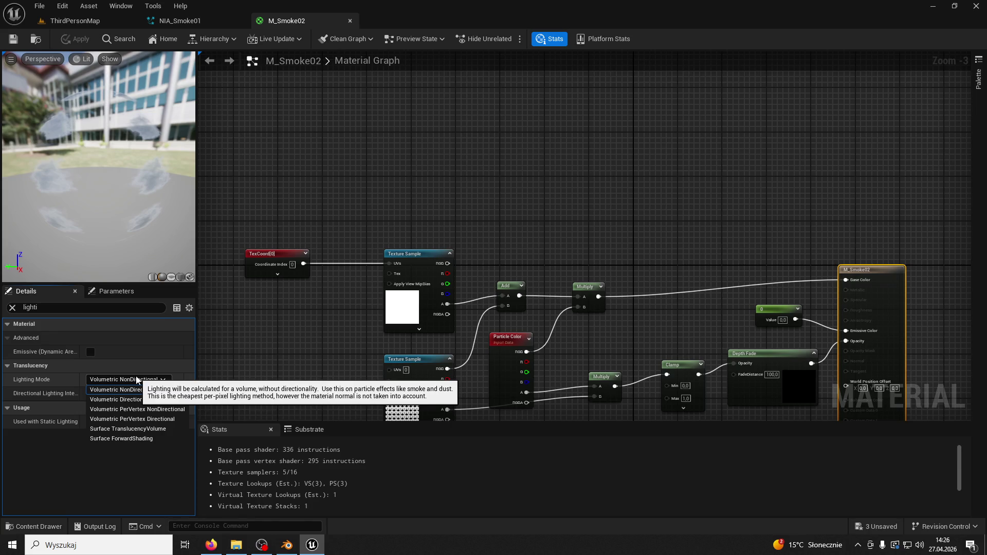
click(159, 438)
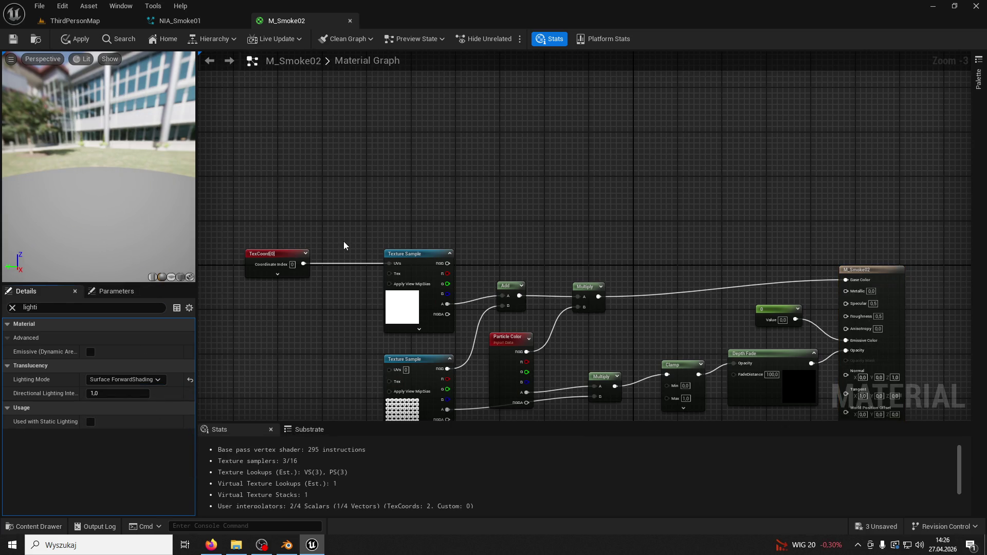
click(14, 39)
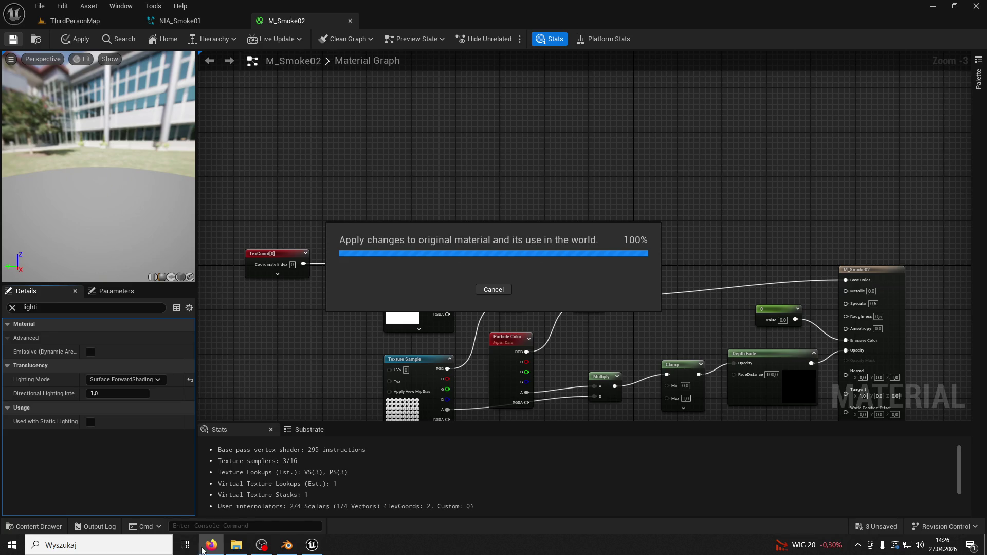
Step: Close Blender without saving and return to the ThirdPersonMap level
click(298, 546)
click(975, 5)
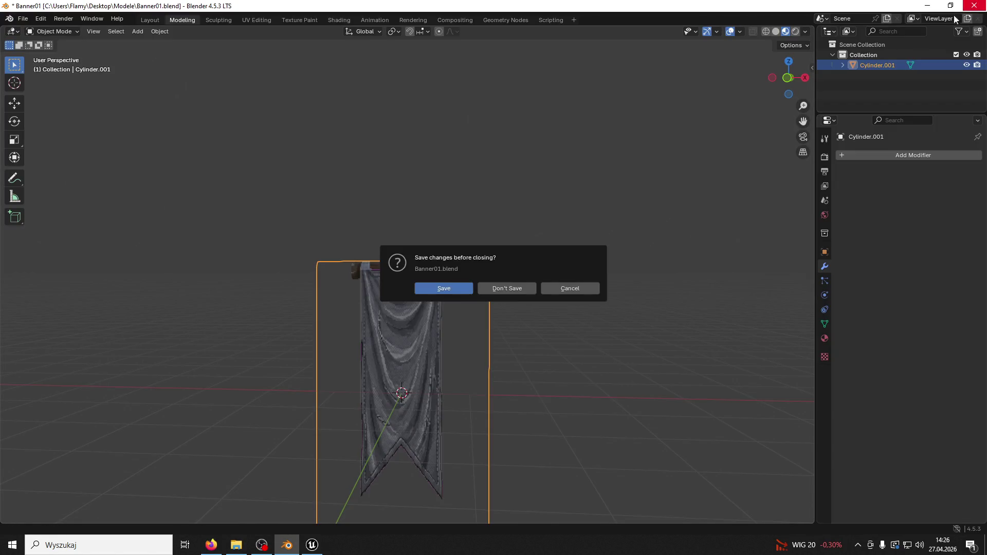
click(490, 292)
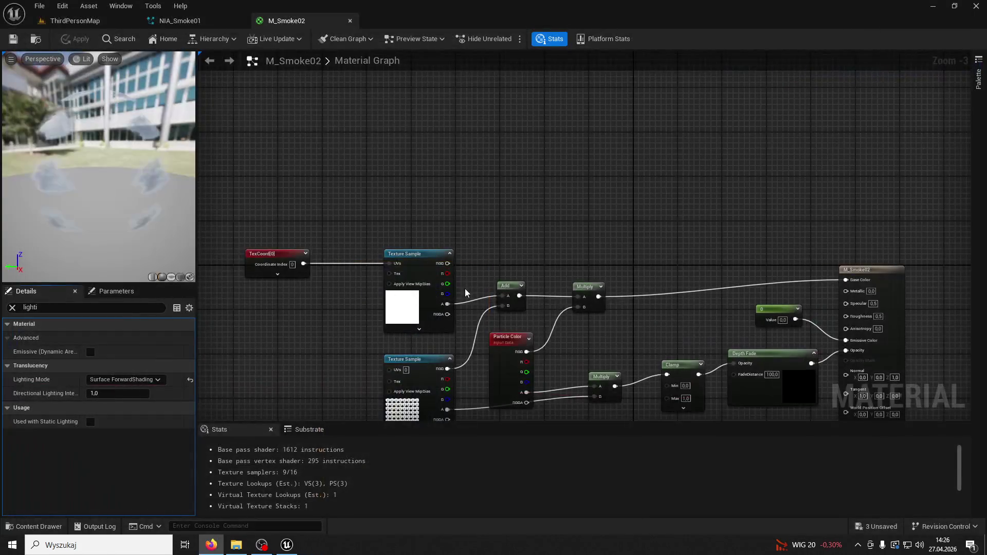
click(94, 26)
Step: Move the view closer to the smoke actor, start the game, and run forward with a jump
mouse_move(295, 143)
right_down()
mouse_move(360, 195)
mouse_move(345, 198)
right_up()
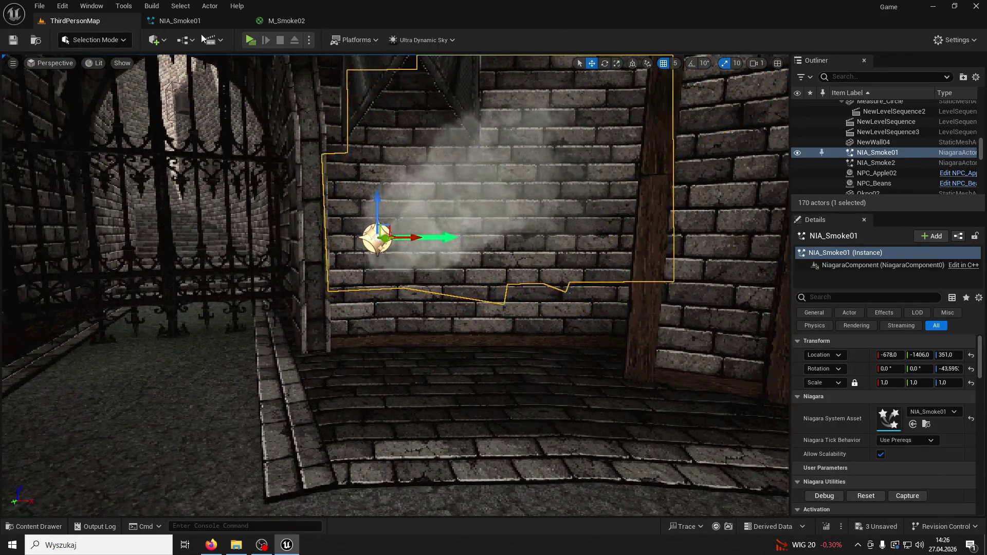
click(251, 39)
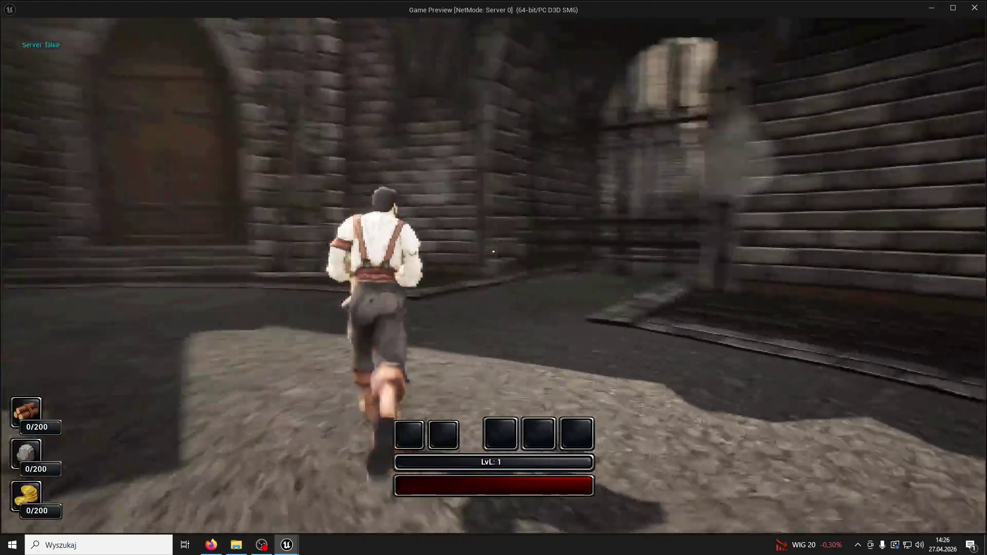
key(w)
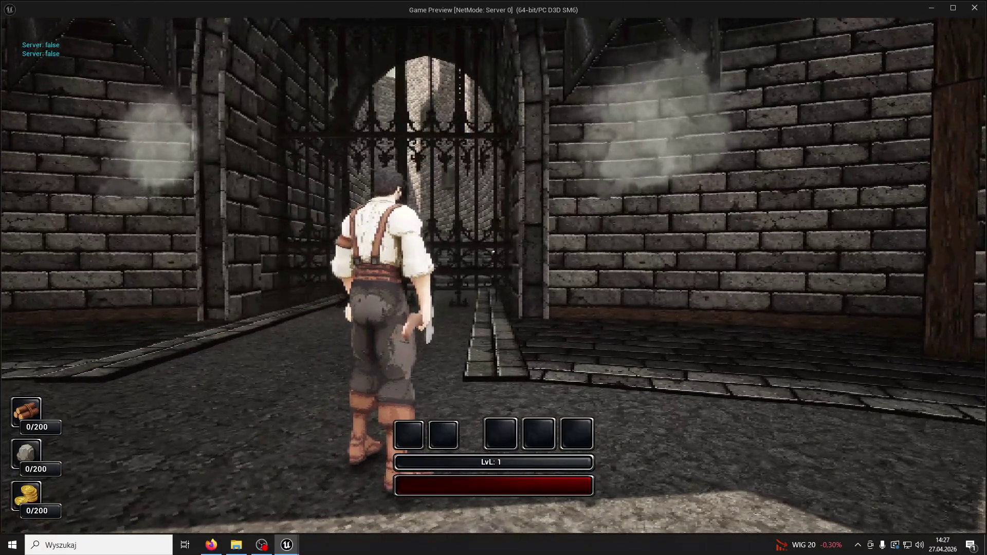
key(w)
key(space)
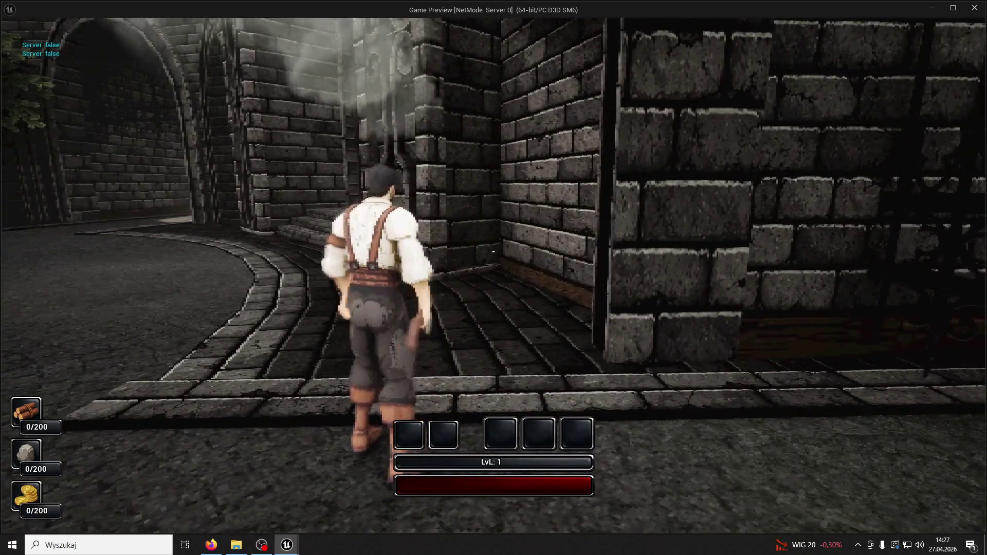
Step: Run past the iron gate and courtyard smoke to the fountain plaza, then enter 't.maxFPSD 60' in the console
key(w)
key(w)
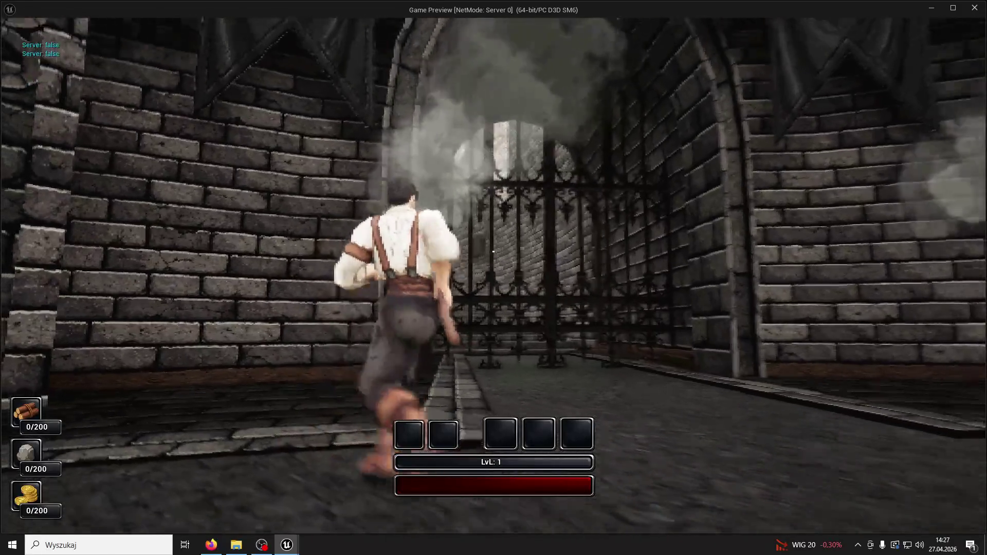
key(w)
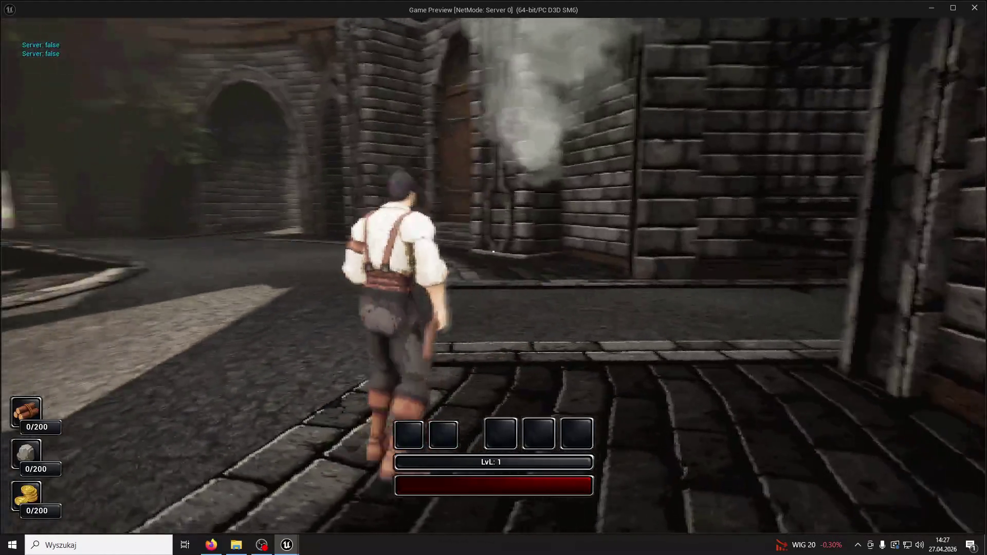
key(w)
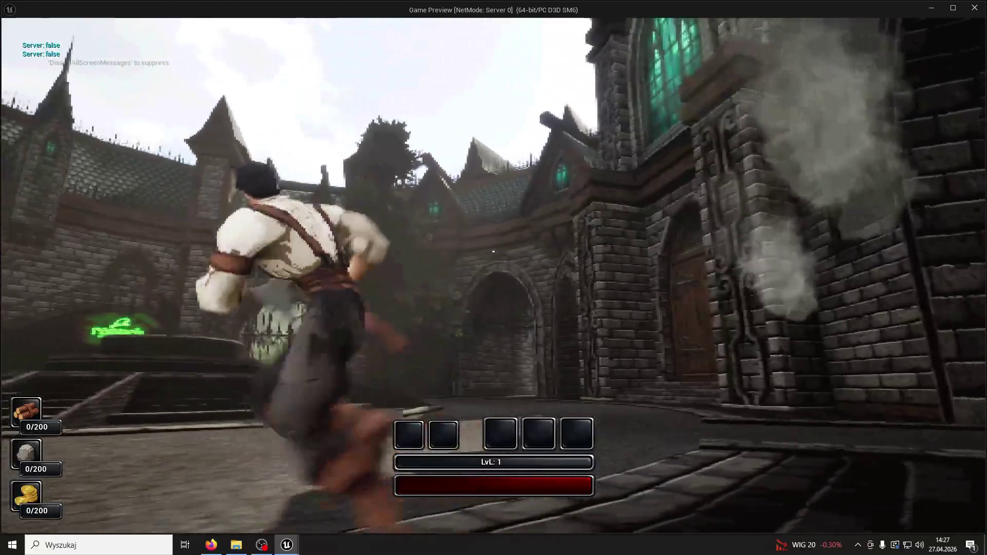
key(w)
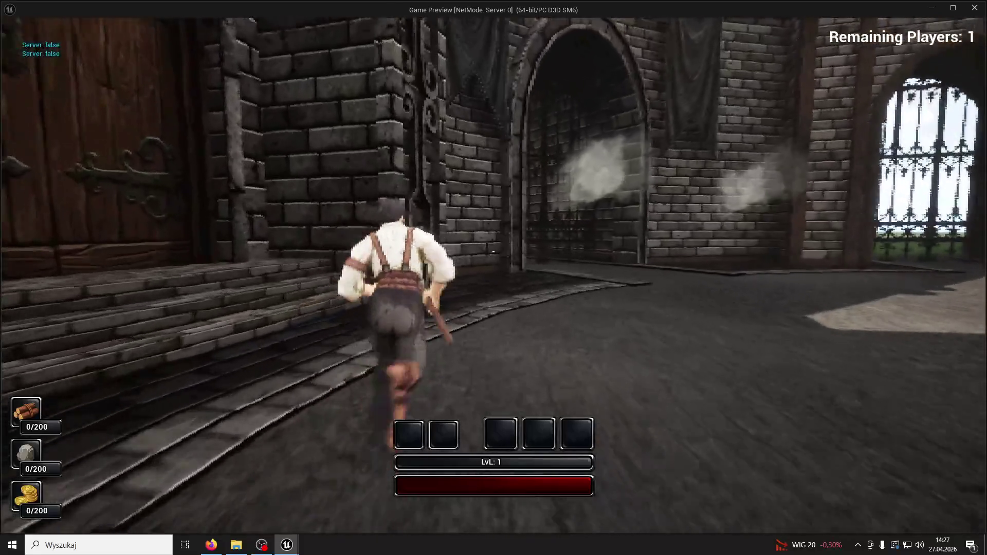
key(w)
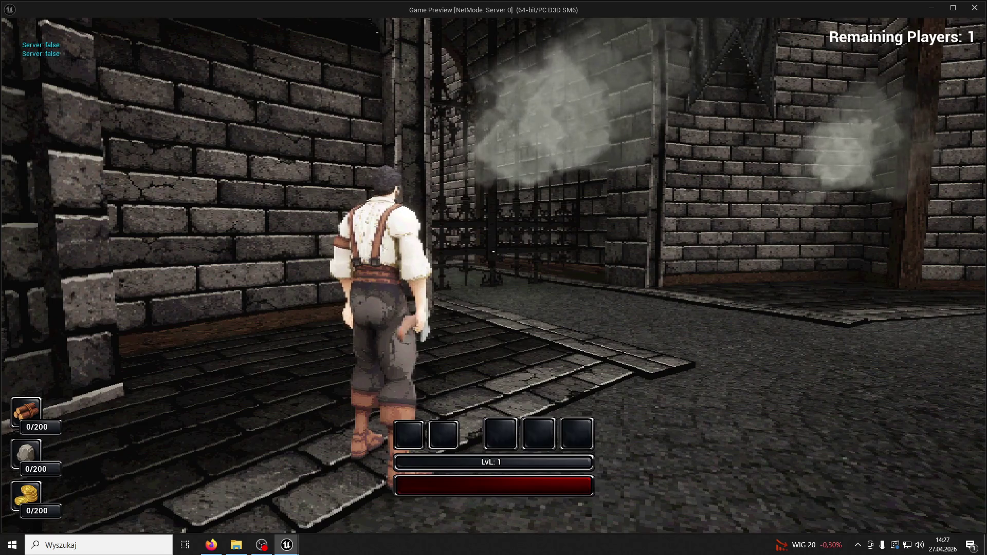
key(w)
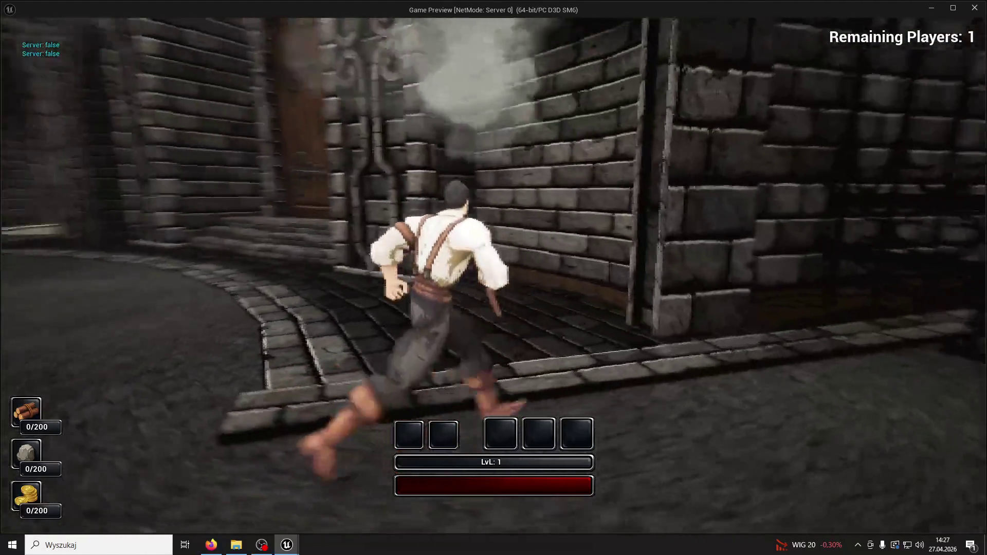
key(w)
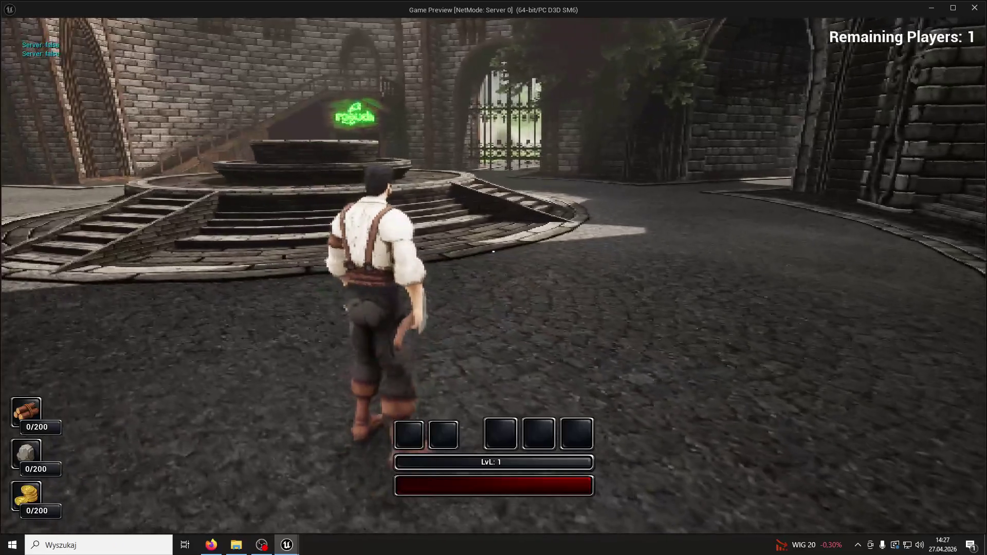
key(grave)
text(t.max)
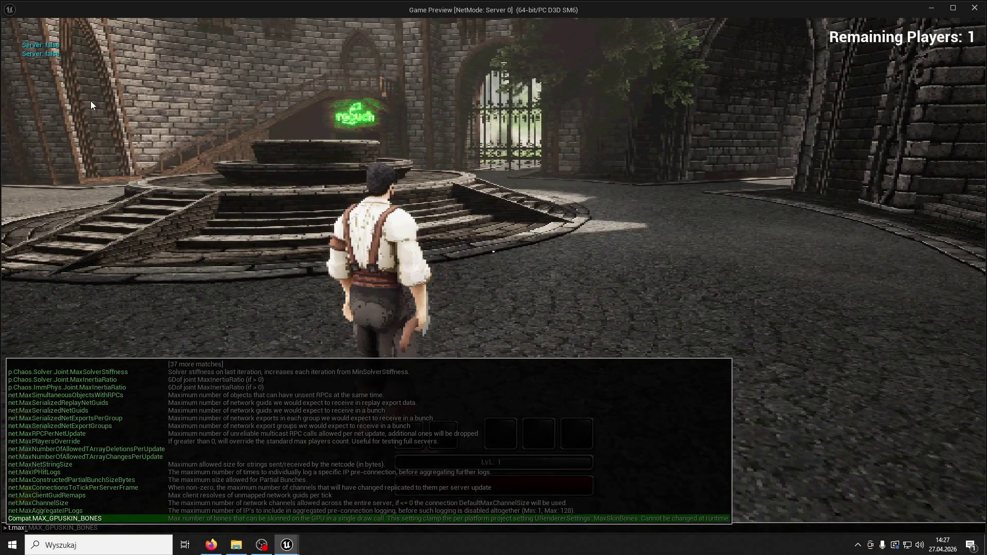
text(FPSD )
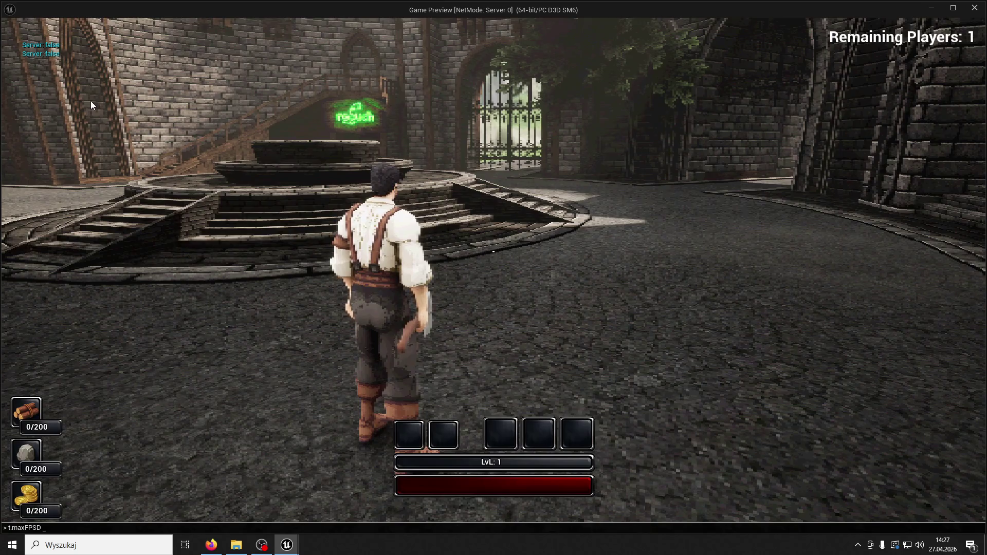
text( 60)
Step: Submit the console command, then re-enter it correctly as 't.maxFPS 60' to cap frames at 60
key(Return)
key(w)
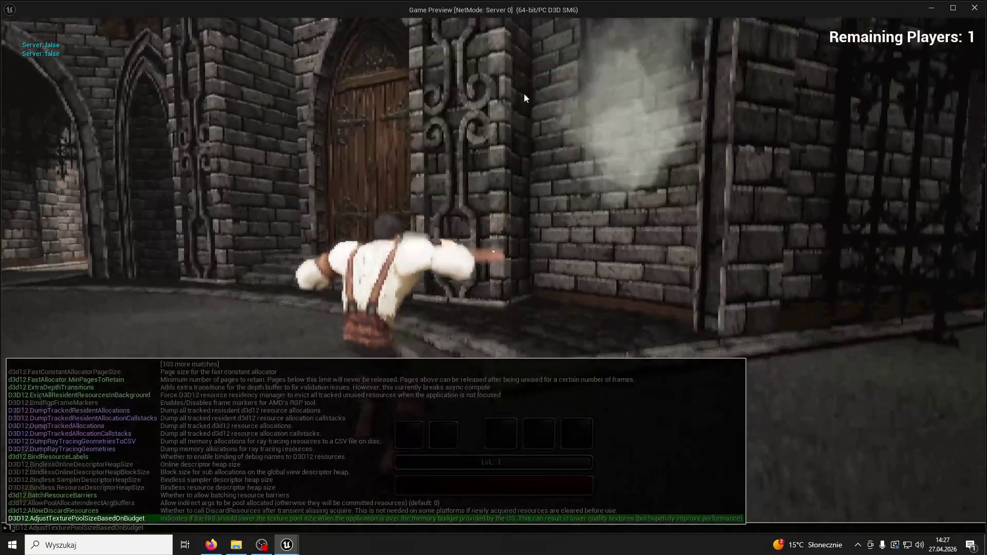
key(grave)
text(t.ma)
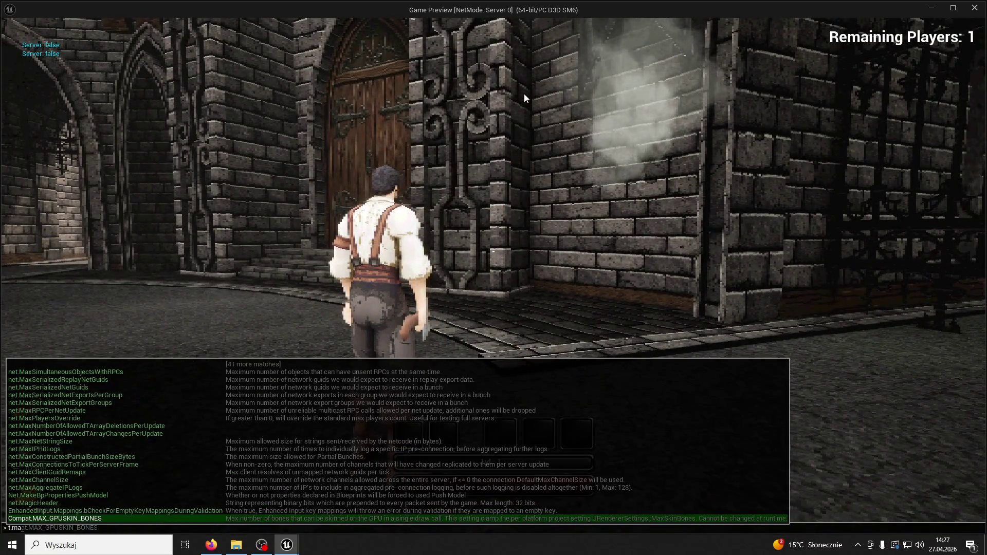
text(xFPS 60)
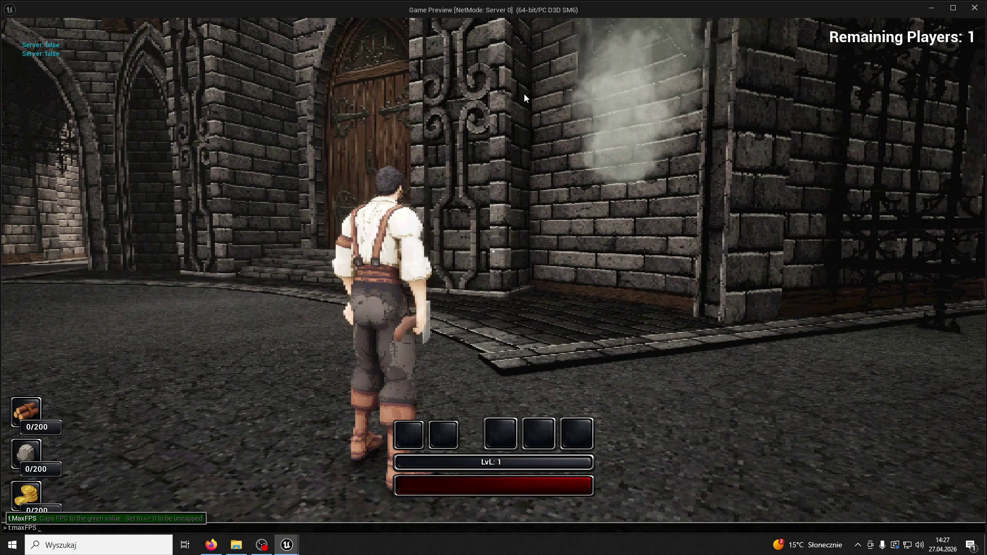
key(Return)
key(w)
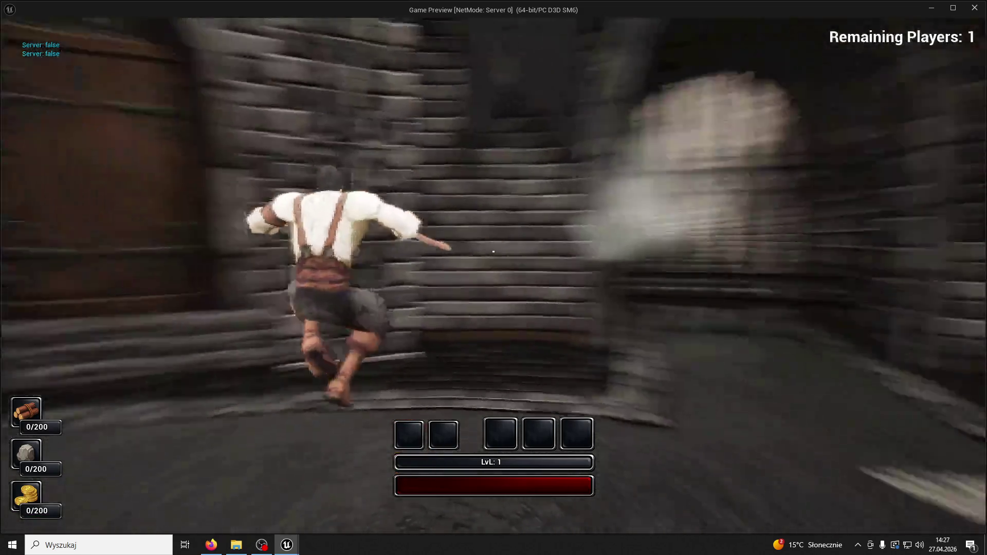
Step: Run through the stone corridors and archway courtyard to the smoky iron gate
key(w)
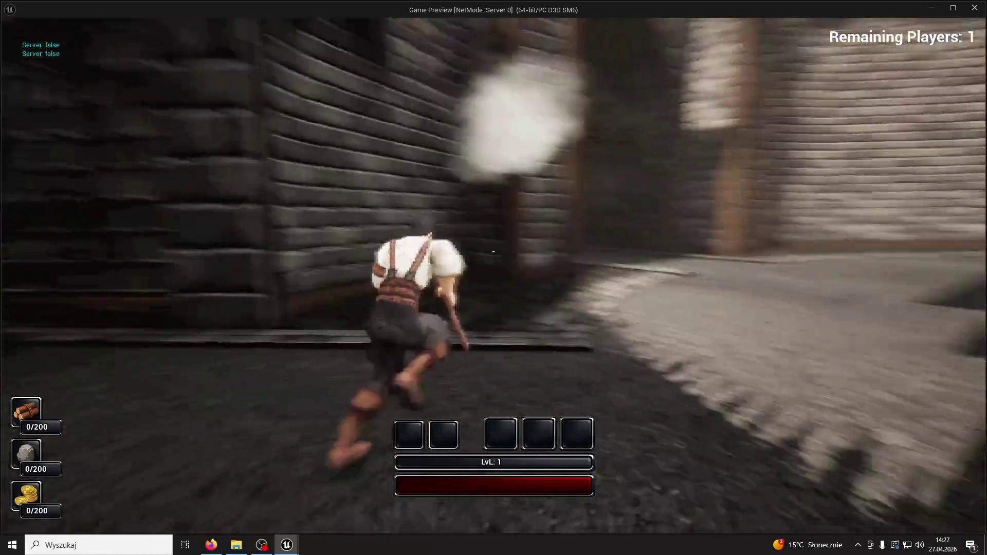
key(w)
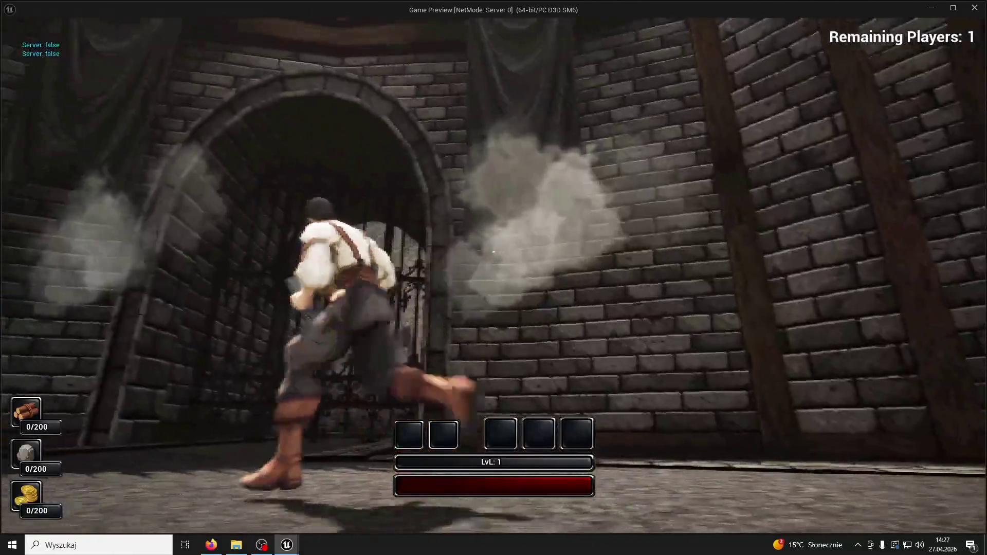
key(w)
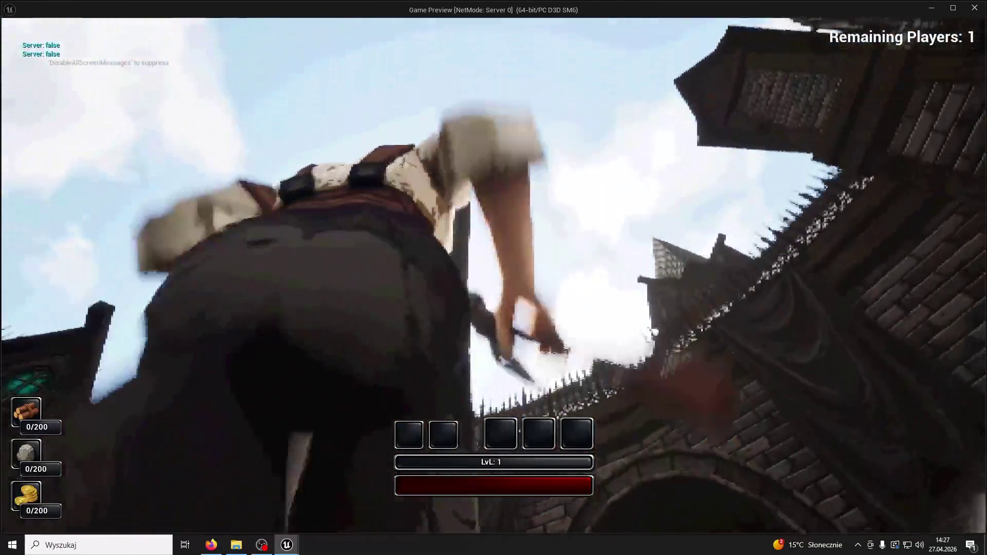
key(w)
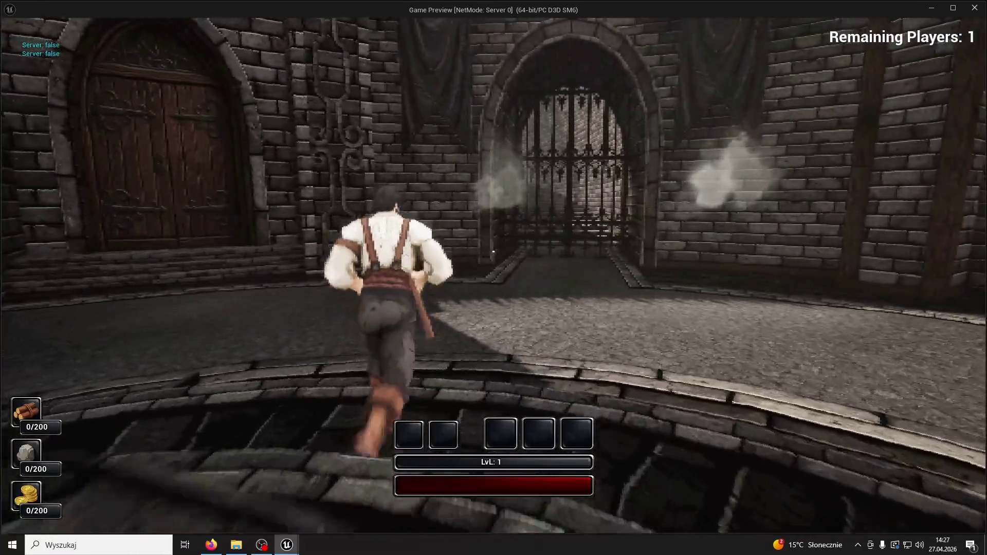
key(w)
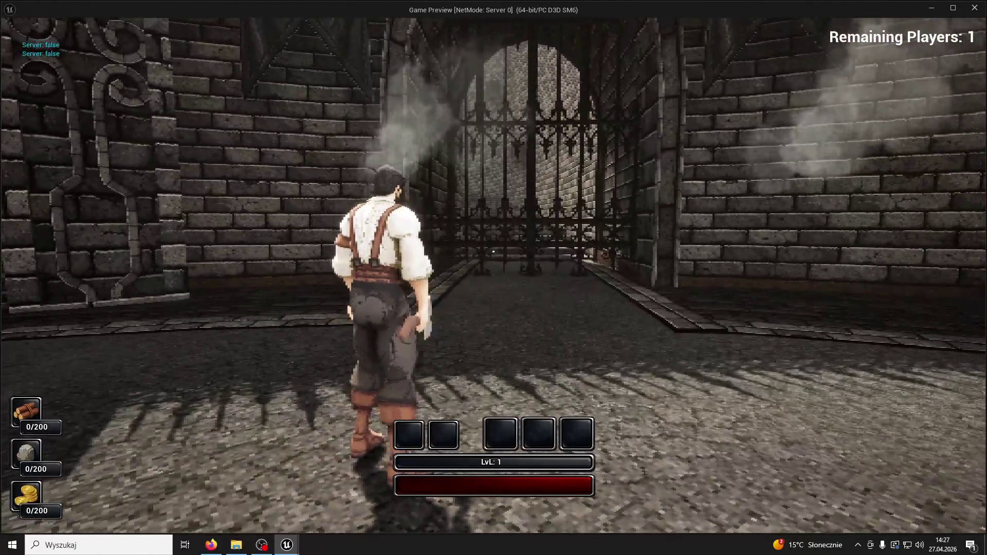
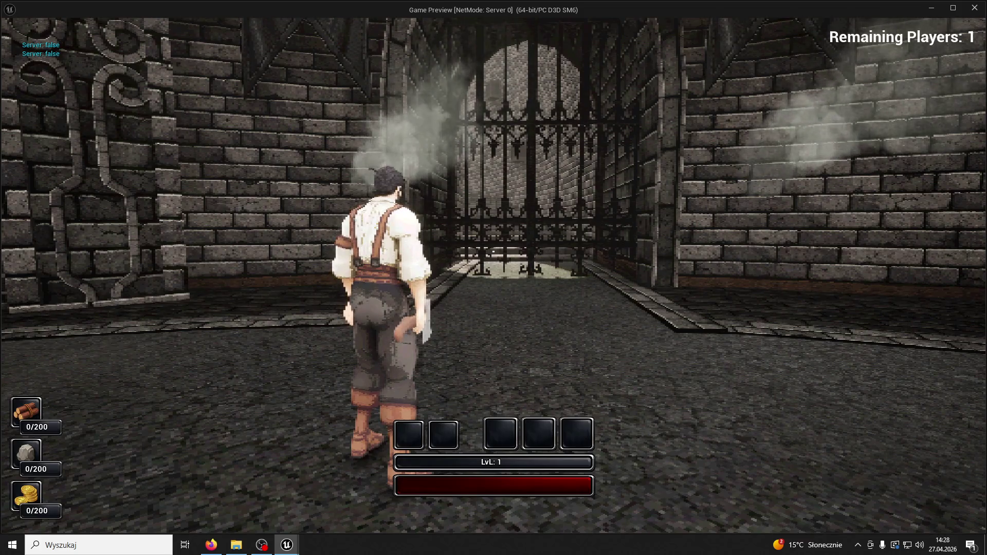
Step: Run the character toward the wooden door, up and around the circular stone stair toward the archway
key(w)
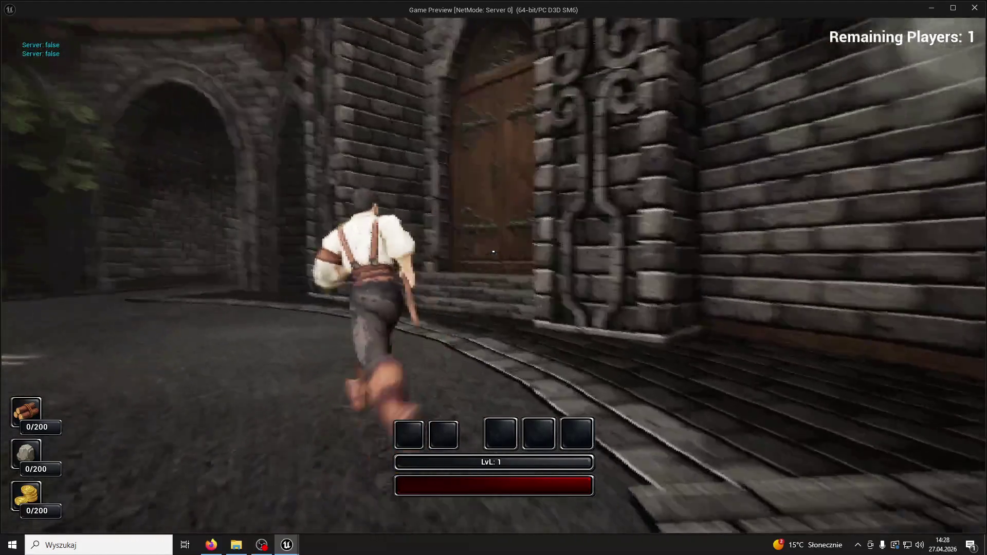
key(w)
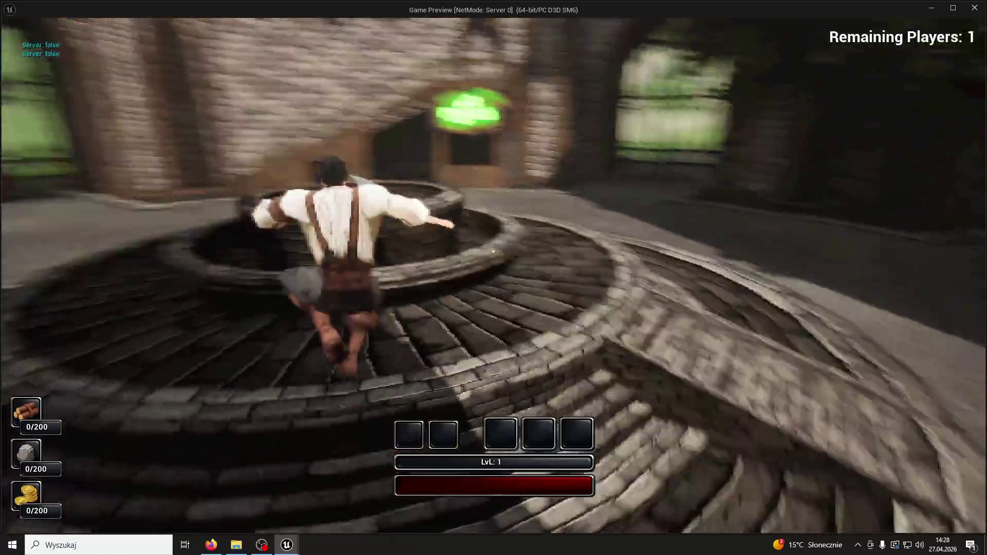
key(w)
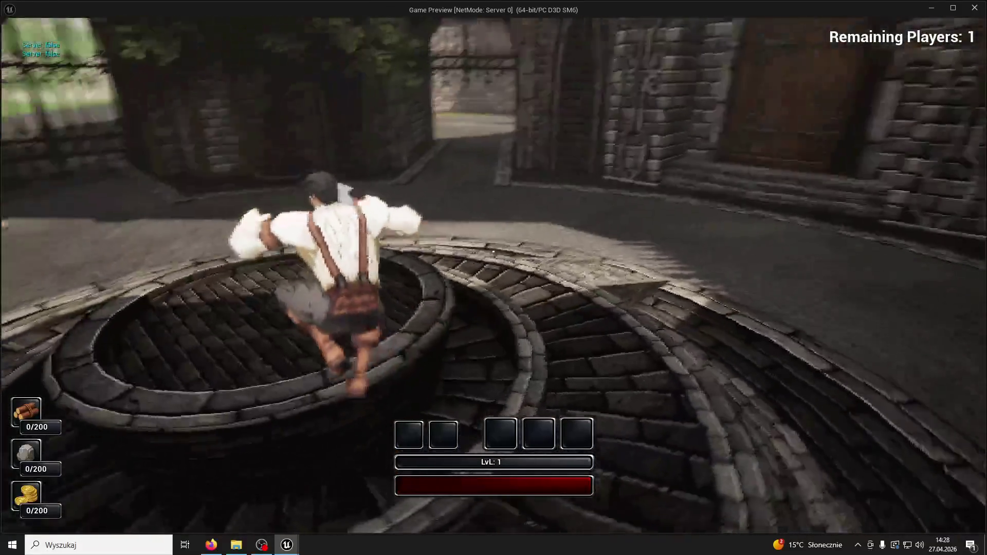
key(w)
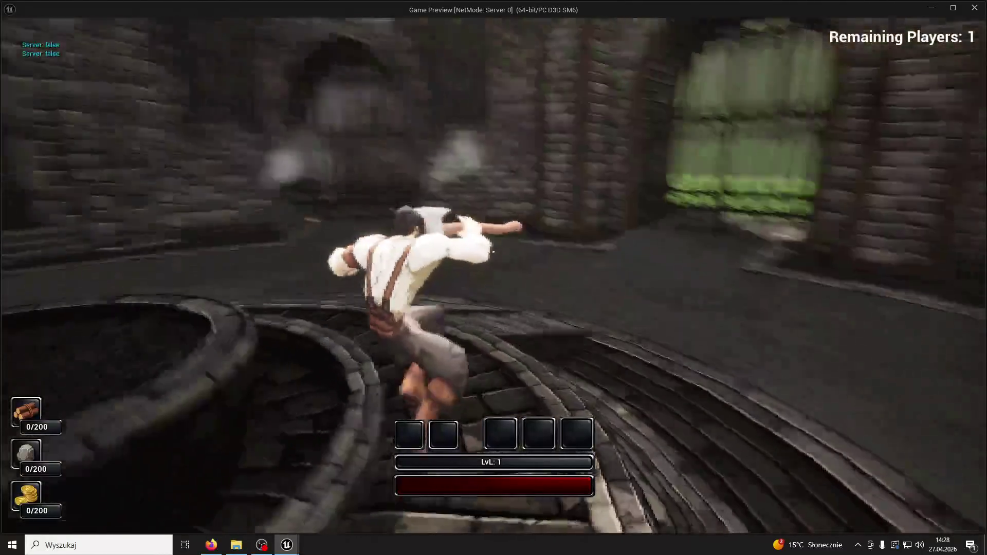
key(w)
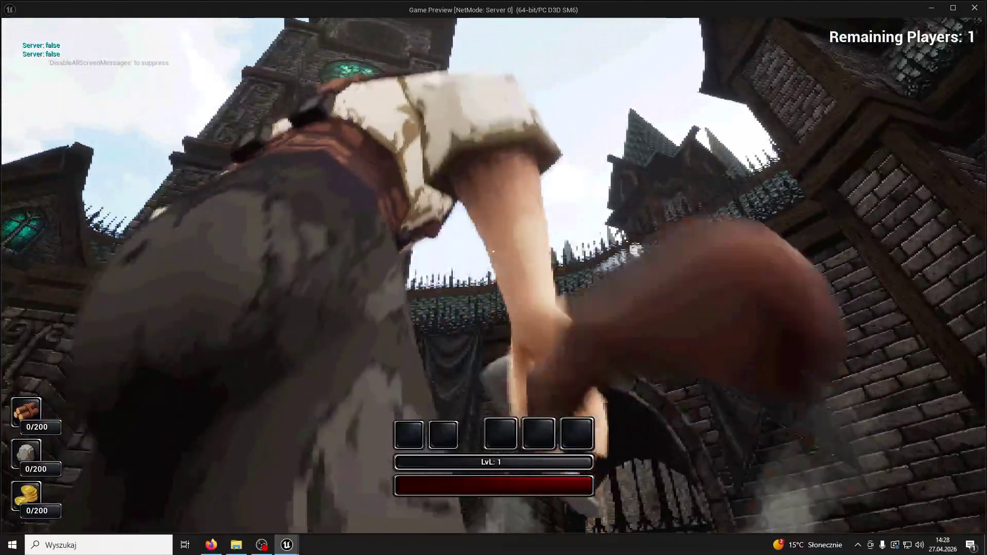
key(w)
key(super)
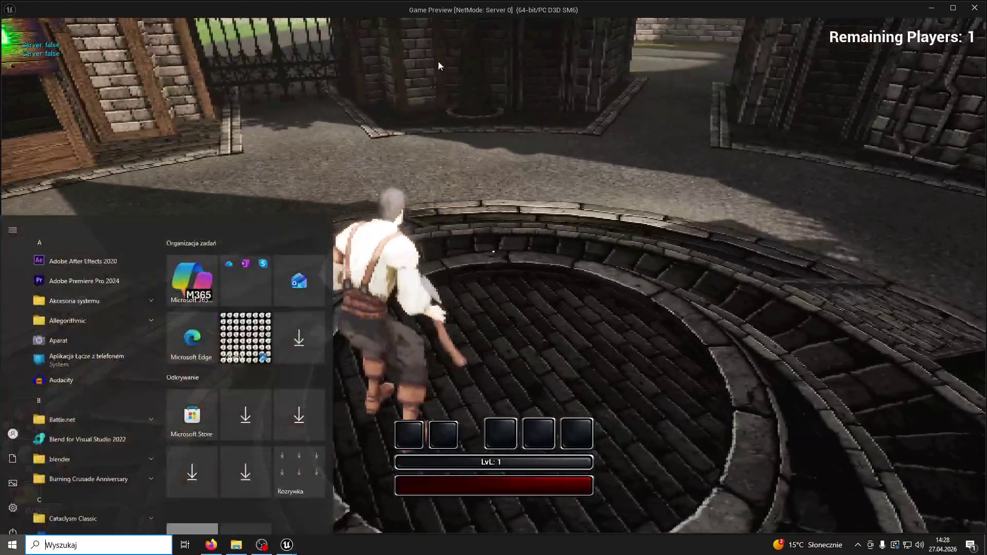
key(super)
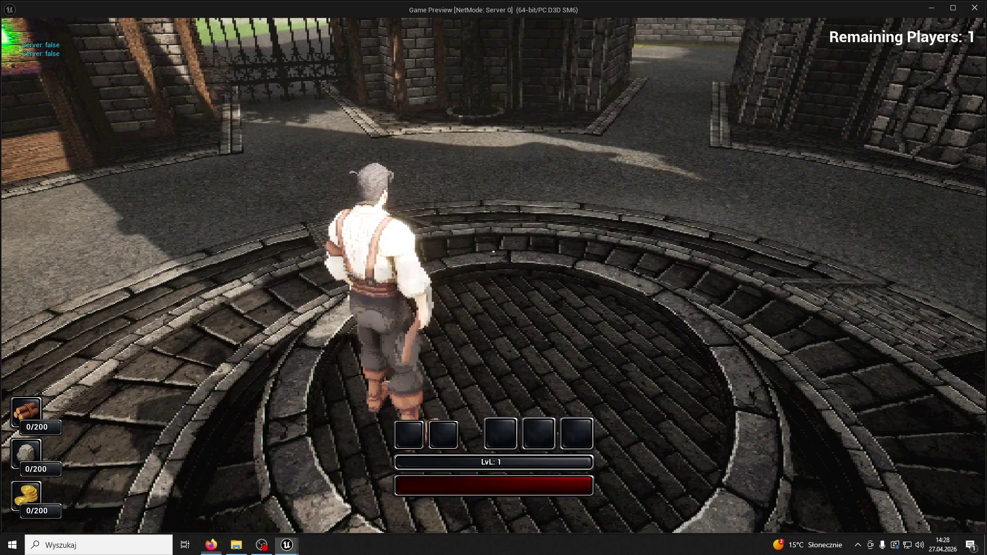
Step: Jump toward the gate, circle and climb the fountain steps, then end the playtest
key(w)
key(space)
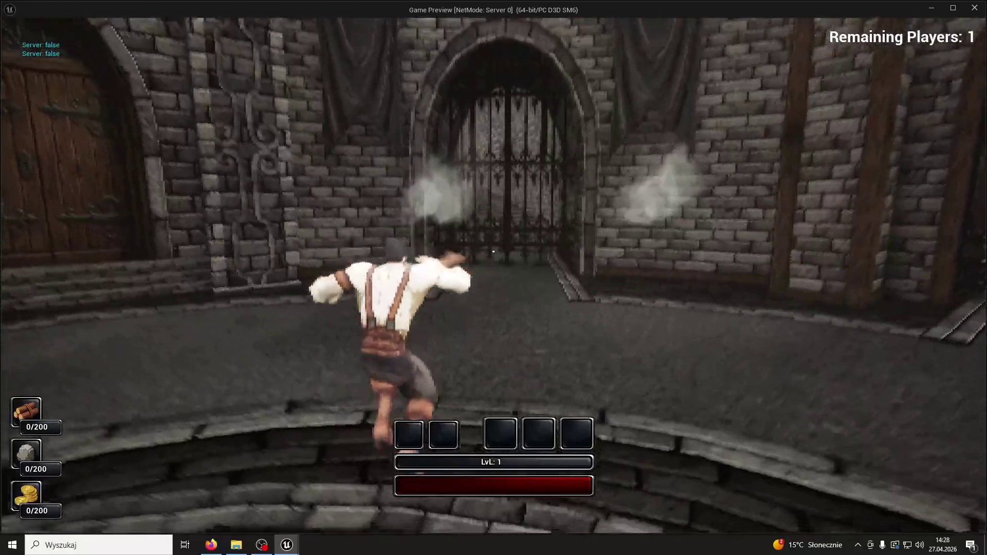
key(a)
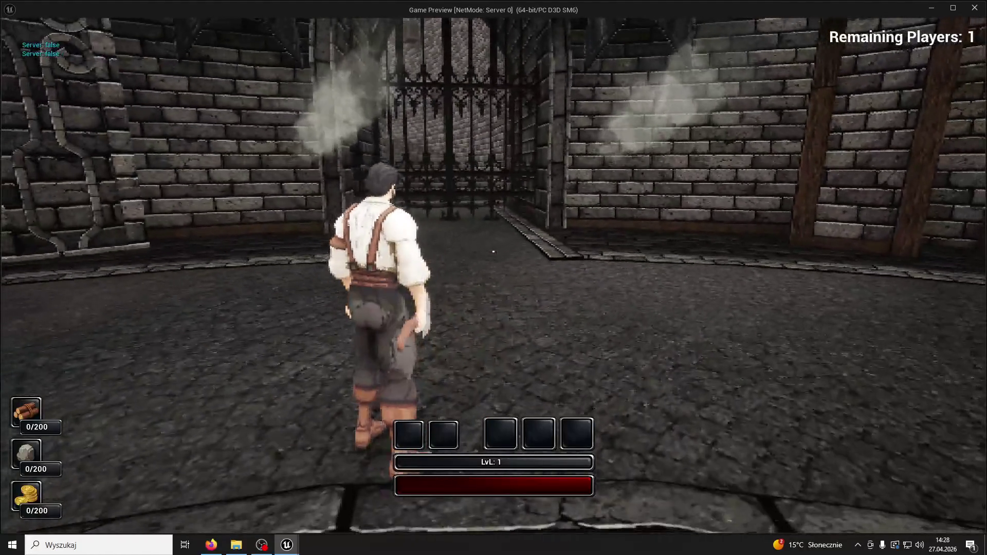
key(w)
key(w)
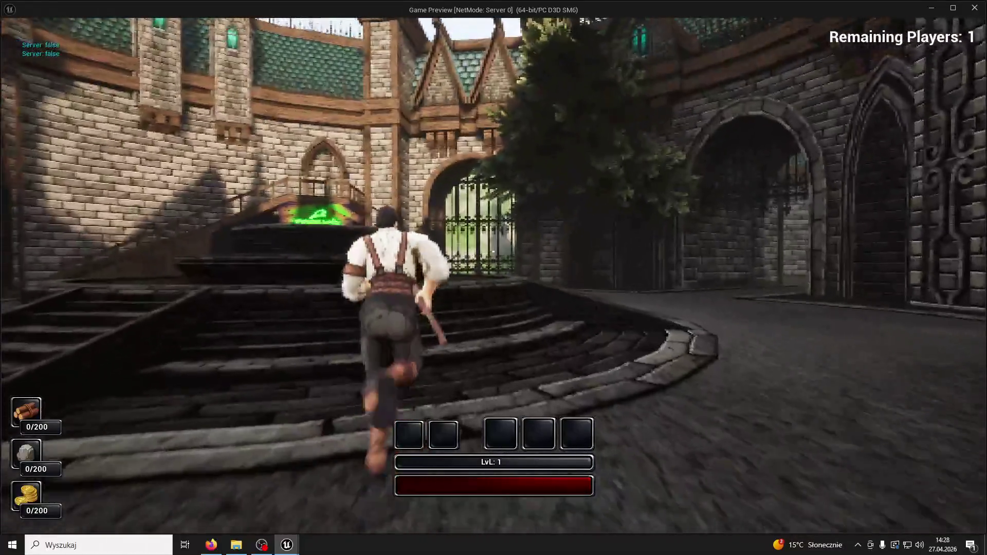
key(w)
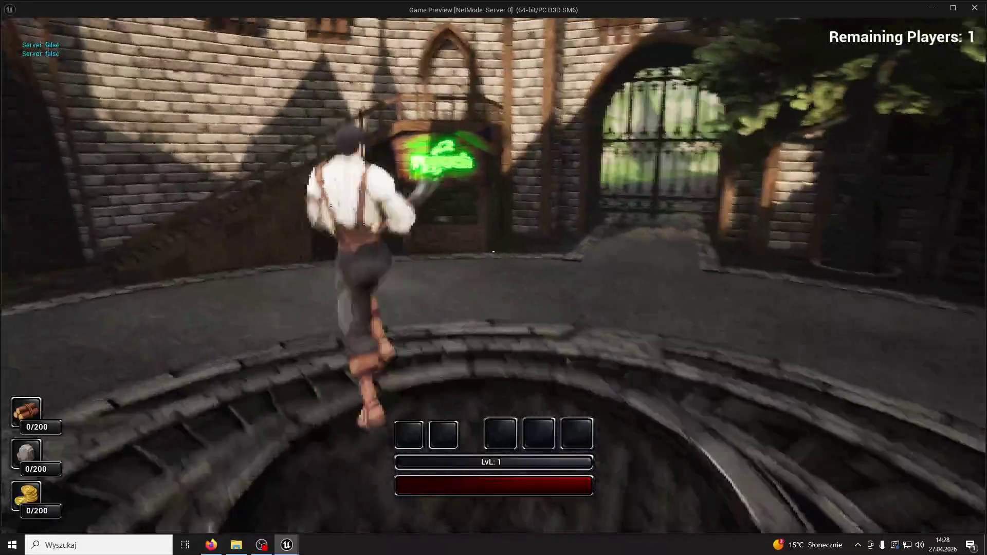
key(w)
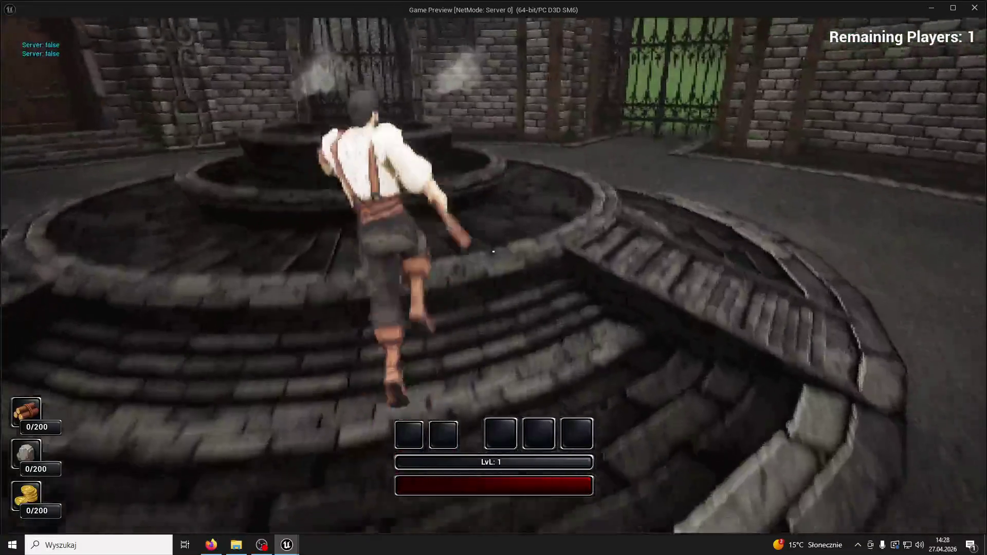
key(w)
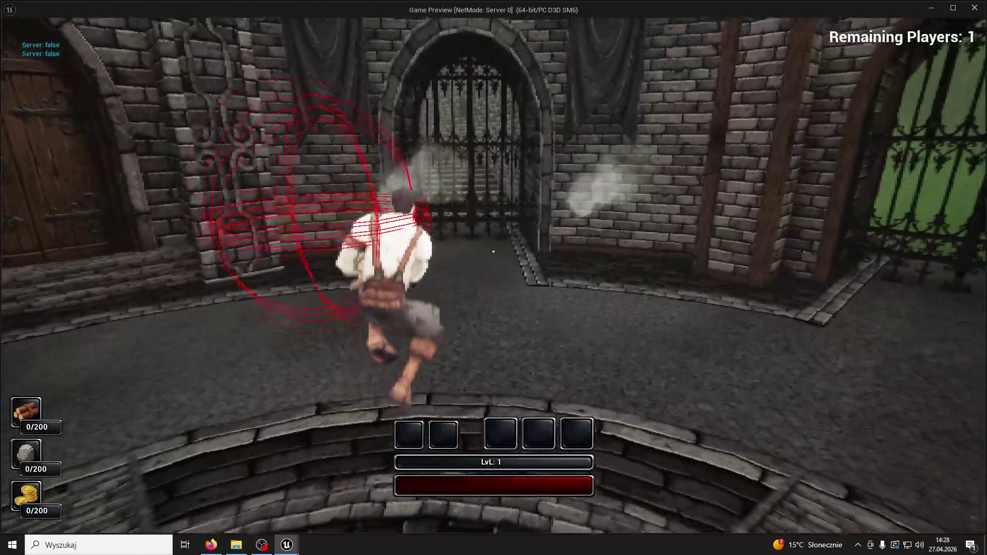
key(w)
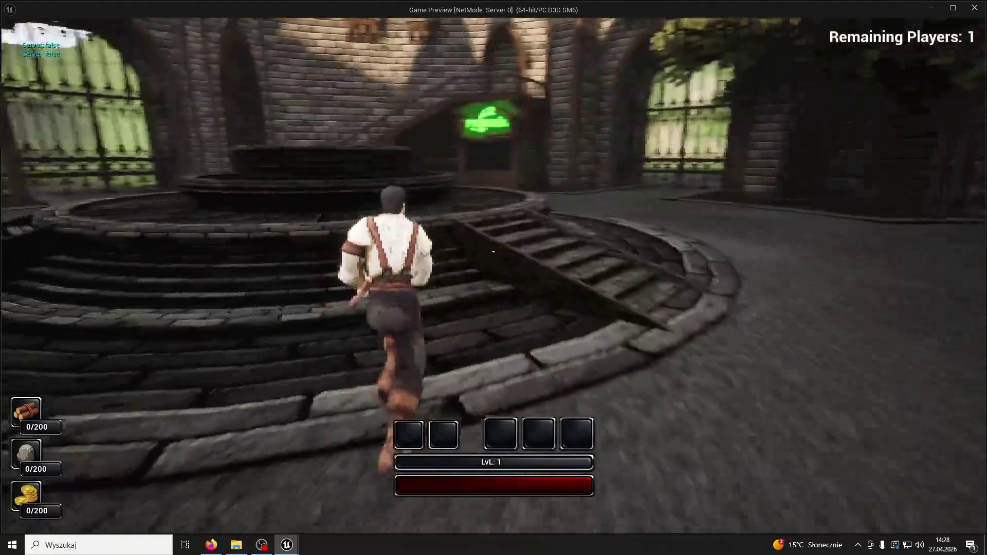
key(w)
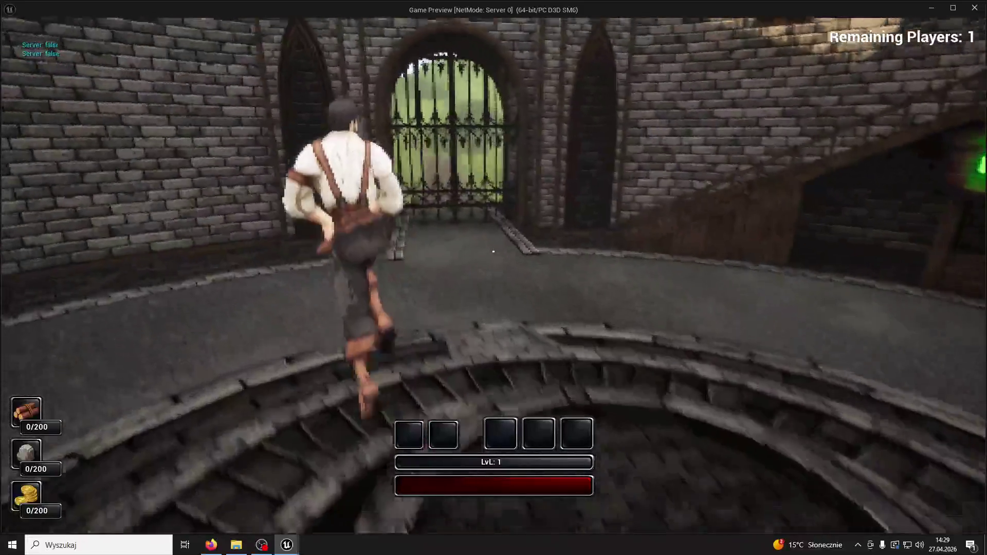
key(w)
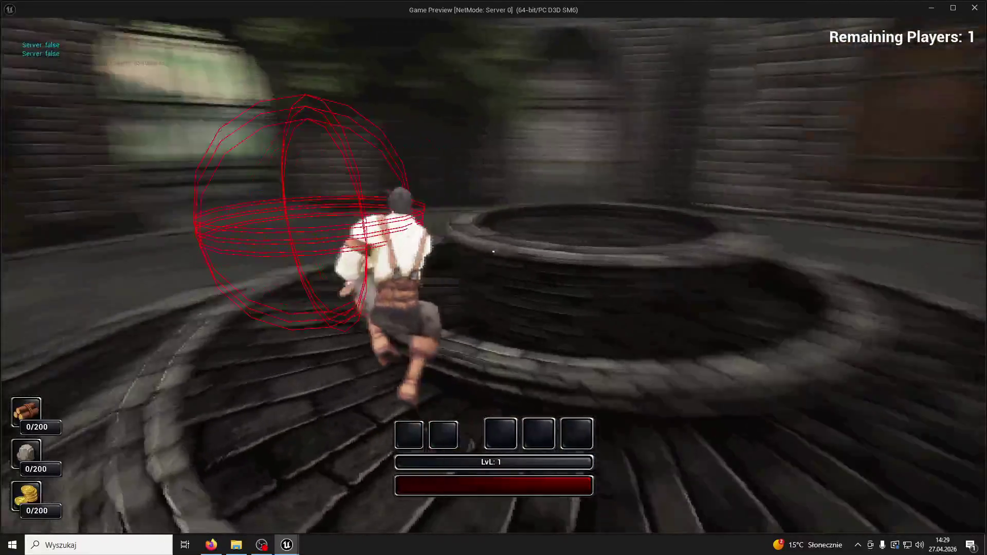
key(w)
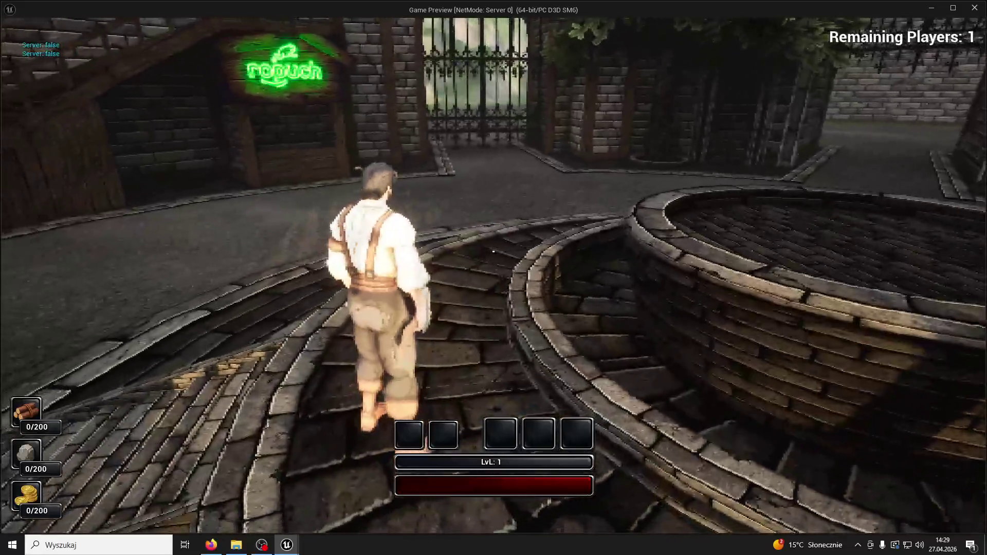
key(Escape)
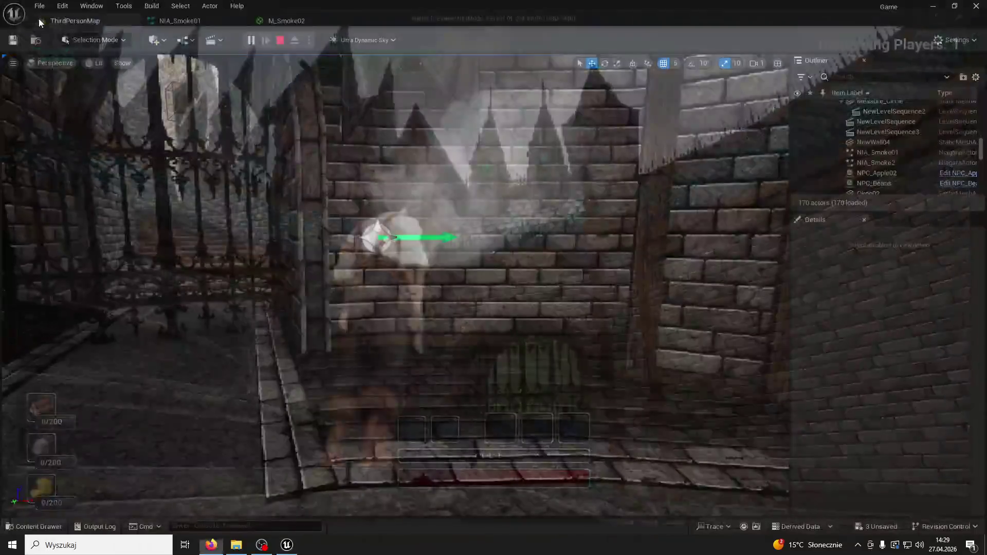
click(970, 43)
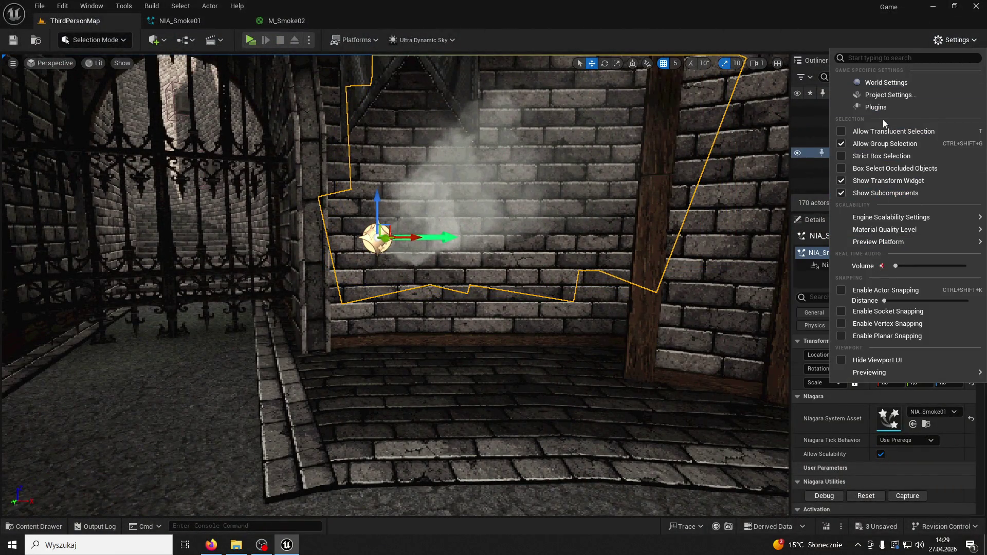
mouse_move(882, 230)
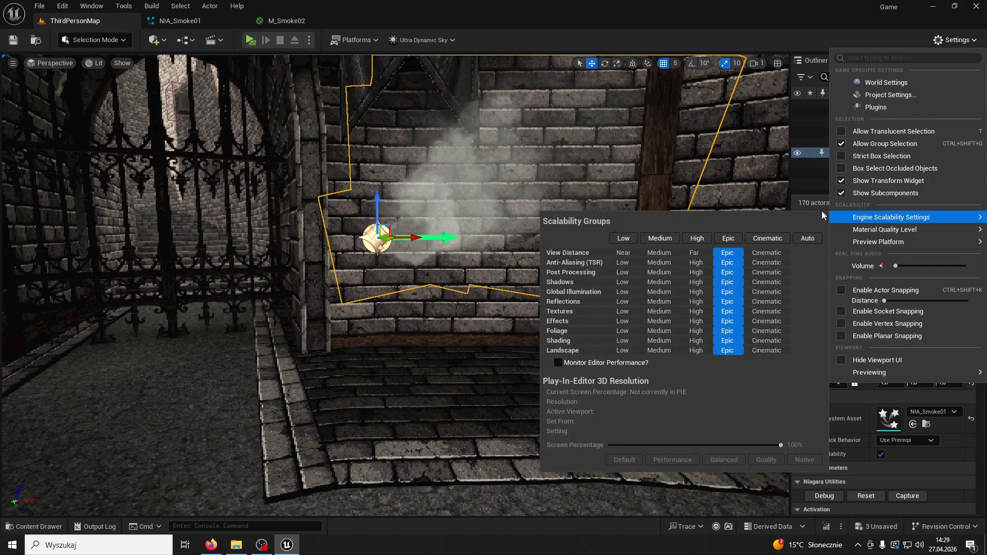
click(252, 40)
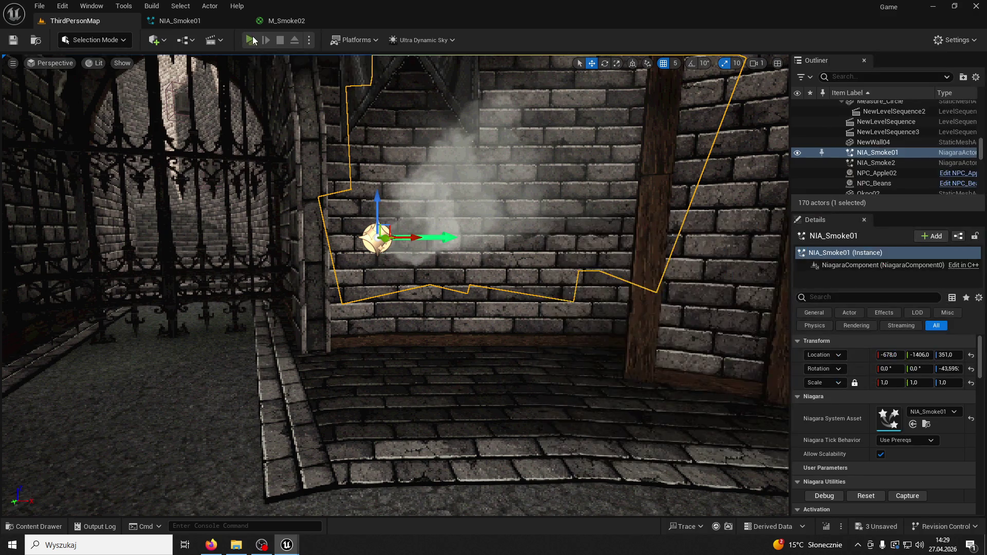
click(253, 40)
key(w)
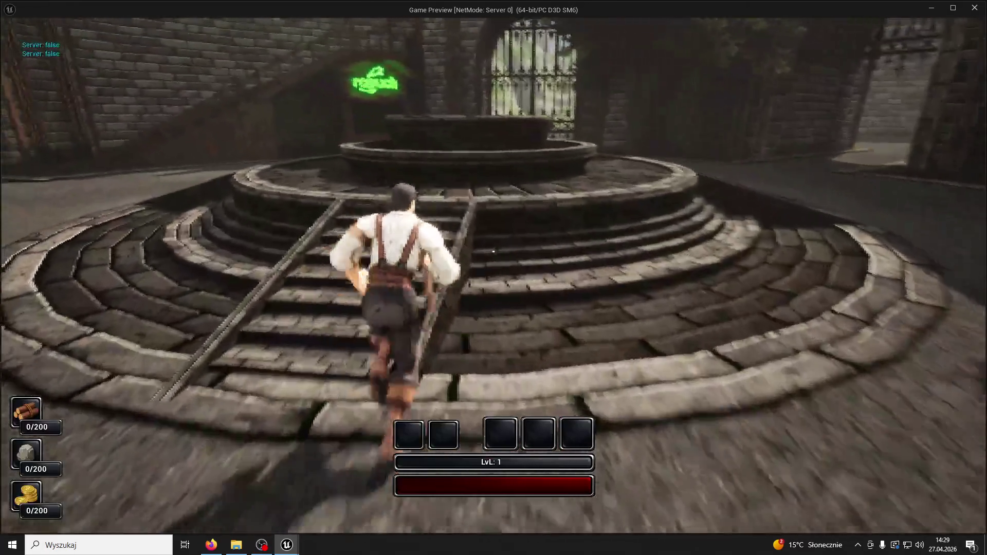
key(Escape)
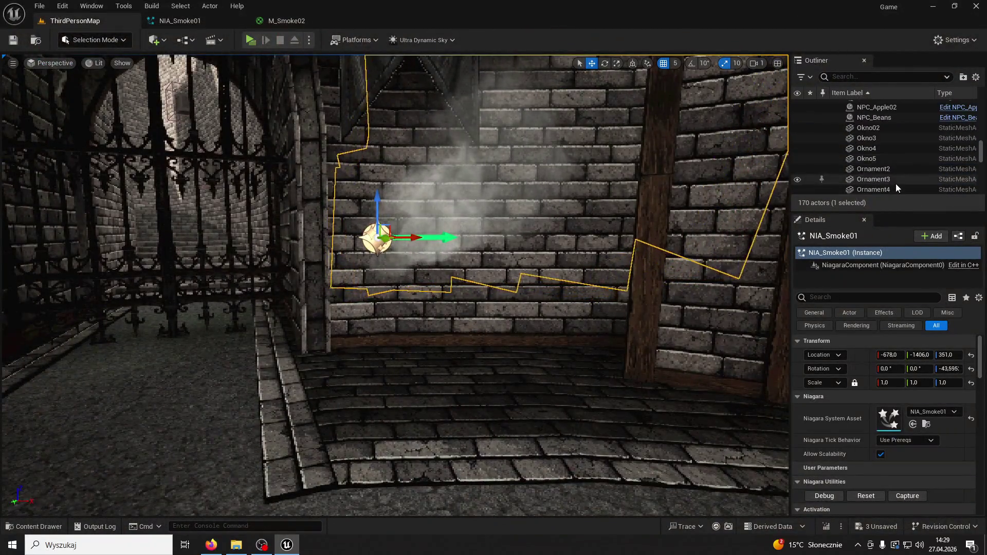
Step: Select the PostProcessVolume in the Outliner and filter its Details properties
scroll(882, 171, down, 5)
click(880, 136)
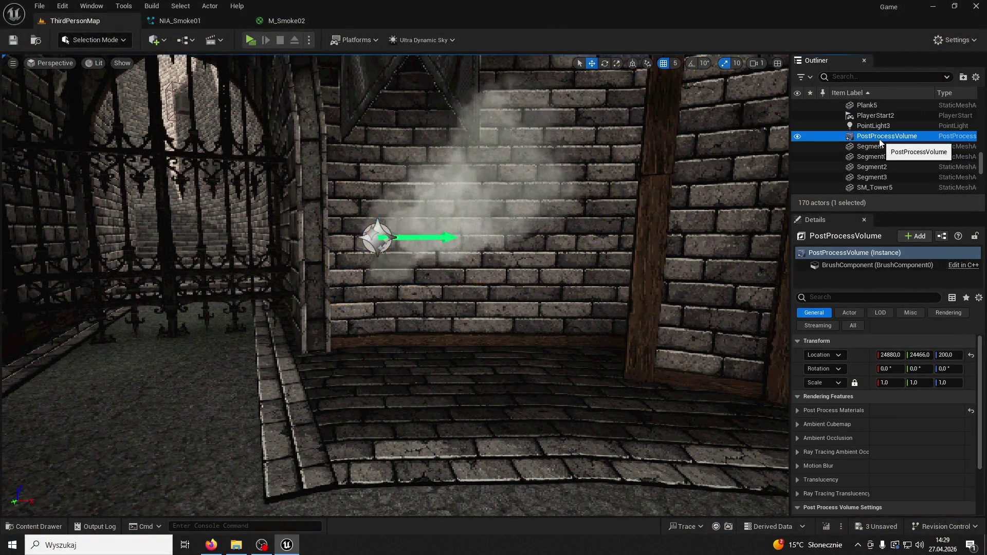
scroll(900, 369, down, 3)
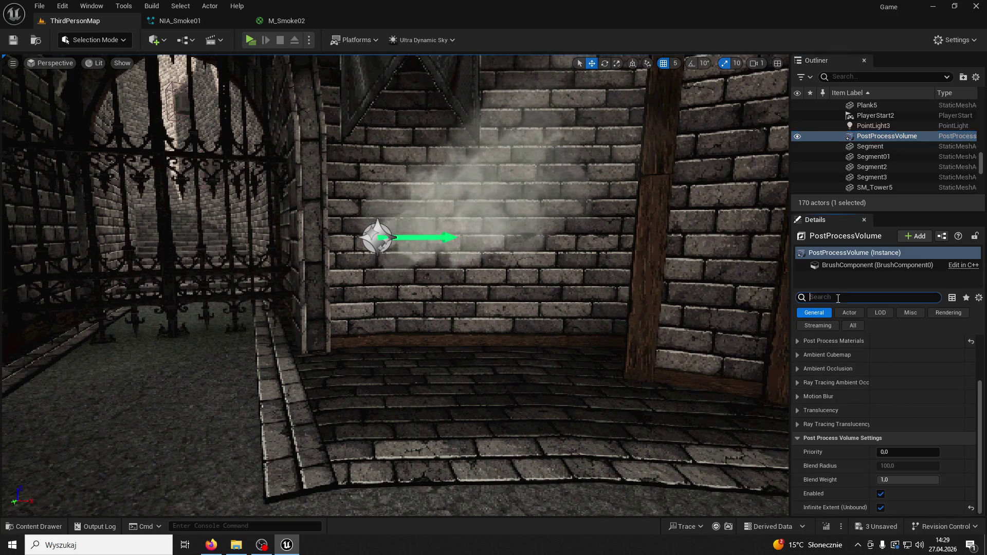
click(868, 297)
text(day)
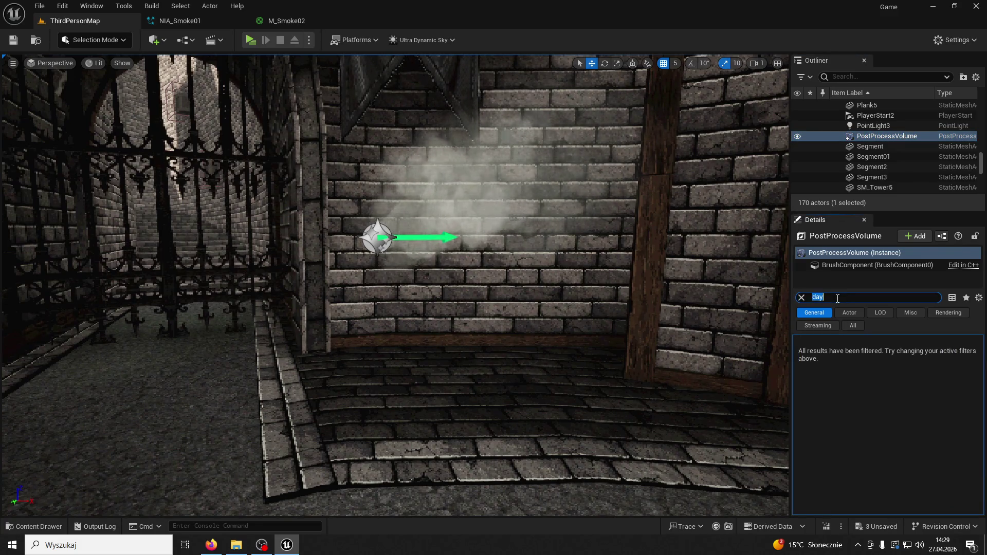
text(gh)
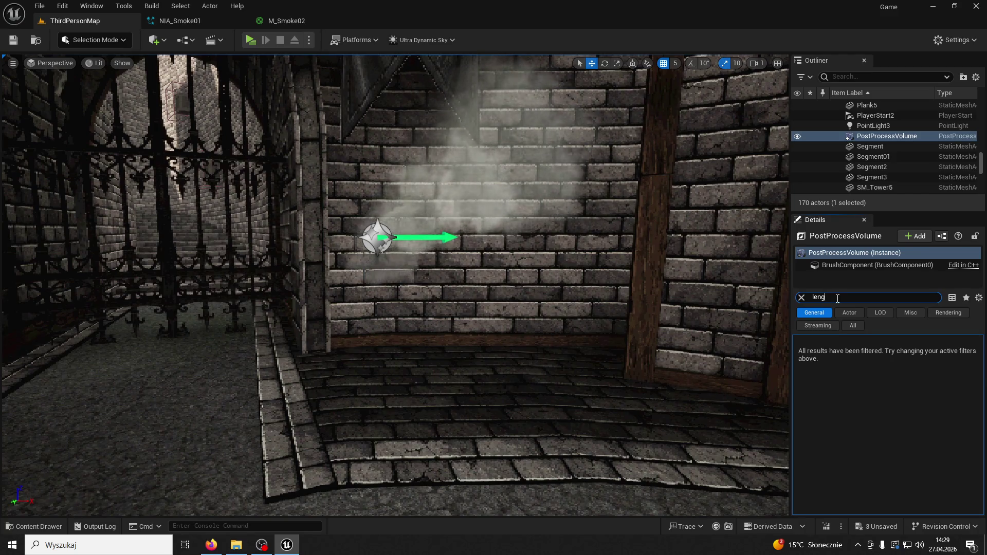
key(BackSpace)
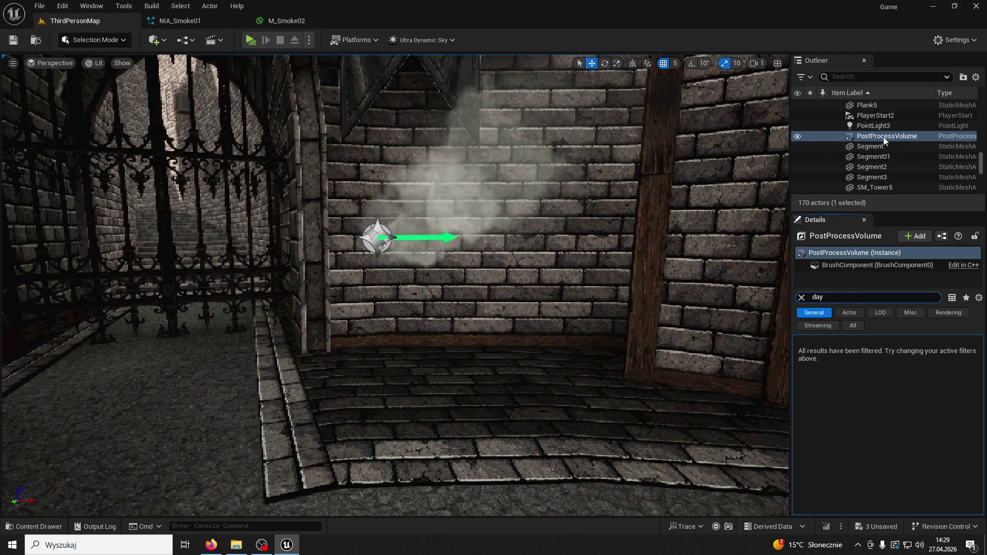
Step: Select Ultra_Dynamic_Sky, set its Night Length to 1, and start Play with Alt+P
scroll(884, 135, down, 5)
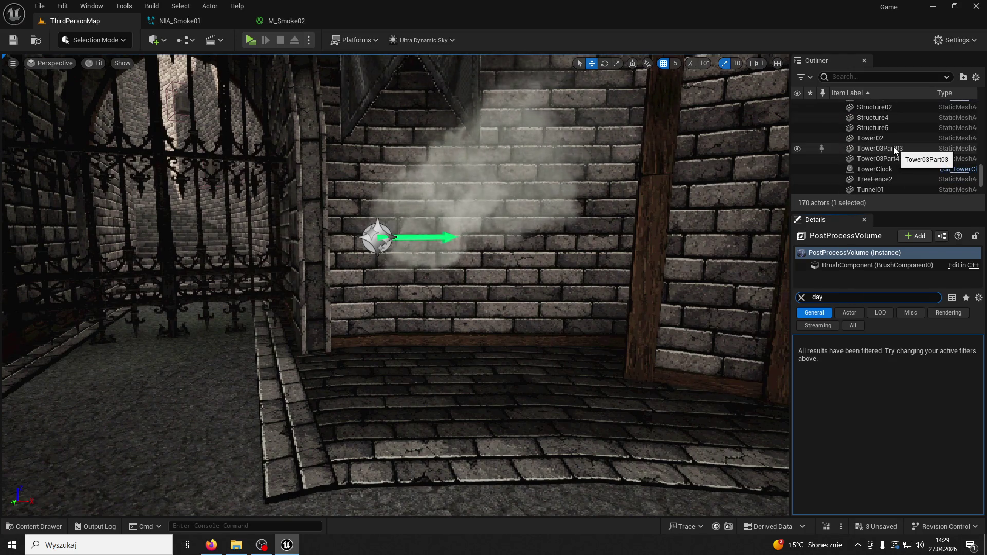
scroll(895, 149, down, 4)
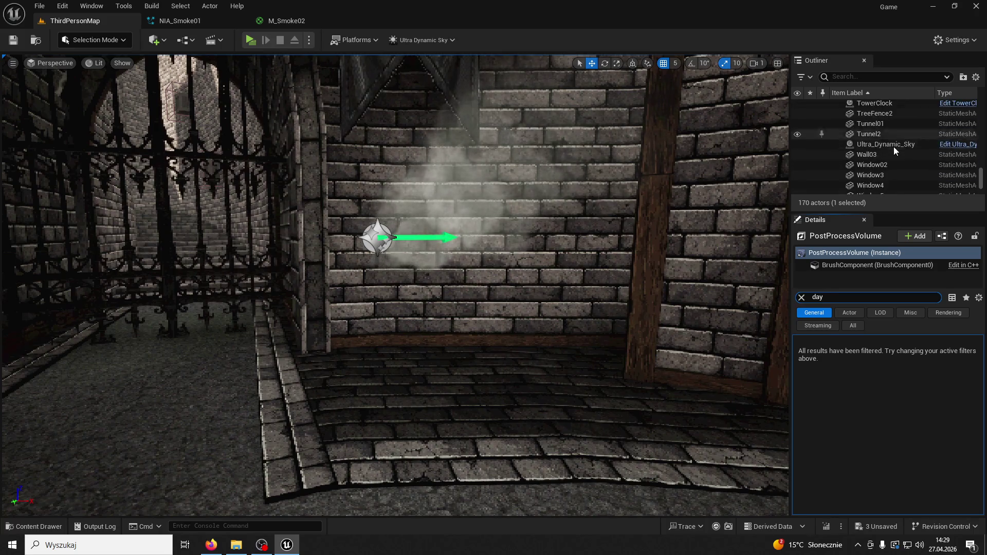
scroll(894, 147, down, 2)
click(892, 129)
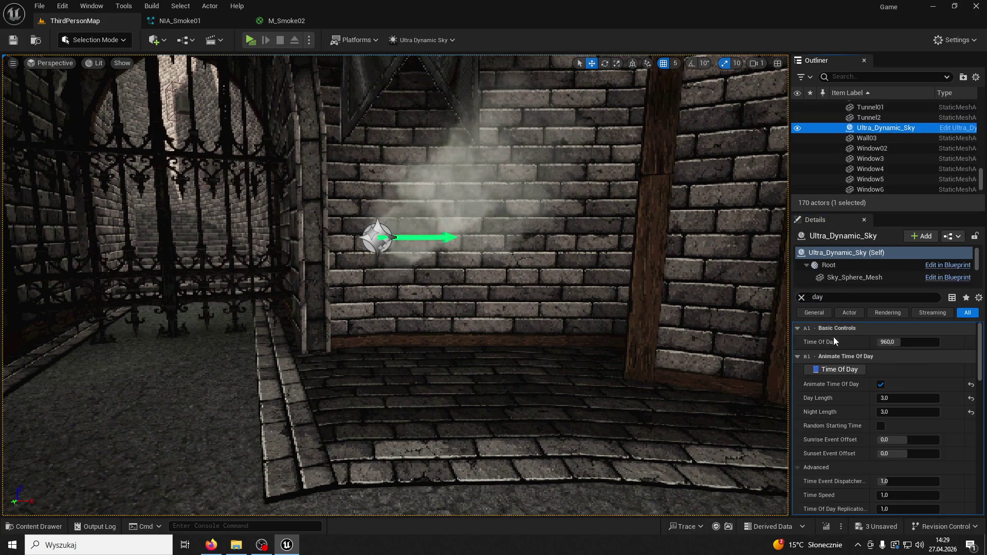
text(1)
key(Return)
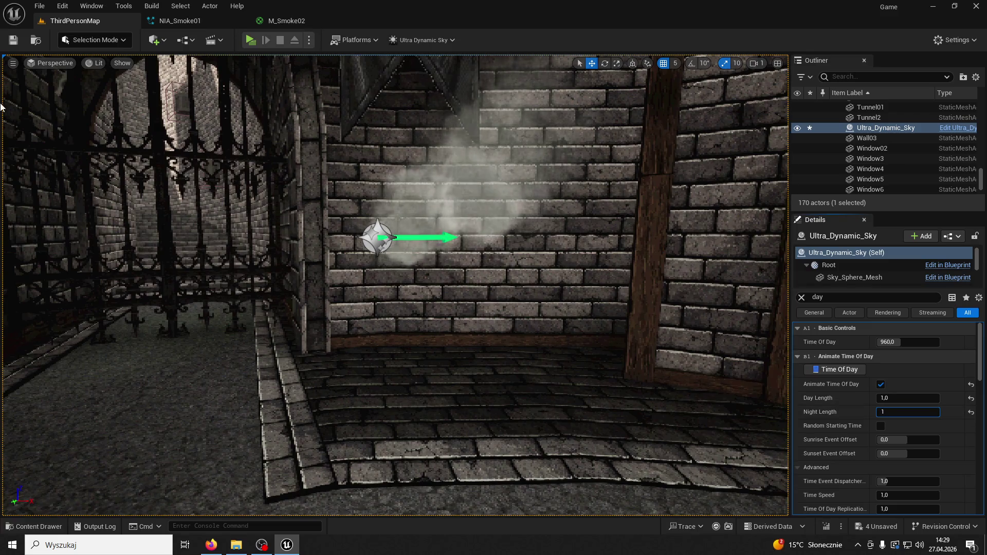
key(alt+p)
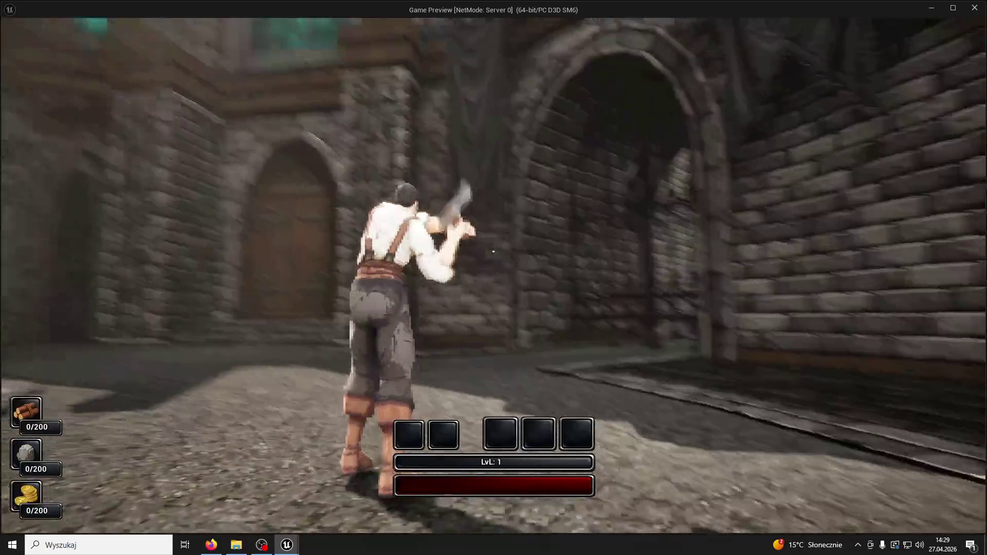
Step: Run and jump across the courtyard, around and onto the fountain, reaching 200/200 stones
key(w)
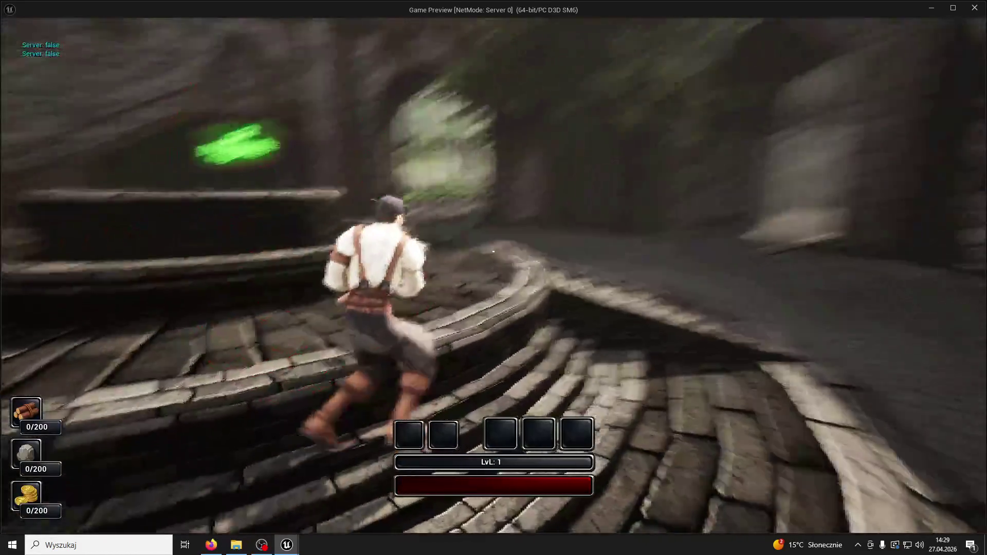
key(w)
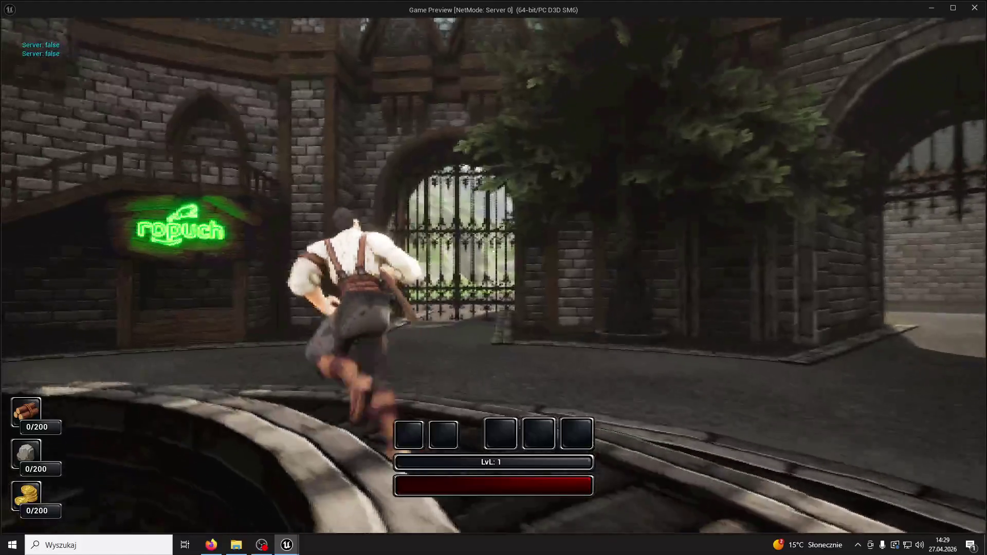
key(w)
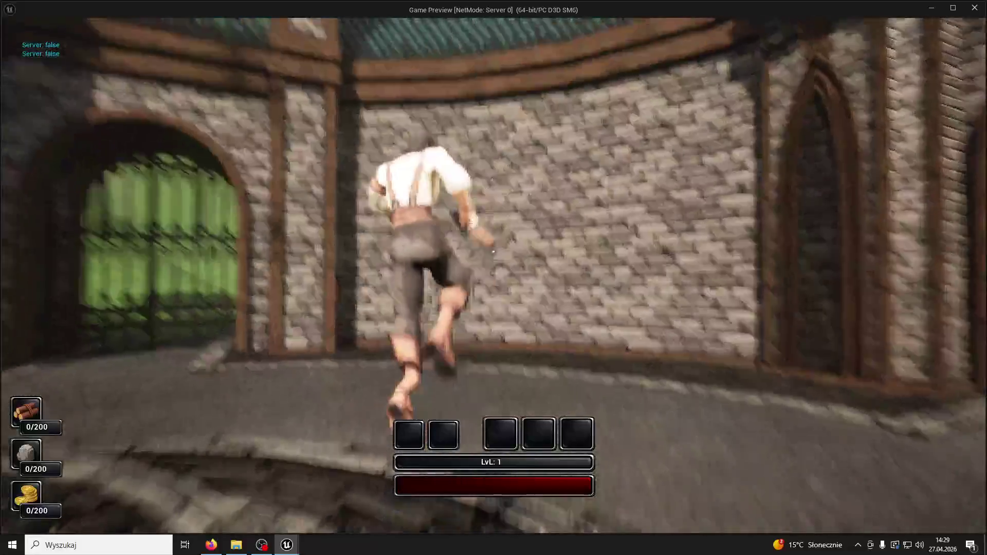
key(space)
key(w)
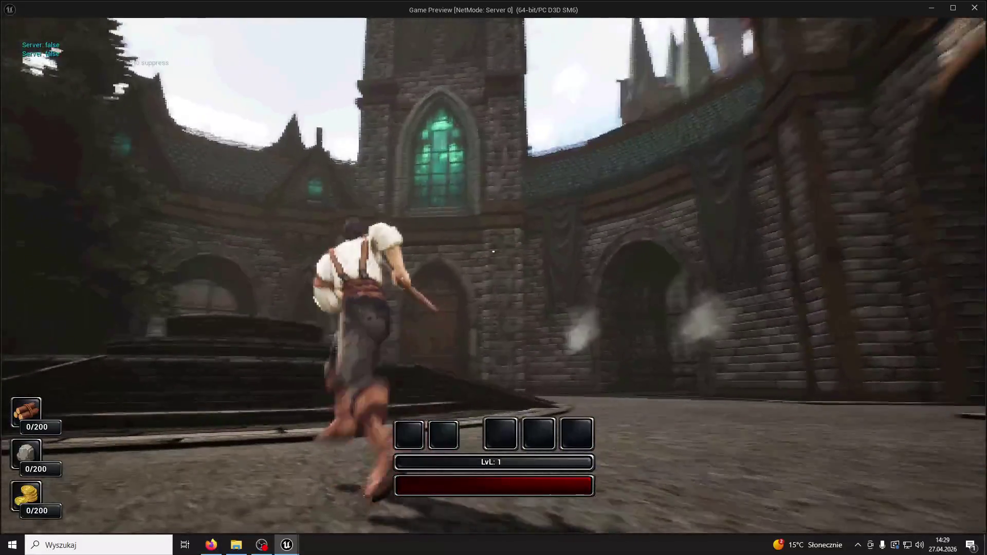
key(w)
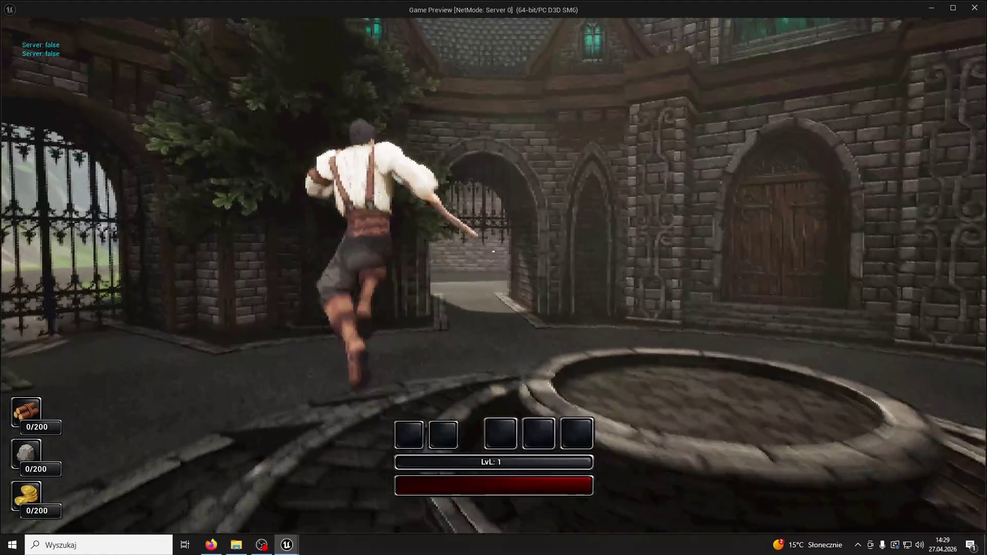
key(w)
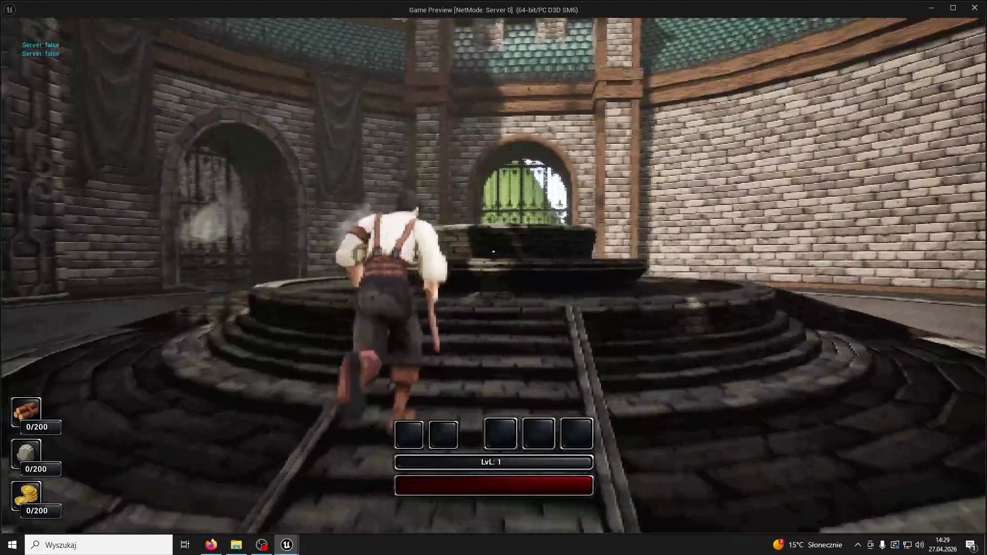
key(w)
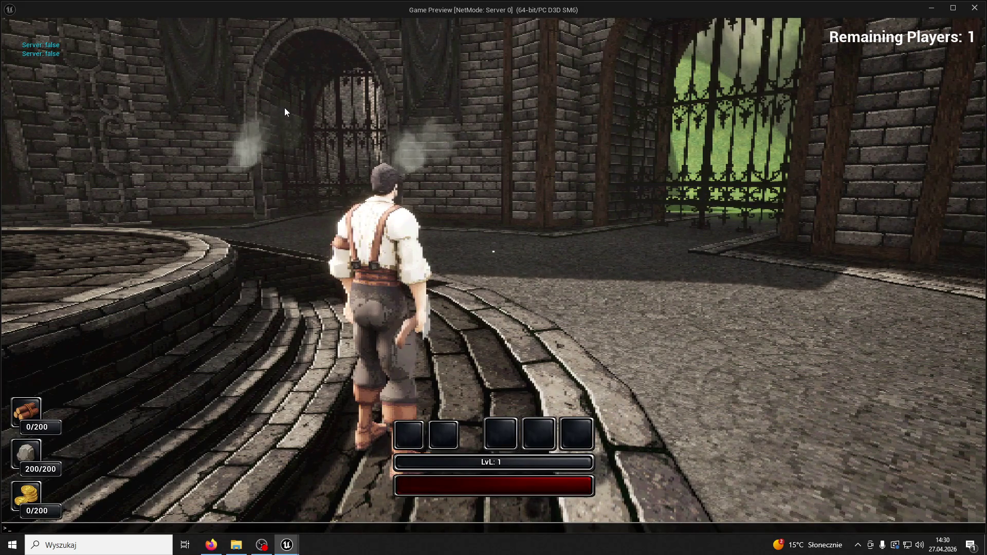
key(grave)
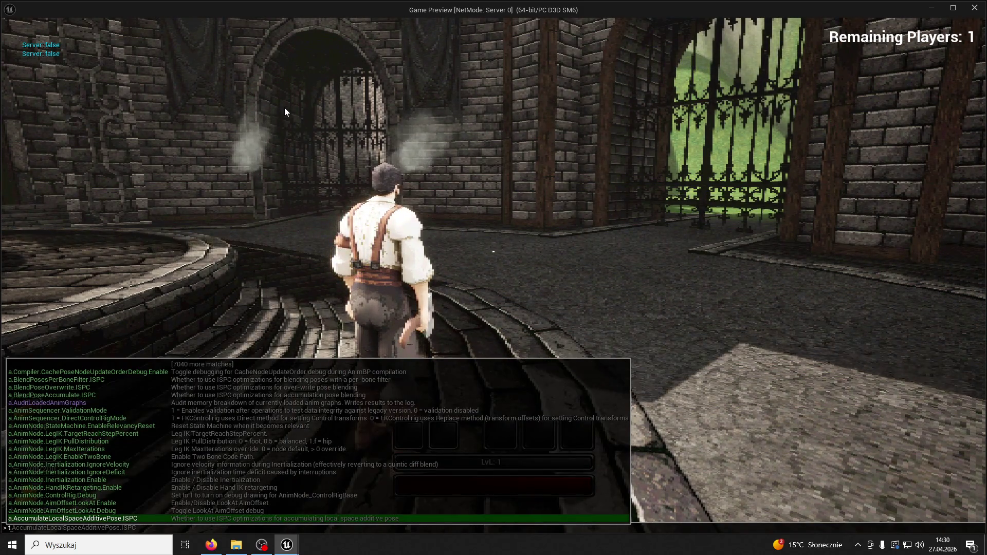
Step: Submit t.maxfps and t.maxFPS console commands while running the character forward
text(.maxfps 6)
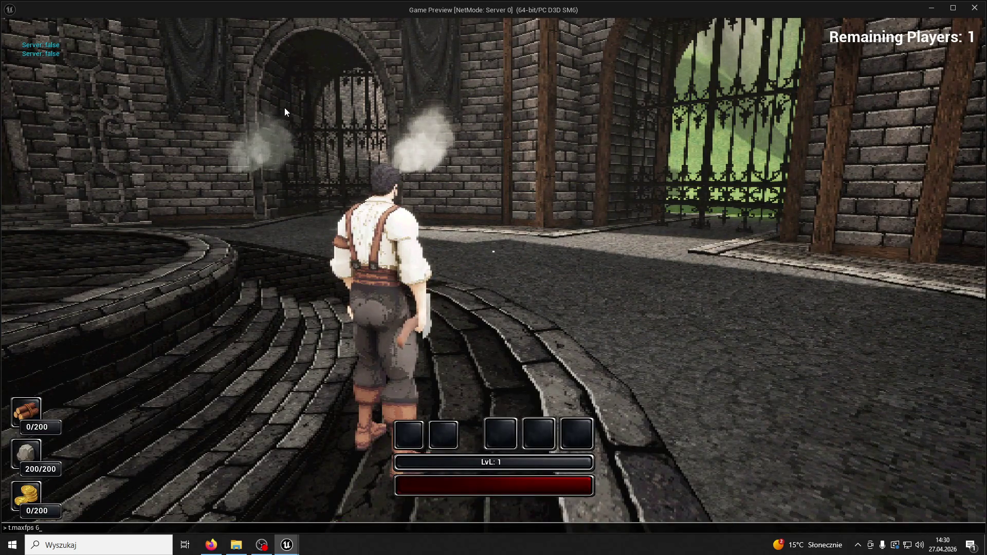
key(Return)
key(w)
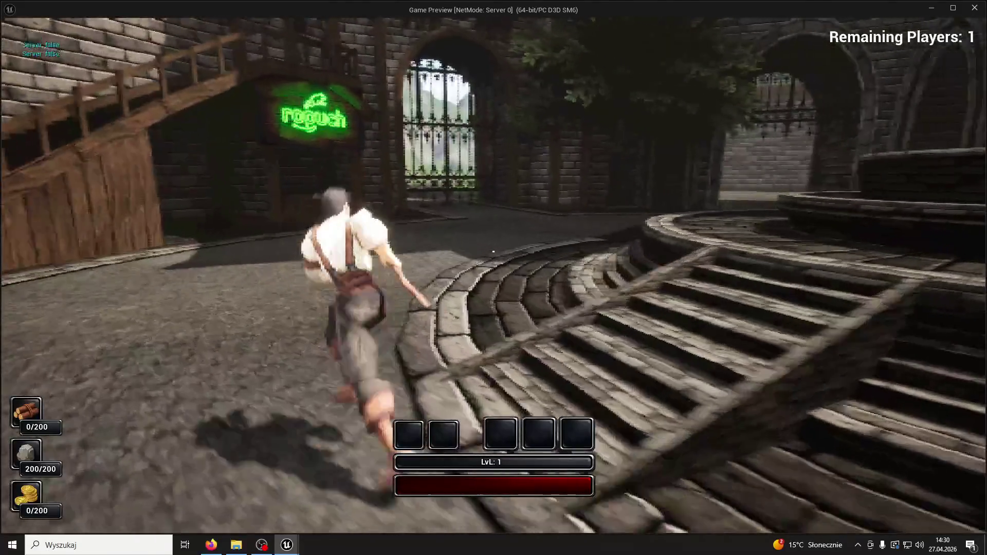
key(grave)
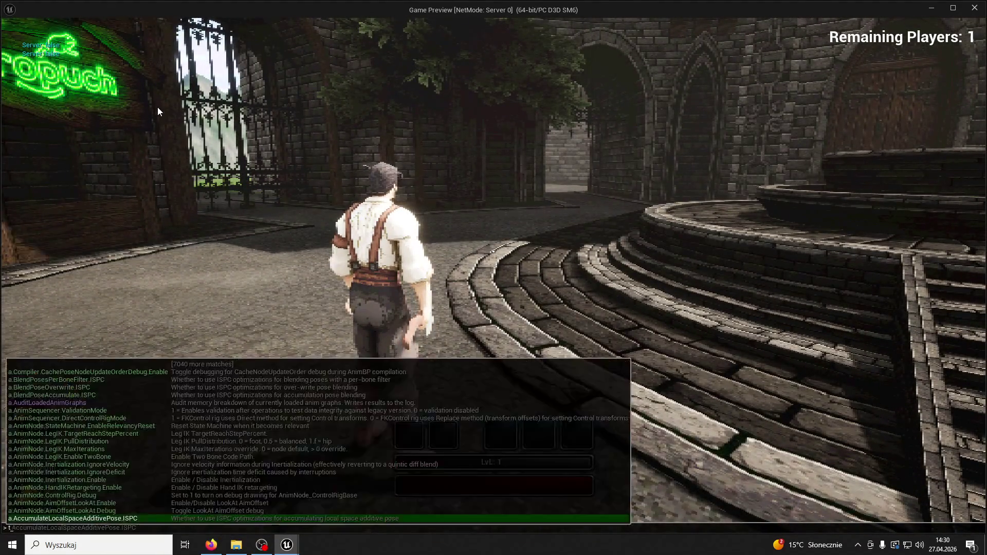
text(.maxFPS)
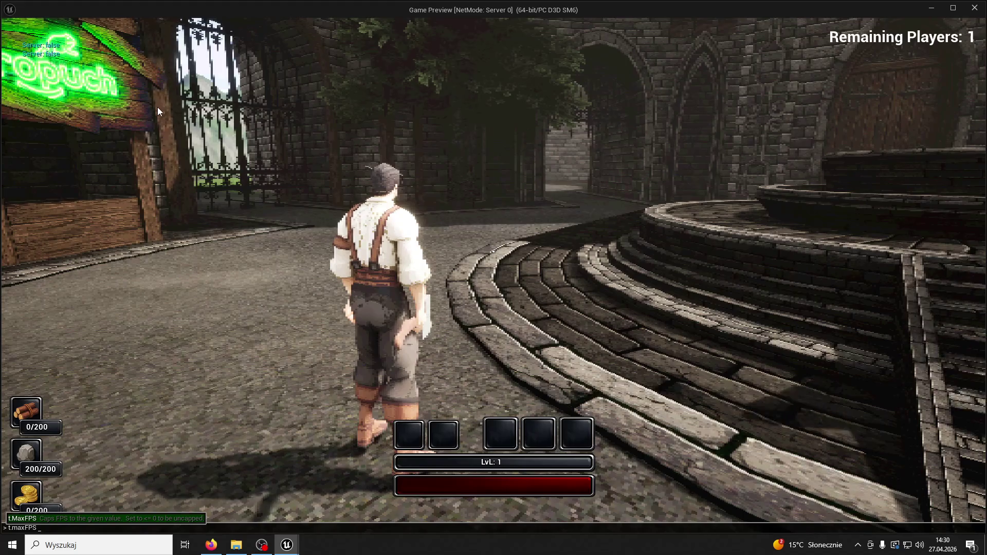
key(Return)
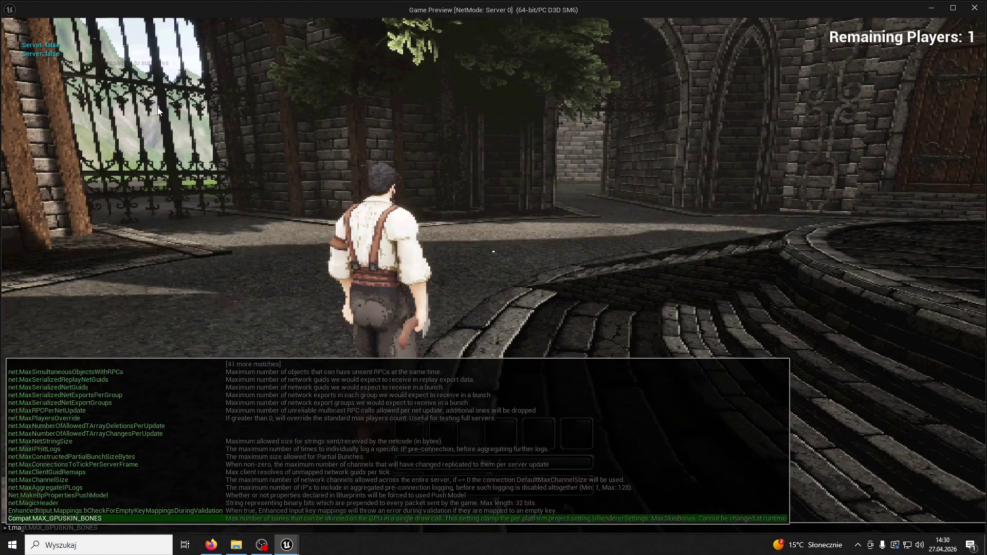
Step: Submit another t.max console command and run through the alley toward the arched gate
key(w)
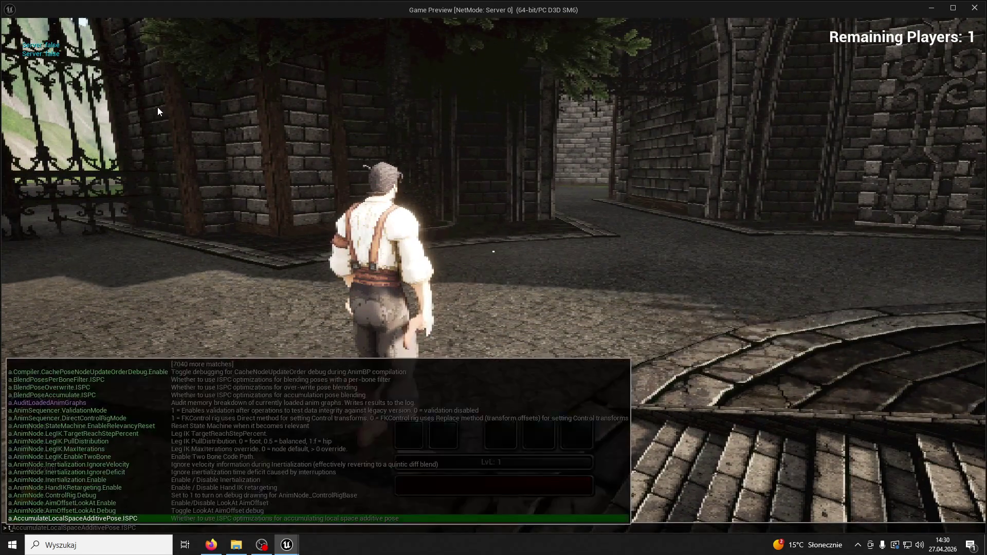
text(.max)
key(Return)
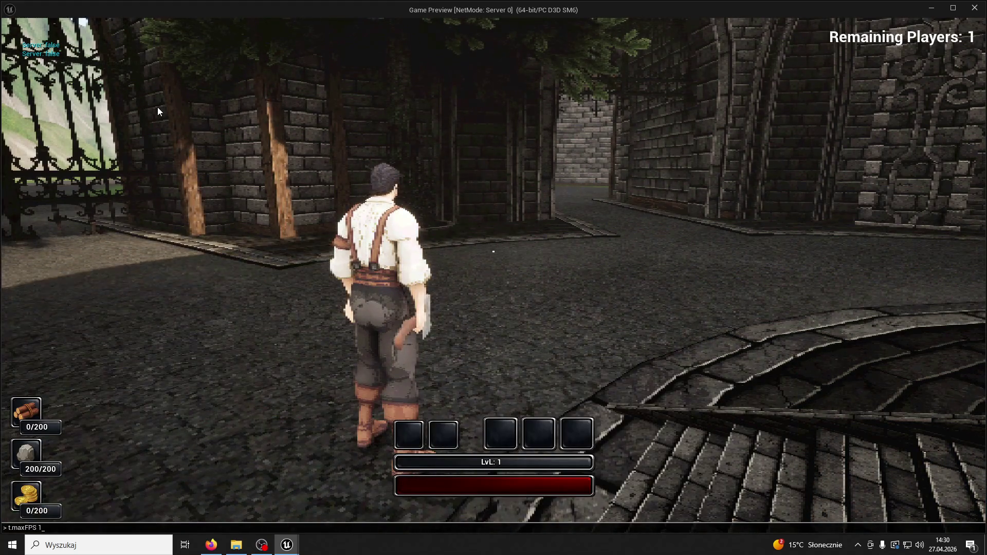
key(w)
key(w)
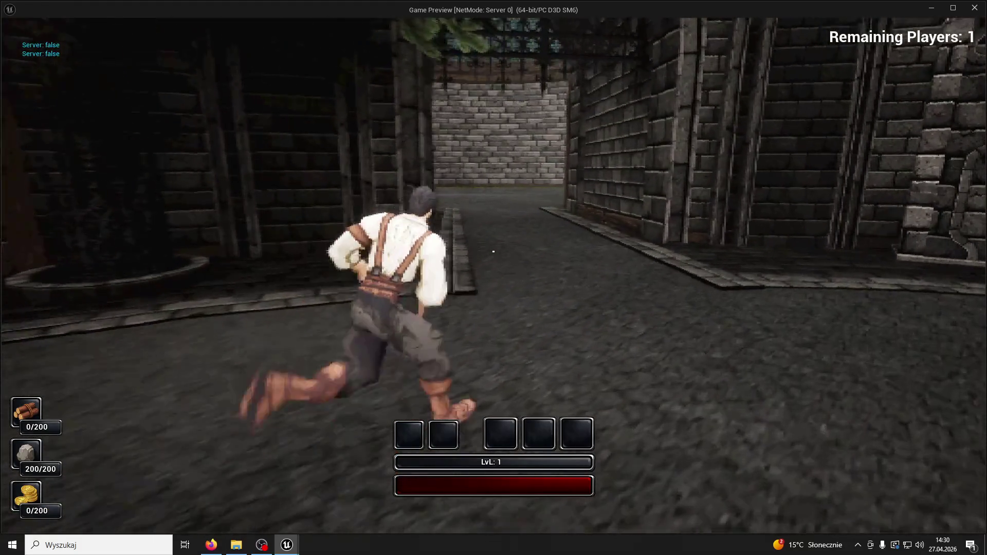
key(w)
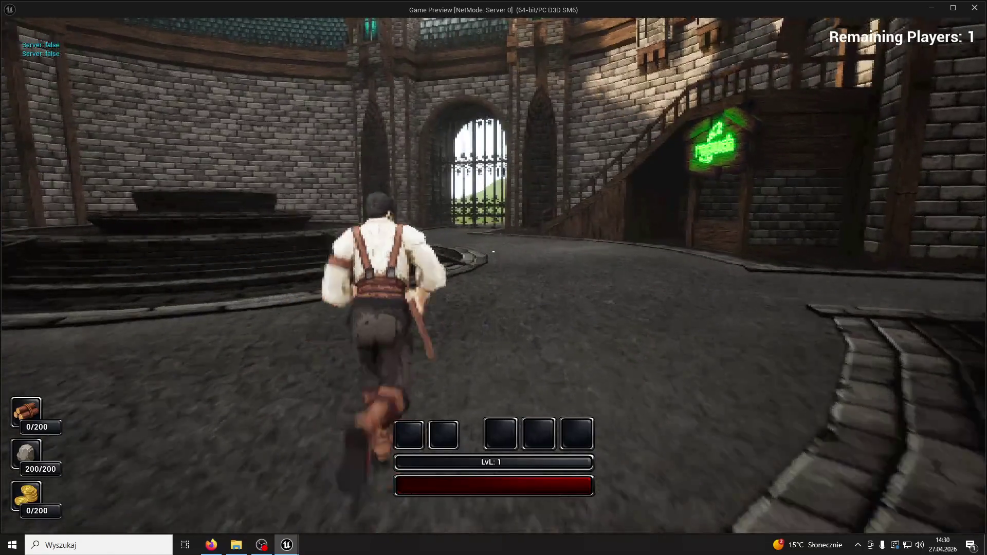
key(w)
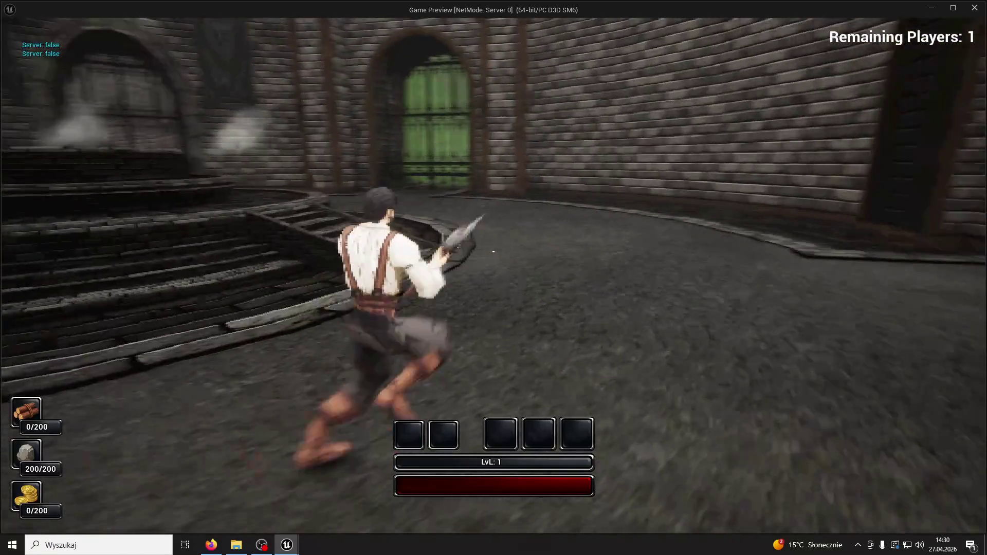
Step: Recall a previous console command, submit it ending in FPS0, then run forward and jump
key(grave)
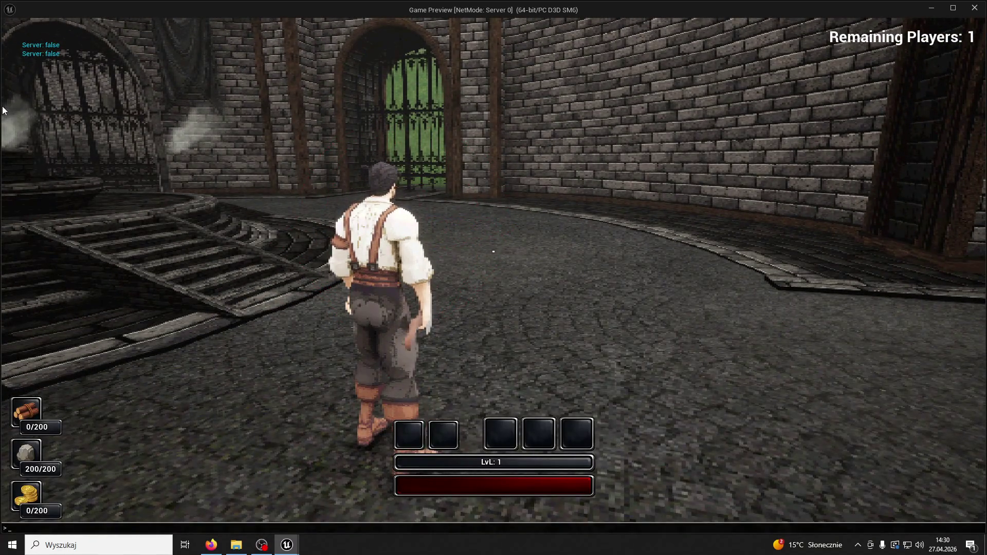
text(t.max)
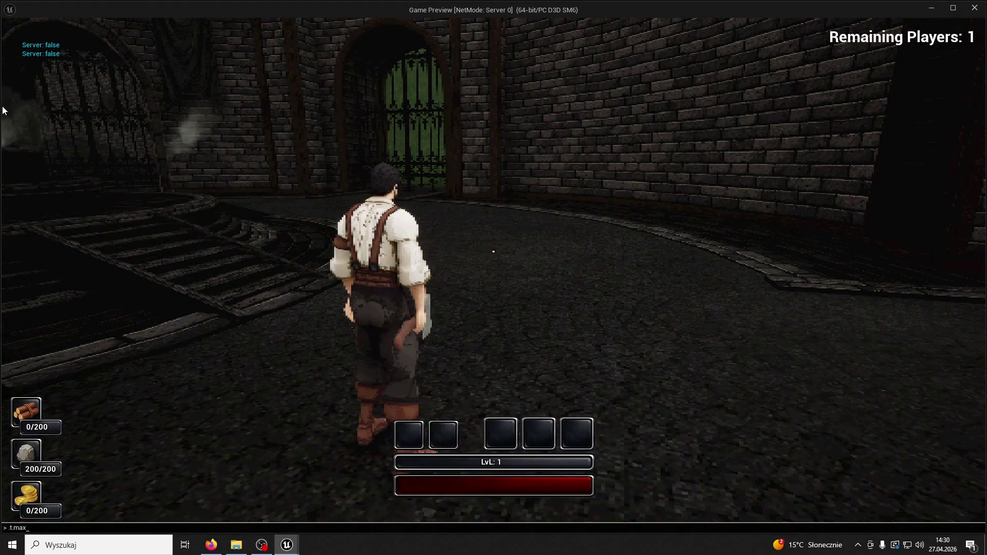
key(w)
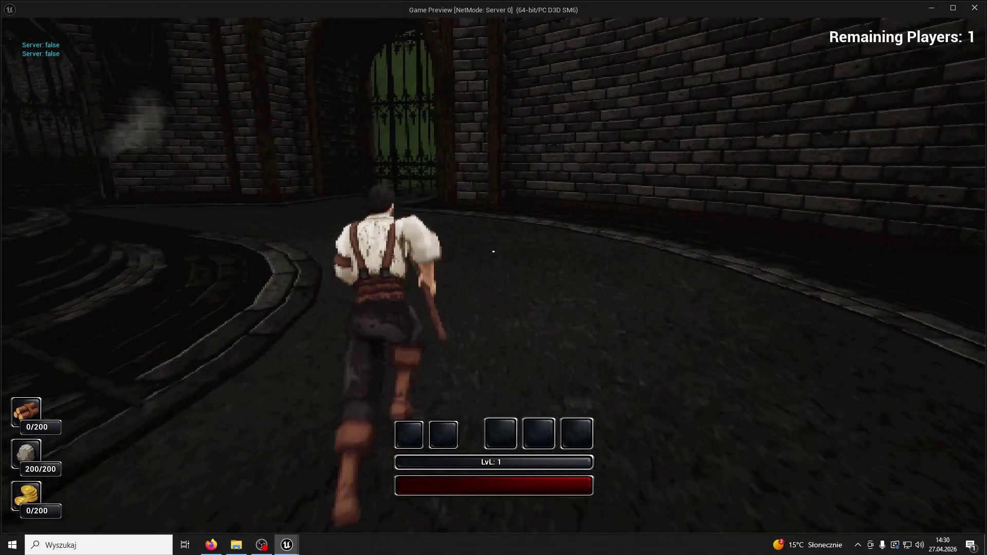
text(t)
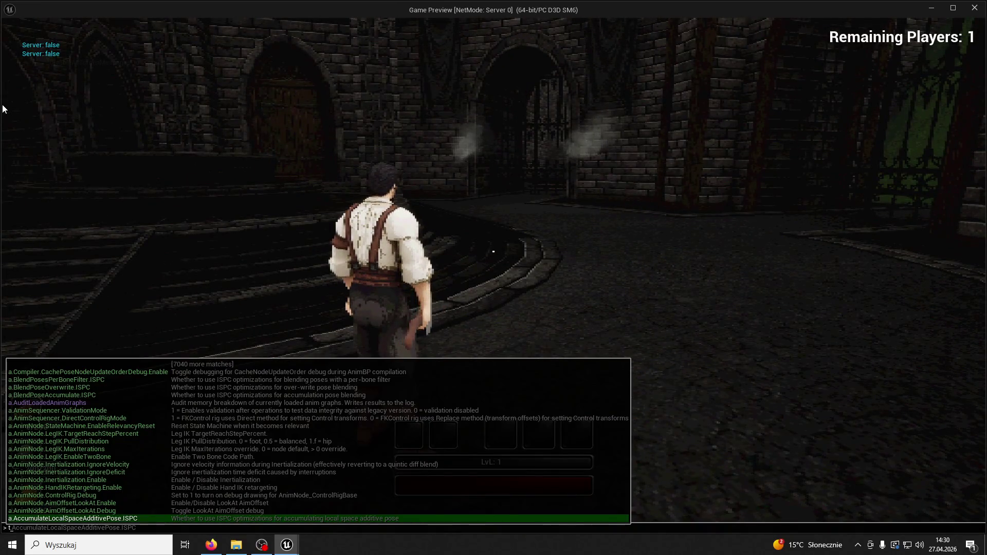
key(Up)
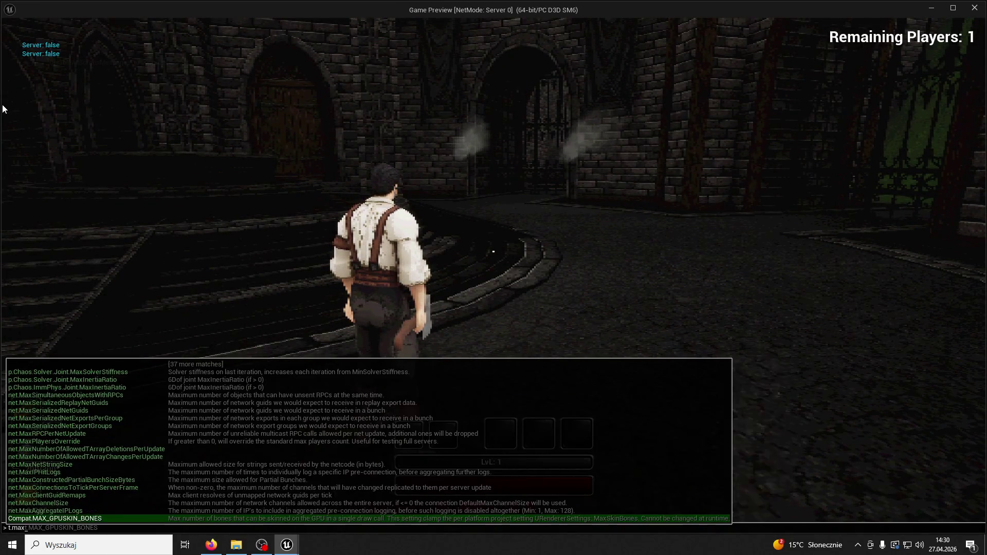
text(FPS)
text(0)
key(Return)
key(w)
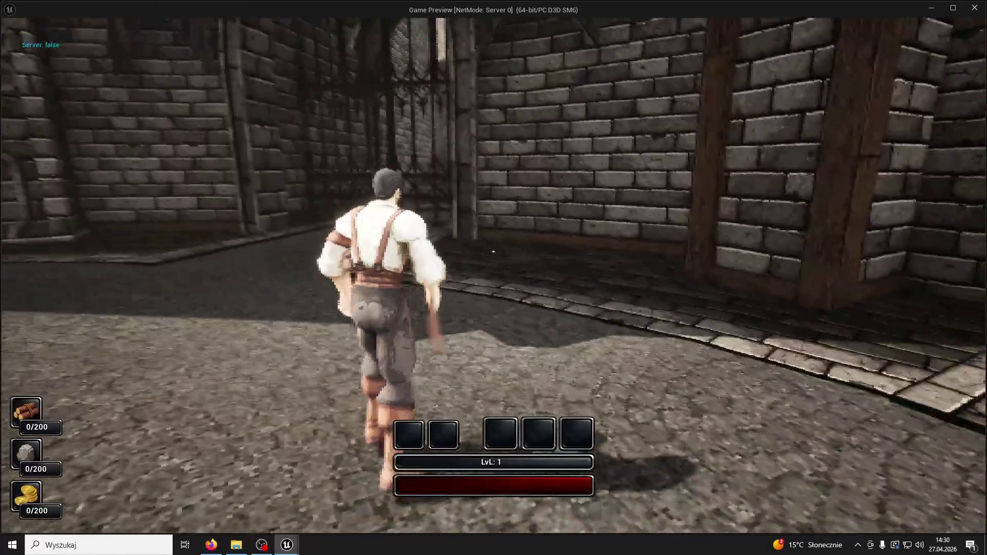
Step: View shader complexity (F5) past the gate's smoke, stop Play, and select the NewWall04 wall
key(F3)
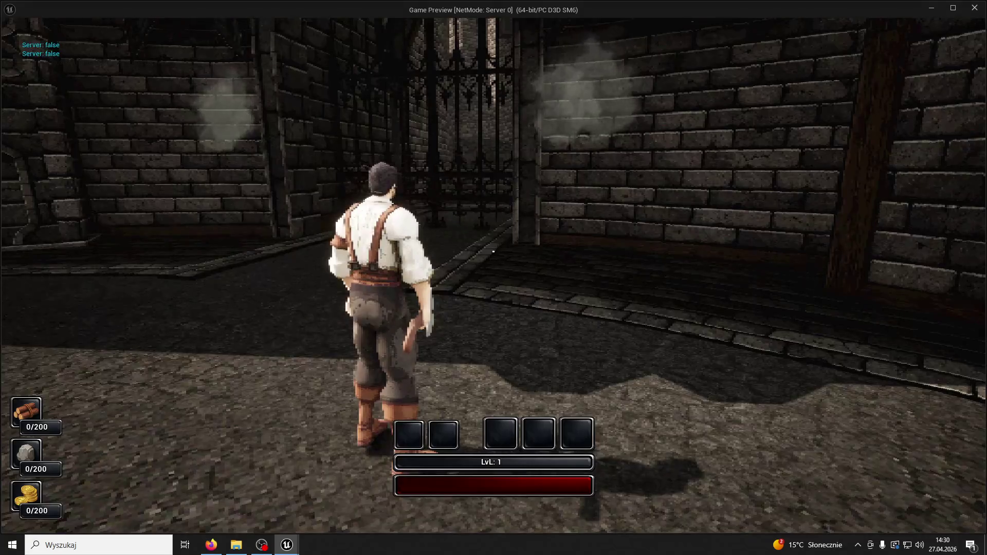
key(F5)
key(w)
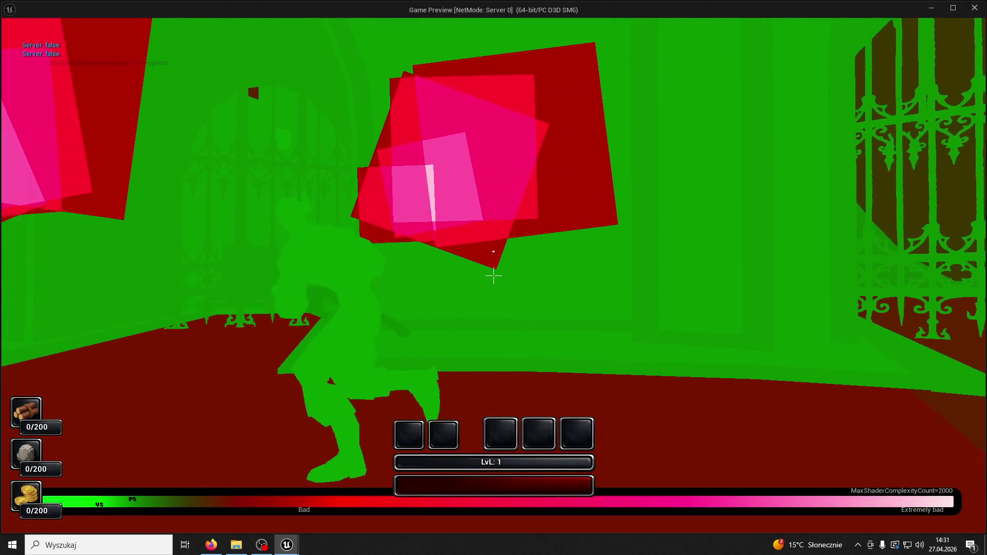
key(w)
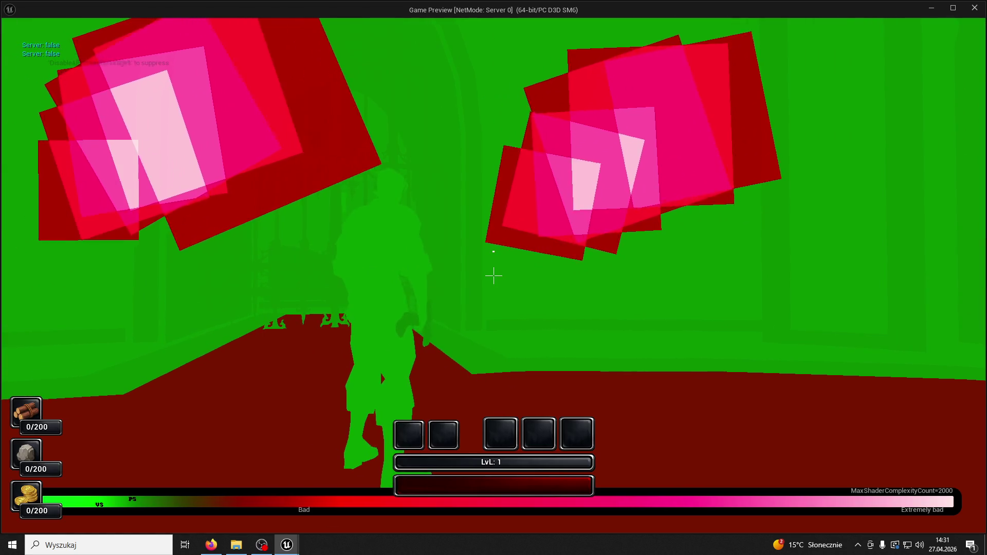
key(Escape)
click(430, 195)
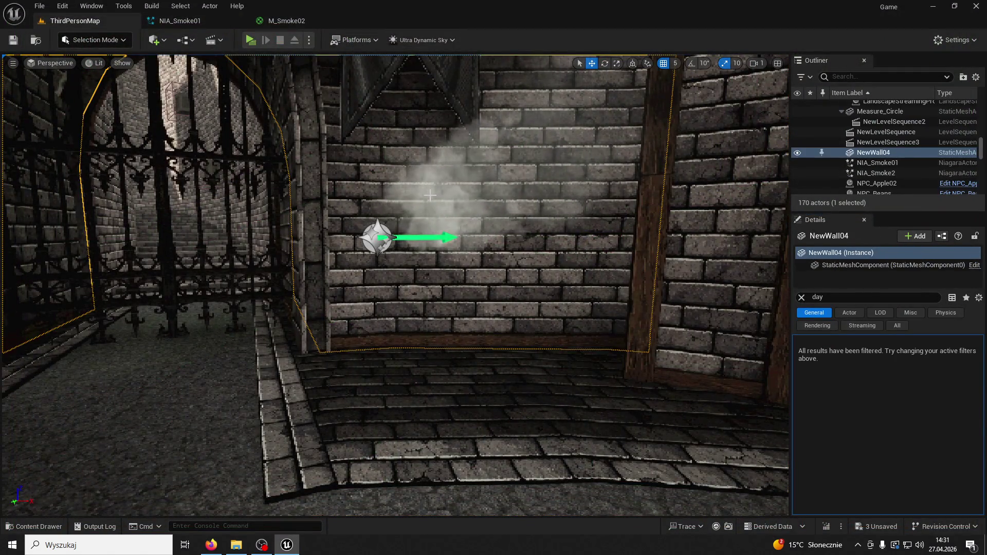
Step: Close the M_Smoke02 and NIA_Smoke01 editors and save the selected unsaved packages
click(295, 20)
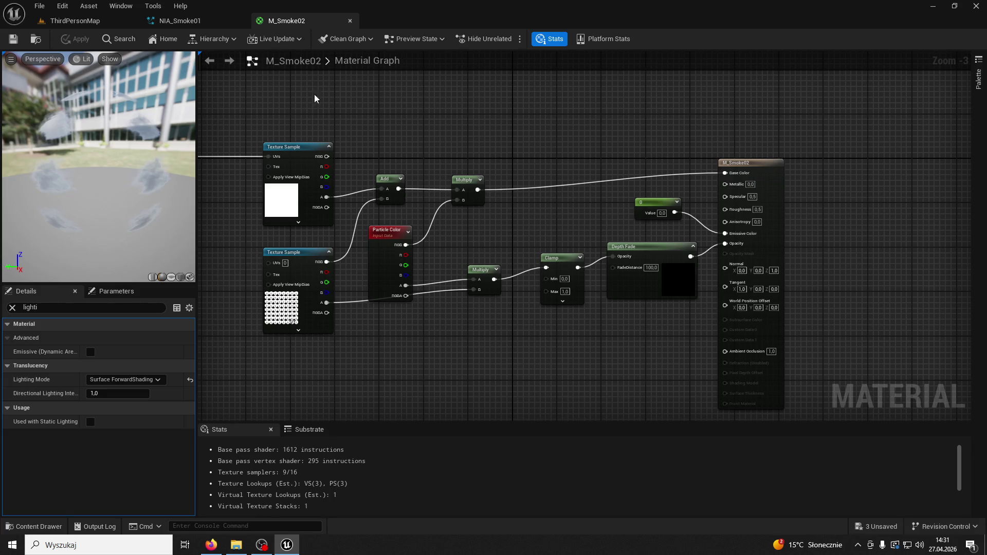
click(351, 21)
click(244, 21)
key(ctrl+s)
click(534, 389)
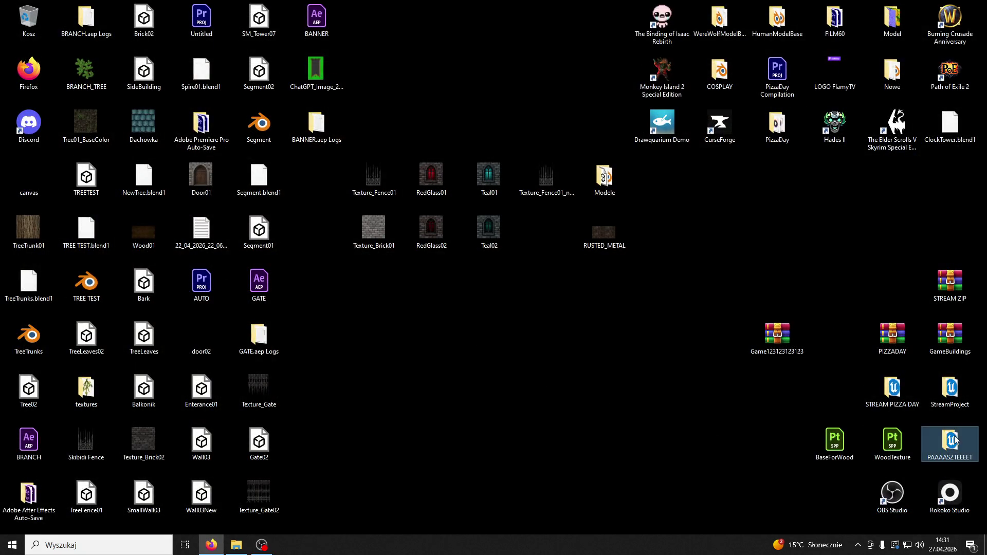
Step: Relaunch the PAAAASZTEEEET project, open a blank Paint canvas, and switch back to Unreal
double_click(952, 441)
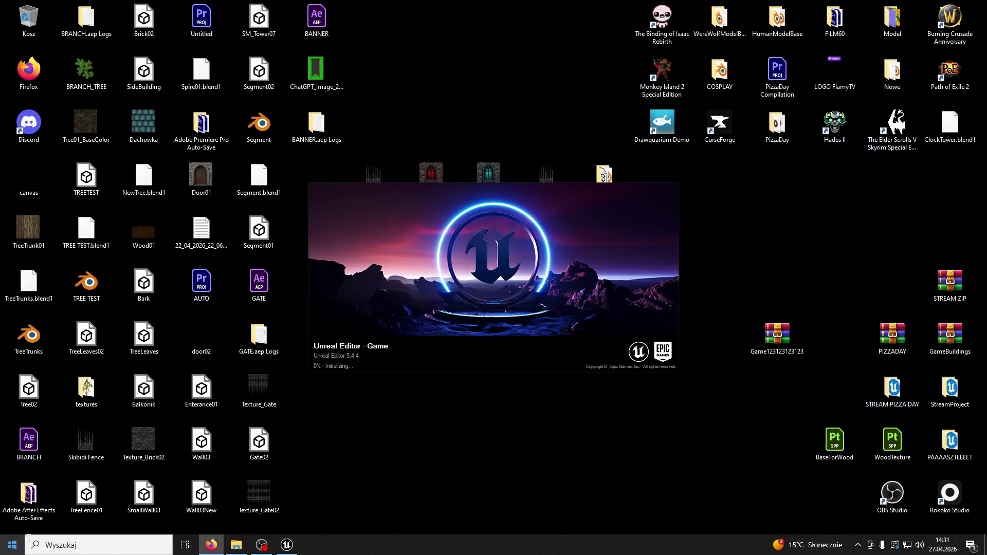
click(166, 540)
text(paint)
key(Return)
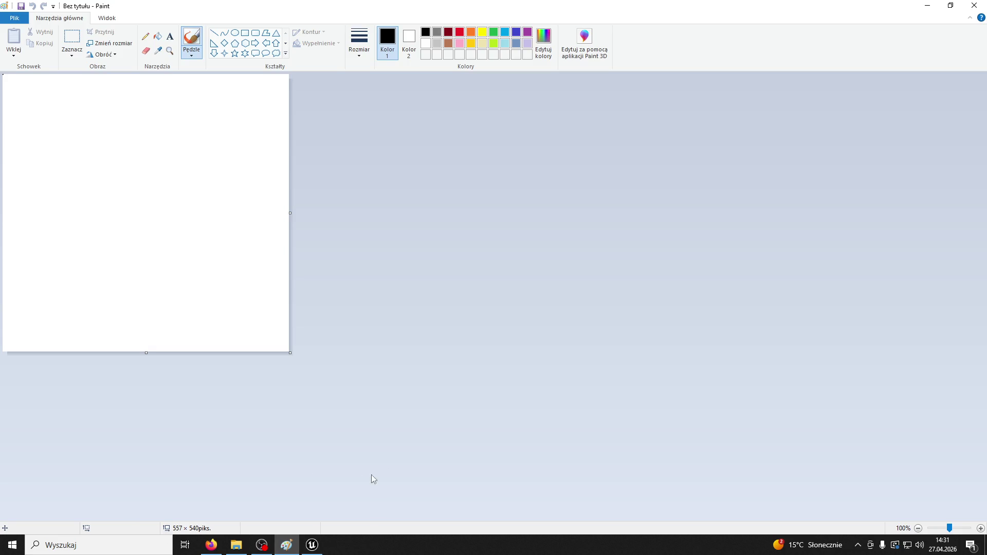
click(312, 546)
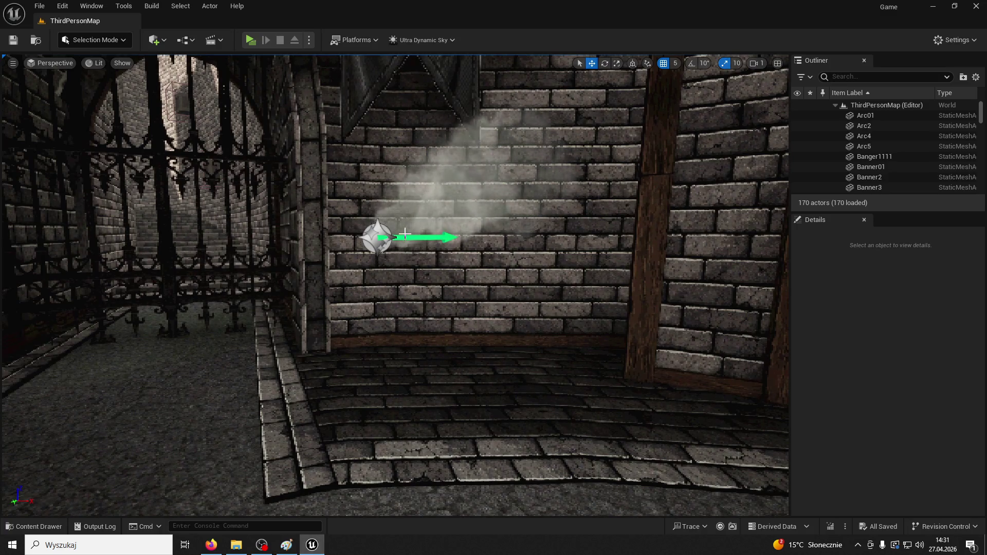
Step: Delete both smoke effects from the wall
click(405, 234)
key(Delete)
mouse_move(346, 236)
right_down()
mouse_move(349, 247)
mouse_move(360, 241)
mouse_move(341, 243)
mouse_move(393, 234)
mouse_move(401, 265)
mouse_move(421, 265)
mouse_move(434, 244)
mouse_move(416, 317)
right_up()
click(363, 235)
key(Delete)
Step: Select the Gate7 iron gate, browse to its Gate02 mesh, and open it
key(w)
click(419, 316)
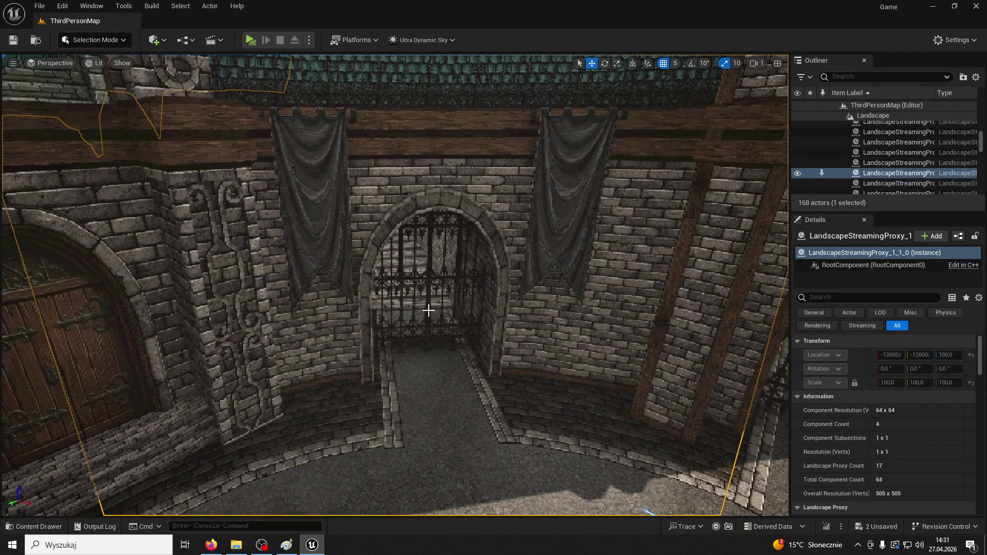
right_drag(587, 305, 452, 265)
click(452, 264)
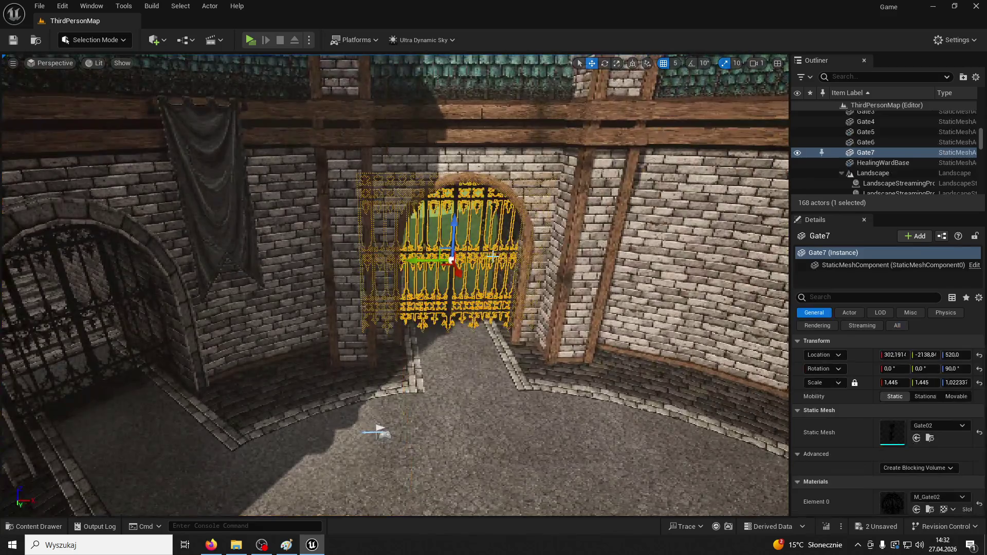
right_click(872, 155)
click(825, 180)
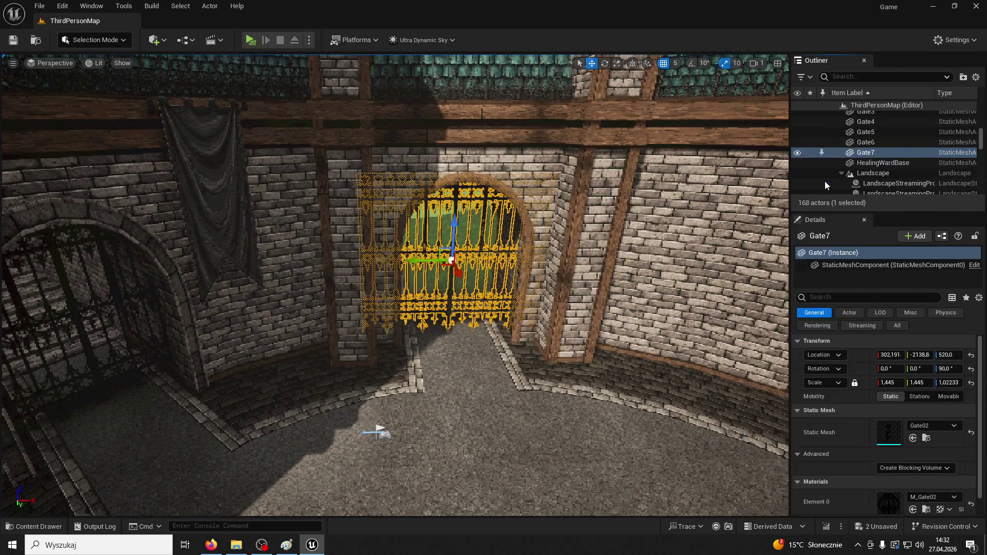
double_click(718, 406)
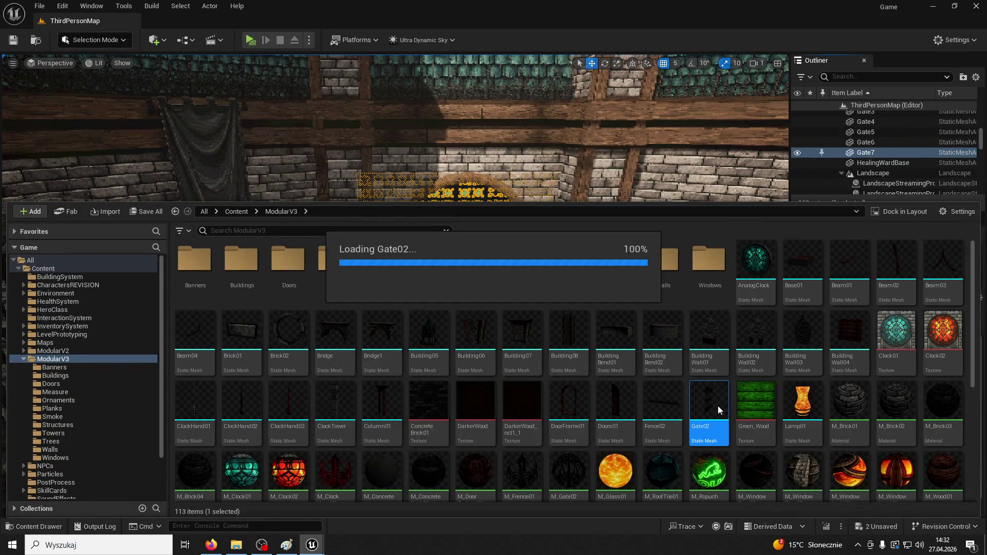
Step: Dock the Gate02 editor, then add and delete a simple box collision
drag(293, 146, 217, 30)
click(193, 39)
click(212, 88)
drag(212, 91, 448, 178)
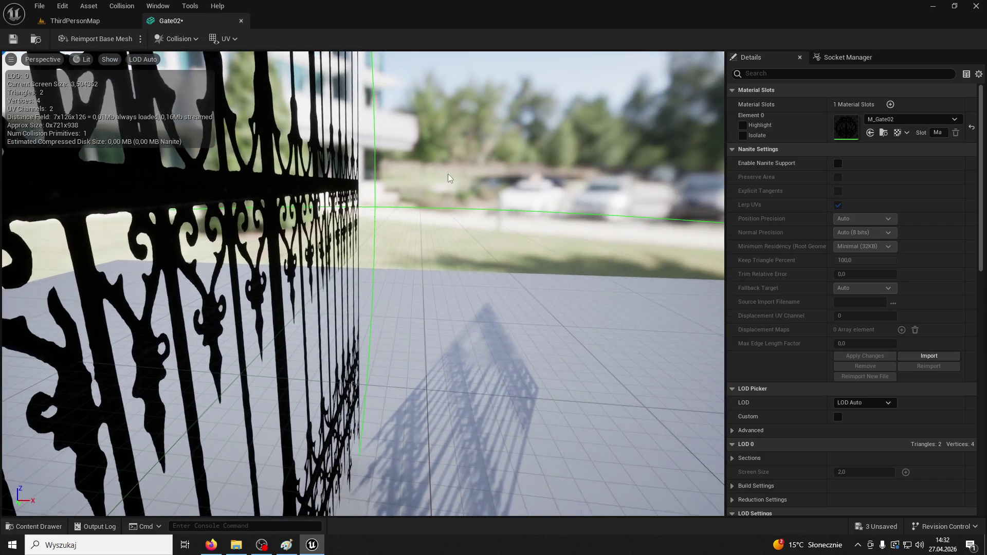
click(421, 209)
key(Delete)
scroll(877, 337, down, 5)
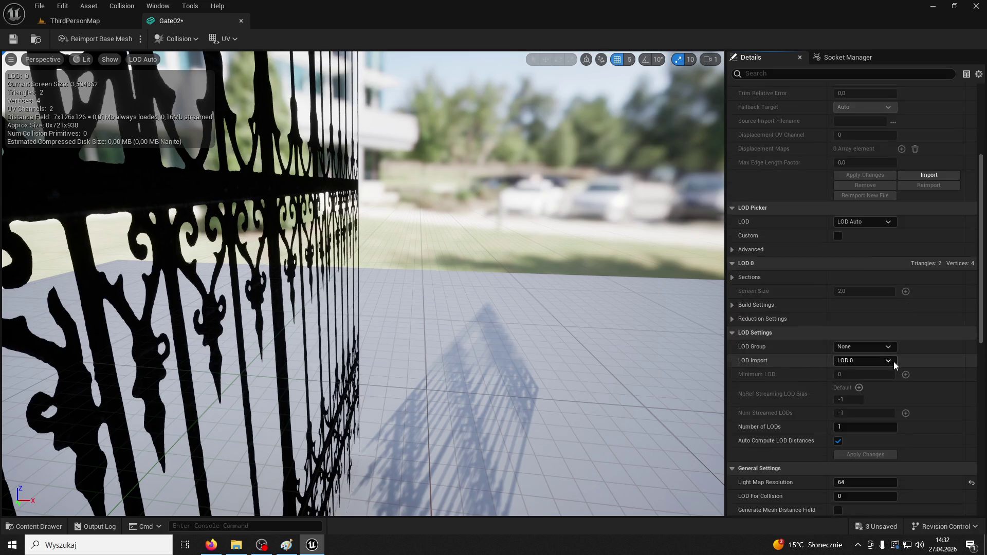
scroll(894, 362, down, 6)
click(893, 354)
key(Escape)
Step: Set Collision Complexity to Use Complex Collision As Simple, save Gate02, and play the level
click(865, 326)
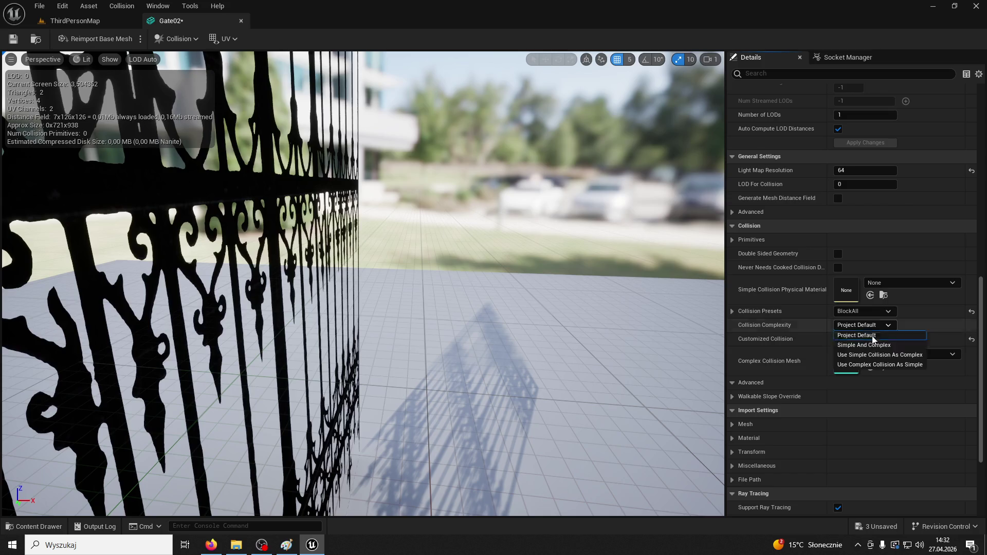
click(880, 365)
click(13, 40)
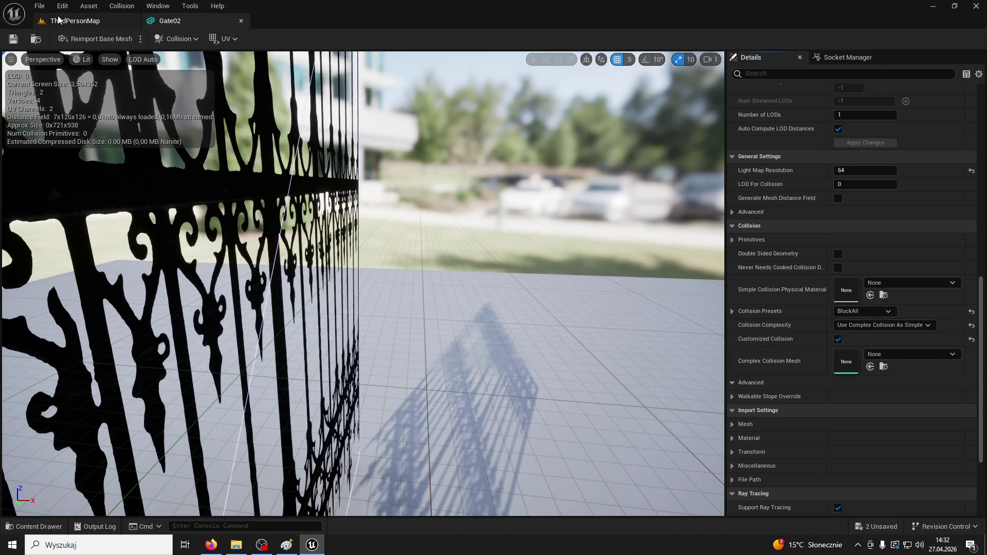
click(74, 20)
click(255, 38)
Step: Run the character through the stone passage, corridor and domed hall to the iron gate
key(w)
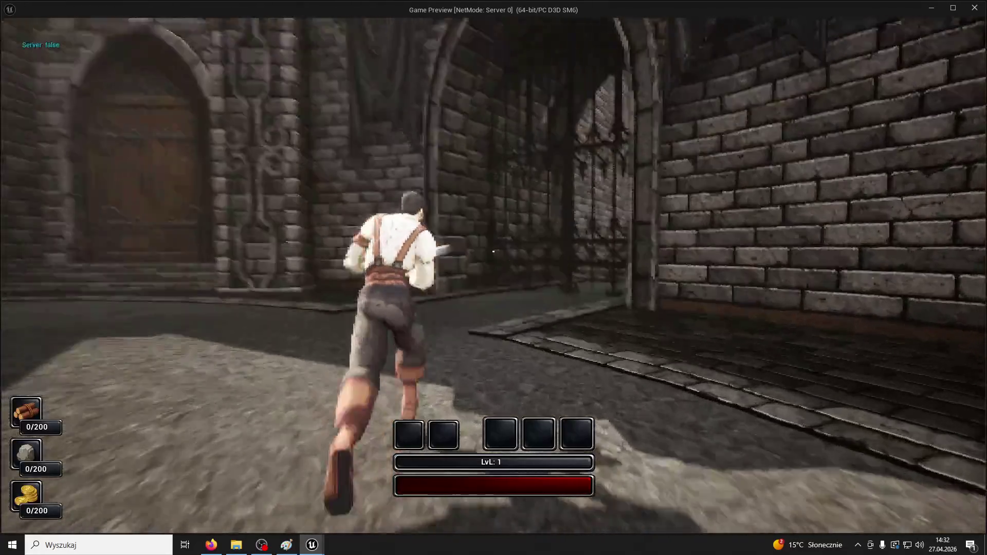
key(w)
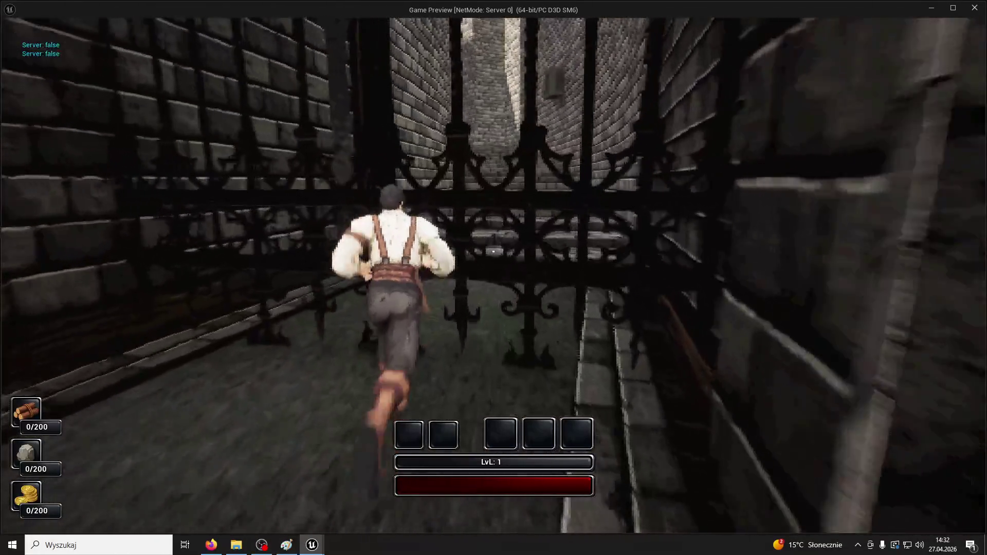
key(w)
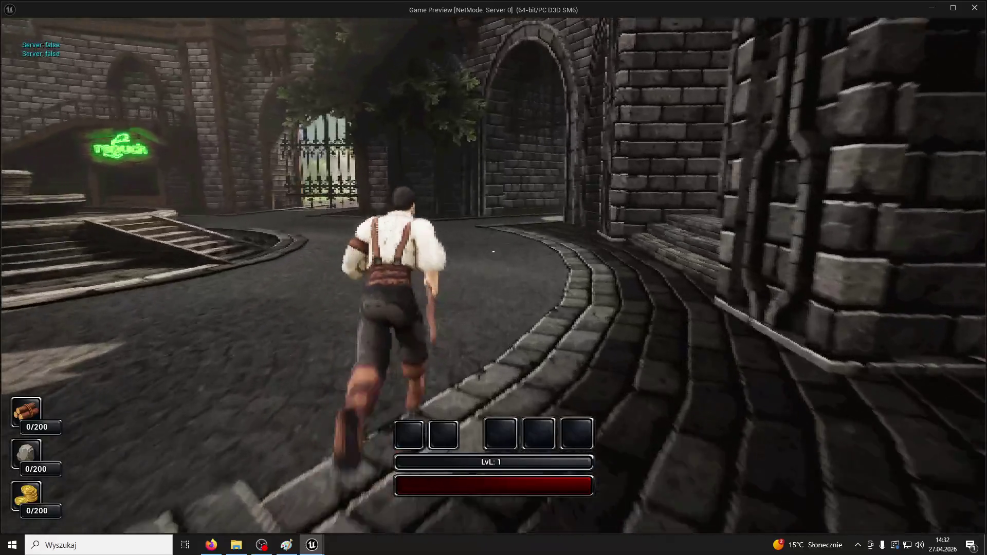
key(w)
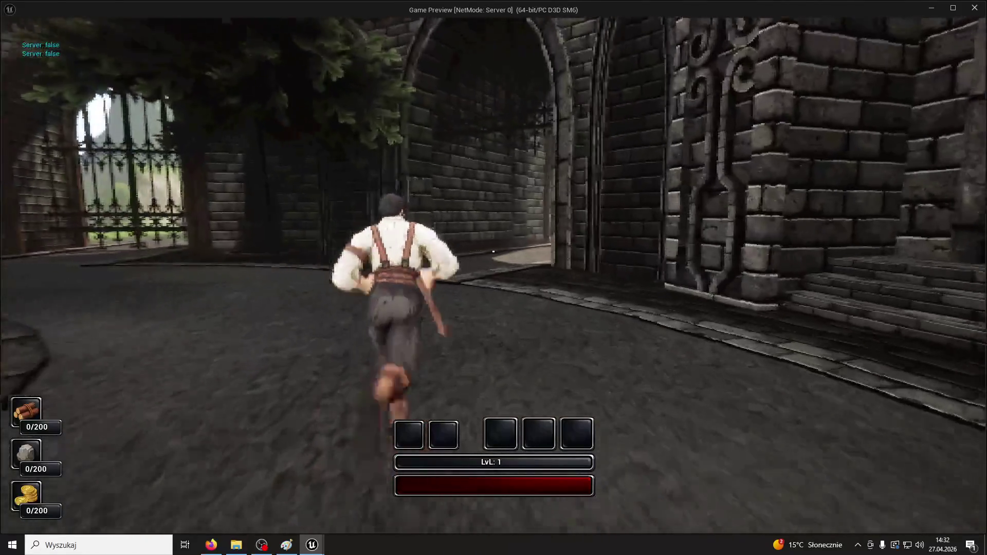
key(w)
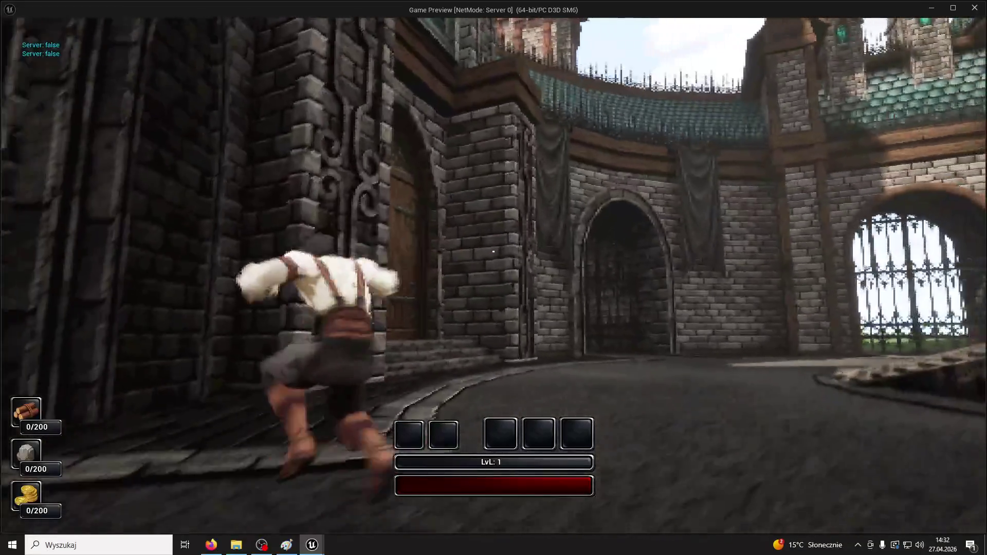
key(w)
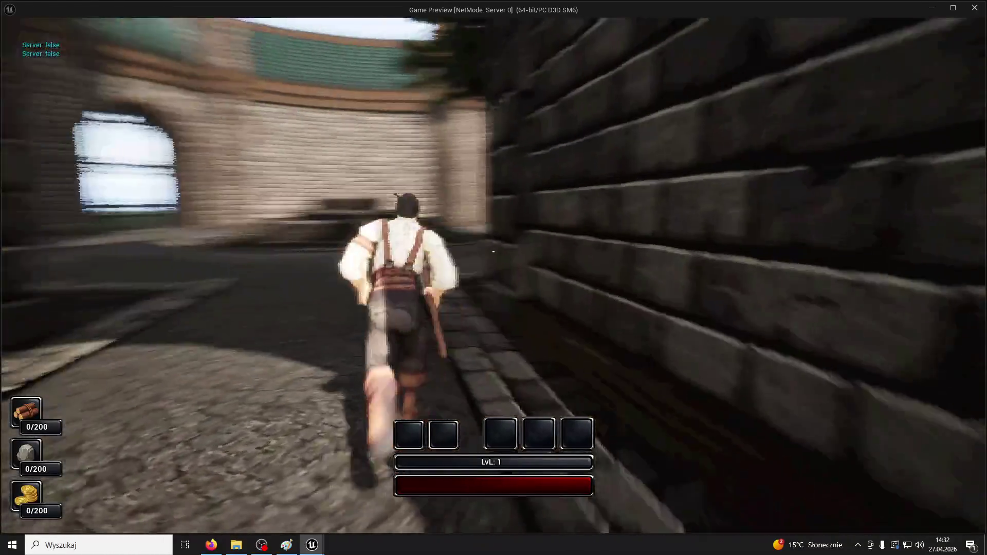
key(w)
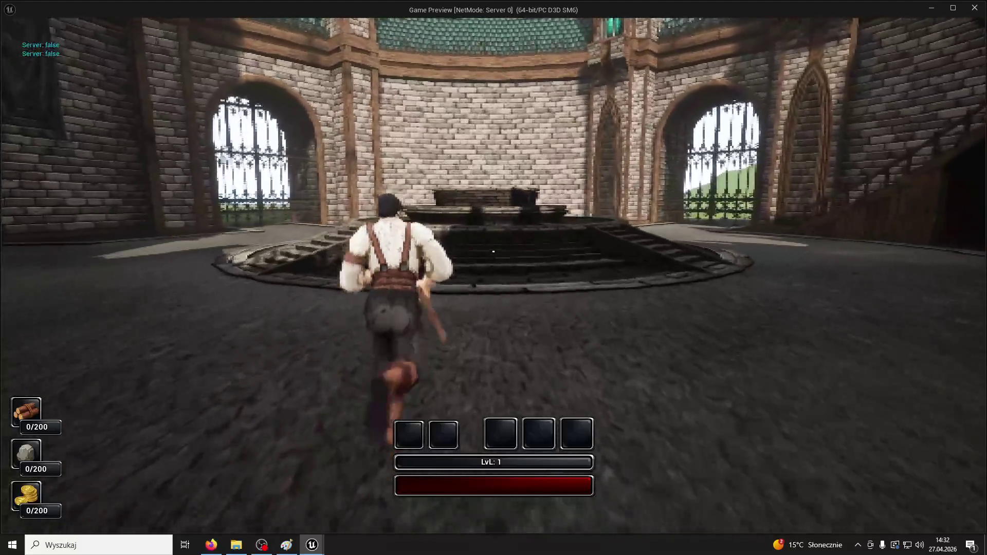
key(w)
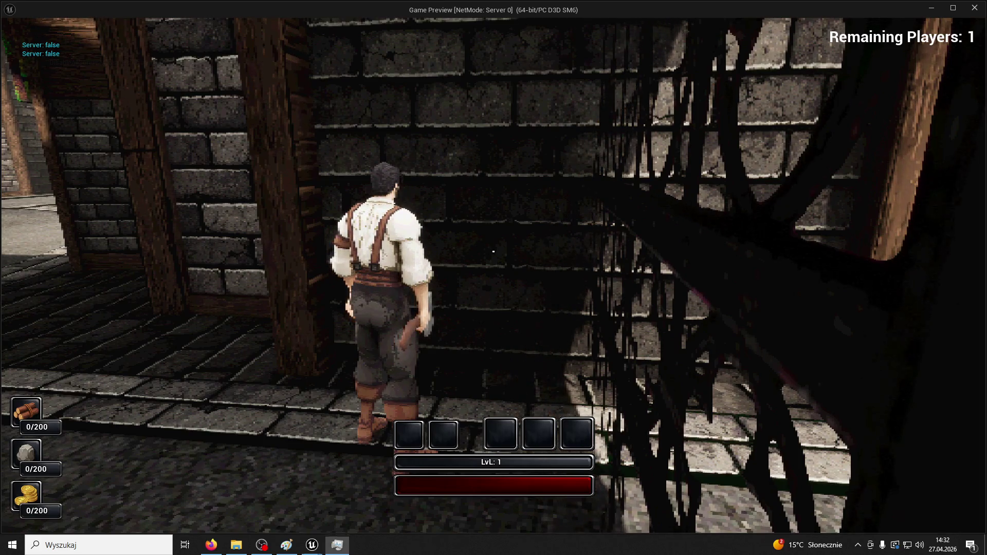
key(w)
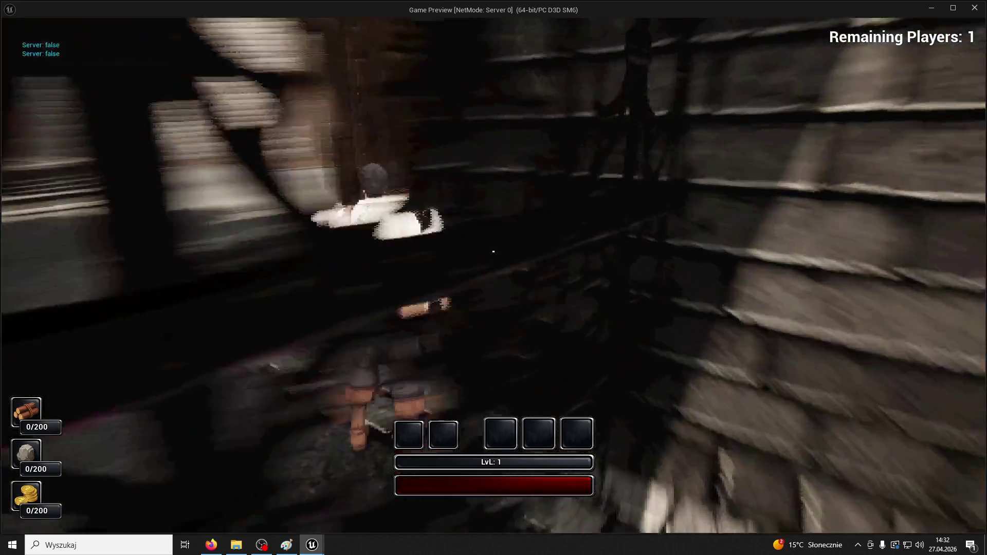
Step: Cap the frame rate with t.maxFPS 60 and run along the curved walkway to the gate
key(grave)
text(t)
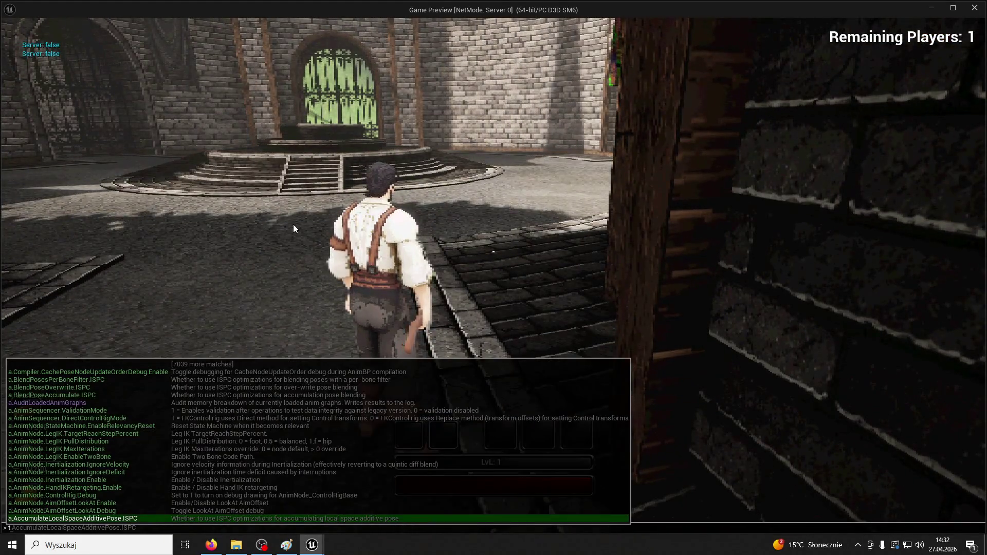
text(.maxFPS 60)
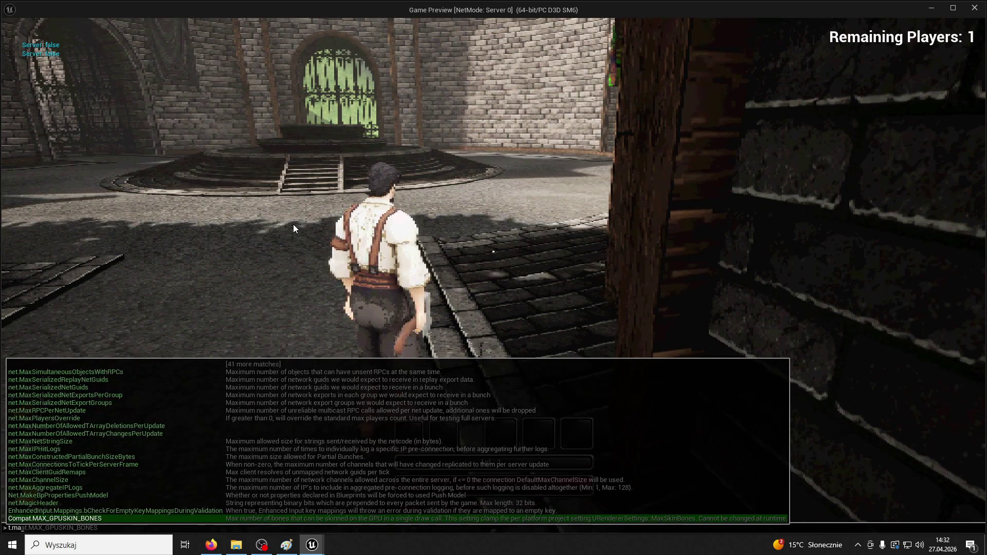
key(Return)
key(w)
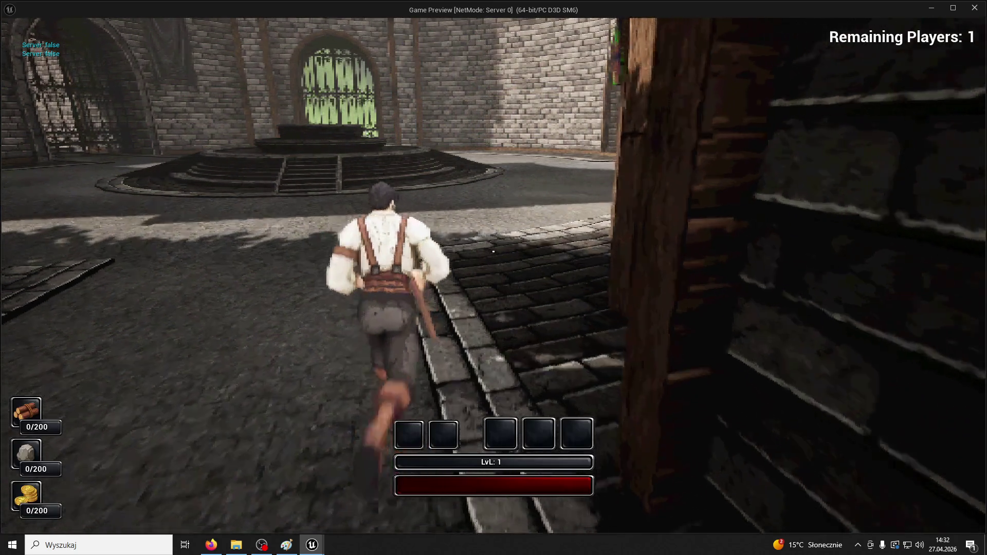
key(w)
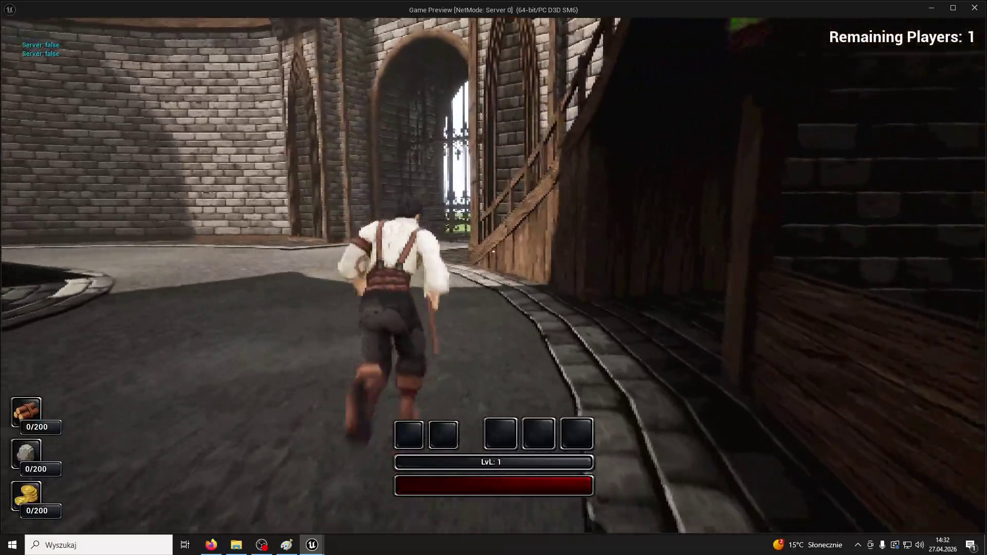
key(w)
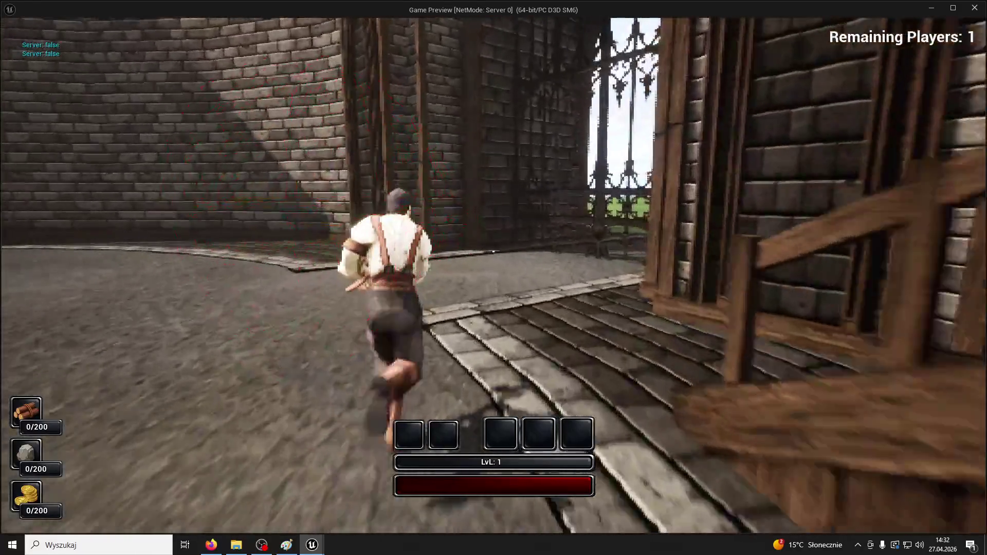
key(w)
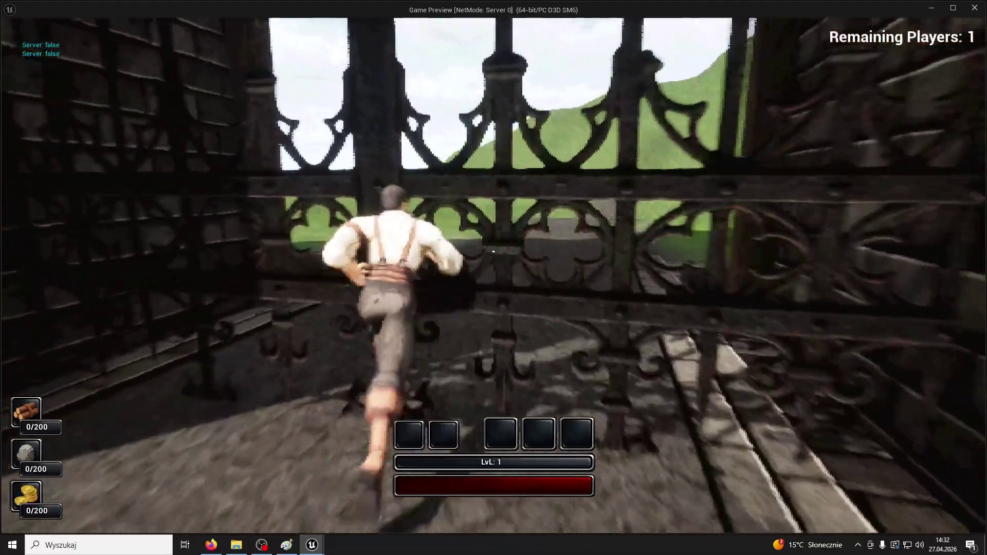
Step: Run back through the courtyard to the second iron gate, stop the preview, and quit Unreal
key(w)
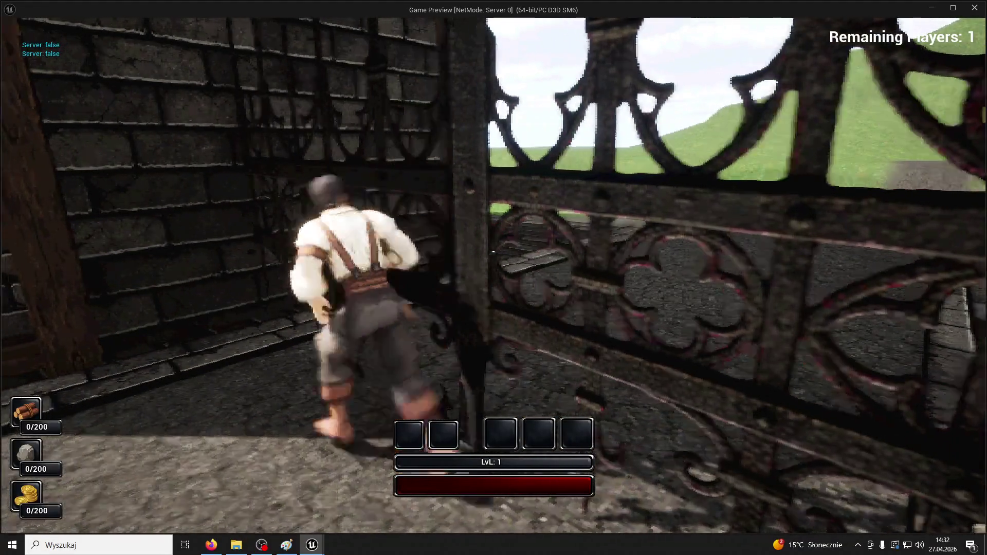
key(w)
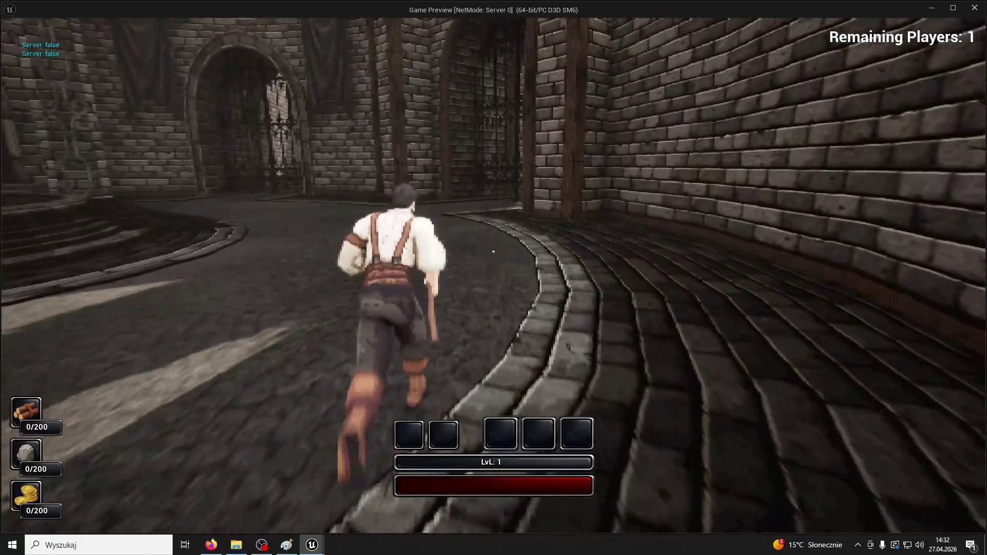
key(w)
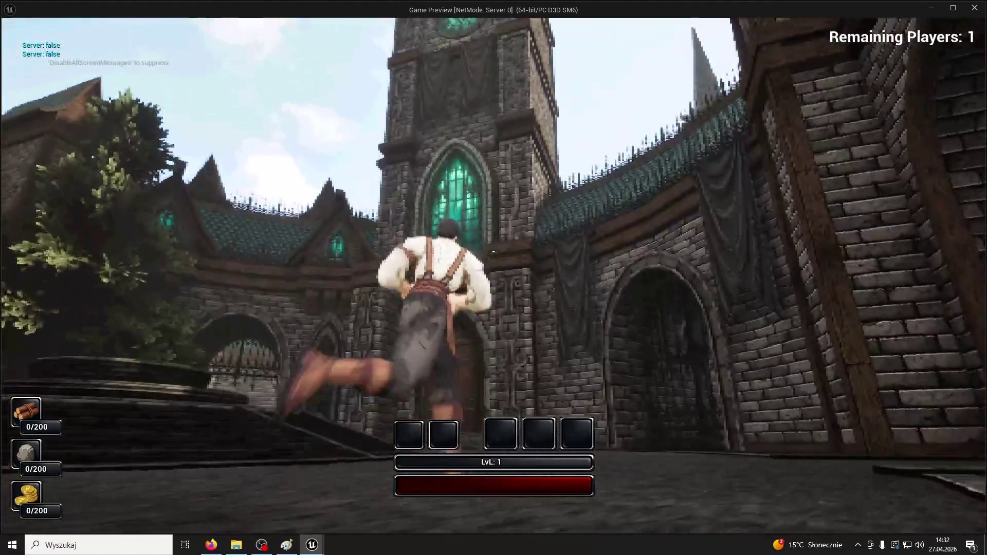
key(w)
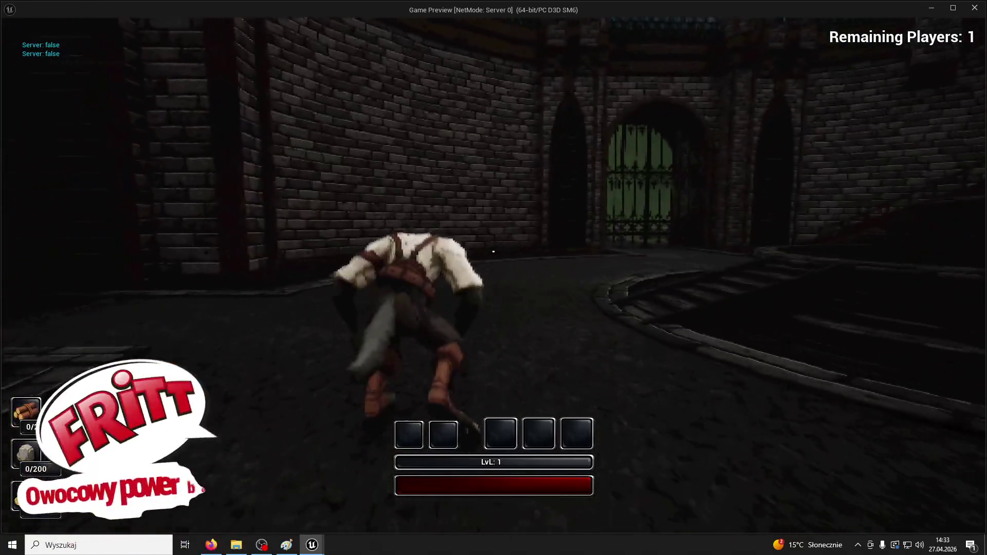
key(Escape)
click(976, 6)
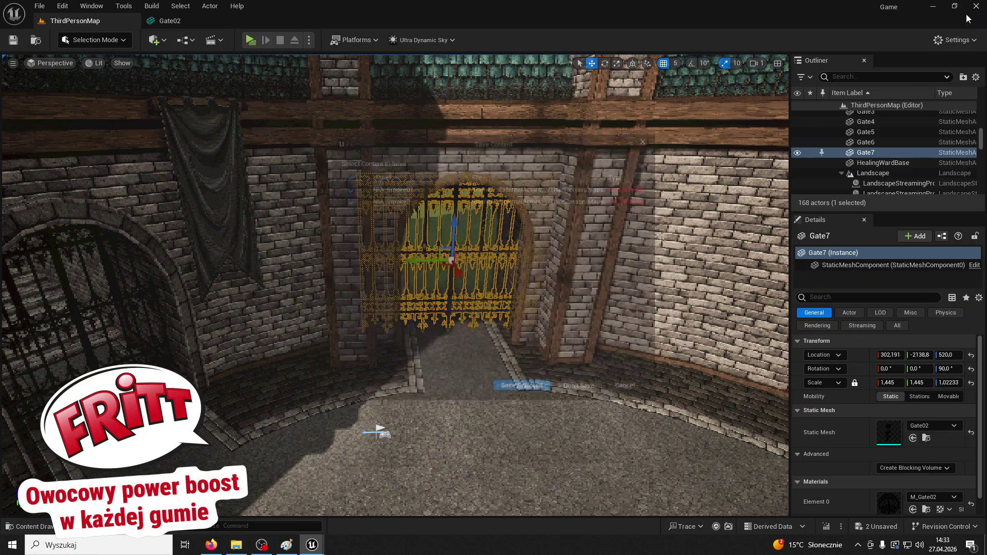
Step: Quit Unreal without saving the smoke assets and minimize the blank Paint canvas
click(540, 391)
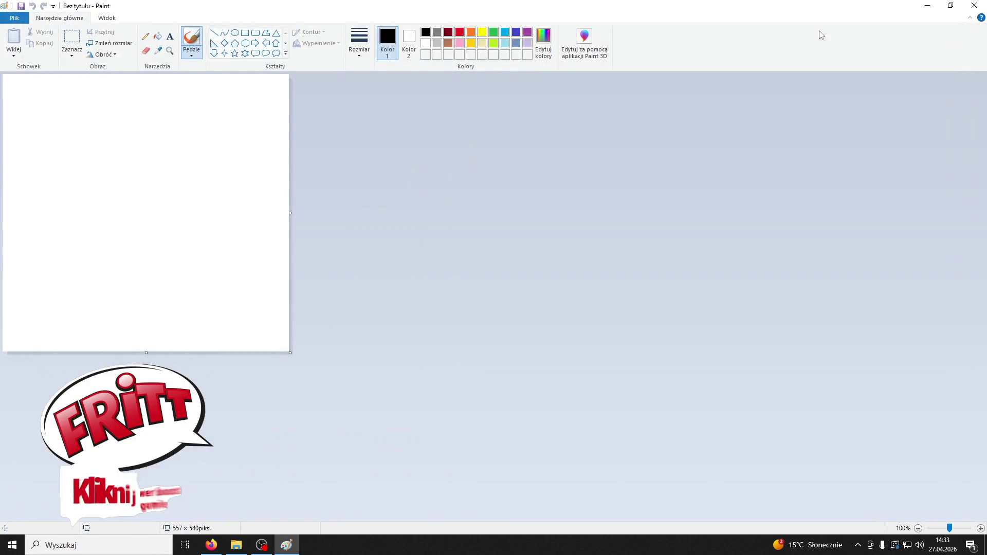
click(928, 5)
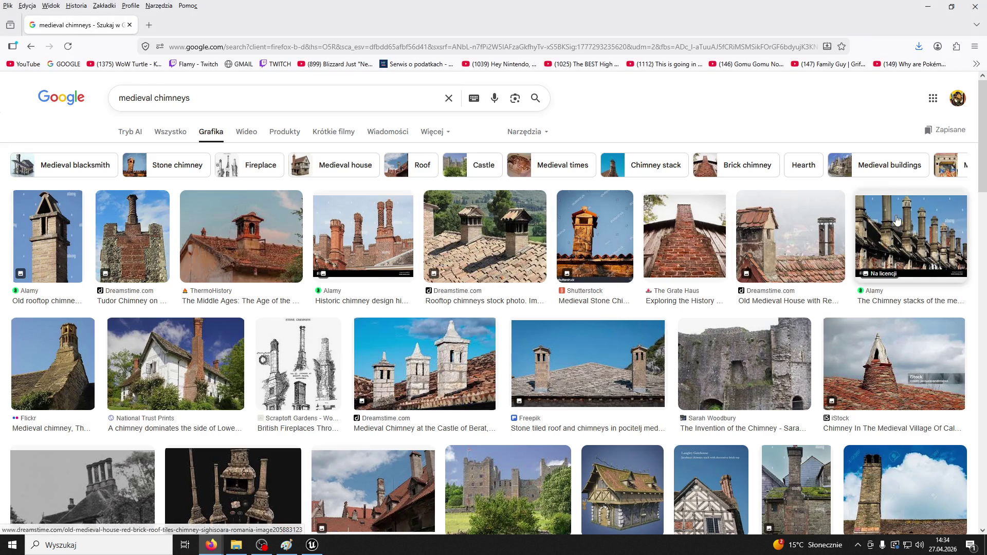
Step: Preview the Vicars Walk chimney stacks, rooftop chimneys and British Fireplaces chimney drawing thumbnails
click(907, 239)
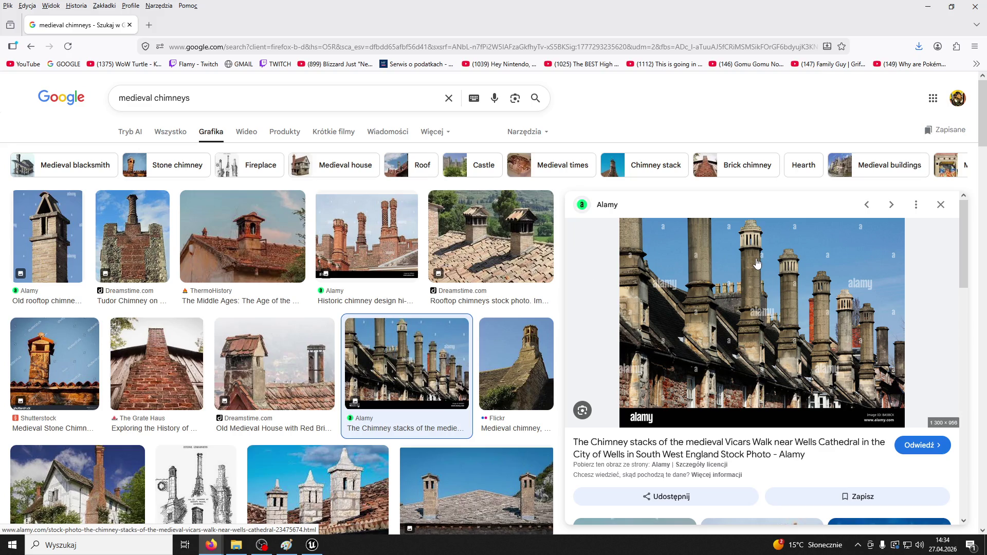
click(545, 259)
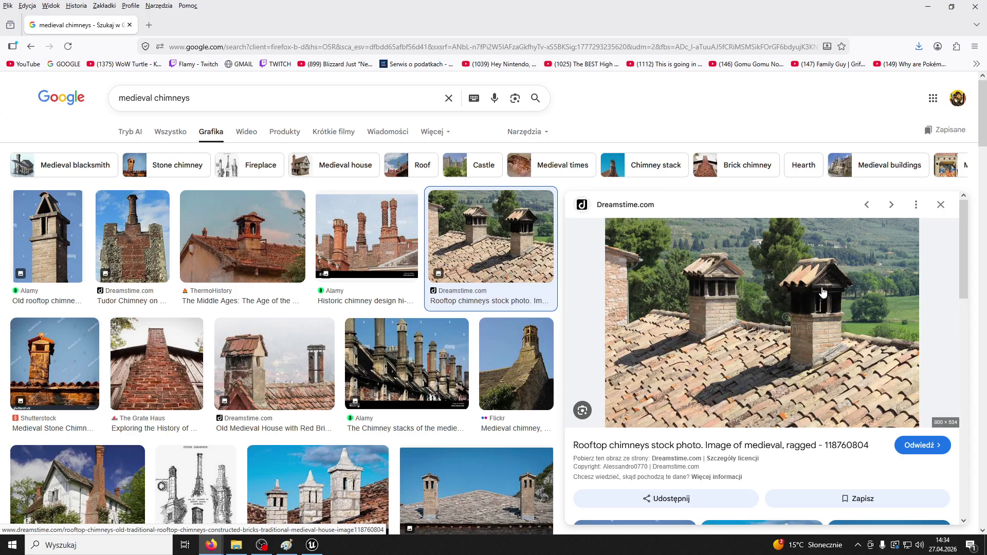
scroll(411, 363, down, 2)
scroll(308, 231, down, 3)
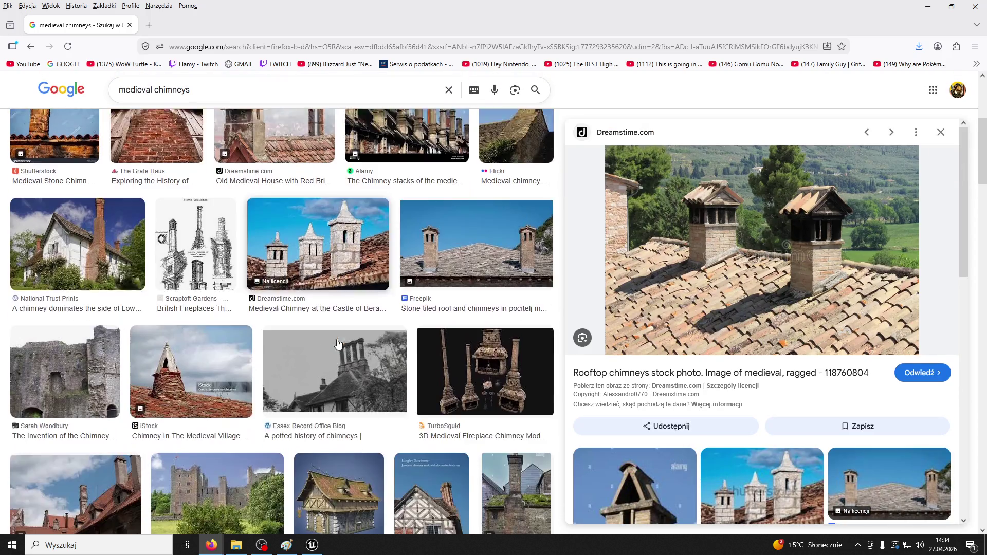
click(208, 235)
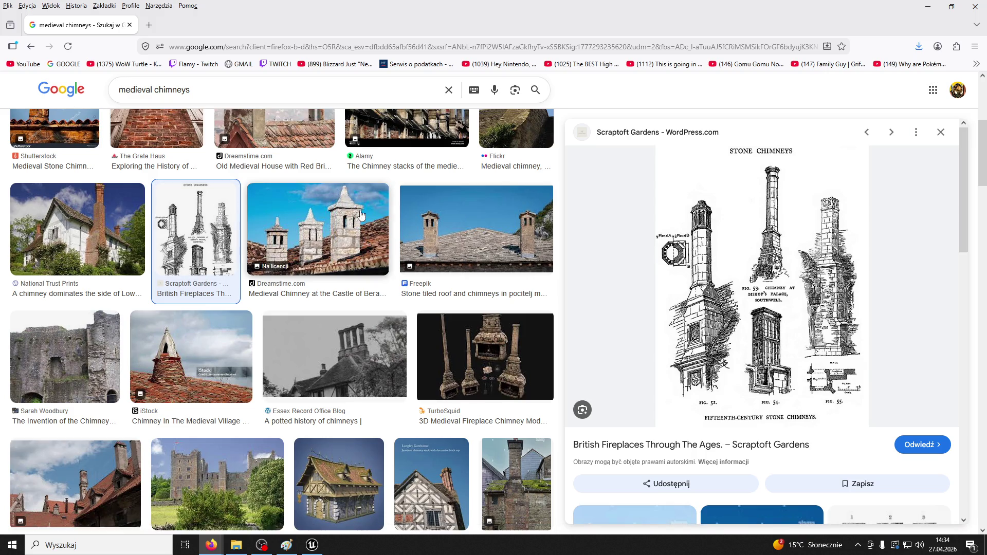
Step: Scroll the chimney results, then open the British Fireplaces article in a new tab
scroll(655, 342, down, 3)
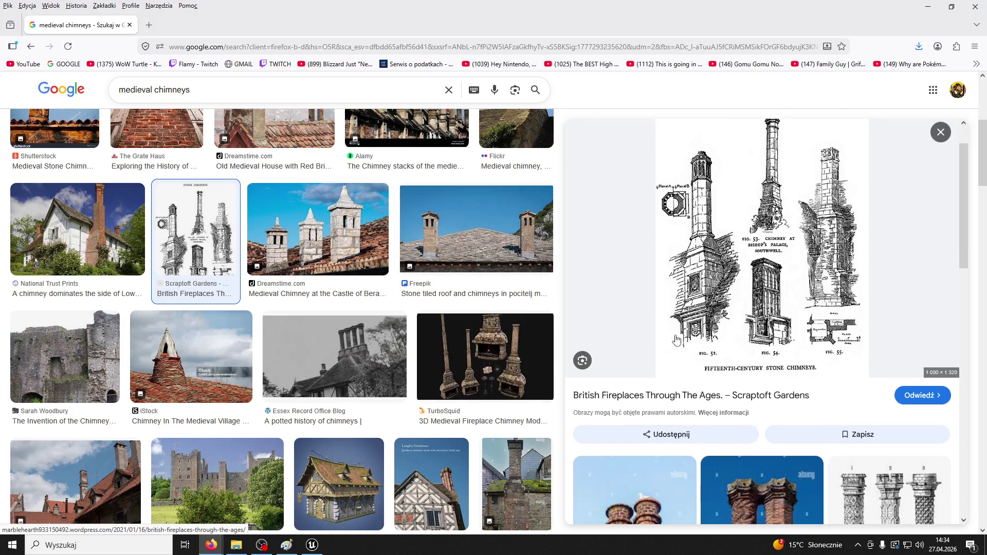
scroll(666, 330, down, 2)
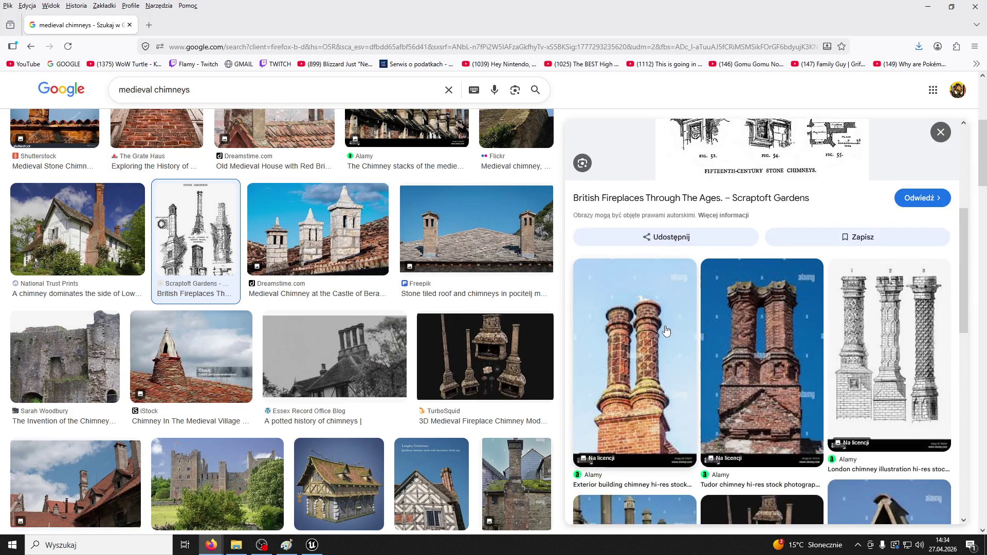
scroll(669, 330, down, 5)
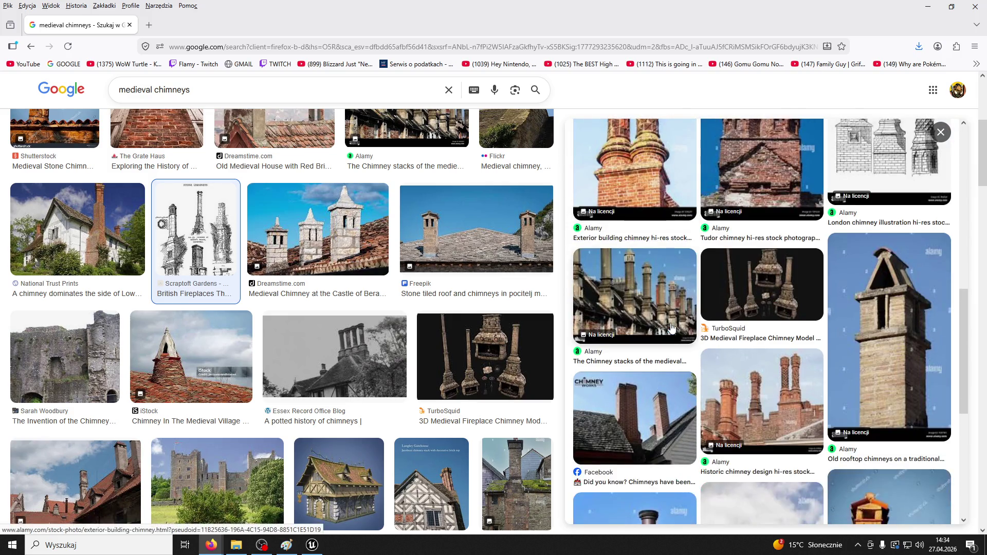
scroll(672, 327, down, 3)
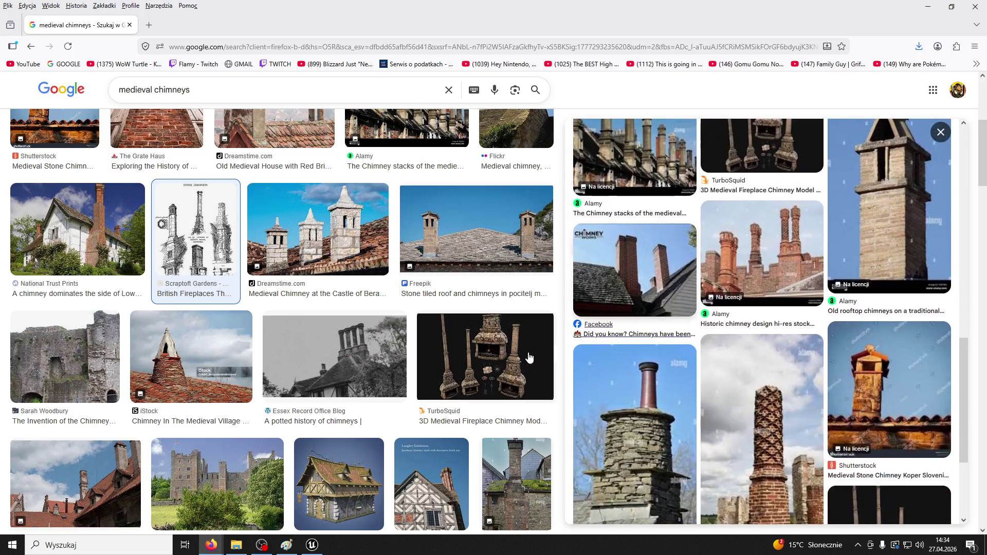
scroll(407, 345, down, 1)
scroll(407, 344, down, 8)
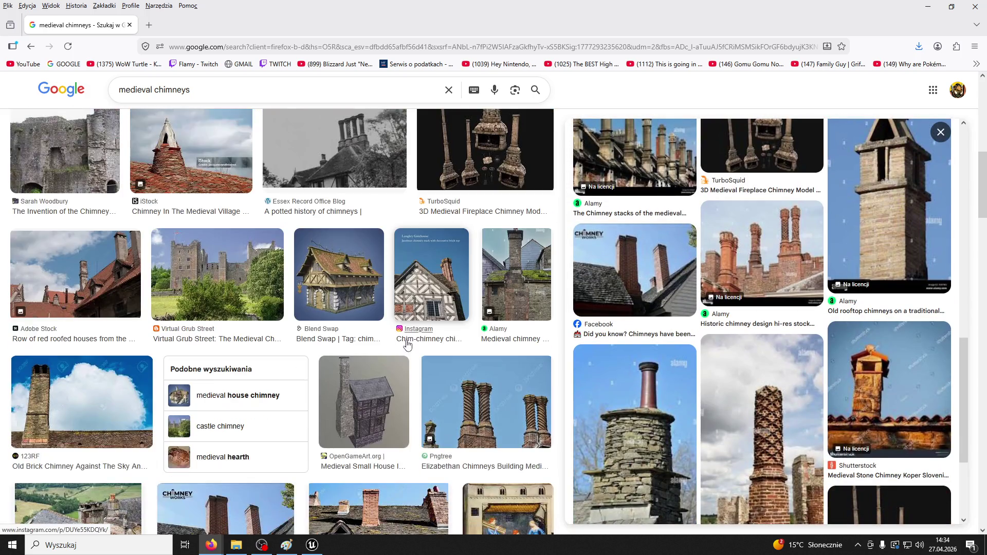
scroll(407, 345, down, 4)
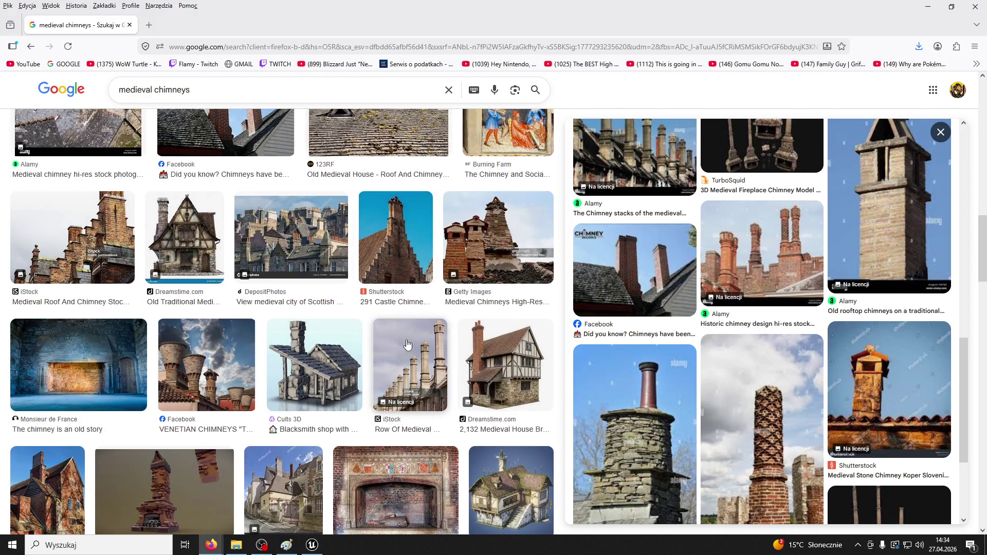
scroll(407, 345, down, 2)
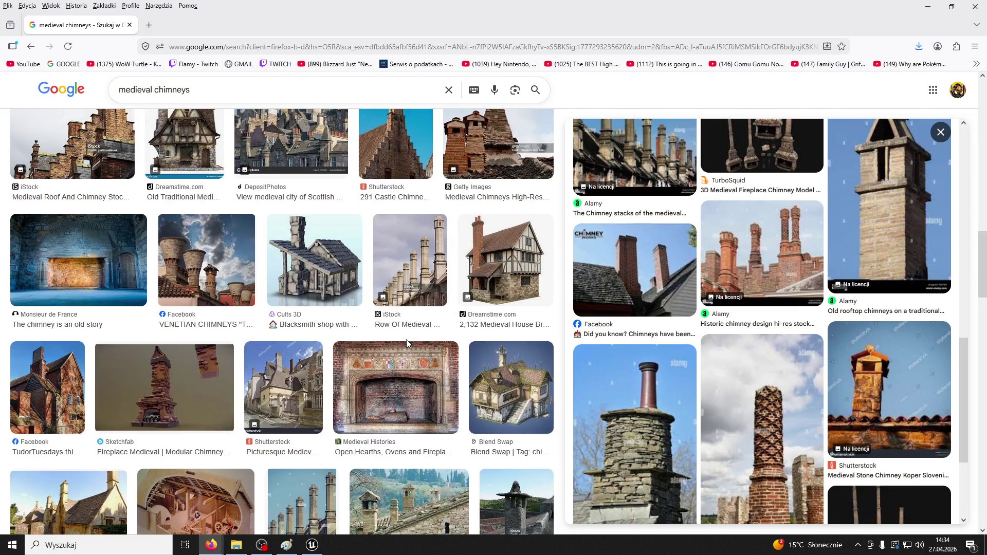
scroll(408, 344, down, 3)
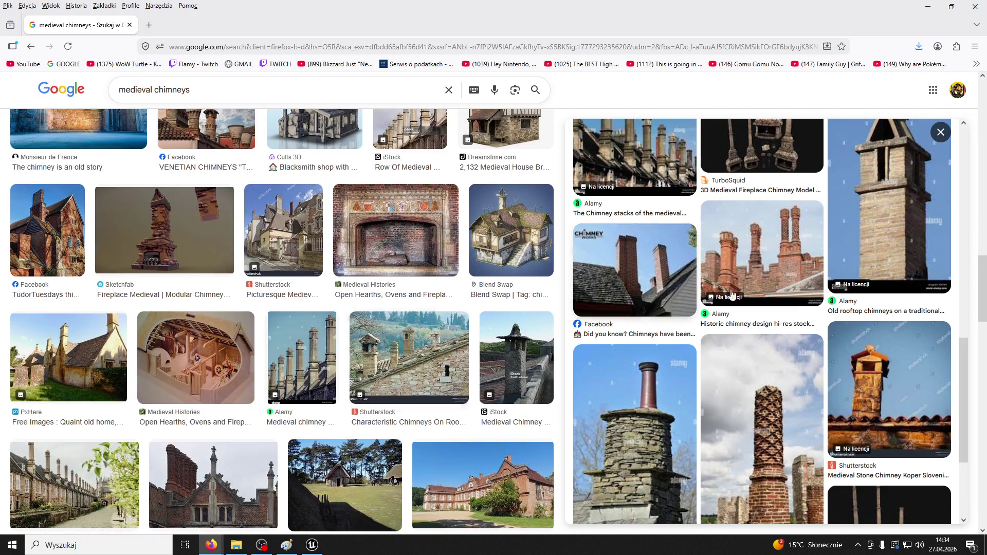
click(732, 294)
click(723, 194)
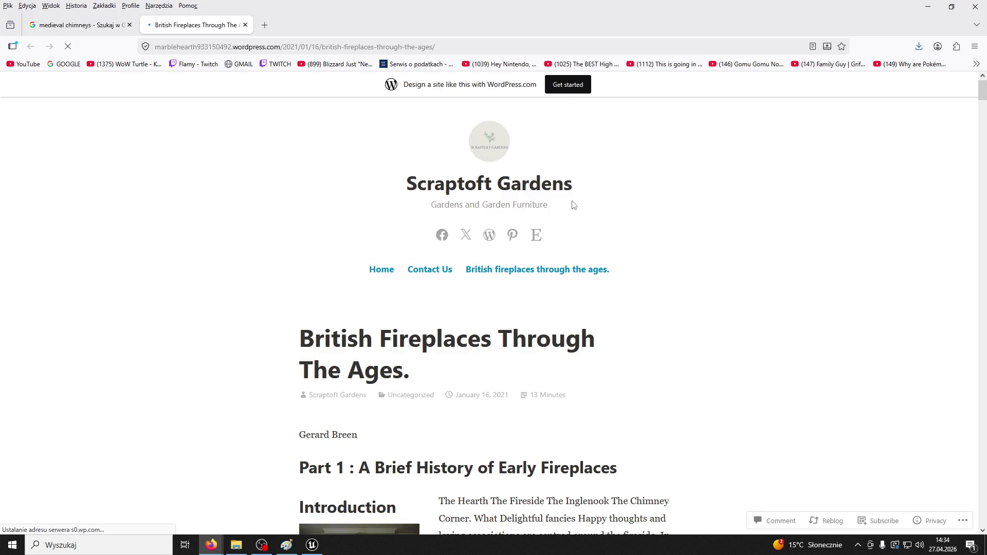
Step: Dismiss the translation offer and cookie notice, then scroll the article
click(808, 204)
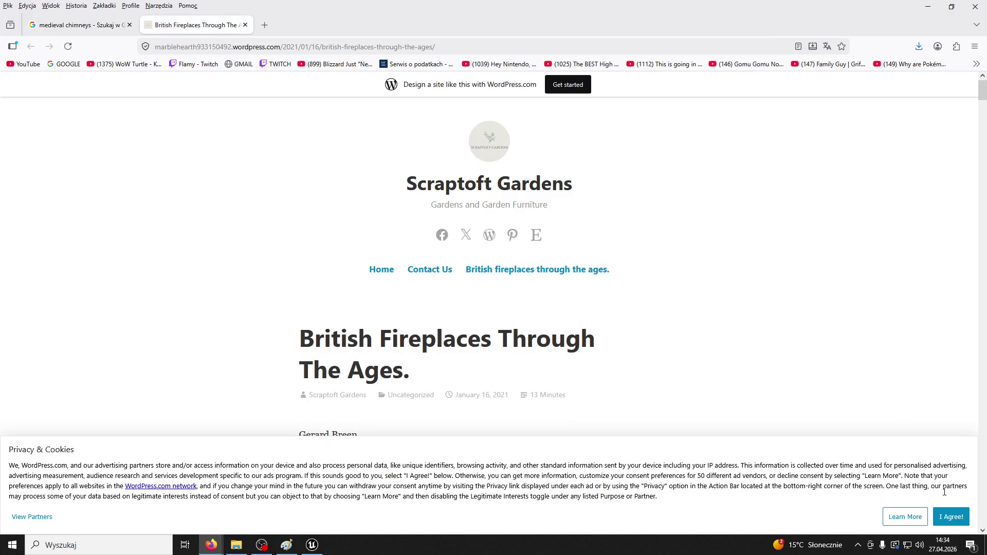
click(951, 518)
scroll(638, 371, down, 15)
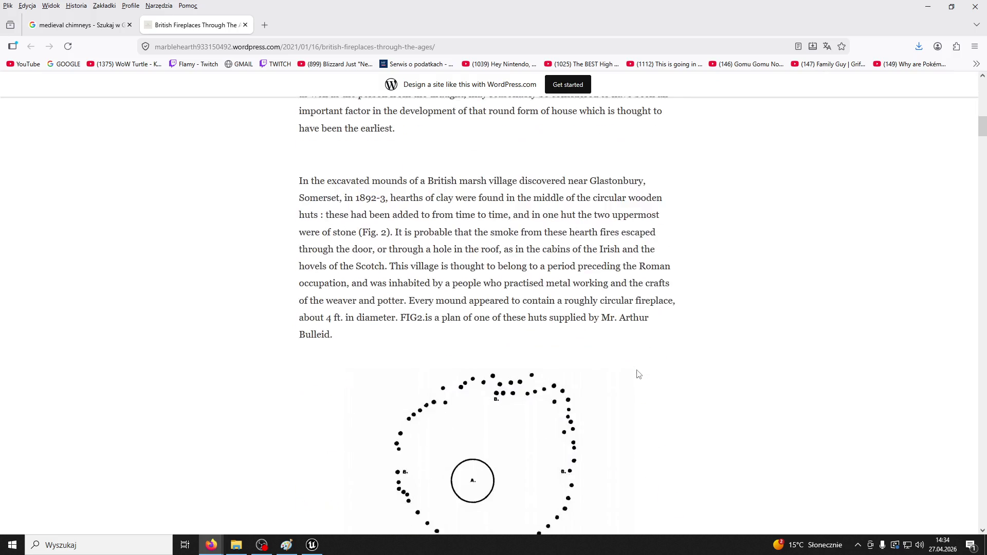
scroll(638, 370, down, 10)
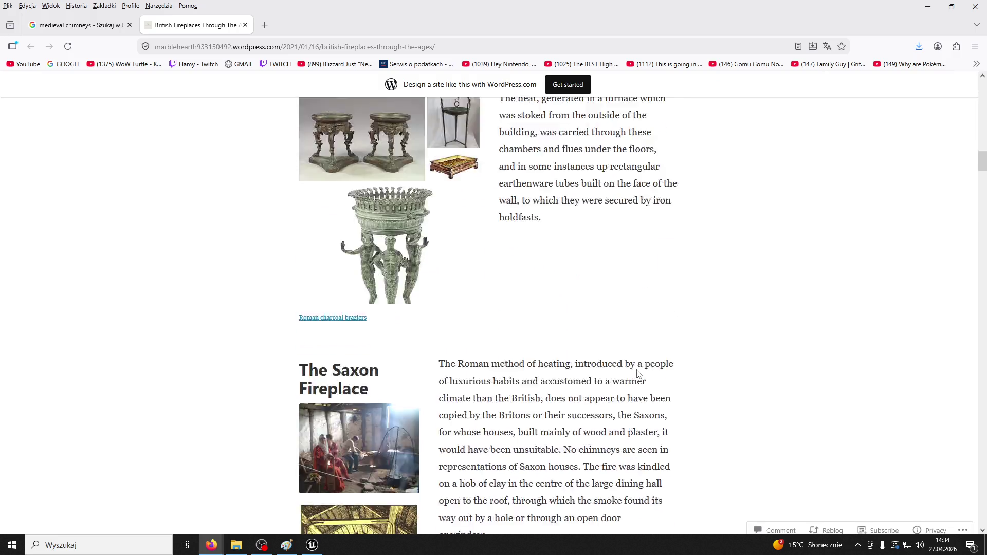
scroll(638, 374, down, 15)
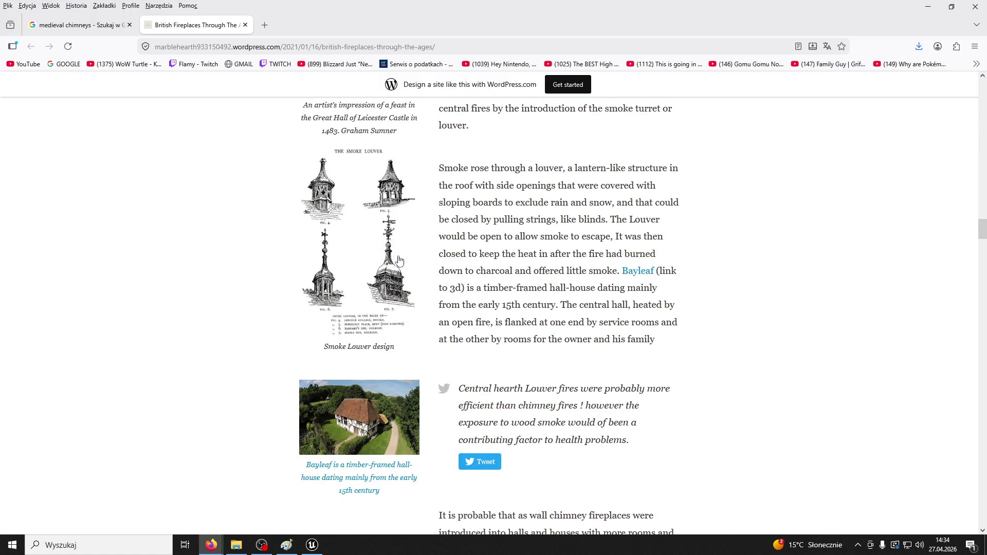
Step: Bookmark the smoke louvers image page
click(313, 25)
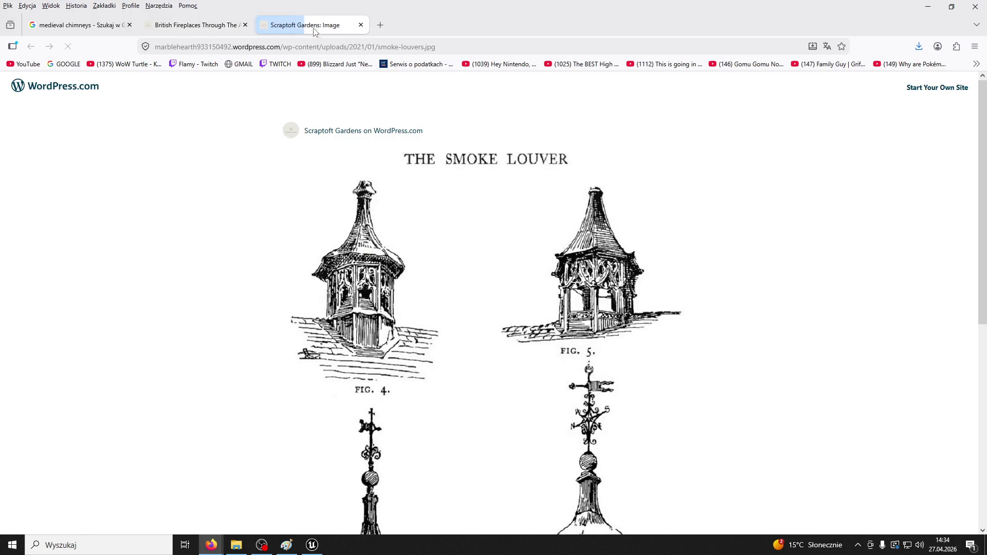
scroll(502, 234, down, 1)
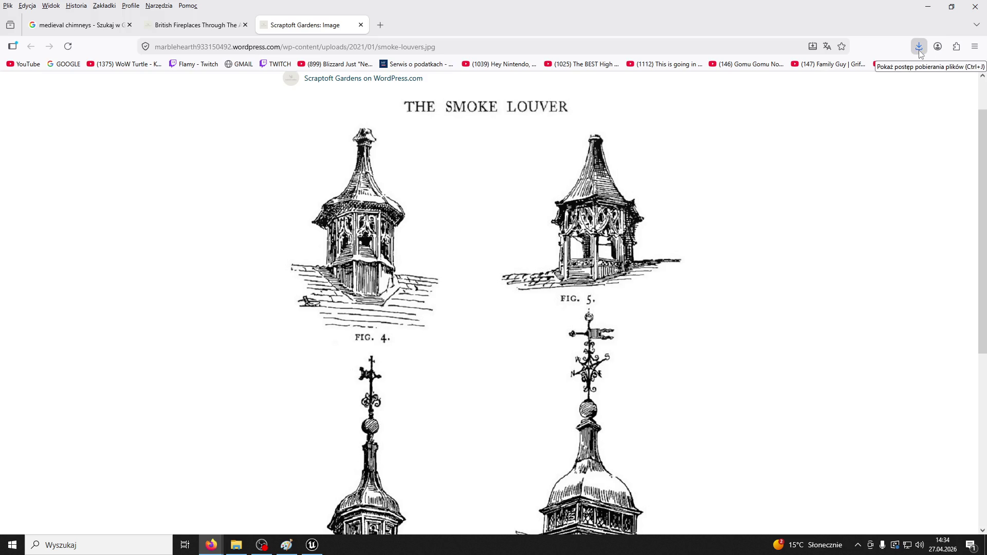
click(842, 47)
scroll(668, 258, down, 3)
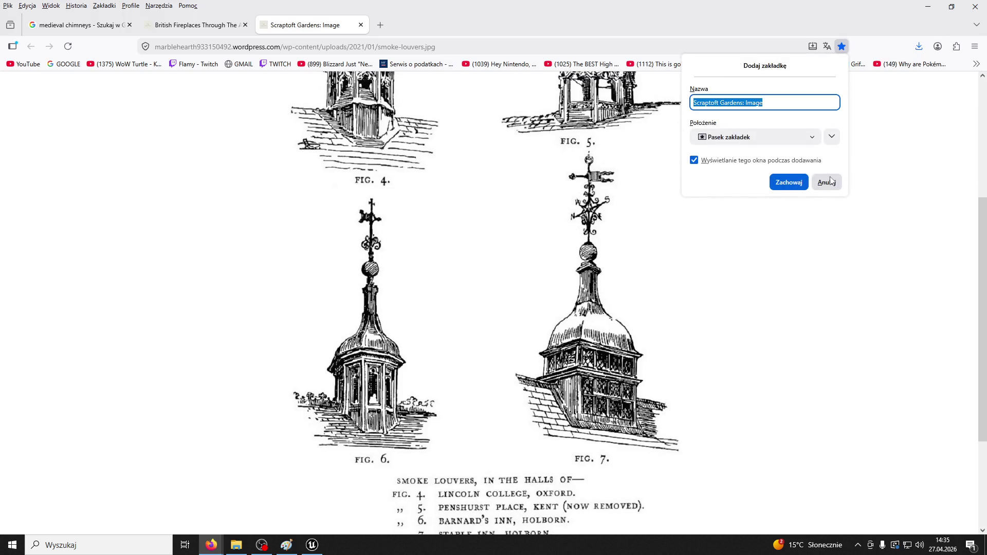
click(785, 182)
scroll(622, 221, down, 3)
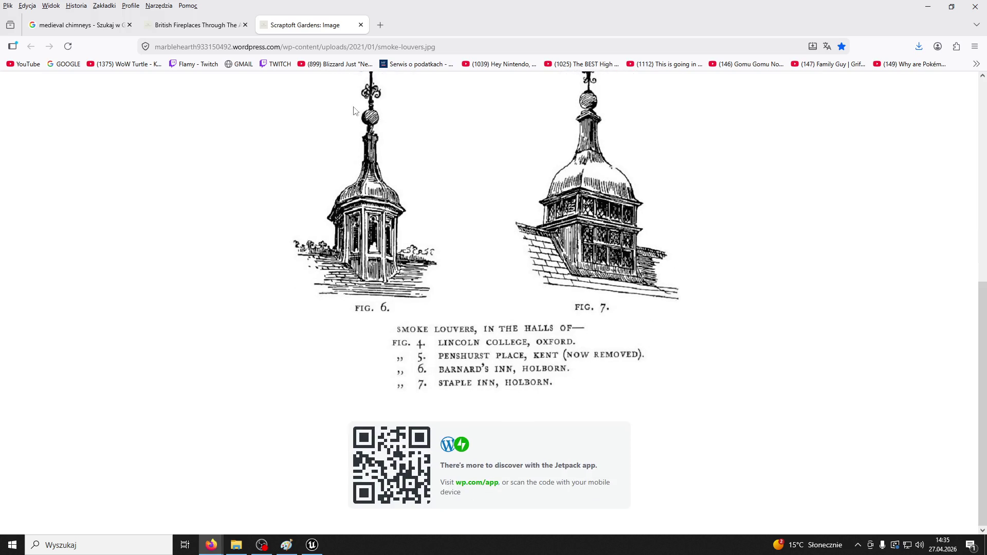
Step: Open the Fifteenth-Century Stone Chimneys drawing at full size from the British Fireplaces article
click(215, 26)
scroll(506, 200, down, 15)
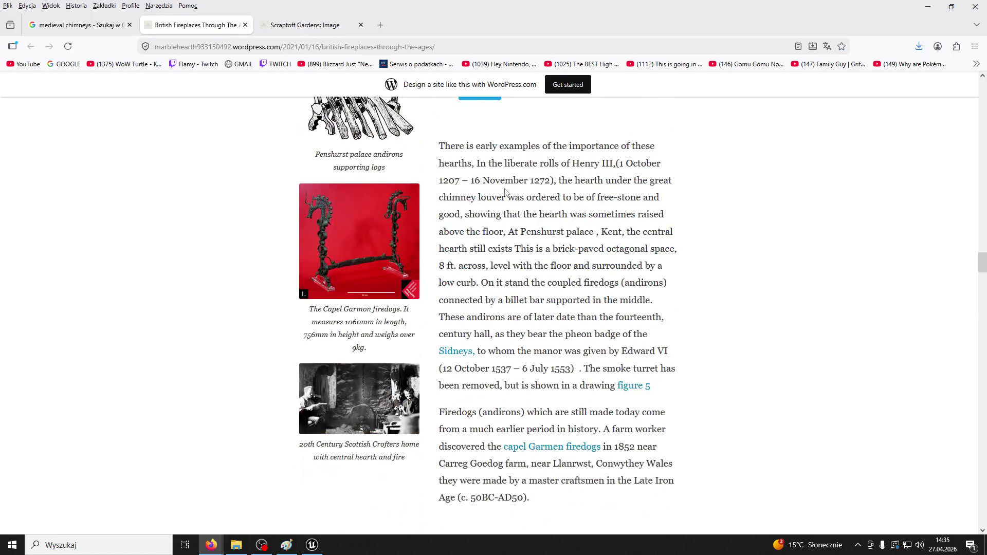
scroll(506, 199, down, 20)
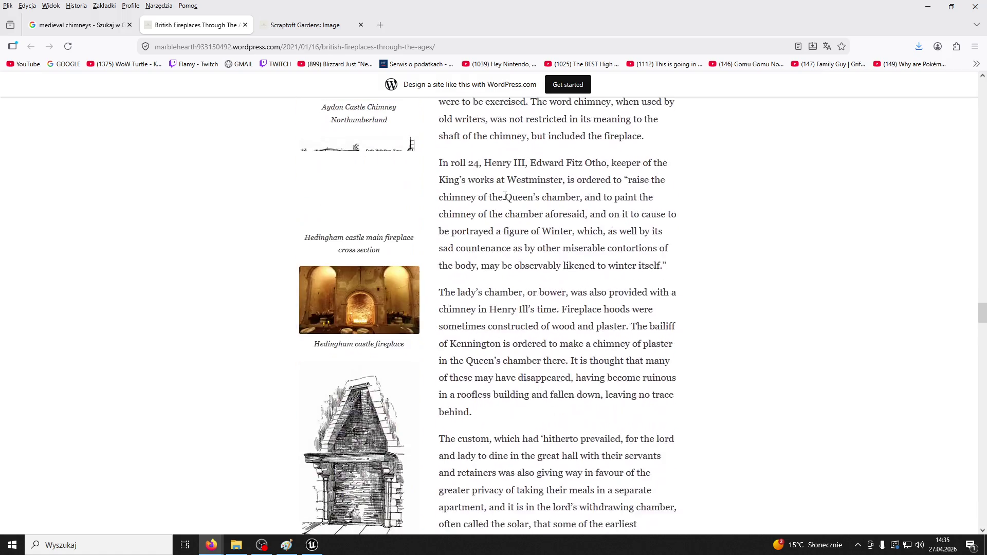
scroll(506, 199, down, 20)
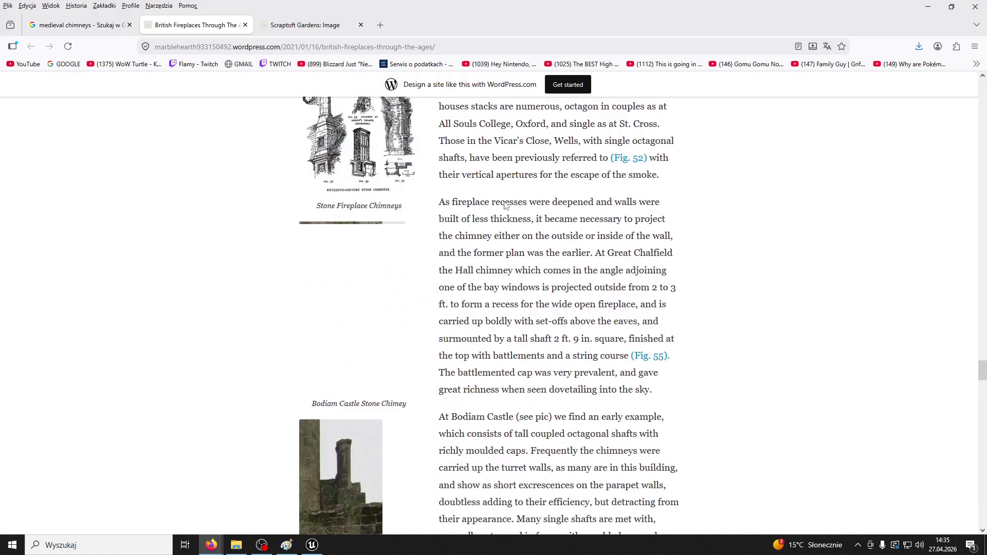
click(400, 289)
scroll(456, 304, down, 4)
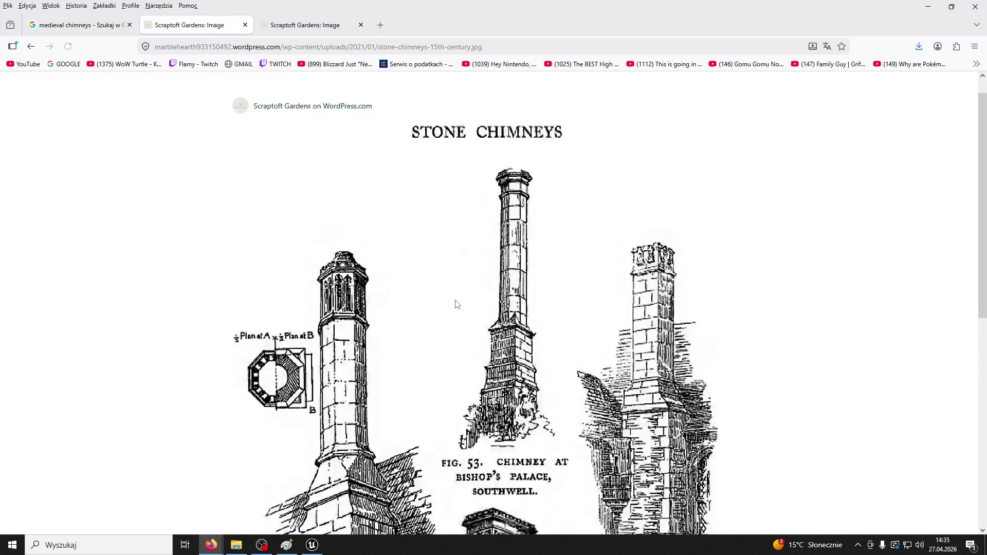
Step: Back on the article, dismiss the privacy notice, scroll through, and close its tab
click(32, 47)
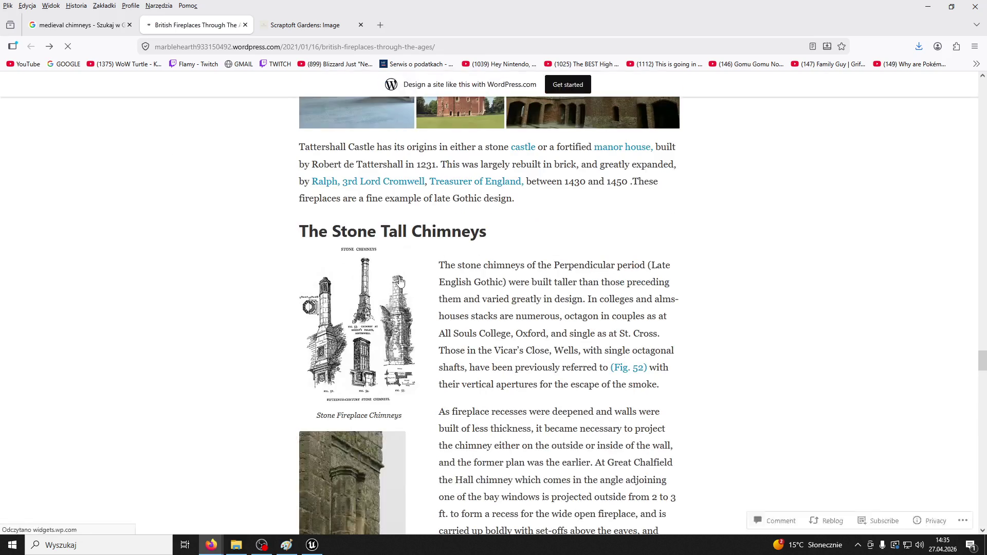
click(936, 514)
scroll(336, 326, down, 10)
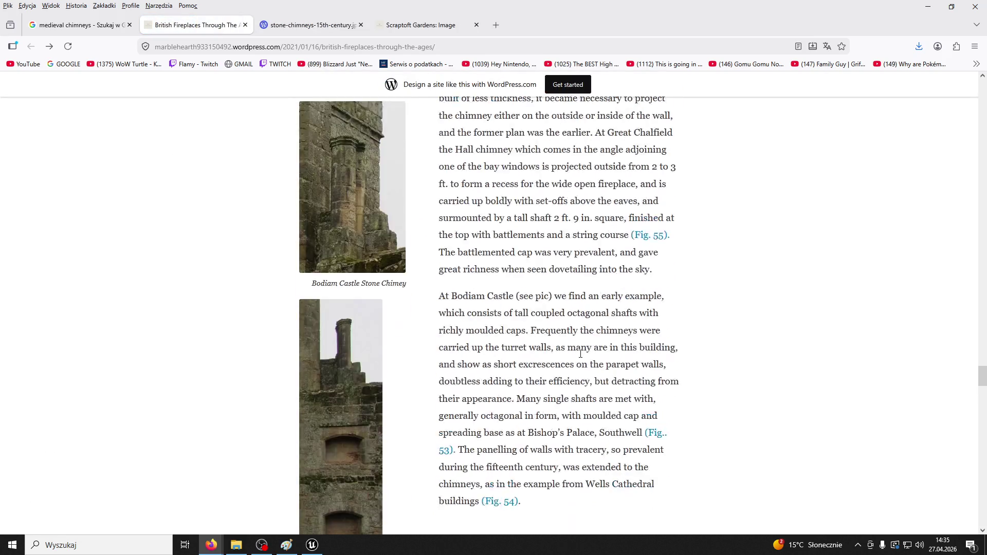
scroll(336, 325, up, 2)
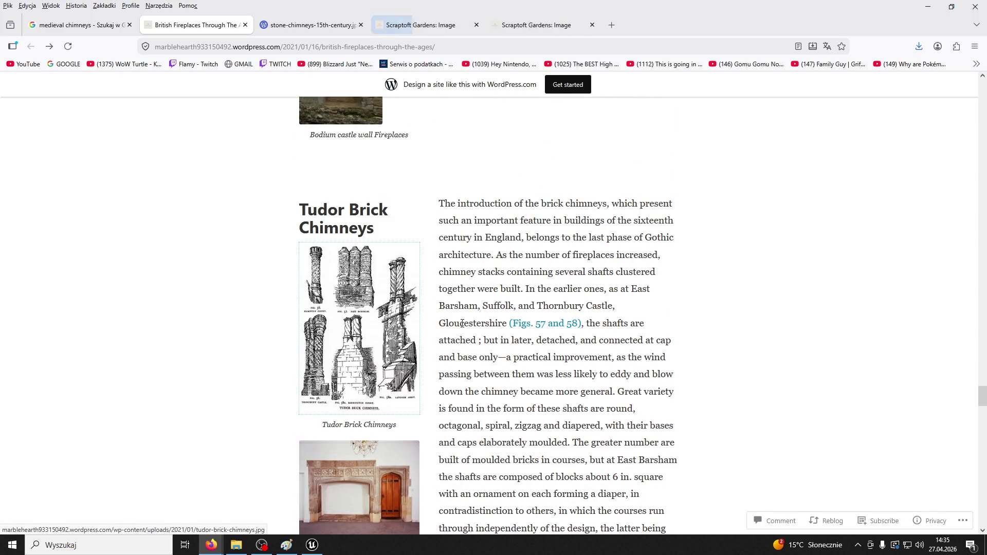
scroll(462, 323, down, 15)
scroll(463, 326, down, 20)
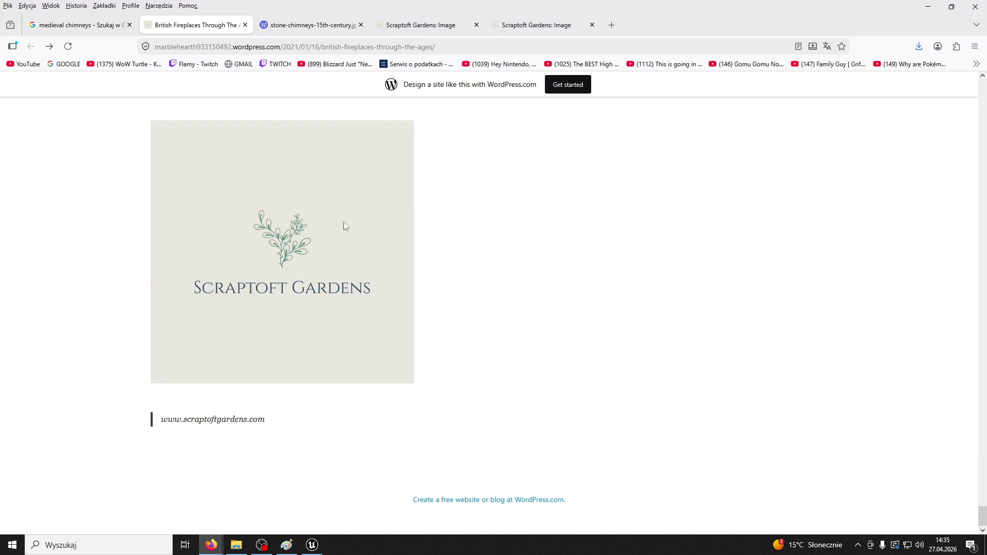
click(245, 25)
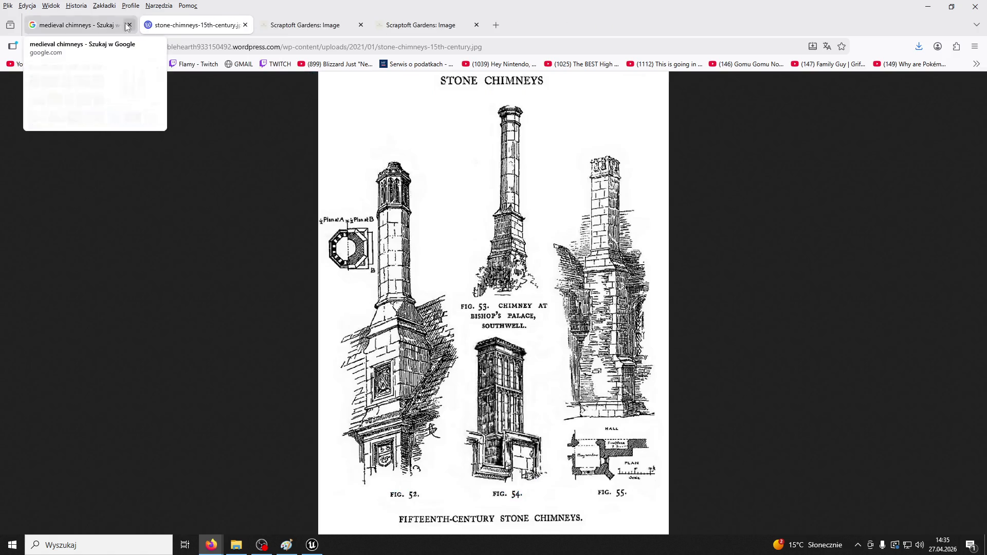
Step: Show more images related to the chosen medieval chimney, scroll through them, then play-test the Unreal level
click(77, 25)
scroll(910, 309, down, 10)
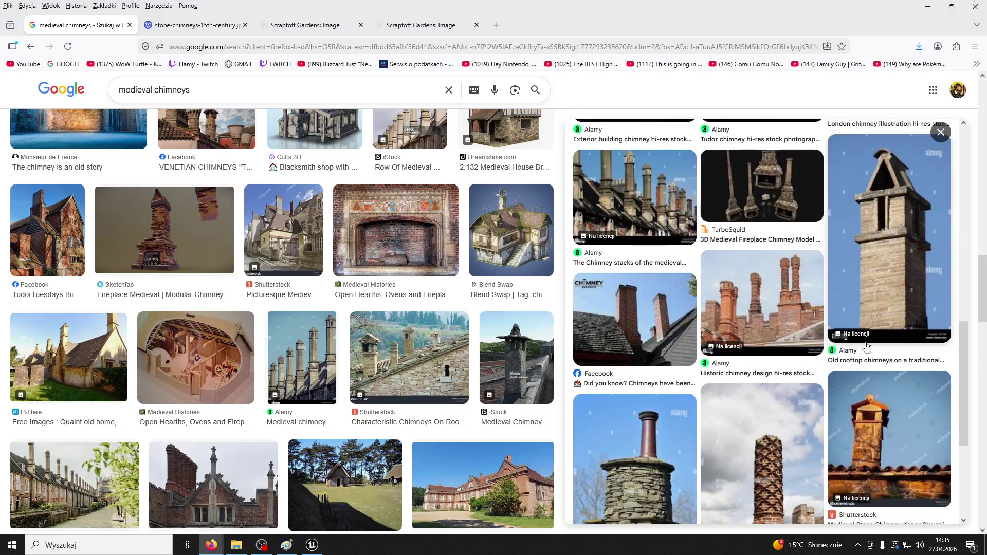
click(785, 435)
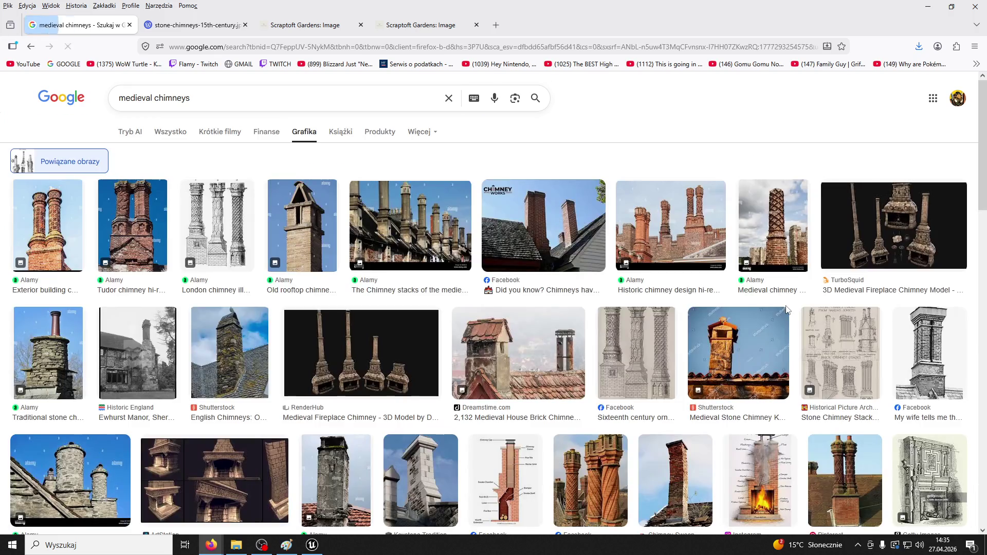
scroll(540, 277, down, 5)
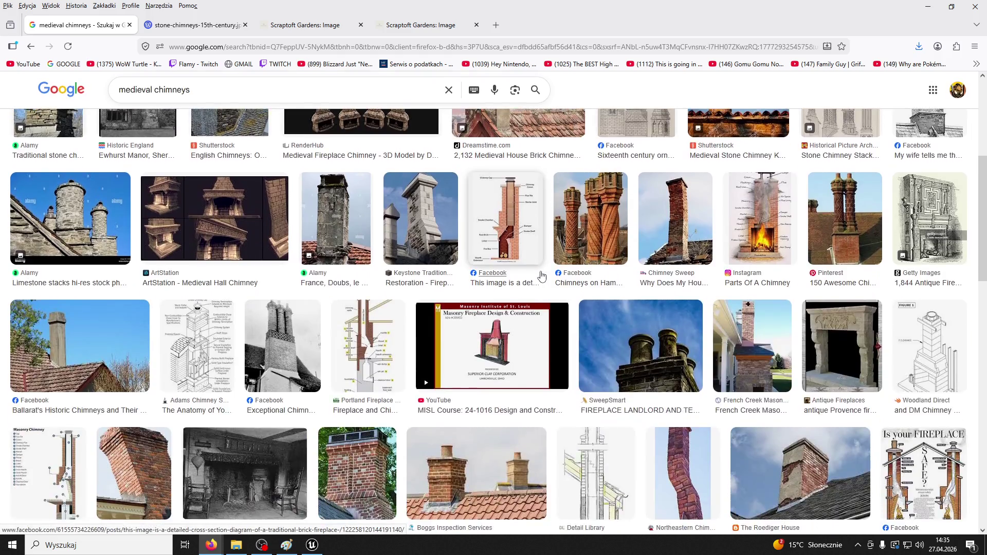
scroll(546, 276, up, 3)
scroll(662, 233, down, 5)
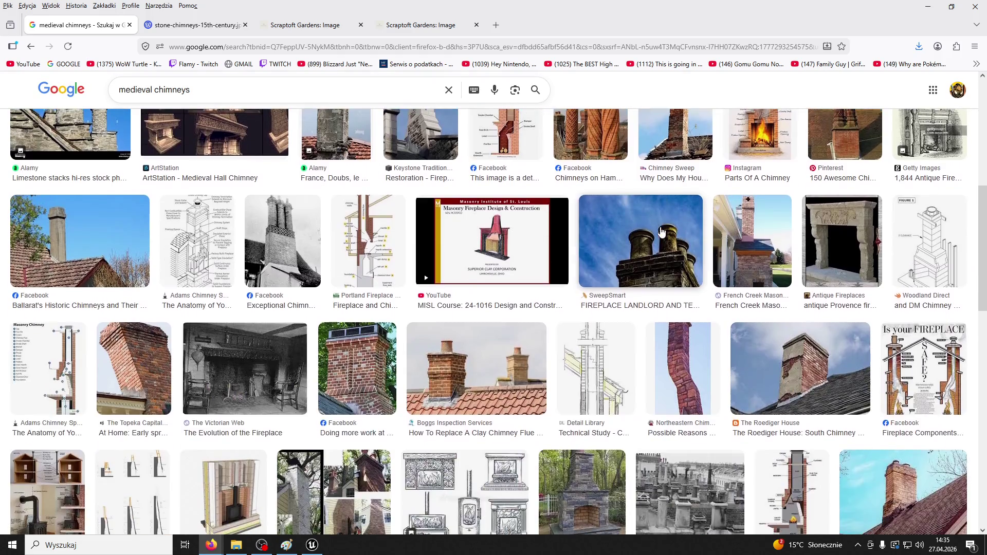
scroll(662, 232, down, 10)
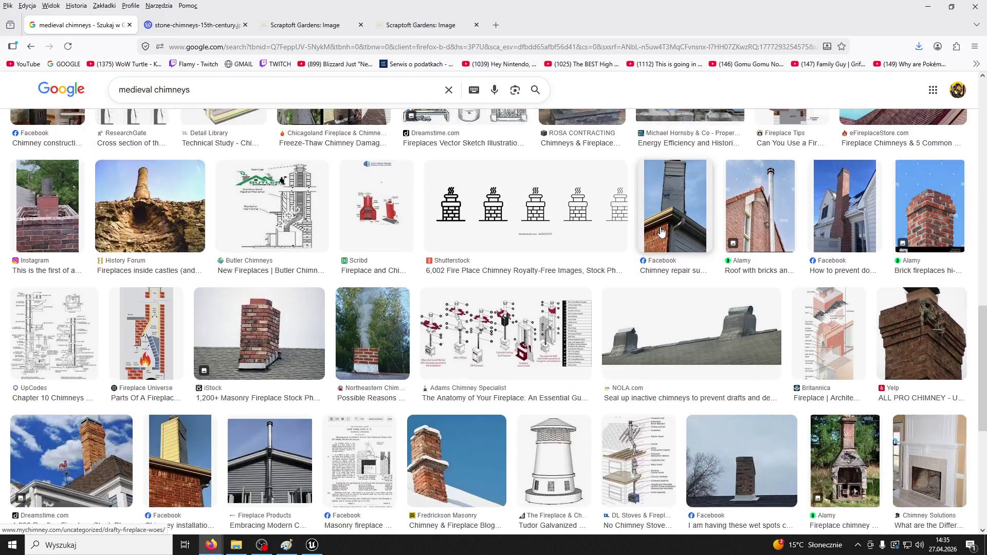
scroll(662, 232, down, 4)
scroll(662, 232, down, 3)
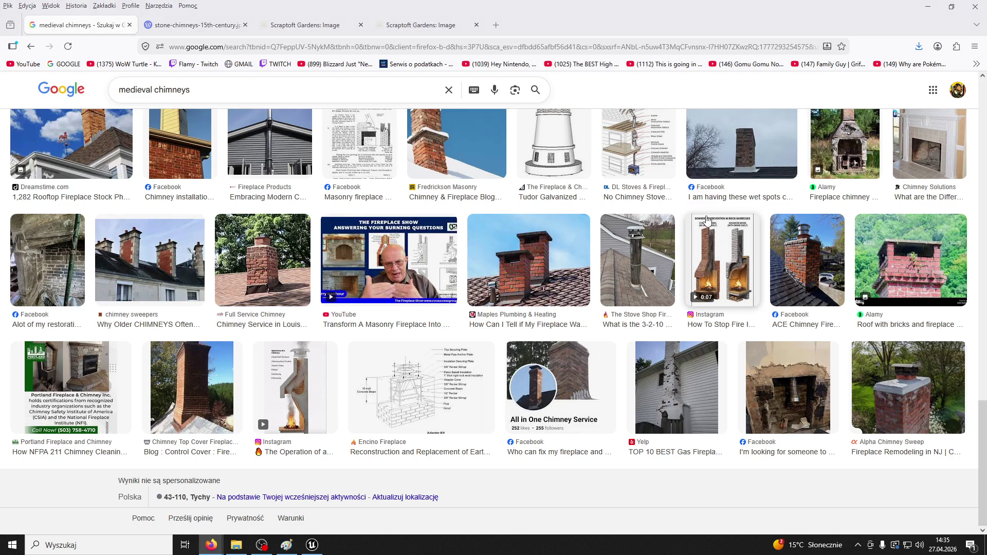
click(312, 546)
click(250, 41)
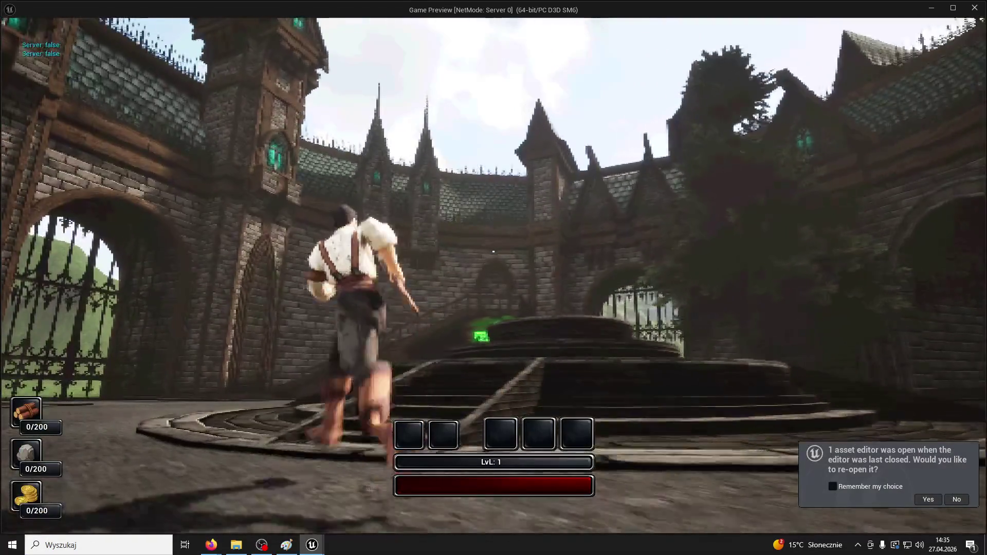
Step: End the running game preview
key(super)
key(Escape)
key(Escape)
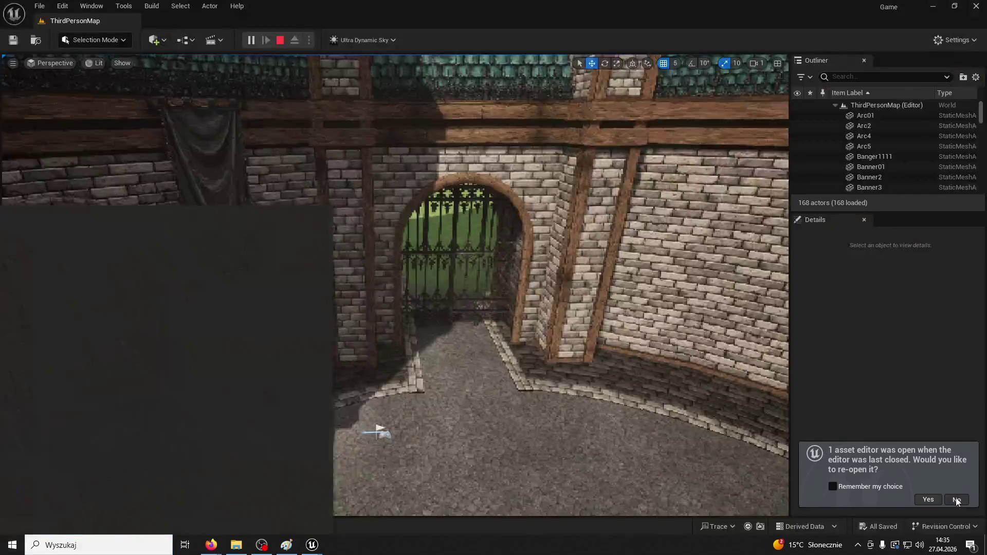
click(370, 494)
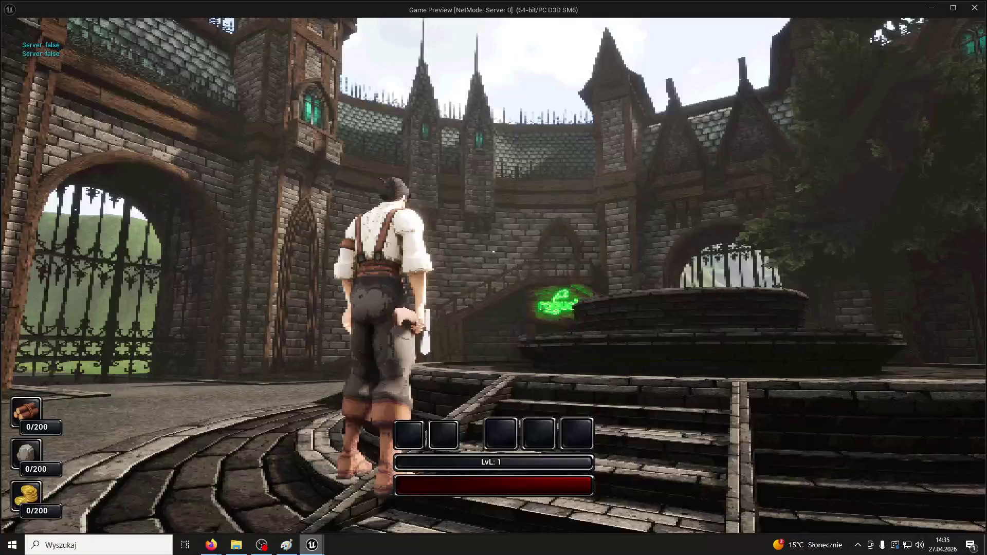
key(w)
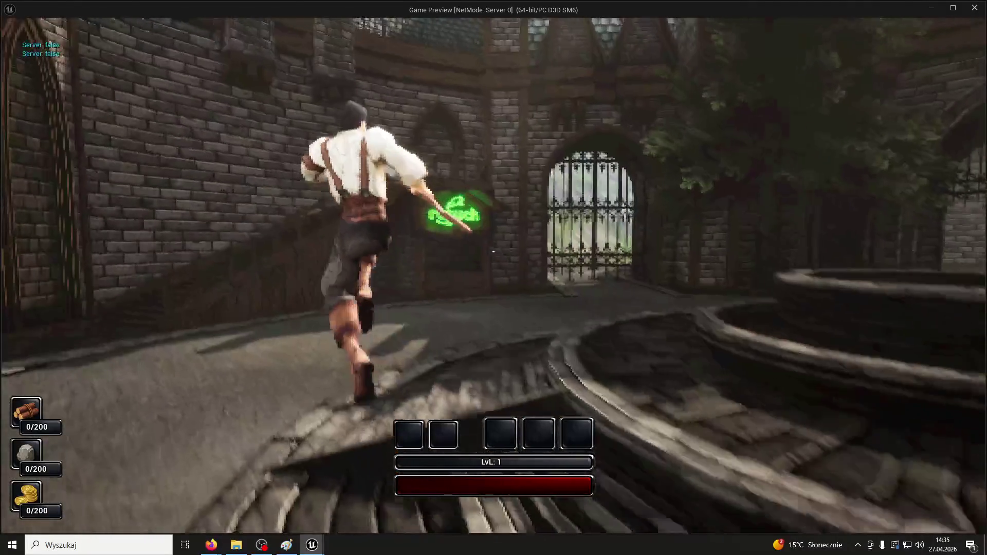
key(Escape)
Step: Lower the material quality to Low from the Settings scalability menu
click(956, 42)
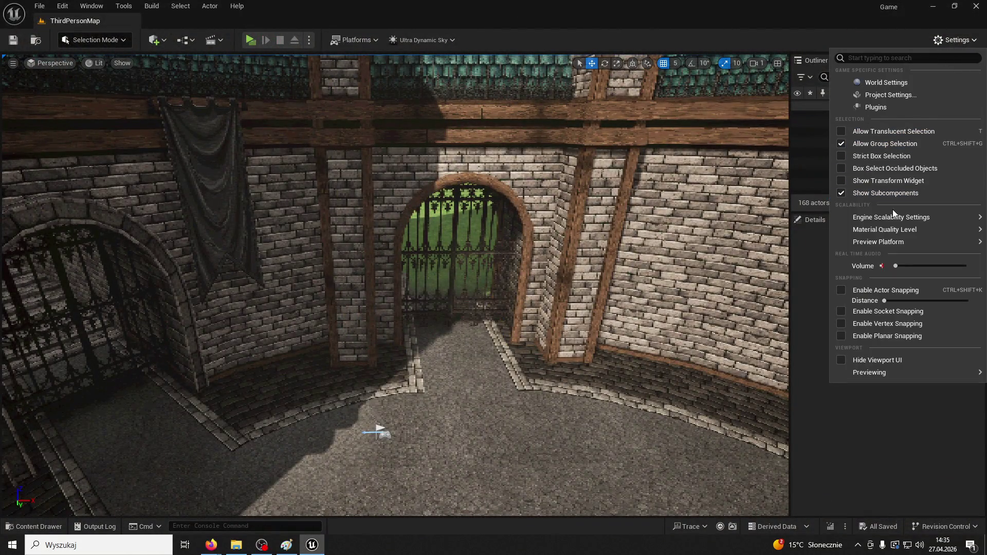
mouse_move(864, 230)
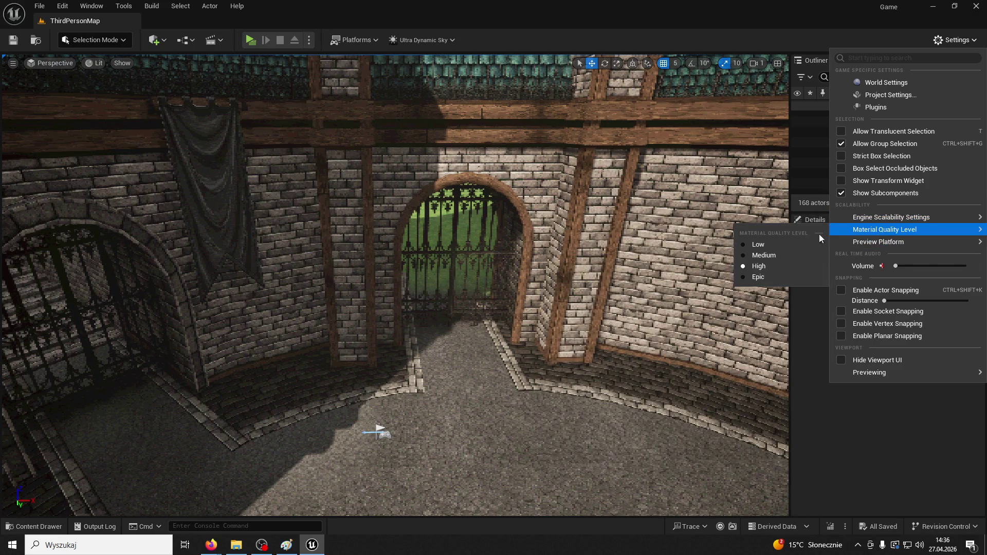
click(776, 243)
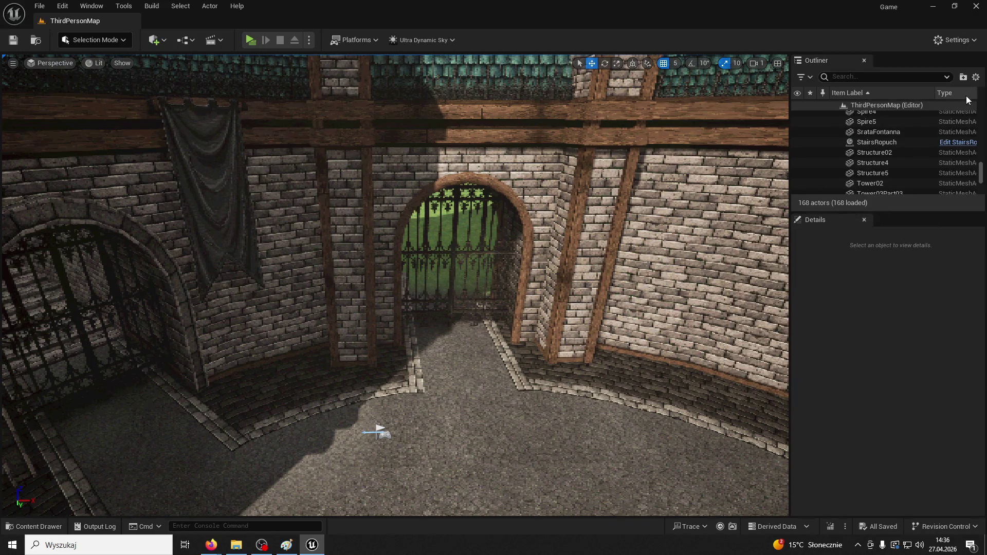
click(976, 78)
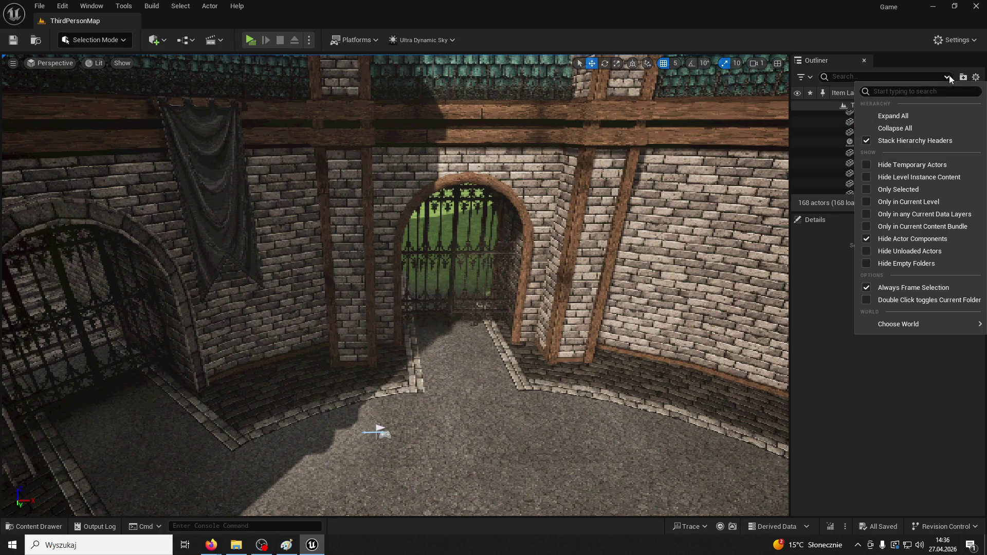
click(976, 78)
click(977, 79)
click(957, 40)
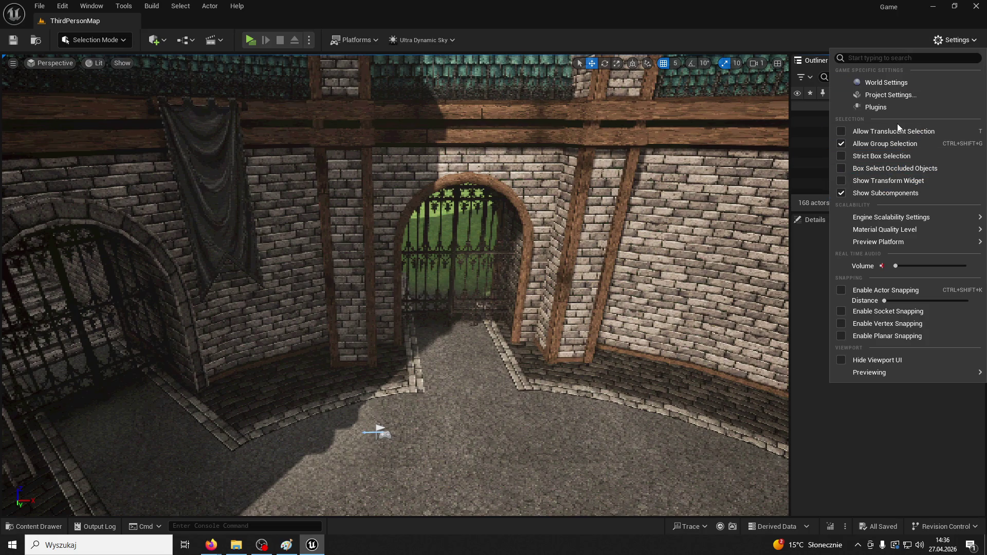
mouse_move(893, 218)
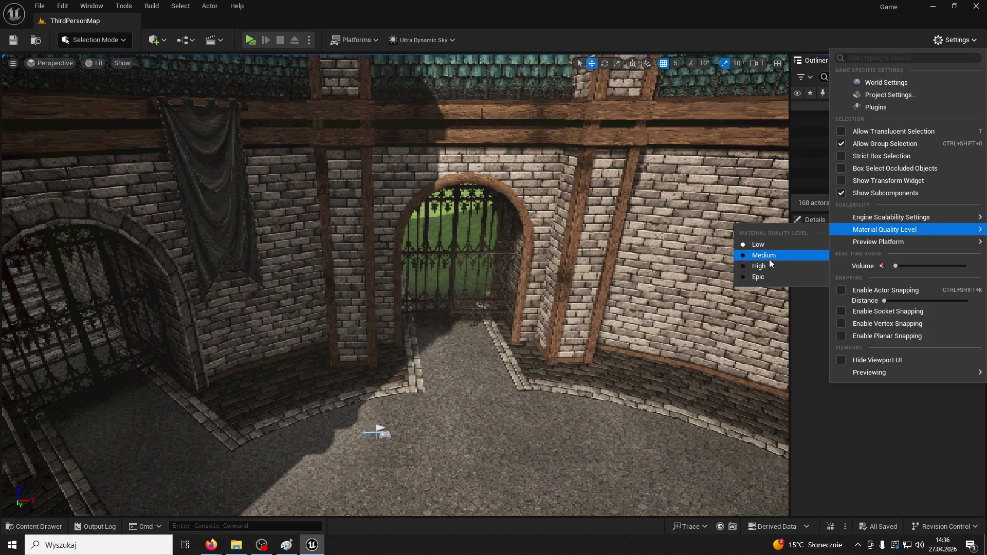
click(756, 257)
click(976, 78)
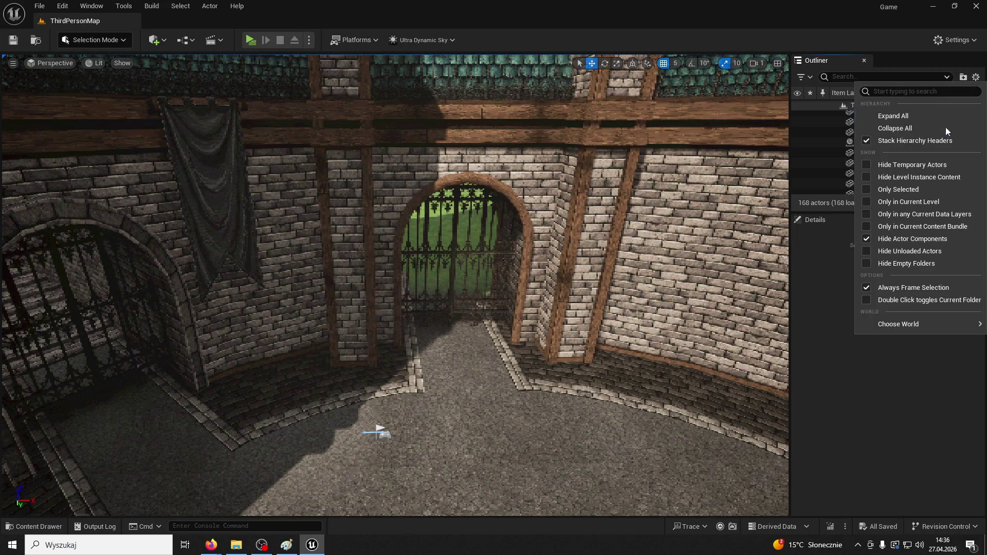
Step: Set all engine scalability groups to Low, via Medium, and start playing the level
click(978, 40)
mouse_move(914, 220)
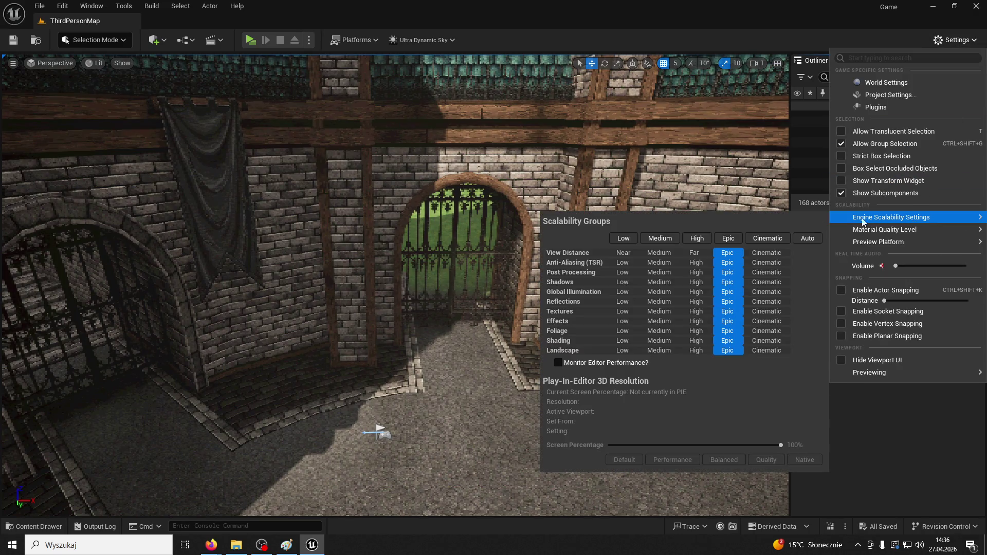
click(660, 240)
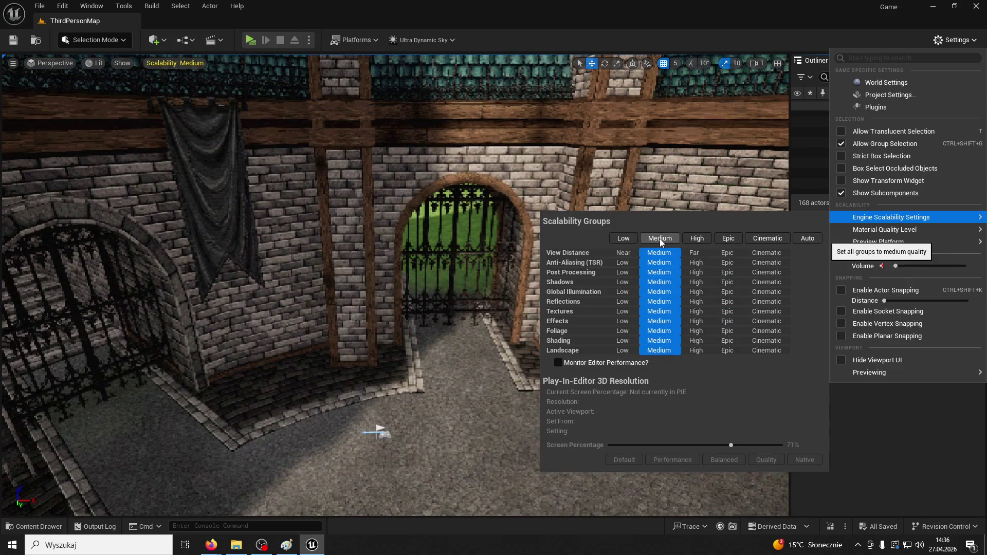
click(624, 239)
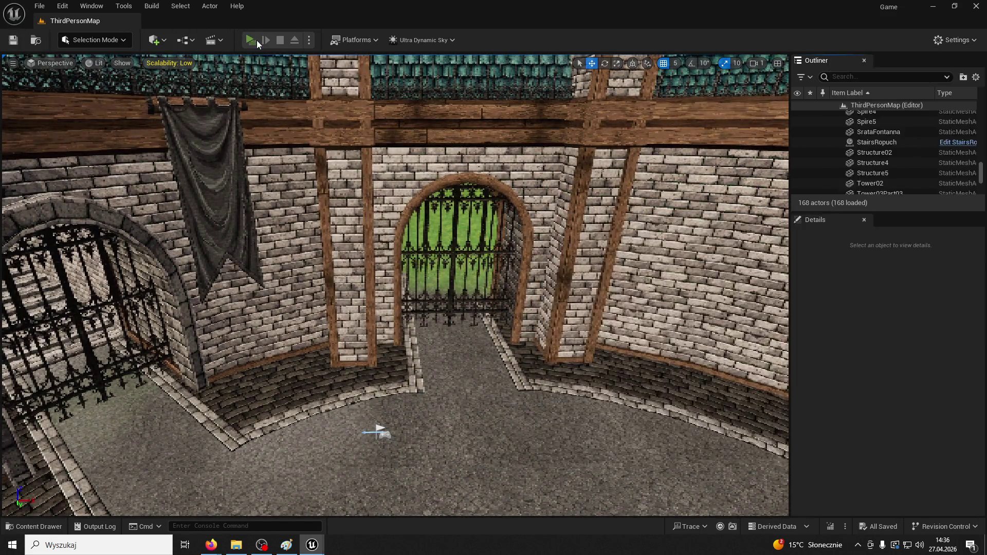
click(257, 40)
Step: Run and jump around the fountain, stairs and gate at Low quality, then stop the session
key(w)
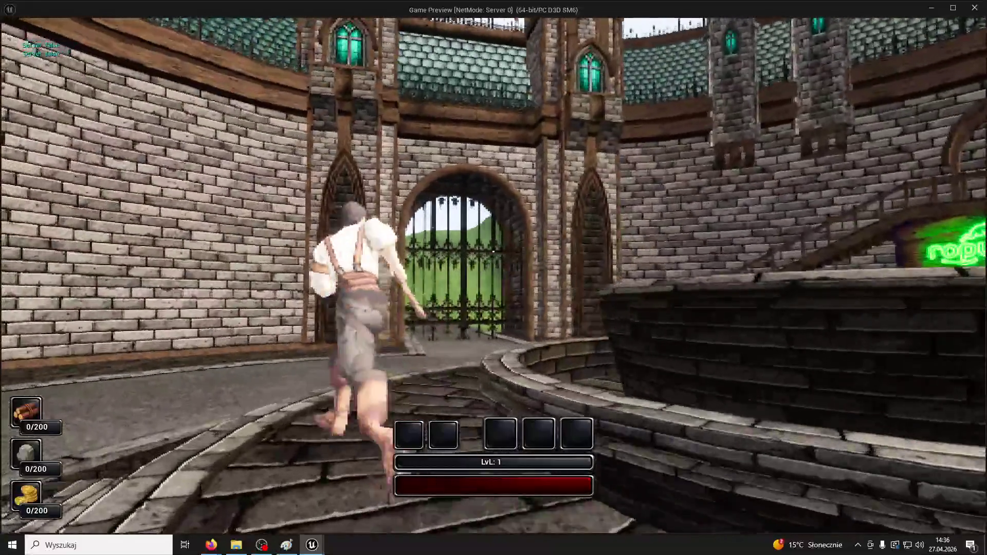
key(space)
key(space)
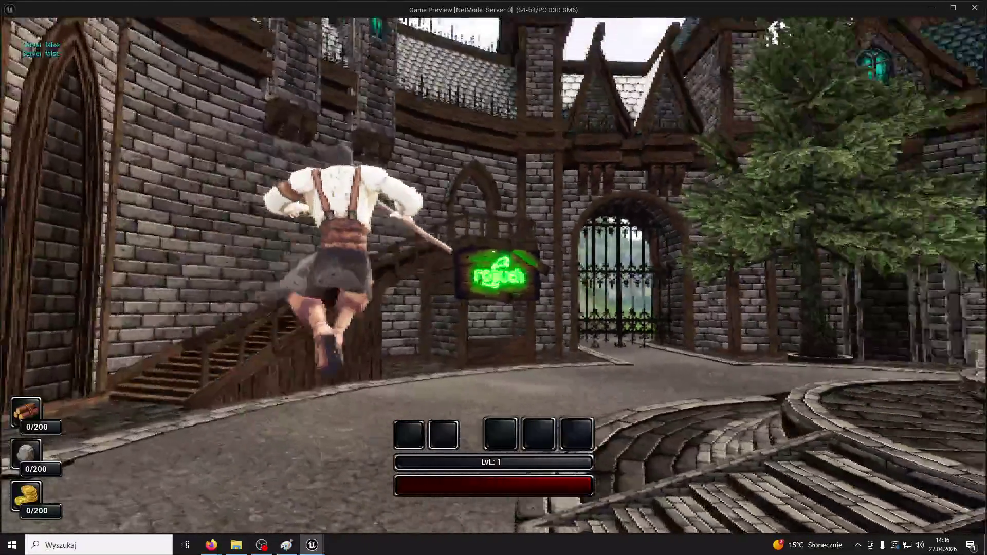
key(w)
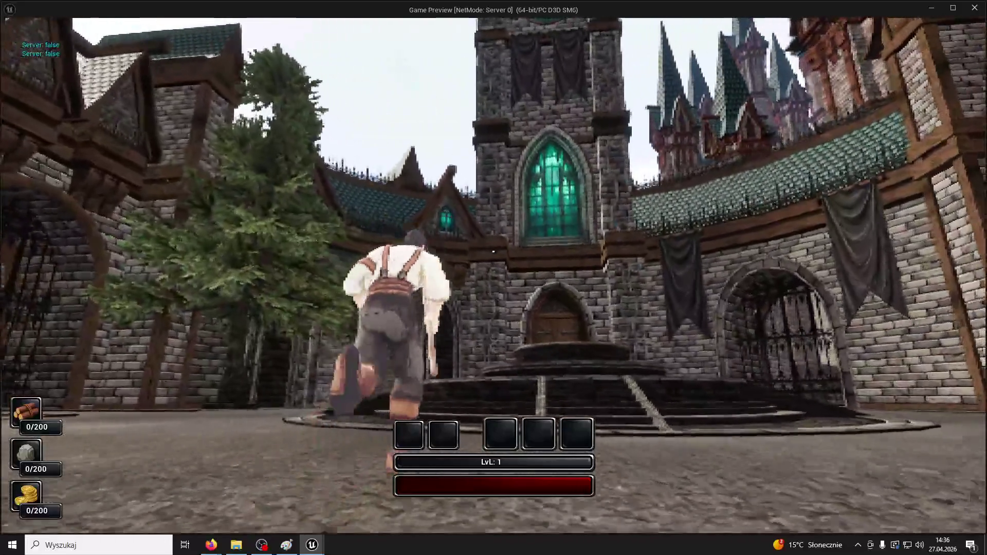
key(w)
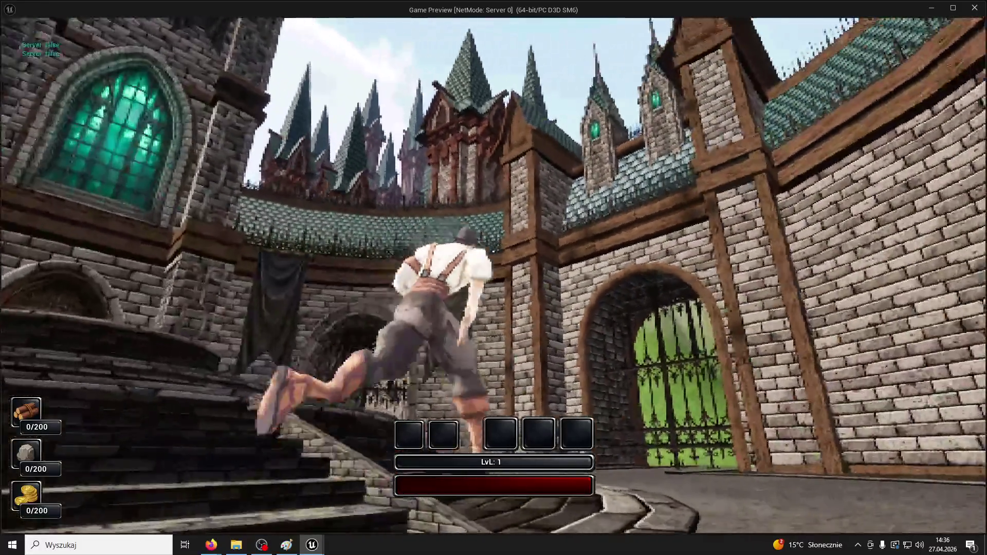
key(space)
key(w)
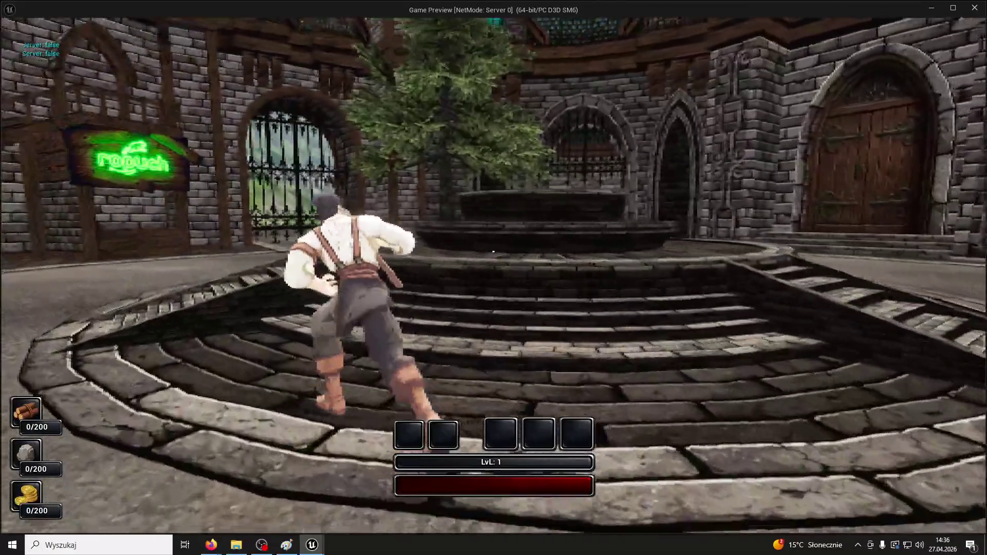
key(w)
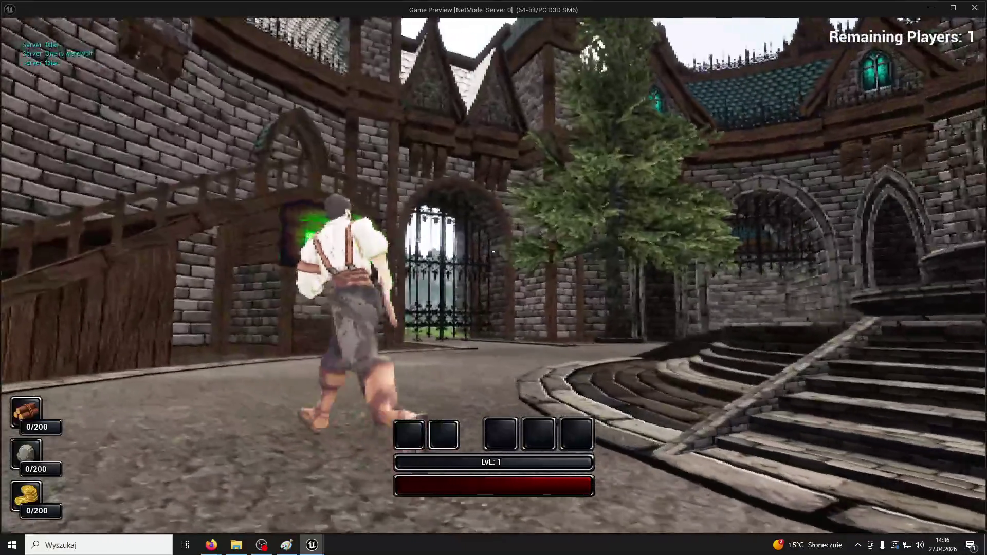
key(w)
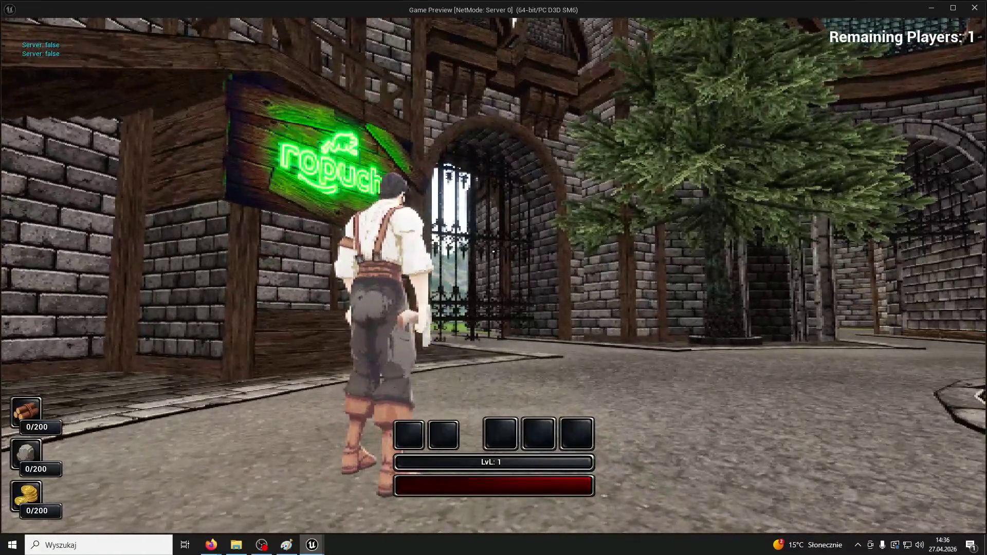
key(Escape)
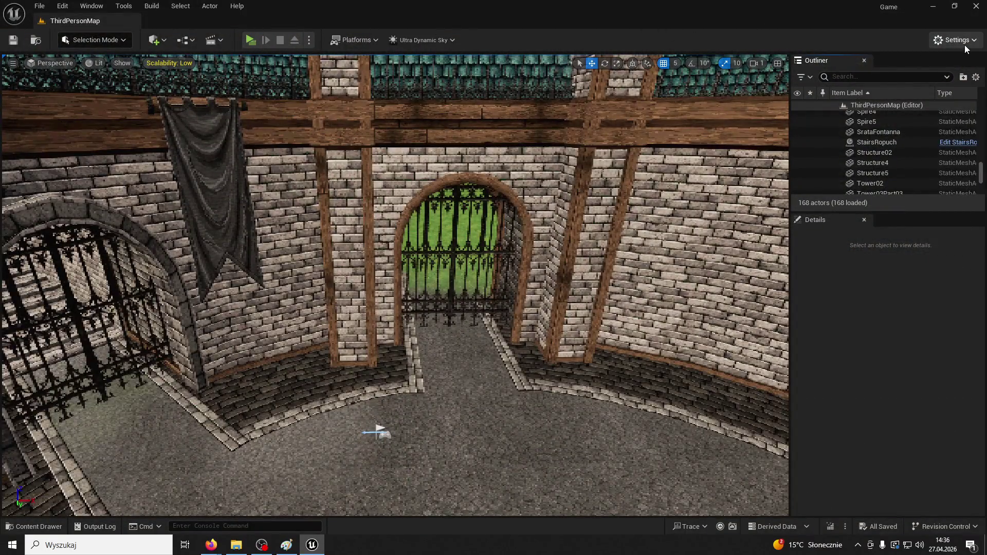
Step: Restore Epic quality for all engine scalability groups
click(965, 45)
mouse_move(891, 219)
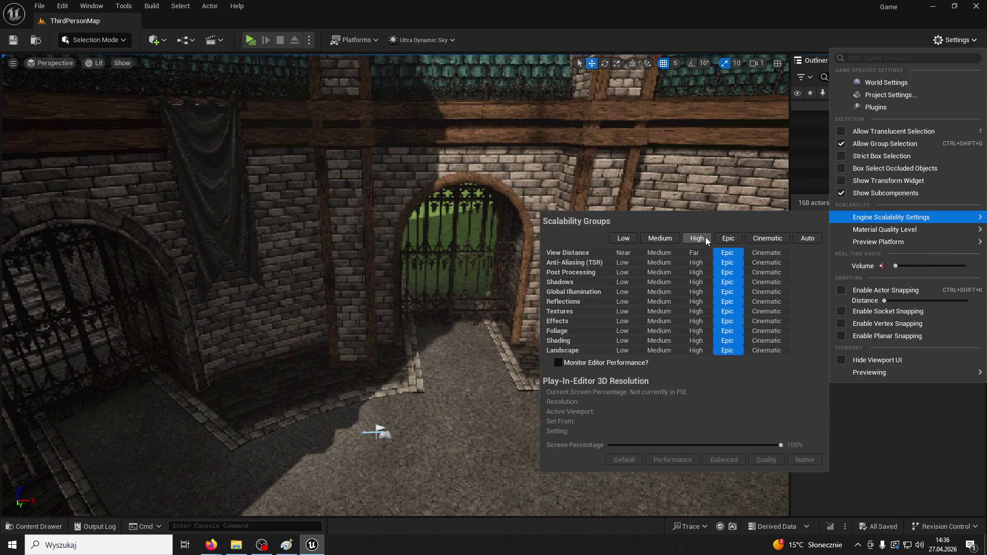
key(Escape)
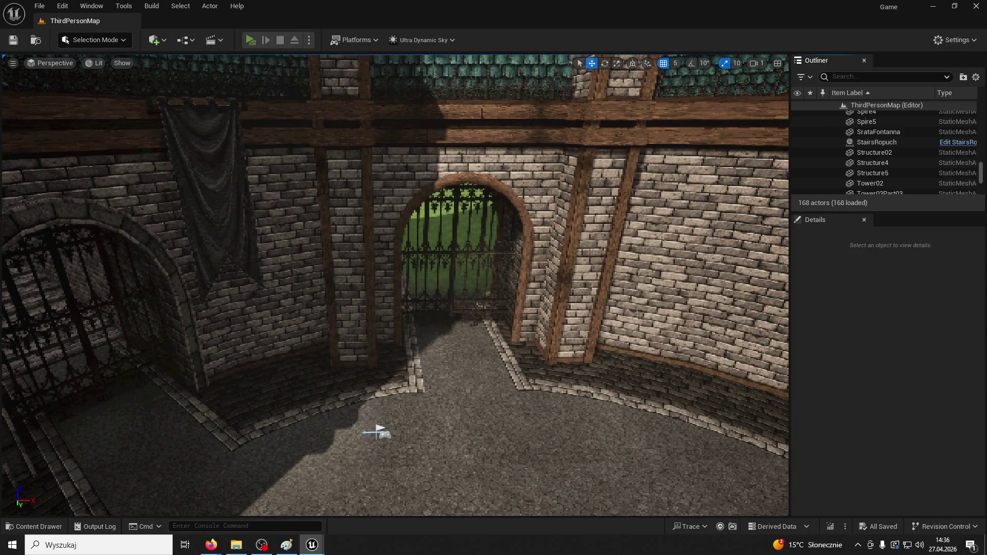
Step: Playtest the courtyard past the stairs, arched gate and clock tower, open the console, then stop
key(alt+p)
key(w)
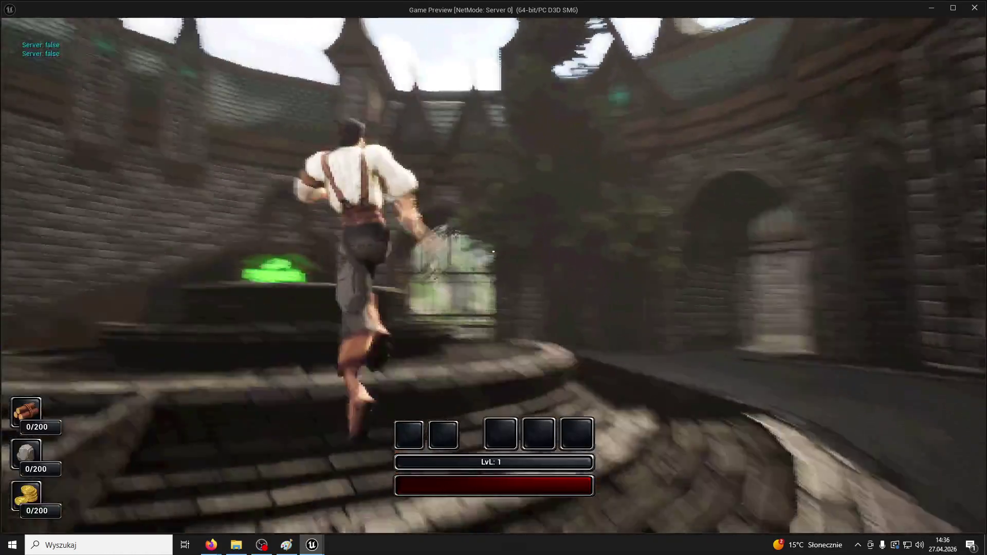
key(w)
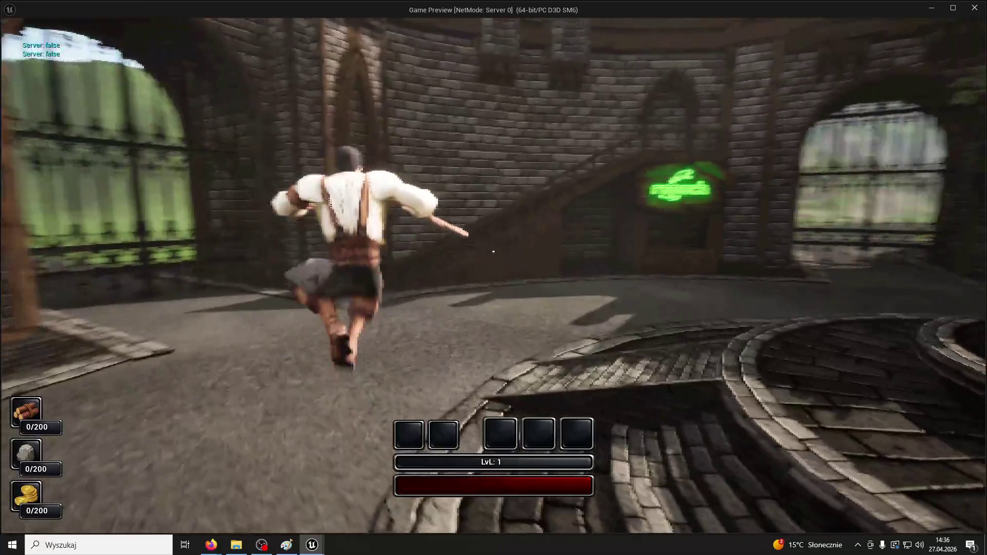
key(w)
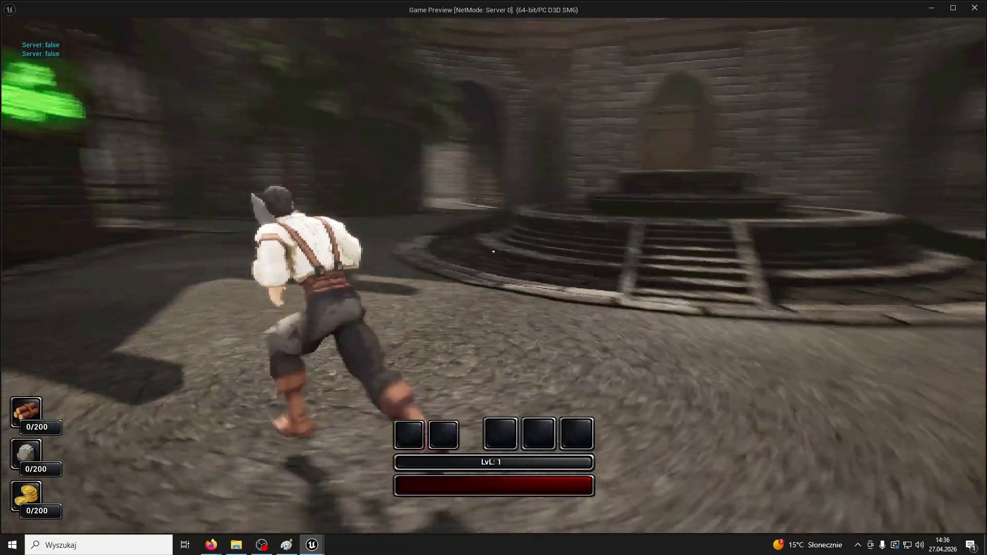
key(w)
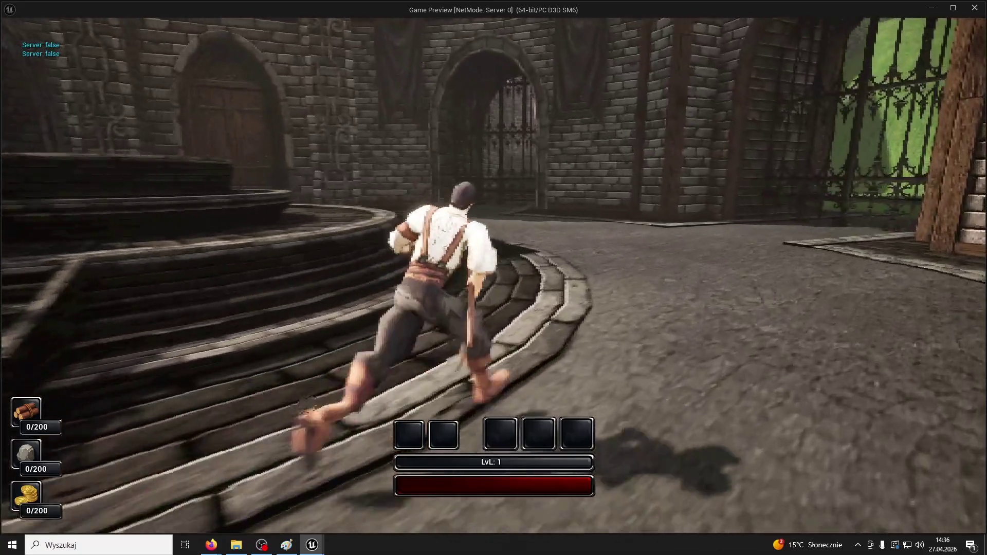
key(w)
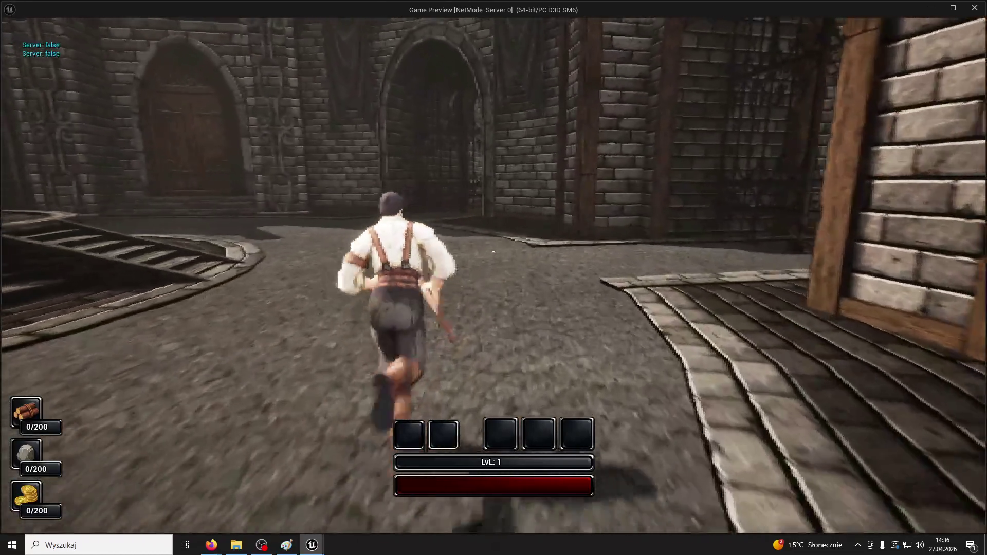
key(w)
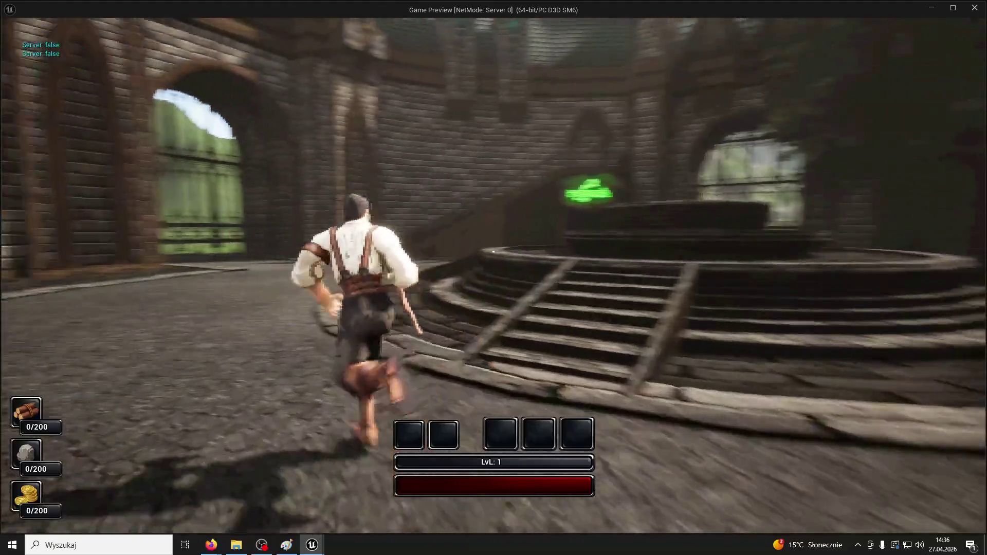
key(w)
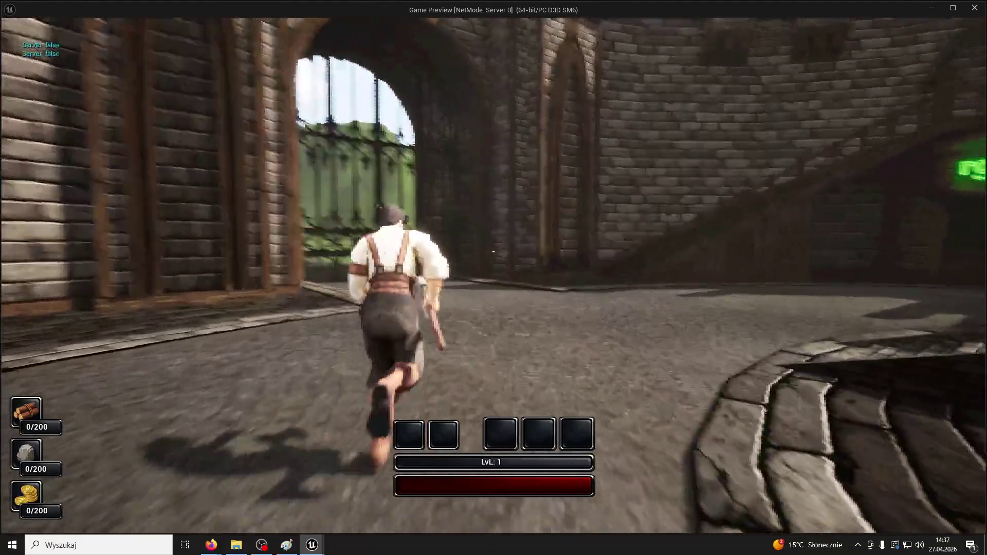
key(w)
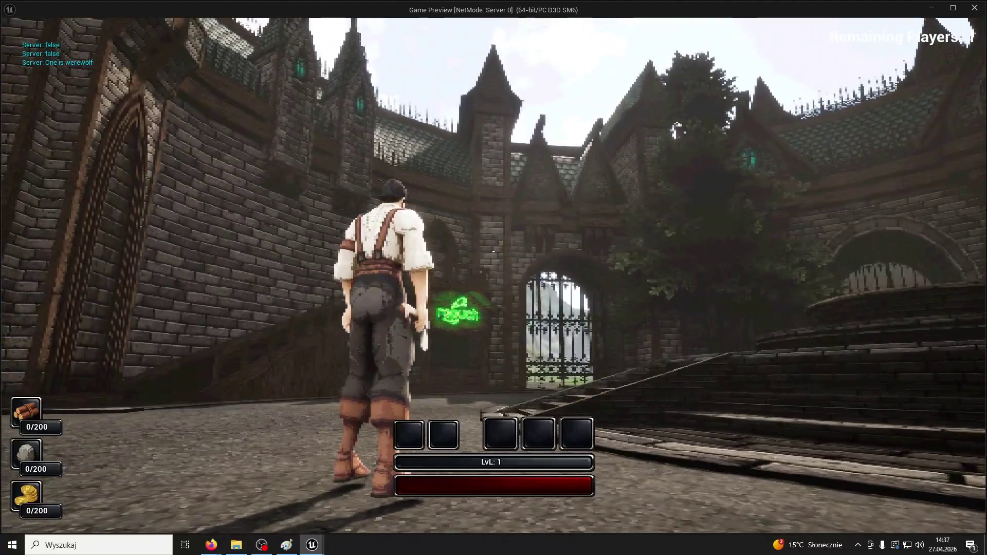
key(w)
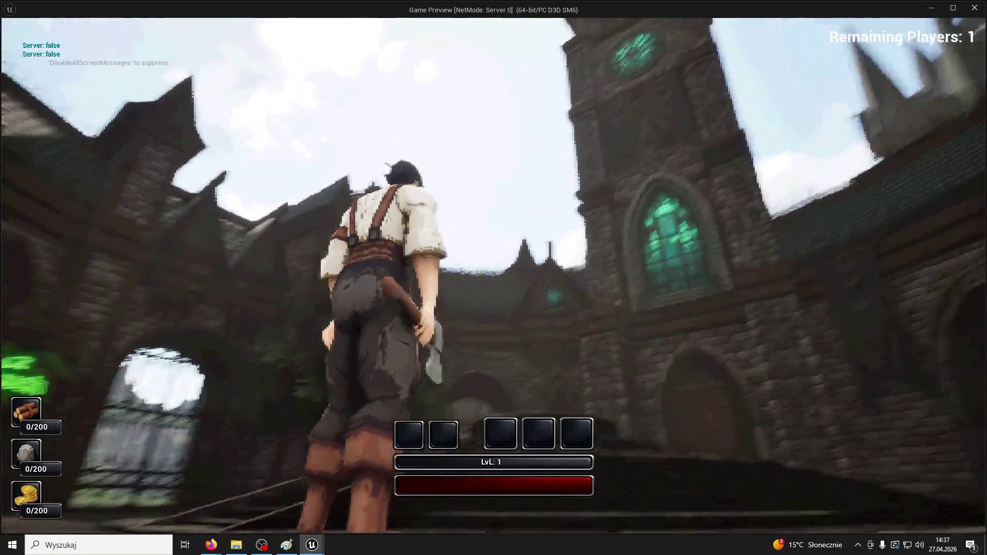
key(w)
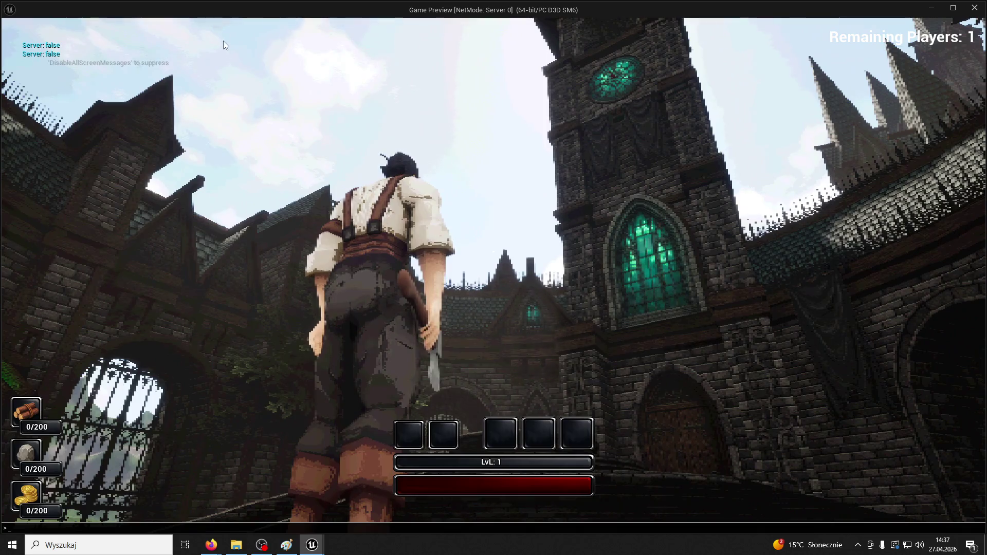
key(grave)
key(Escape)
key(Escape)
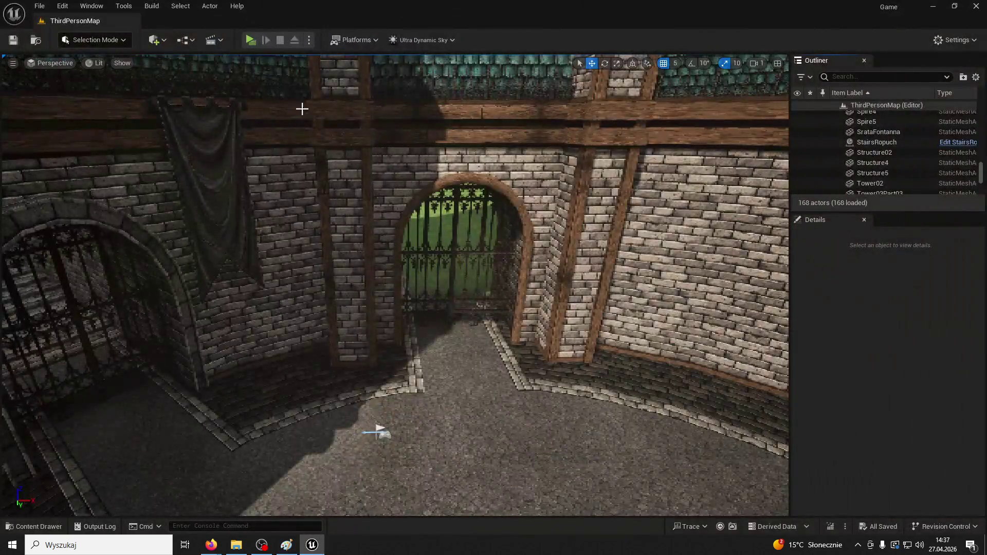
Step: Play the level, running and leaping across the plaza, up the stairs and toward the gate
click(250, 41)
key(w)
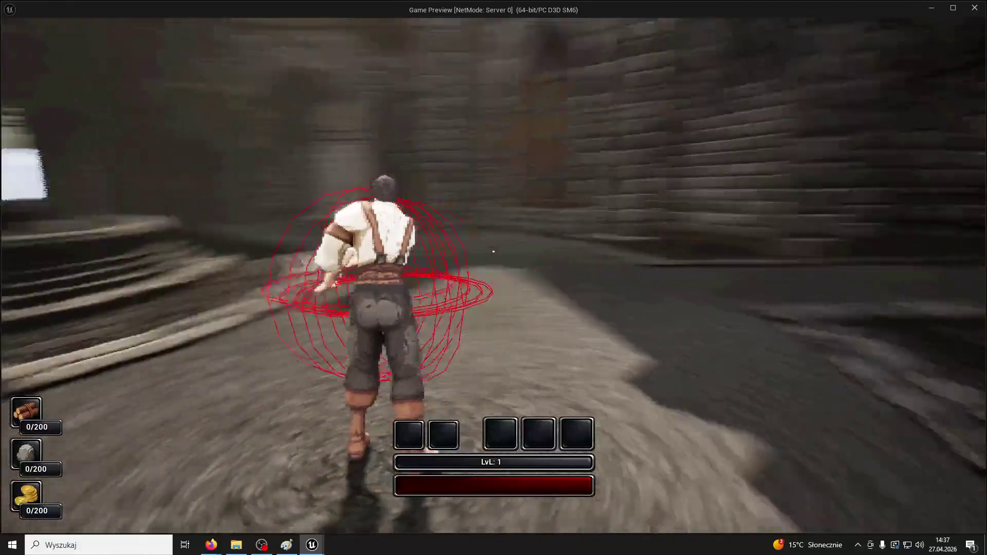
key(w)
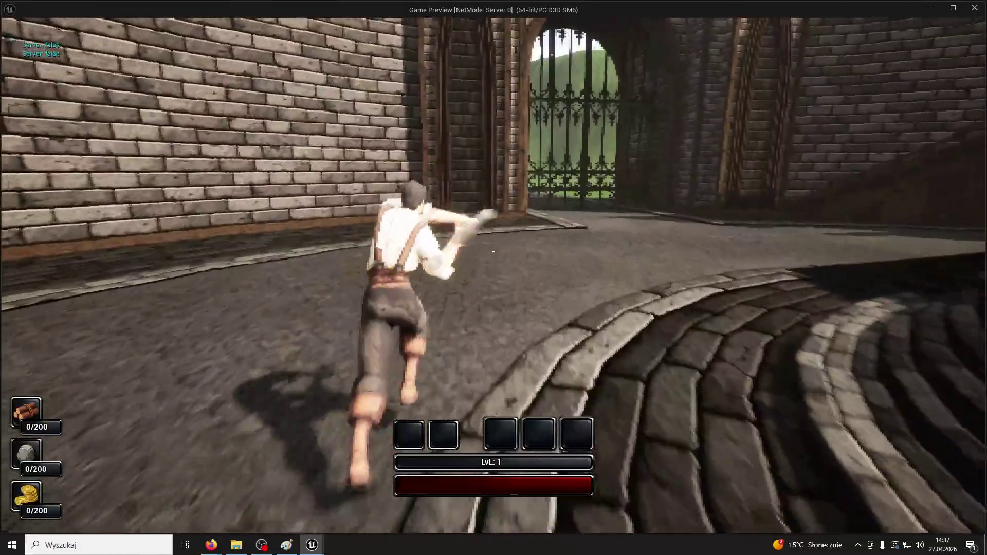
key(w)
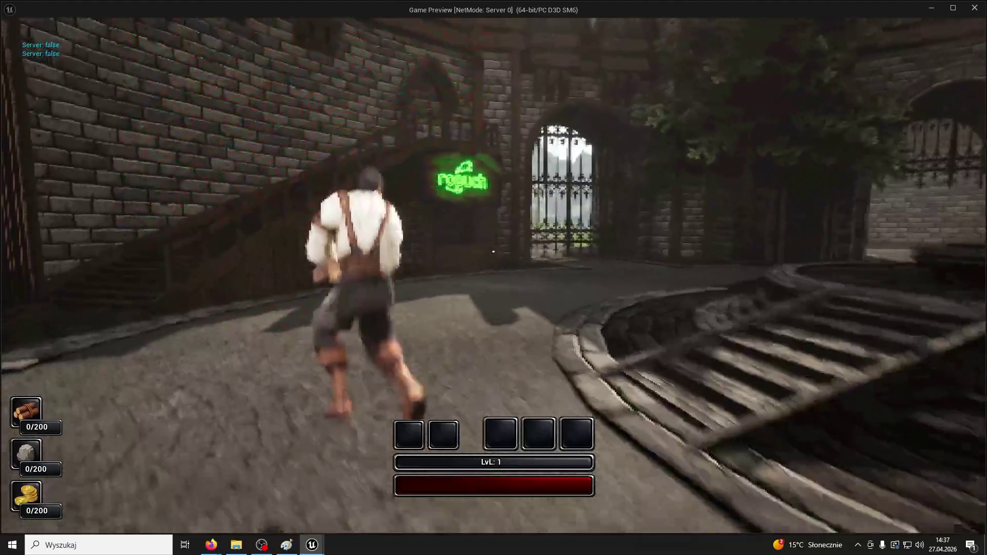
key(w)
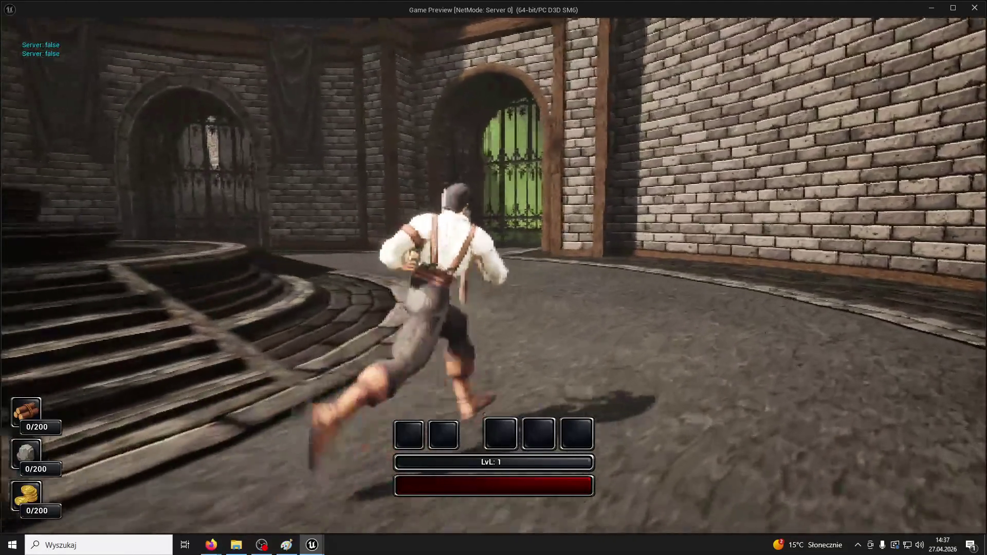
key(w)
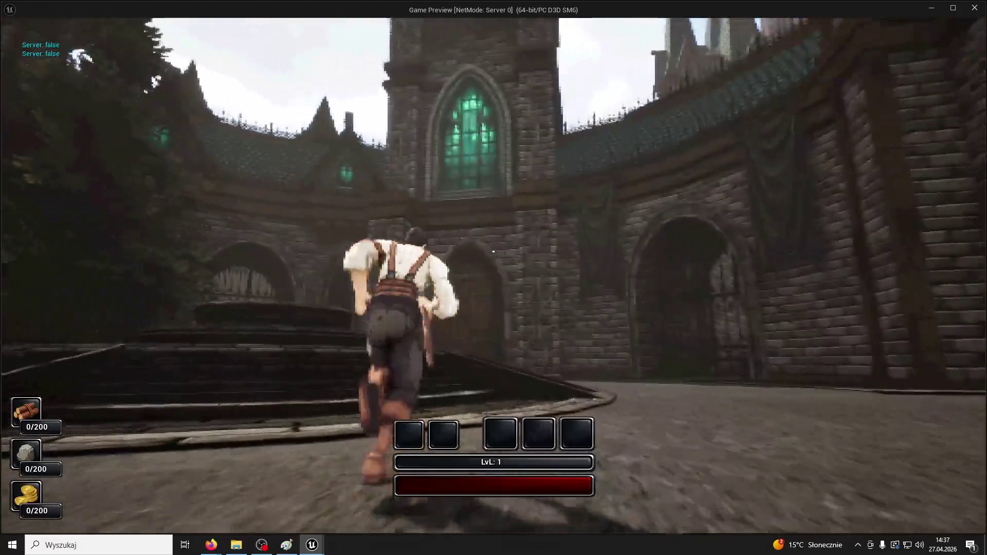
key(w)
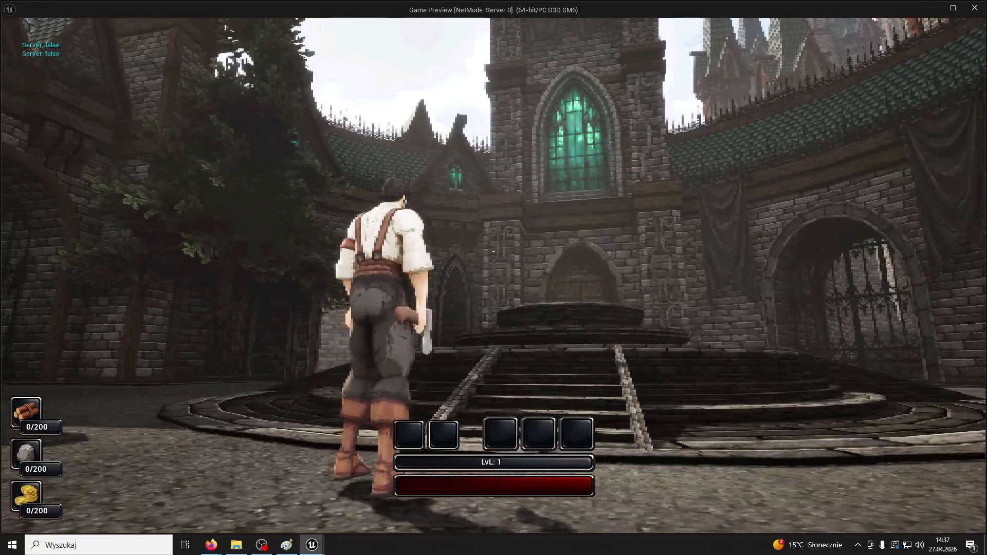
key(w)
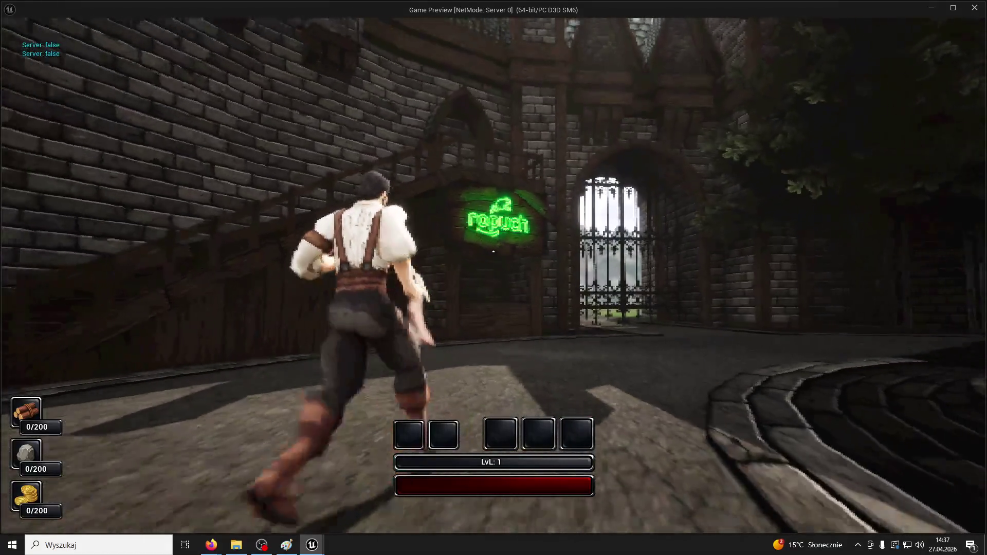
key(space)
key(w)
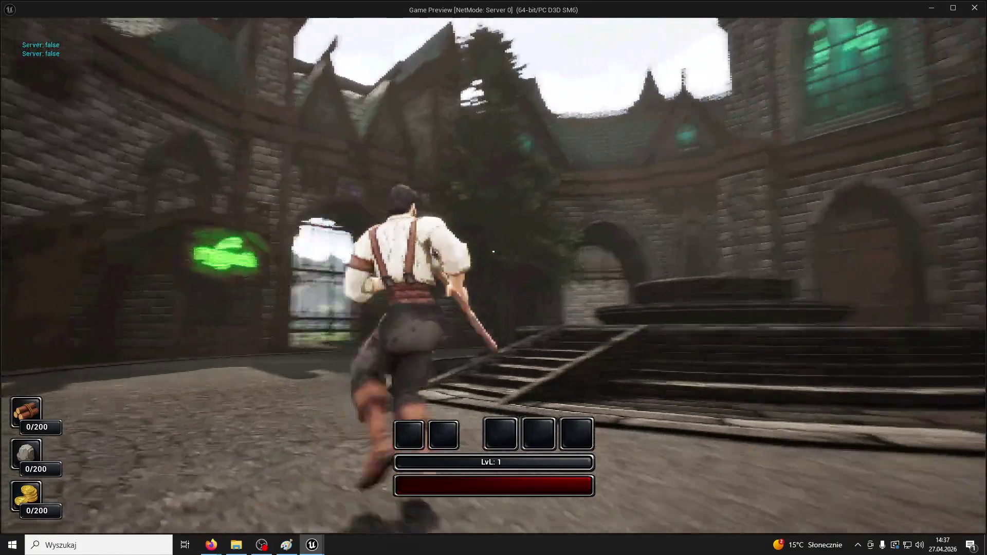
key(w)
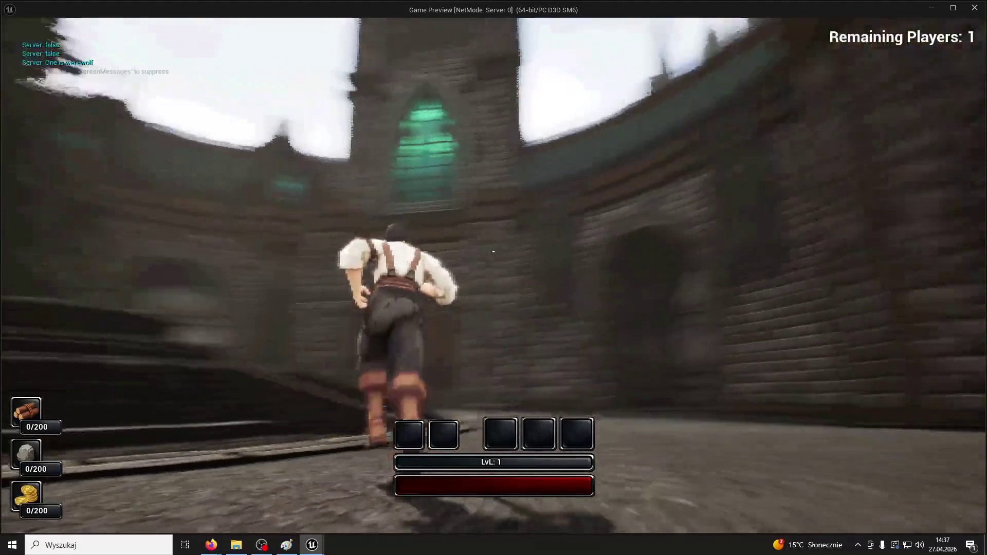
key(w)
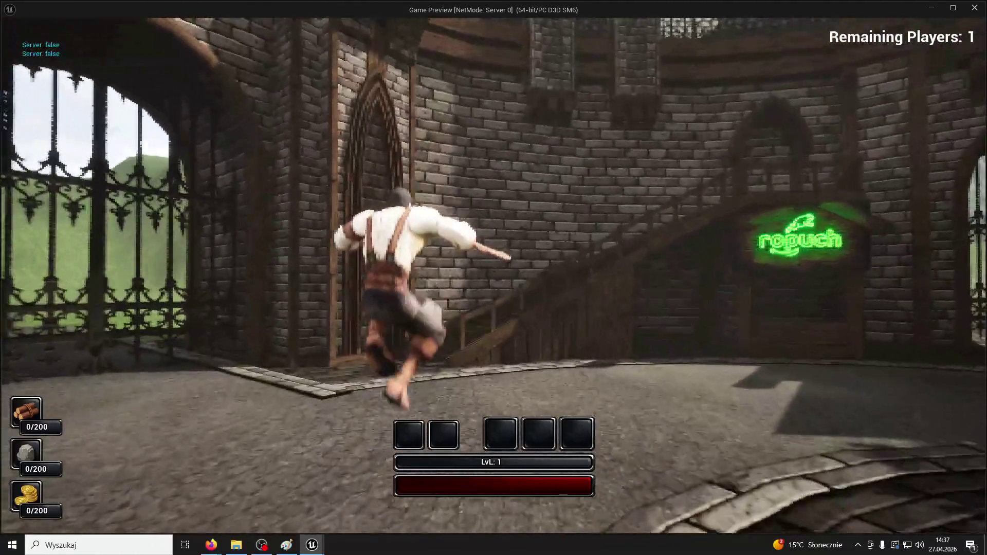
Step: Fill the stone resource to 200/200, resume running toward the gate, then stop the game
key(2)
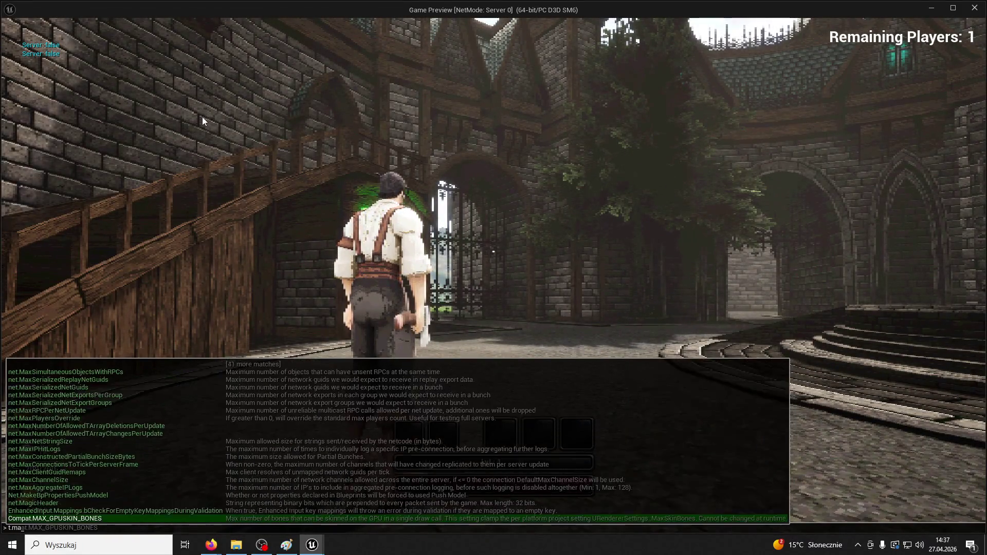
key(Escape)
click(202, 116)
key(w)
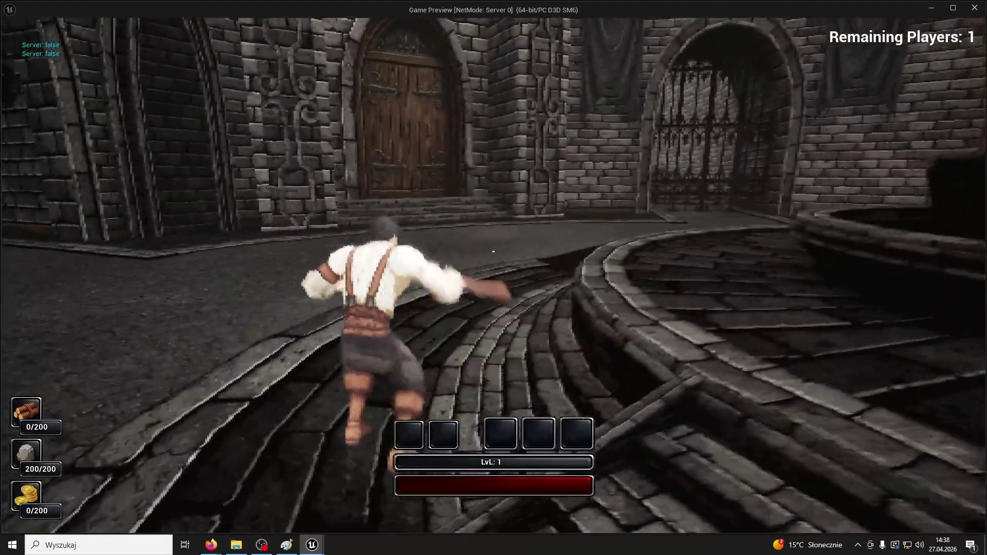
key(Escape)
Step: Lower Gate4 into its archway and scale it to 1.3775, 1.3775, 0.97458 to fill the opening
right_drag(283, 214, 325, 219)
click(325, 219)
drag(316, 149, 337, 228)
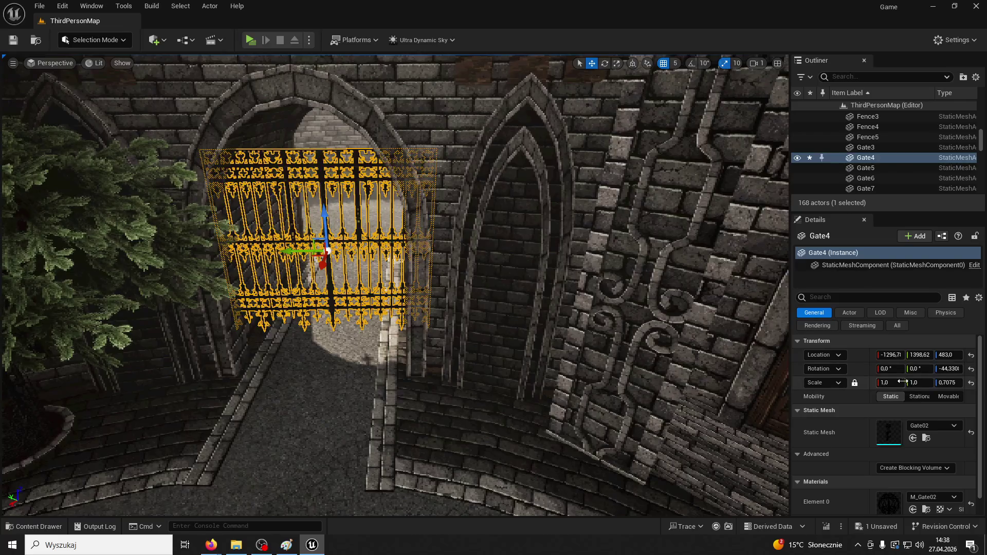
right_drag(395, 285, 395, 286)
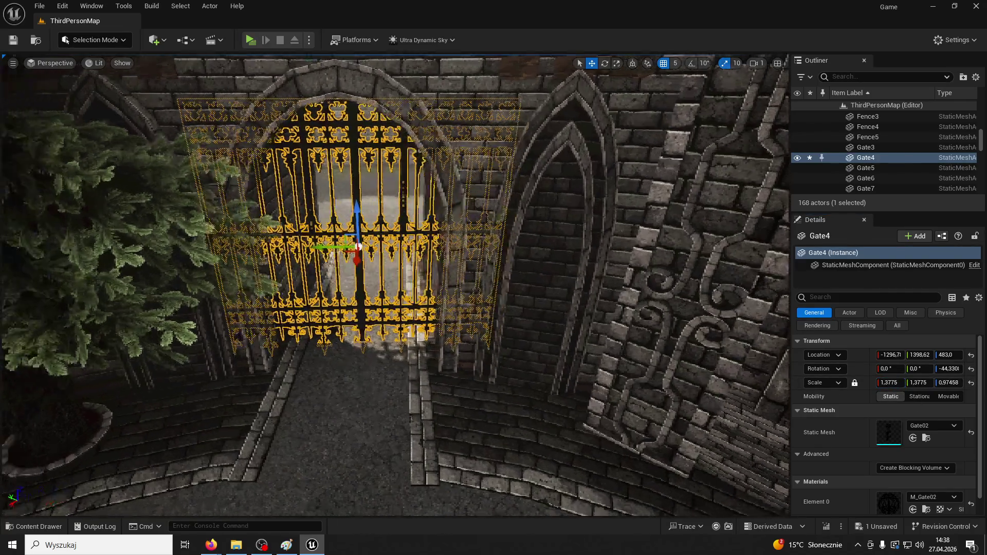
drag(890, 383, 920, 383)
right_drag(107, 75, 107, 75)
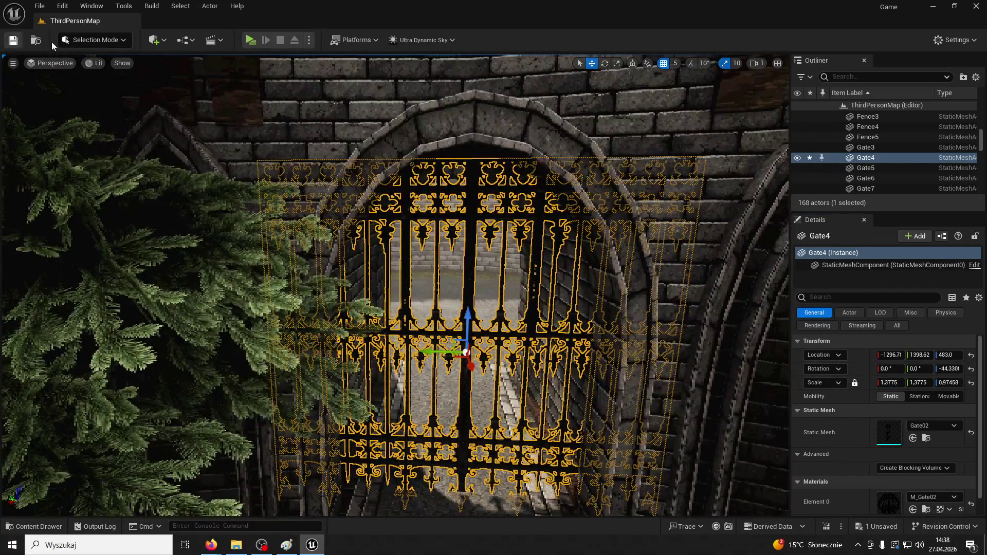
Step: Play the level and run the character across the courtyard to test the gate
click(249, 41)
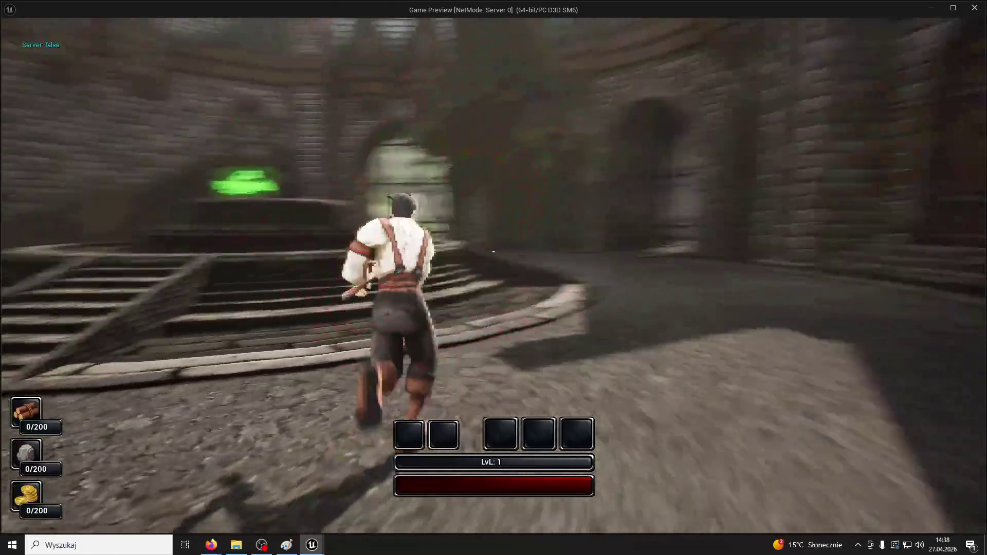
key(w)
key(space)
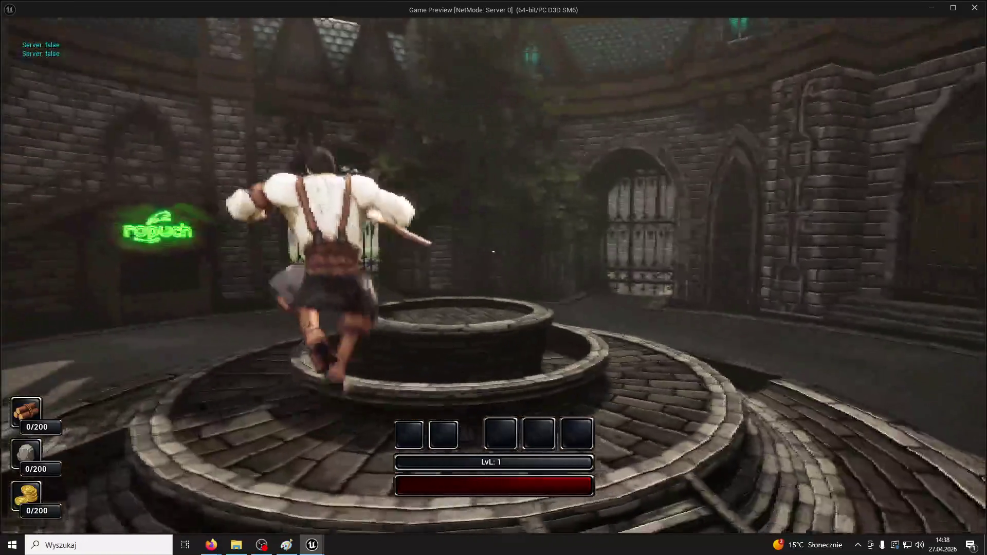
Step: Run around the well, stop play, then fly up and frame the enlarged Gate4 in the viewport
key(w)
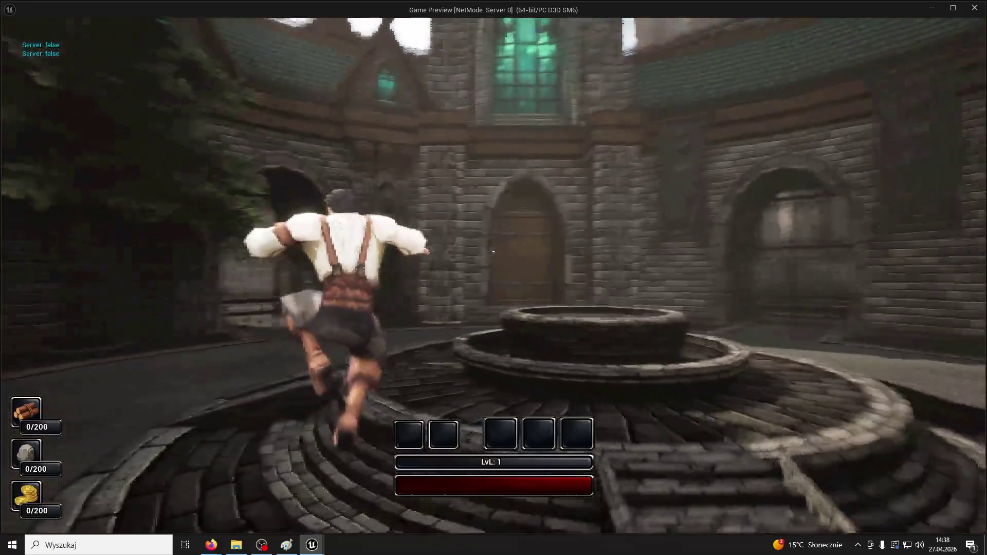
key(w)
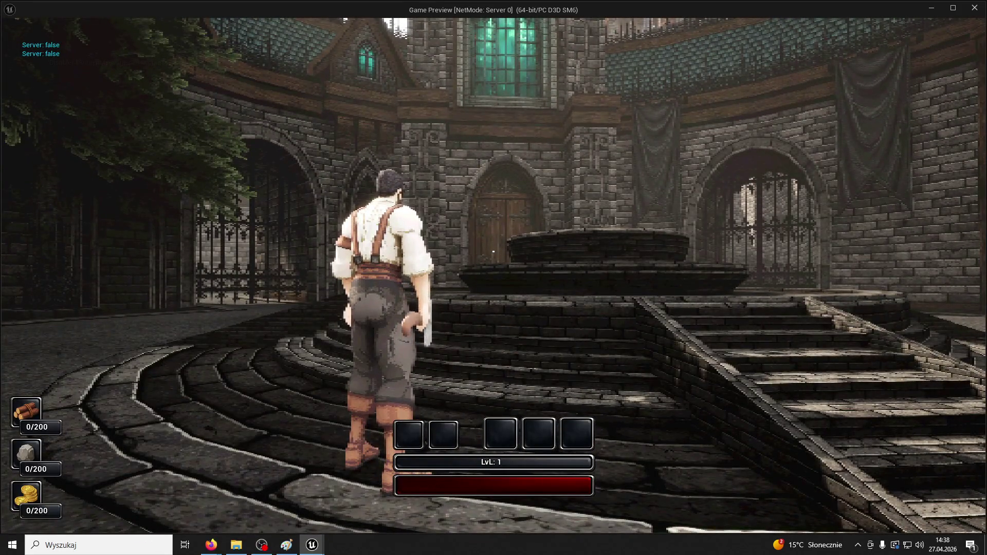
key(w)
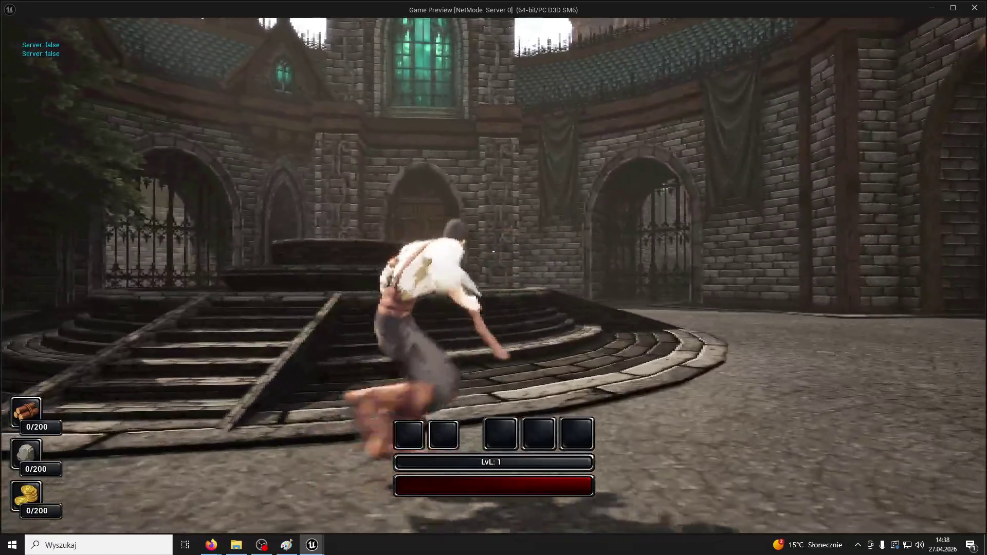
key(Escape)
mouse_move(485, 119)
right_down()
mouse_move(485, 93)
mouse_move(485, 120)
right_up()
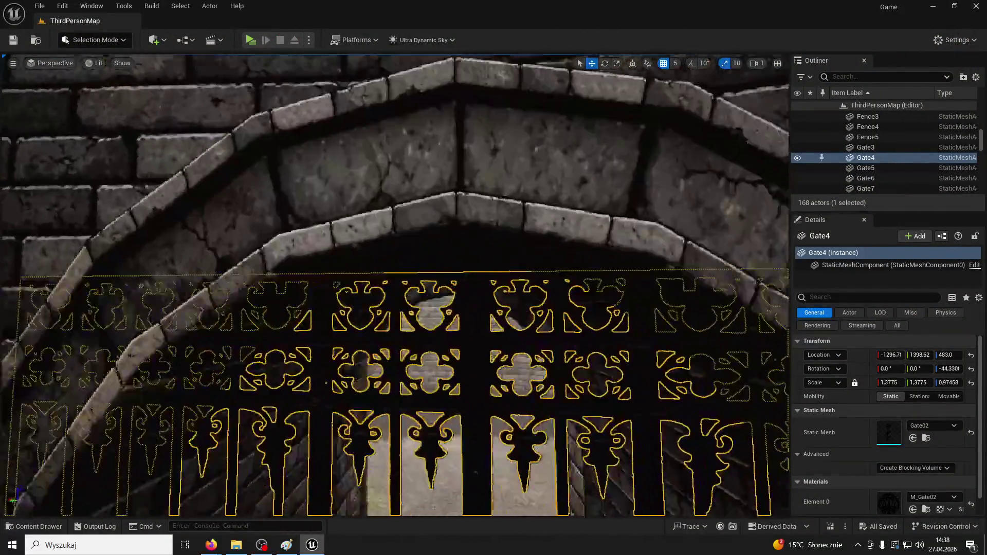
key(f)
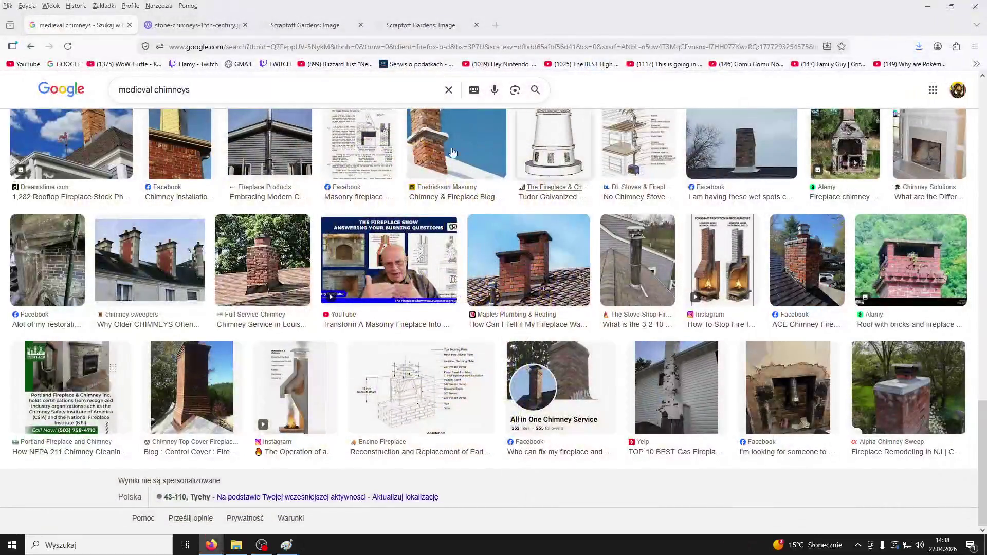
Step: Close the medieval chimneys search results and browse the second reference page and smoke louvers drawing
click(130, 25)
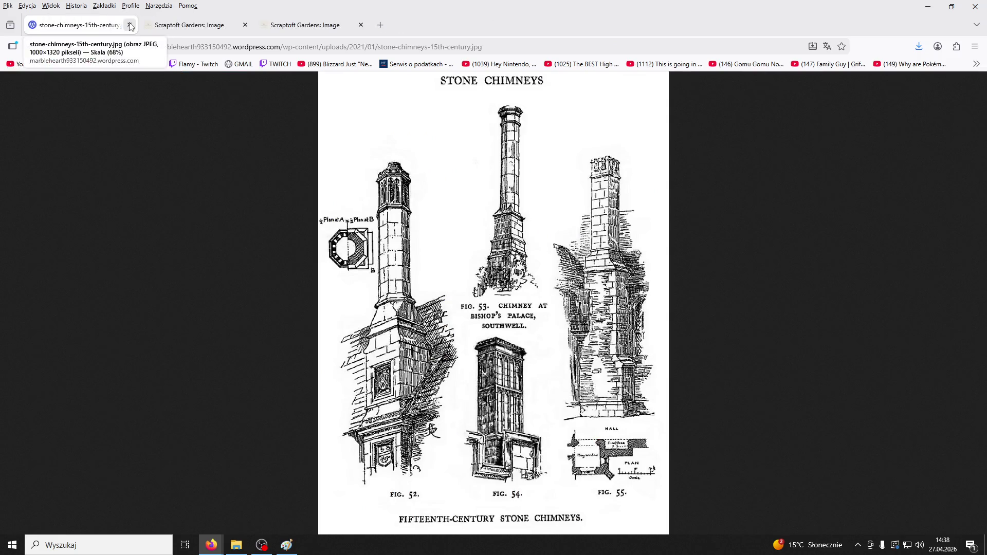
click(192, 31)
click(306, 30)
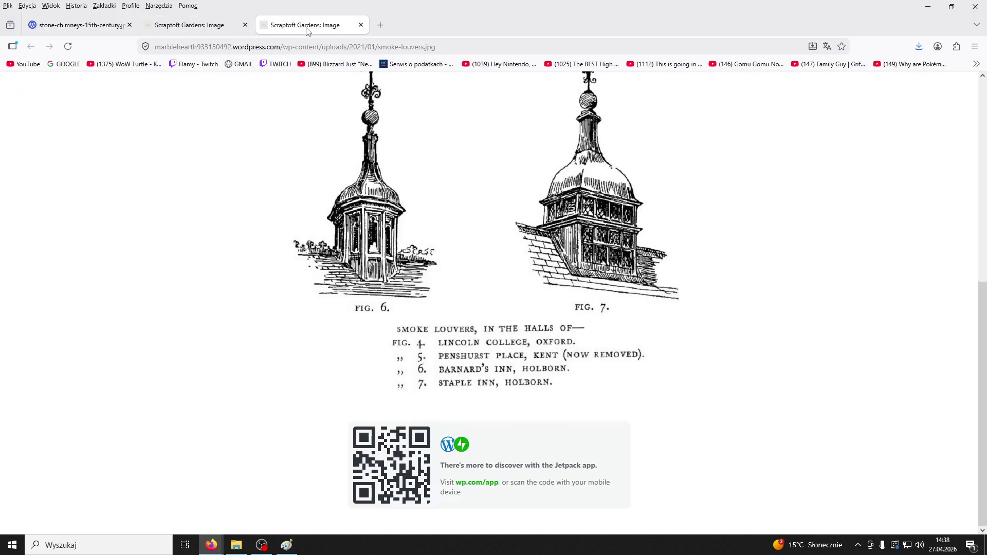
scroll(372, 164, up, 5)
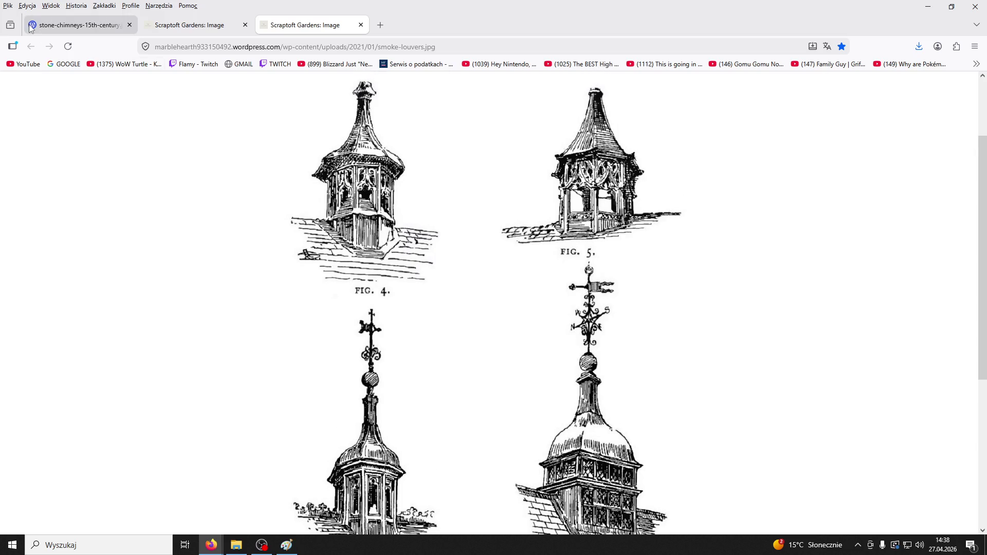
click(31, 27)
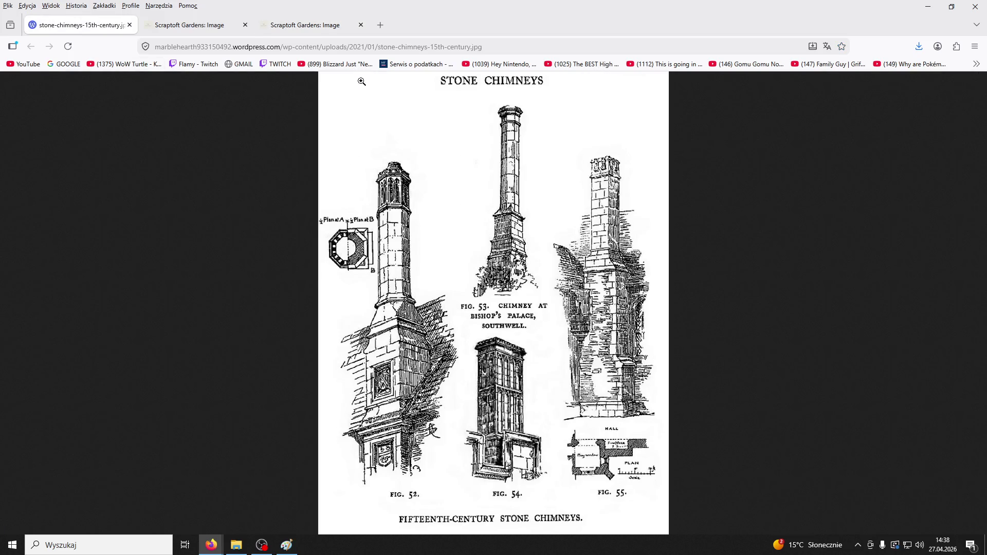
click(334, 24)
scroll(485, 202, down, 3)
Step: Scroll through the Tudor brick chimneys drawing, then return to the fifteenth-century stone chimneys image
click(201, 32)
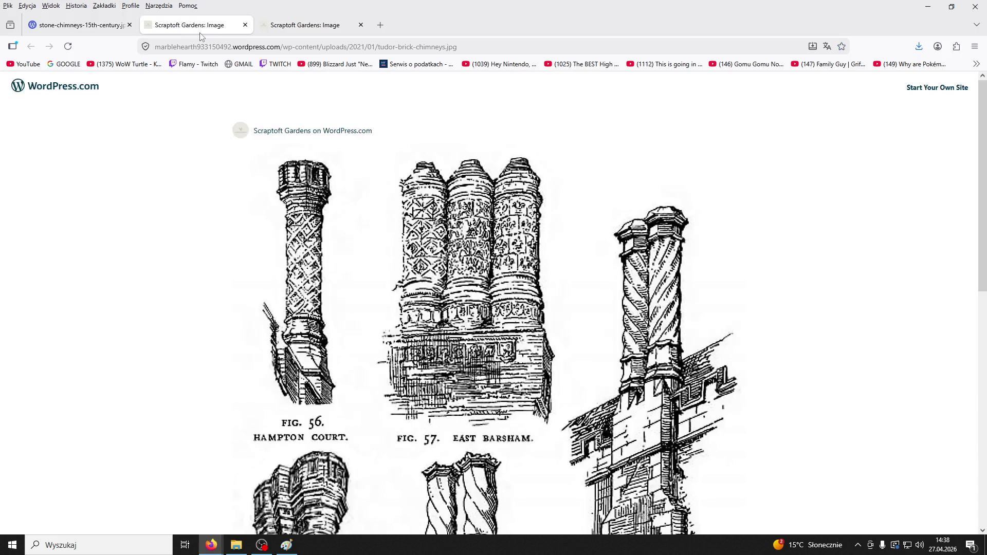
scroll(397, 193, down, 5)
scroll(397, 193, down, 2)
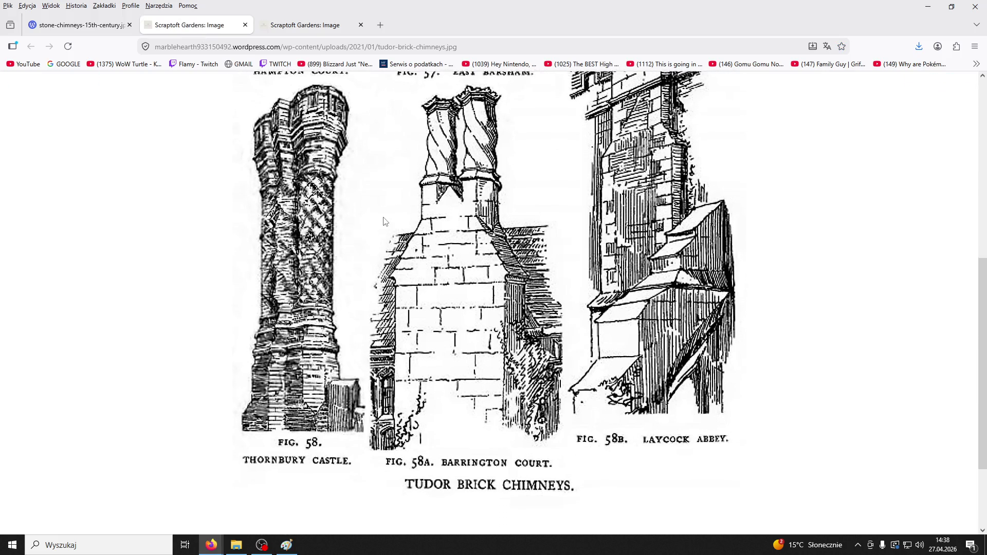
scroll(516, 303, up, 5)
scroll(546, 324, down, 1)
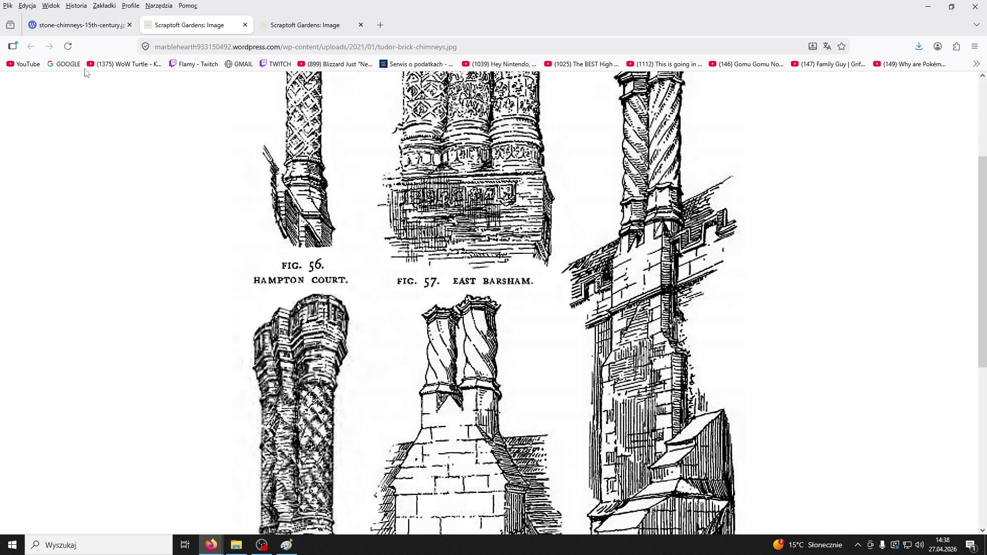
mouse_move(78, 29)
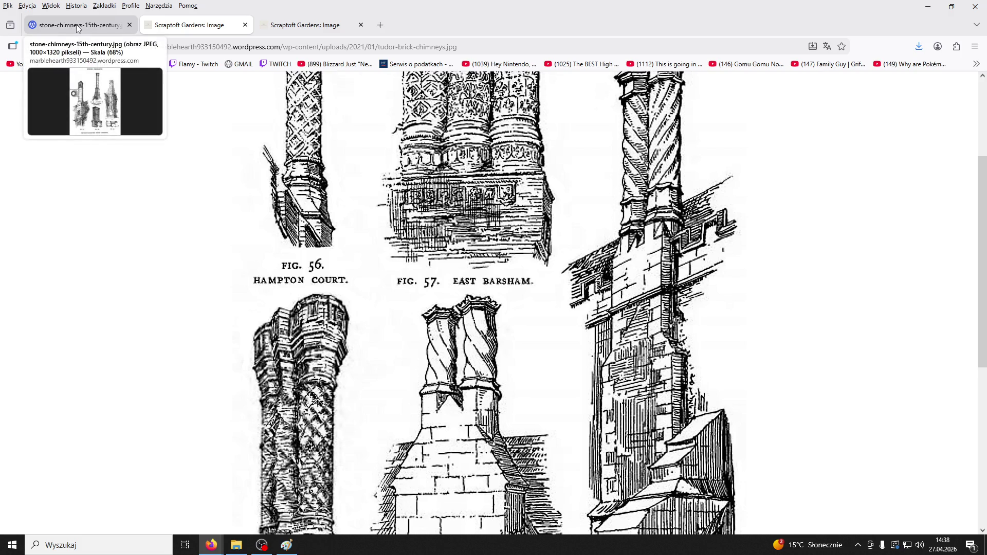
click(78, 28)
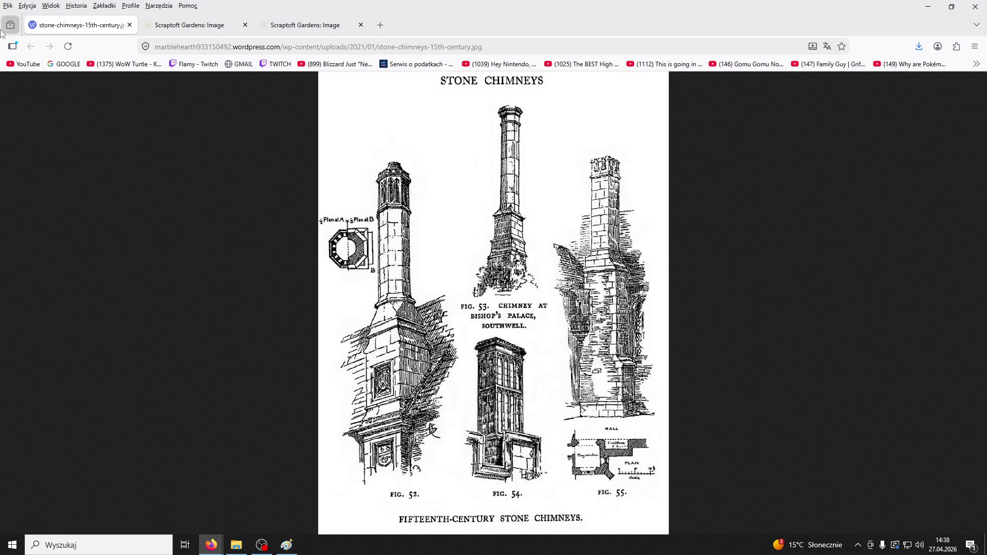
mouse_move(222, 552)
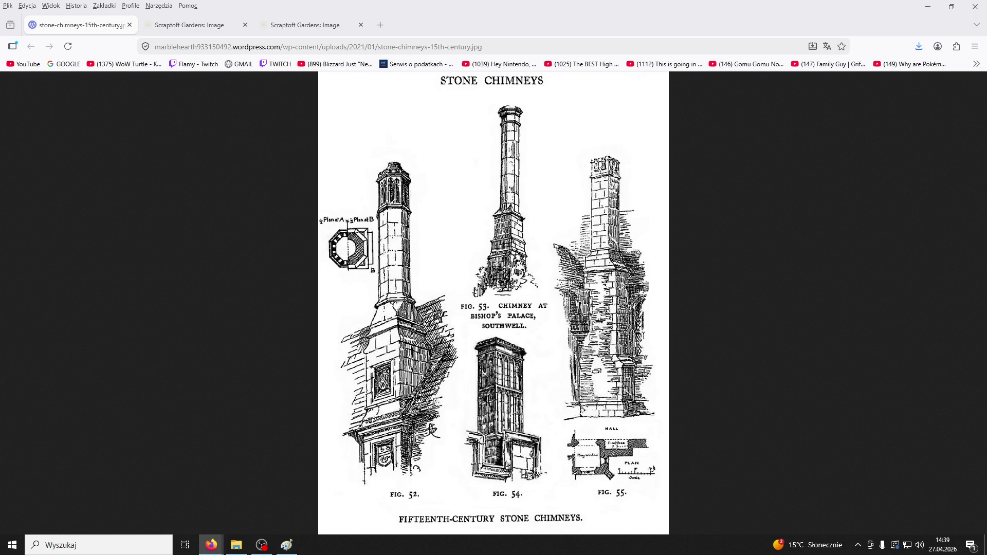
Step: Open the Dreamstime red-tiled chimney photo in a new tab, view it, and return to the results
key(alt+Tab)
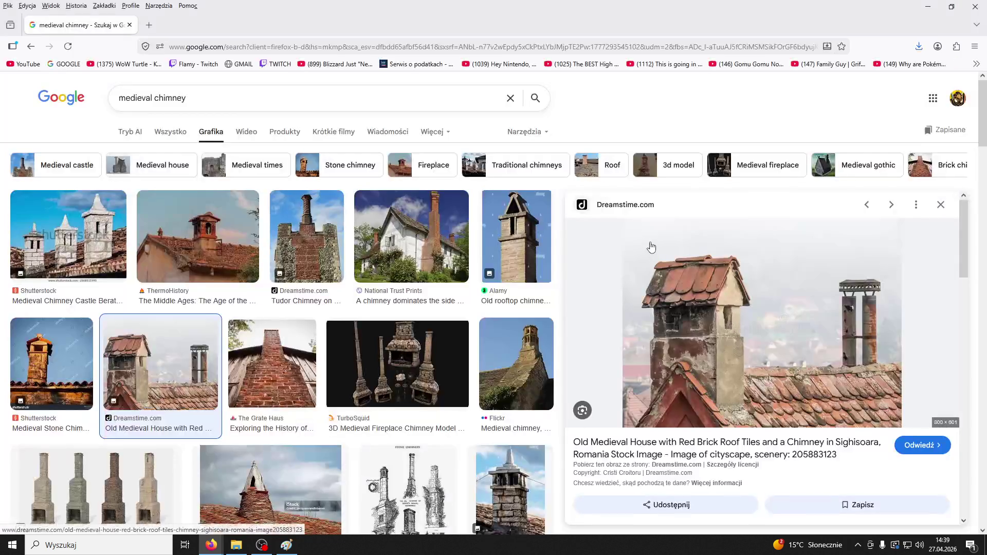
right_click(707, 294)
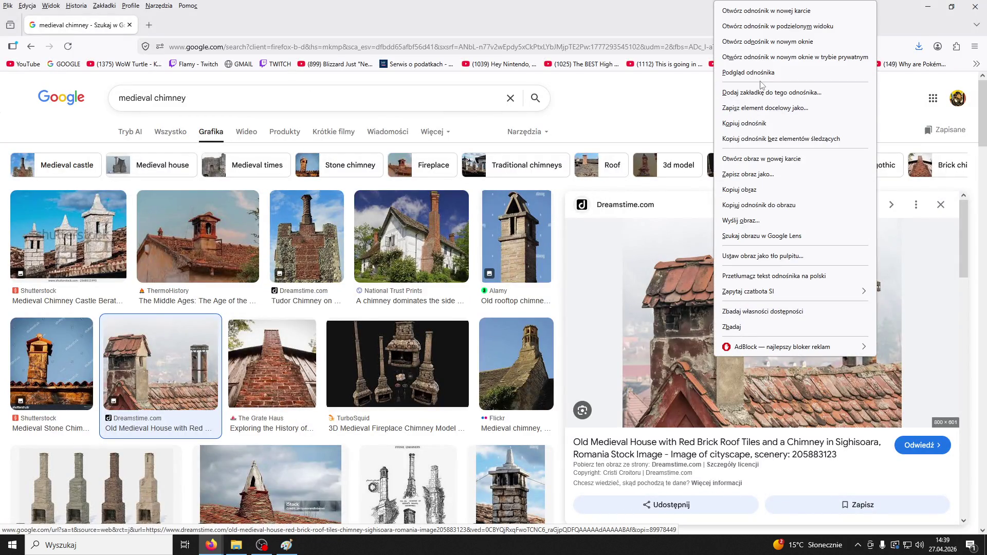
click(746, 156)
click(224, 31)
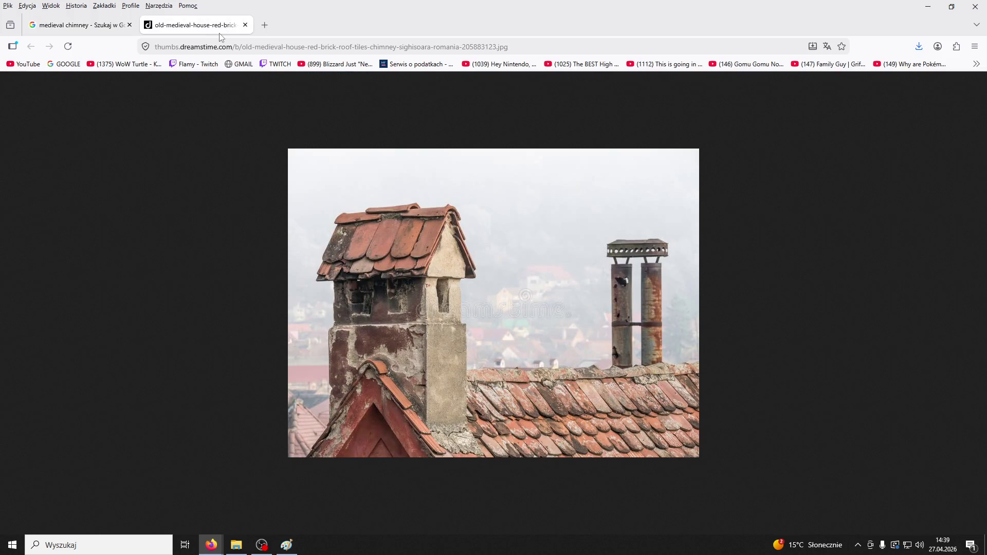
click(56, 25)
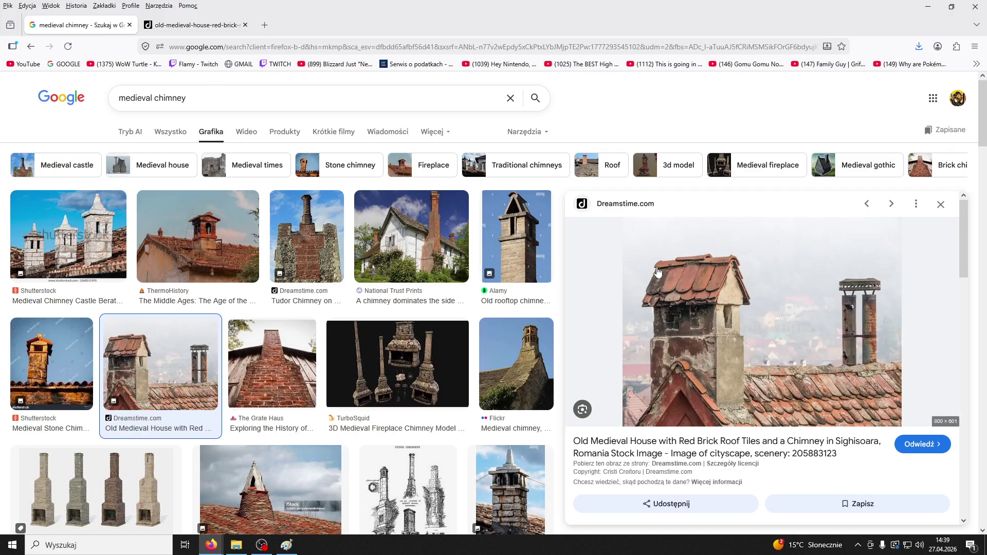
Step: Scroll the chimney search results and open the chosen chimney photo full-size in its own tab
scroll(658, 271, down, 5)
scroll(658, 271, up, 5)
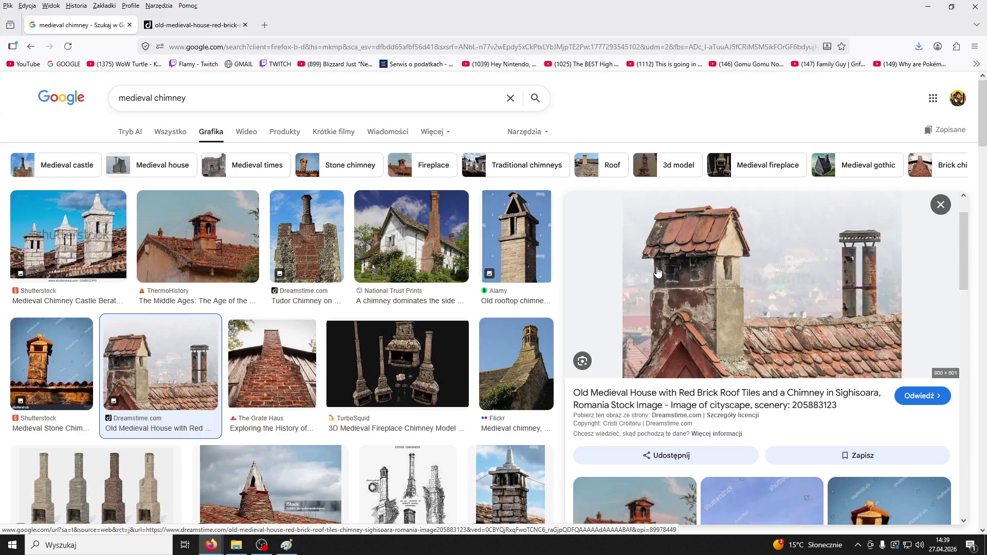
scroll(658, 271, down, 2)
scroll(442, 364, down, 3)
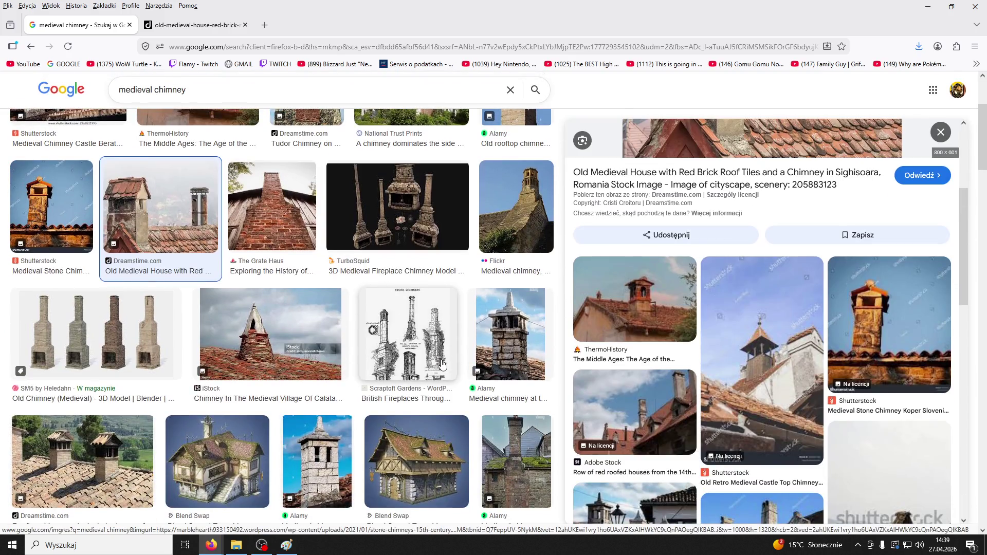
scroll(442, 363, down, 2)
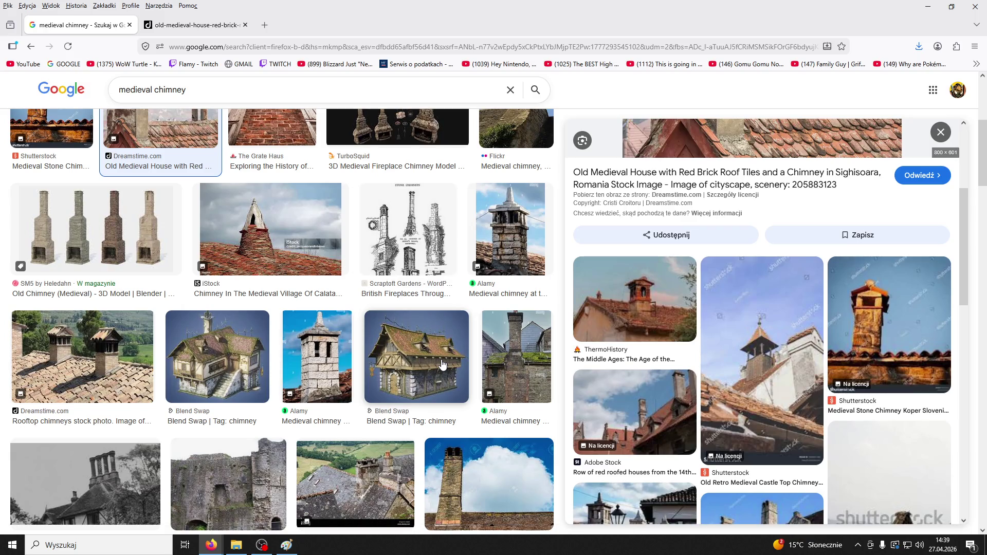
scroll(442, 364, up, 5)
scroll(652, 325, up, 5)
right_click(652, 325)
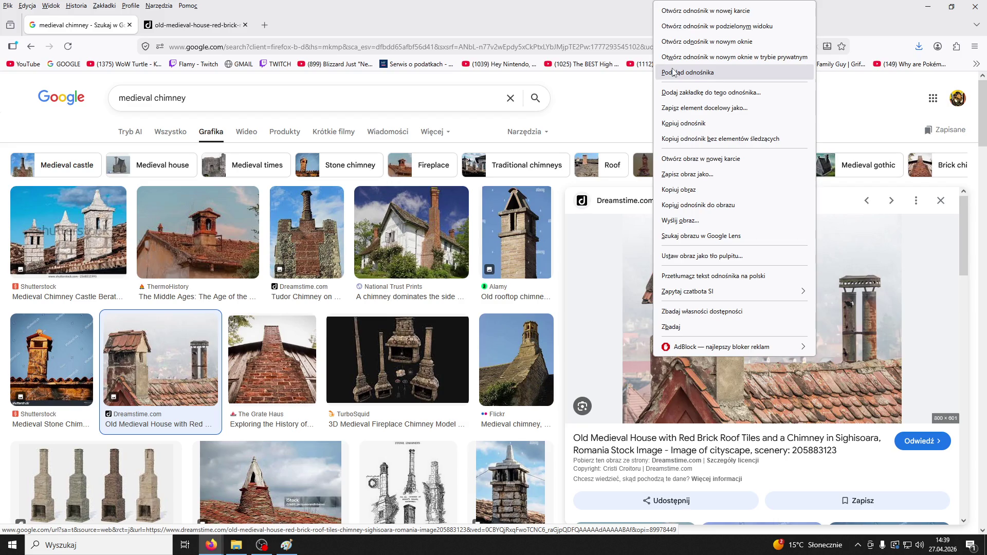
click(130, 25)
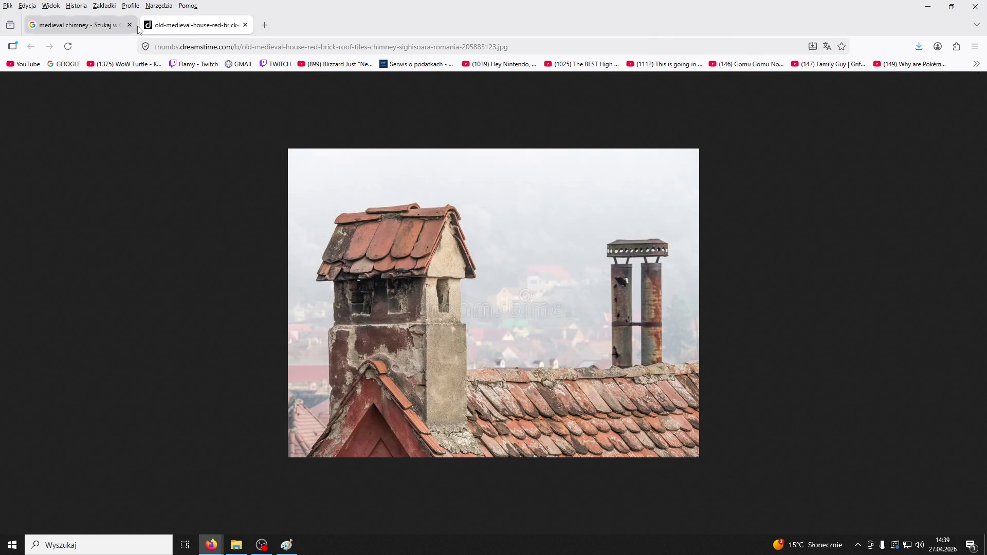
Step: Drag the chimney photo tab into its own browser window and show the desktop with Win+D
drag(227, 10, 446, 117)
mouse_move(351, 132)
mouse_down()
mouse_move(375, 103)
mouse_move(378, 27)
mouse_move(381, 39)
mouse_up()
click(355, 26)
click(216, 25)
key(super+d)
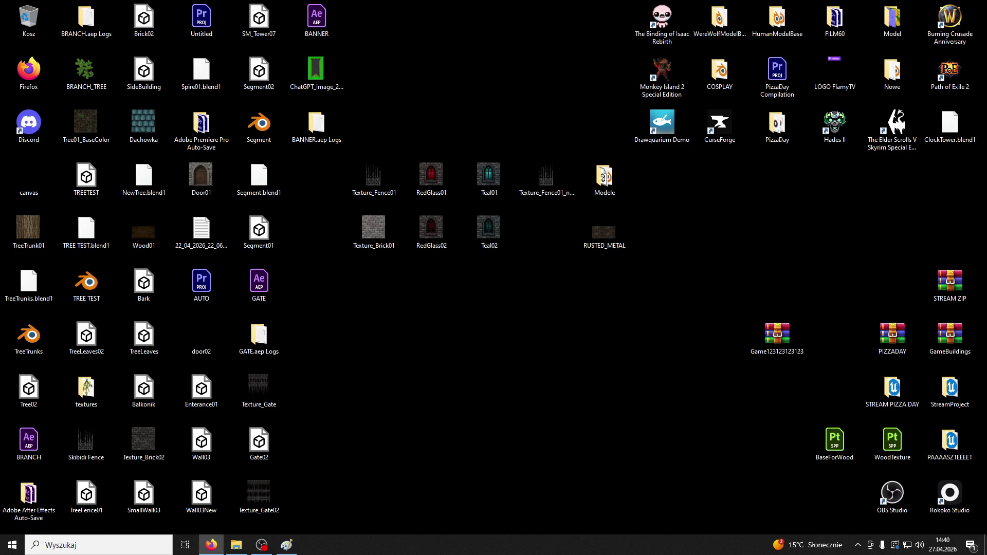
click(100, 540)
Step: Launch Blender and delete the default Camera and Light, leaving only the cube
text(blender)
key(Return)
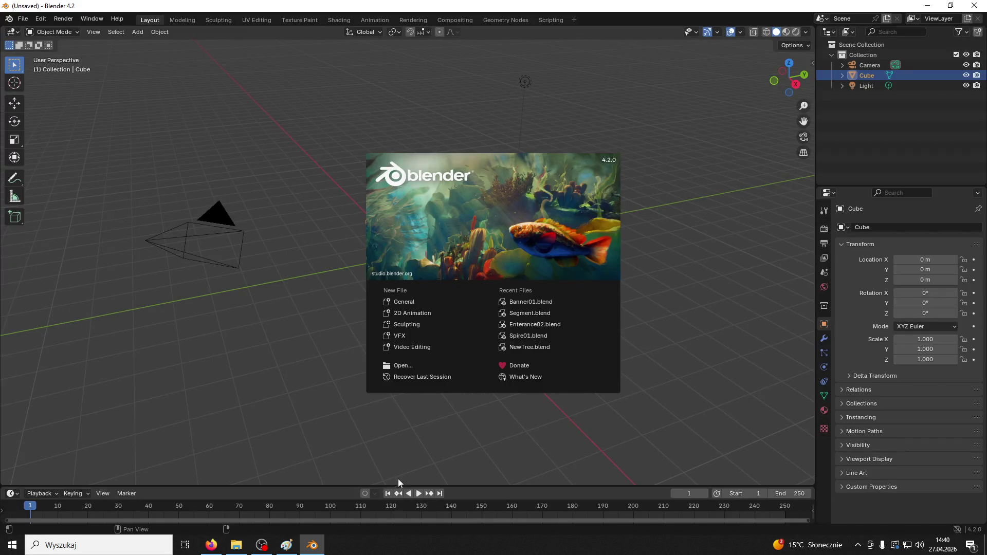
click(398, 482)
click(250, 212)
key(Delete)
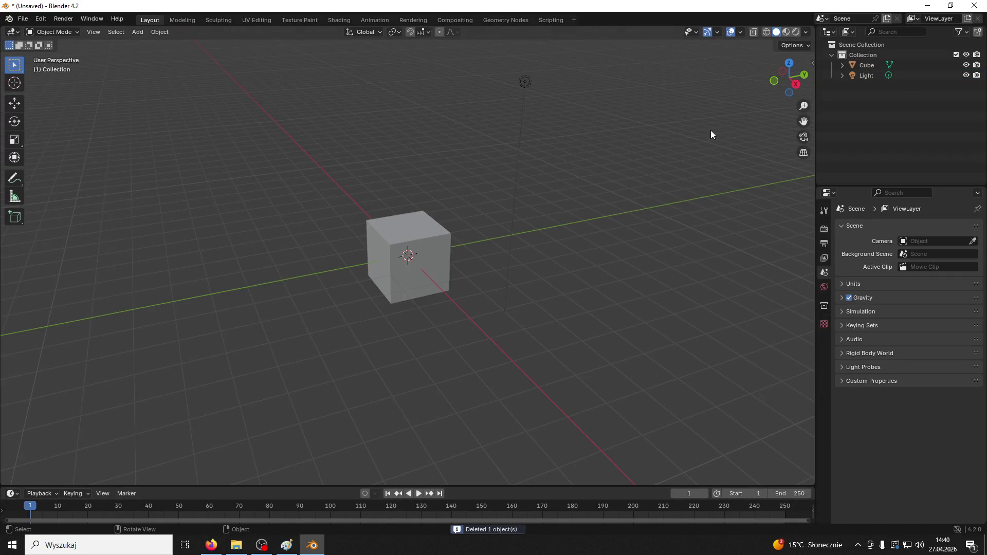
click(524, 83)
key(Delete)
key(alt+Tab)
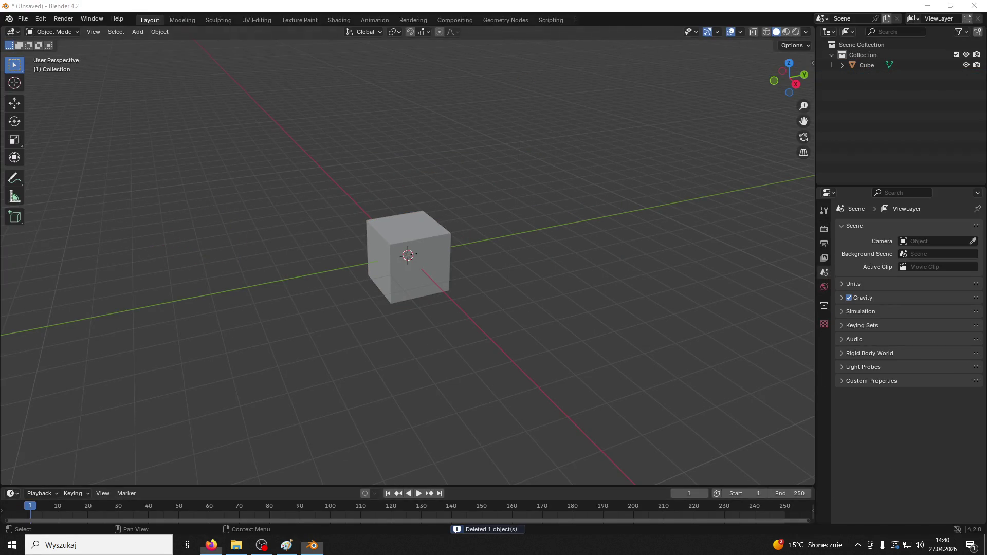
Step: Scale the cube to 1.673 on X and -3.101 on Z to form a tall block
click(409, 248)
mouse_move(409, 248)
middle_down()
mouse_move(517, 245)
mouse_move(490, 243)
middle_up()
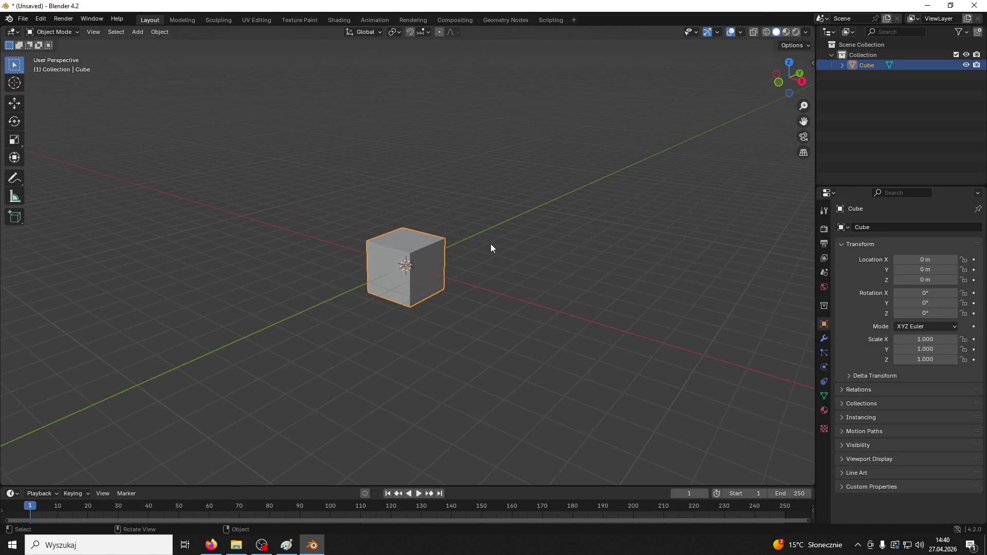
key(s)
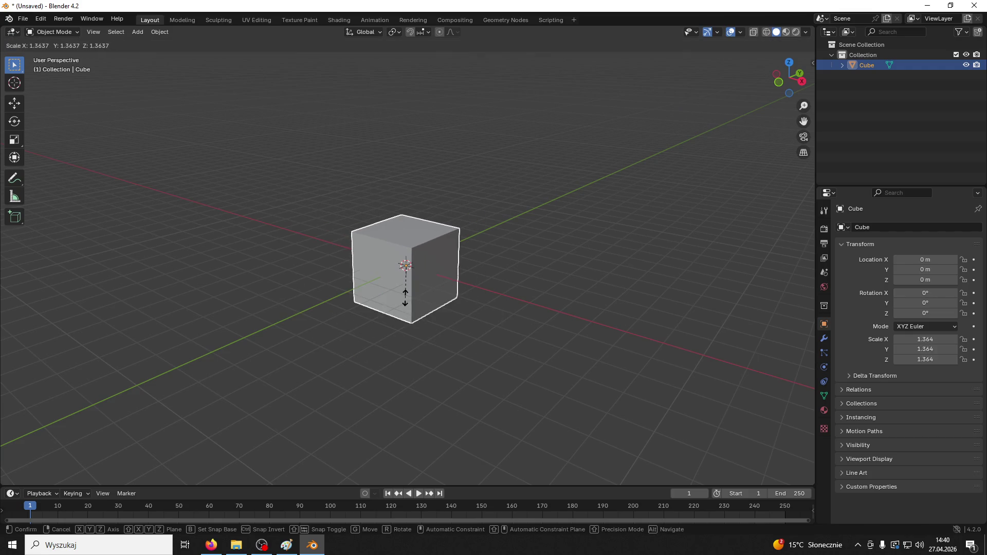
key(x)
click(406, 303)
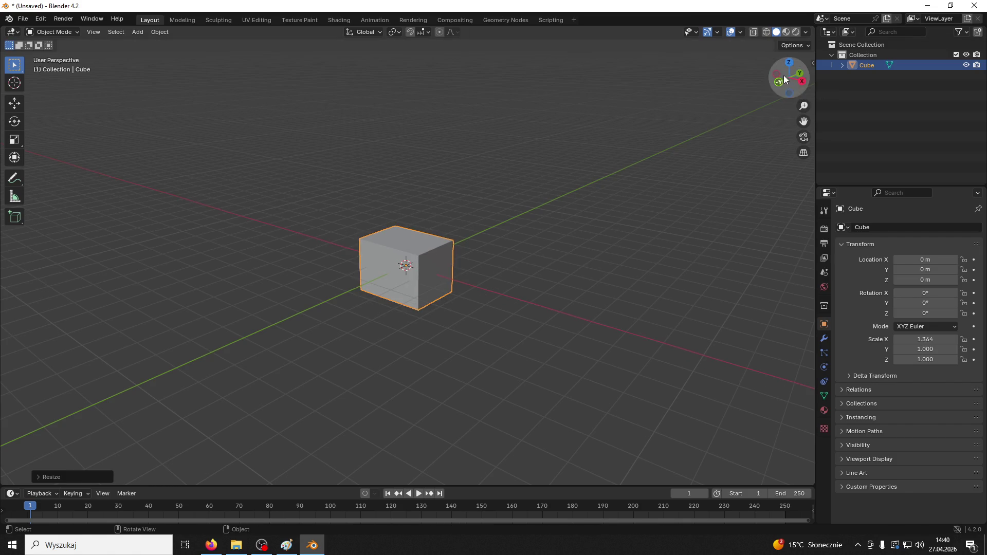
click(551, 314)
key(ctrl+z)
key(ctrl+z)
key(s)
key(x)
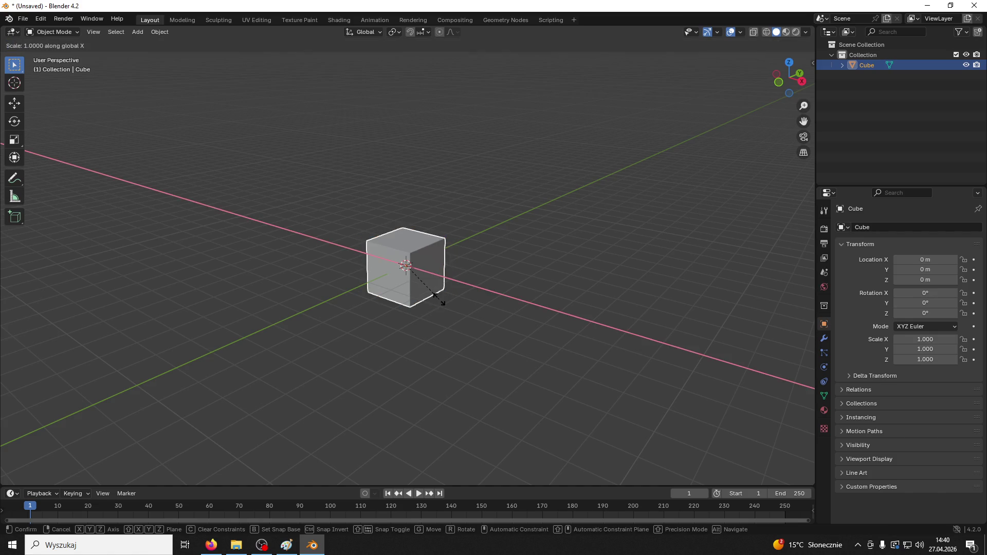
click(466, 300)
key(s)
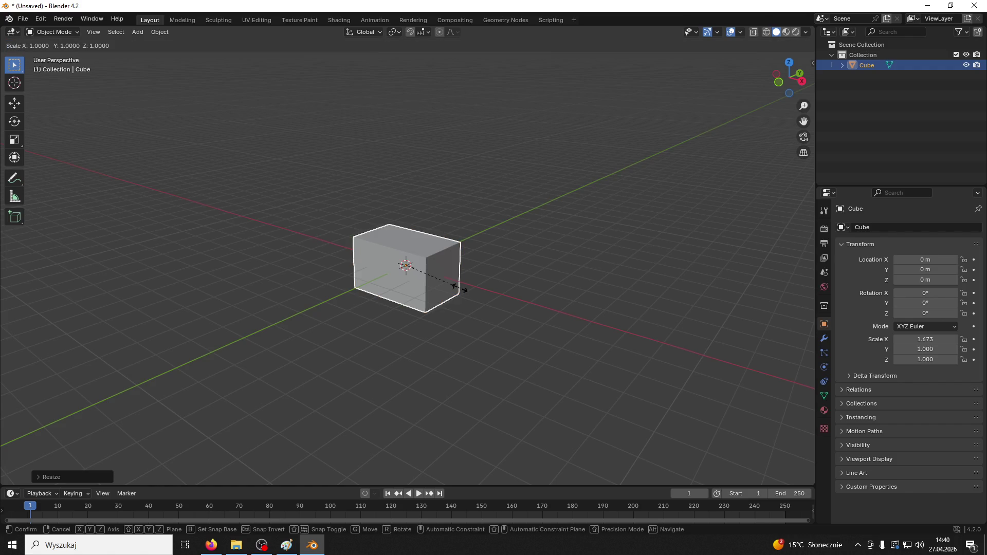
key(z)
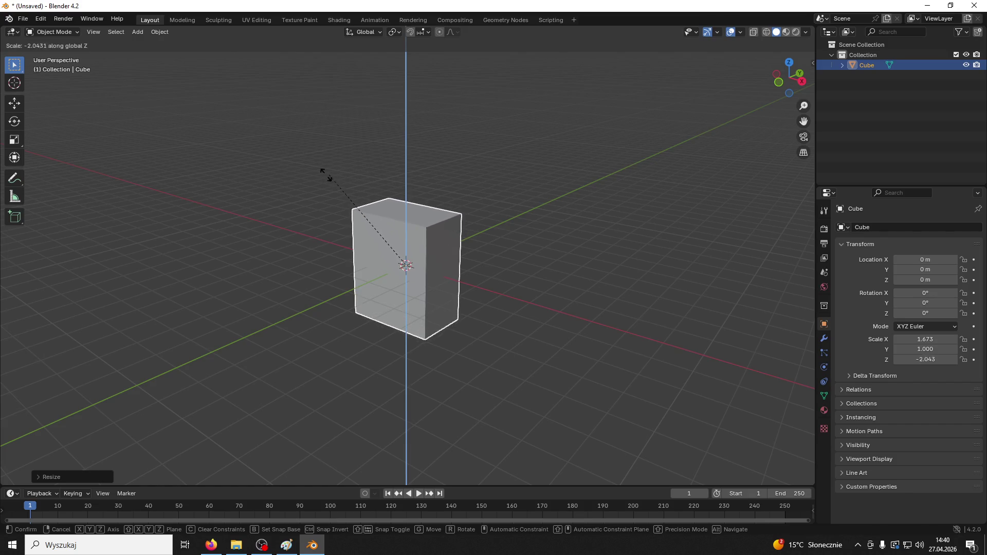
click(263, 157)
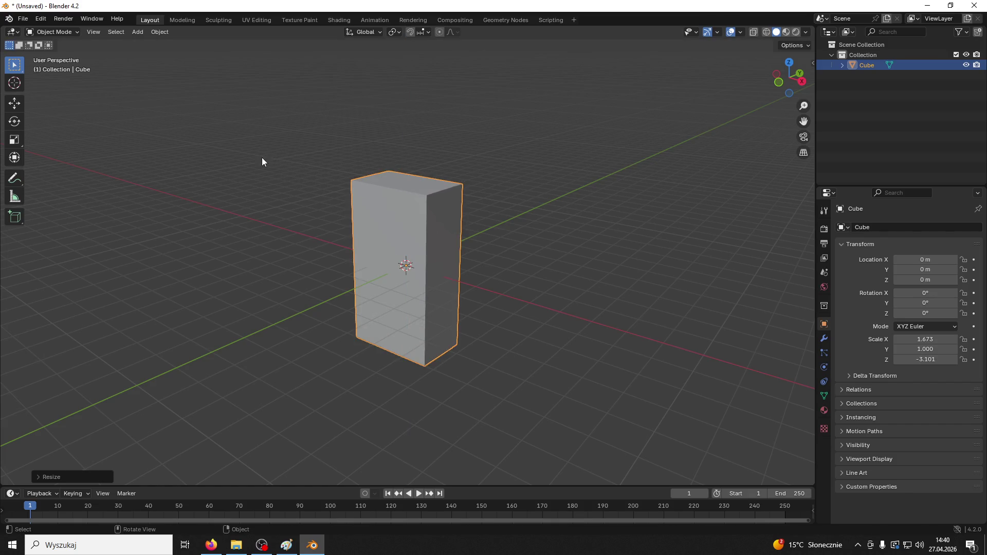
Step: Compare the block with the chimney reference photo, then put the block into Edit Mode
click(352, 257)
mouse_move(354, 257)
middle_down()
mouse_move(353, 266)
mouse_move(410, 269)
middle_up()
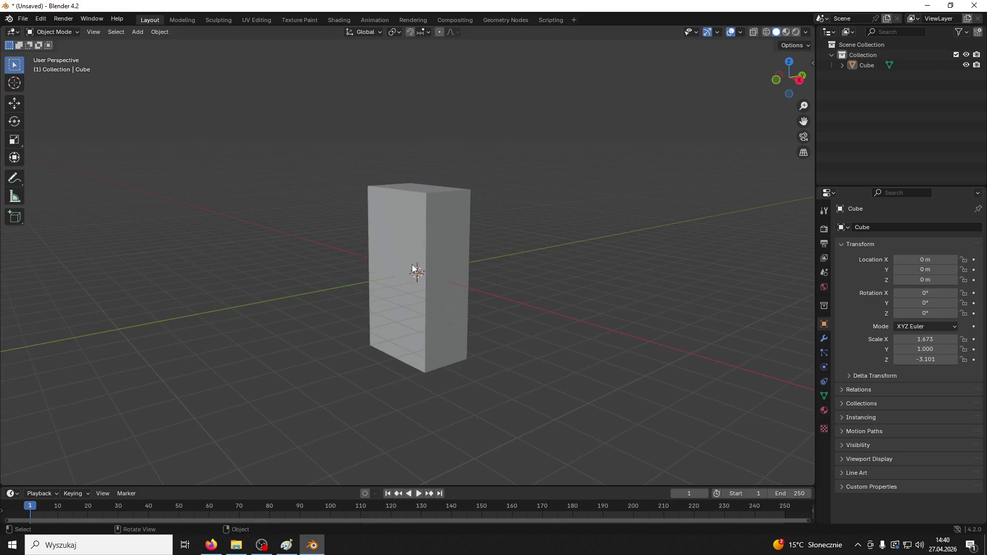
key(alt+Tab)
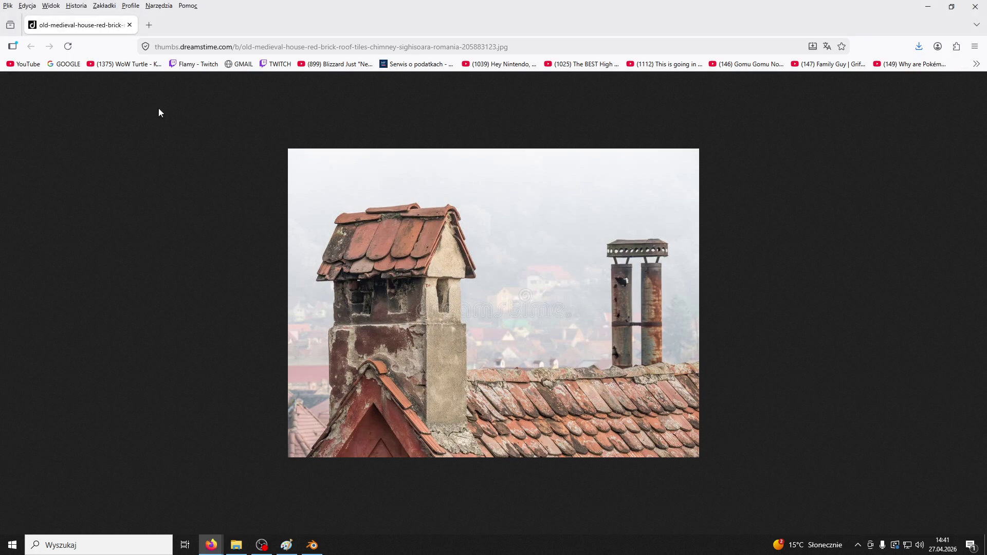
key(alt+Tab)
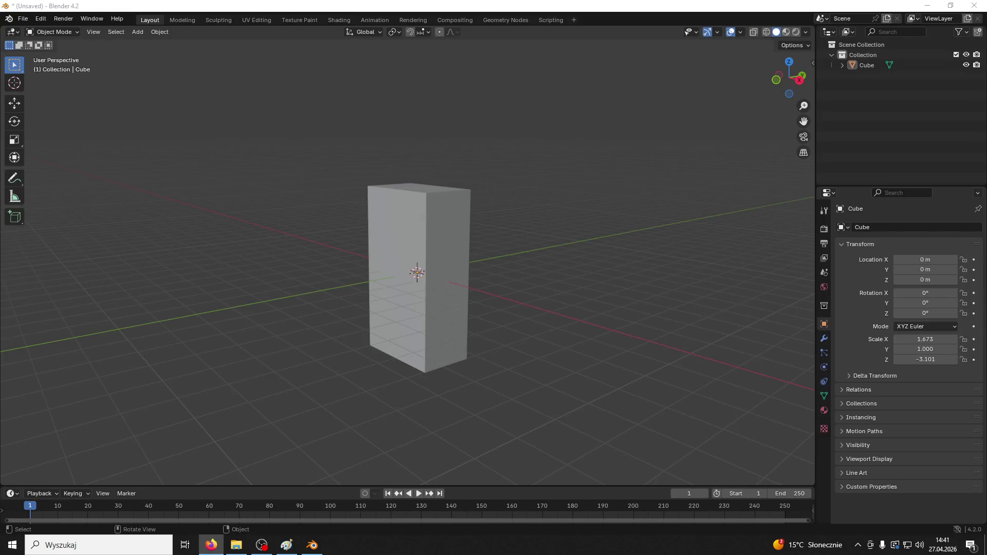
click(427, 206)
middle_drag(427, 205, 35, 76)
click(67, 35)
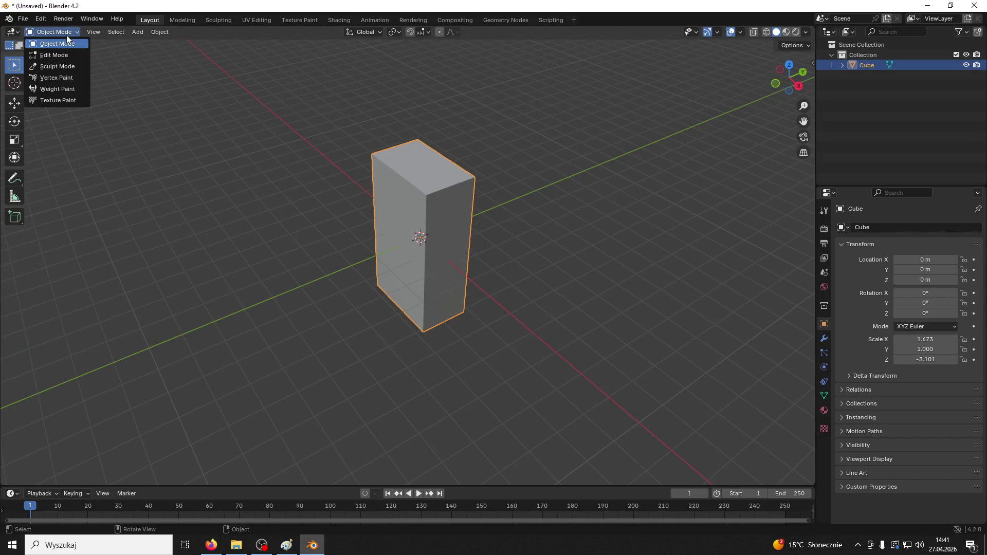
click(61, 53)
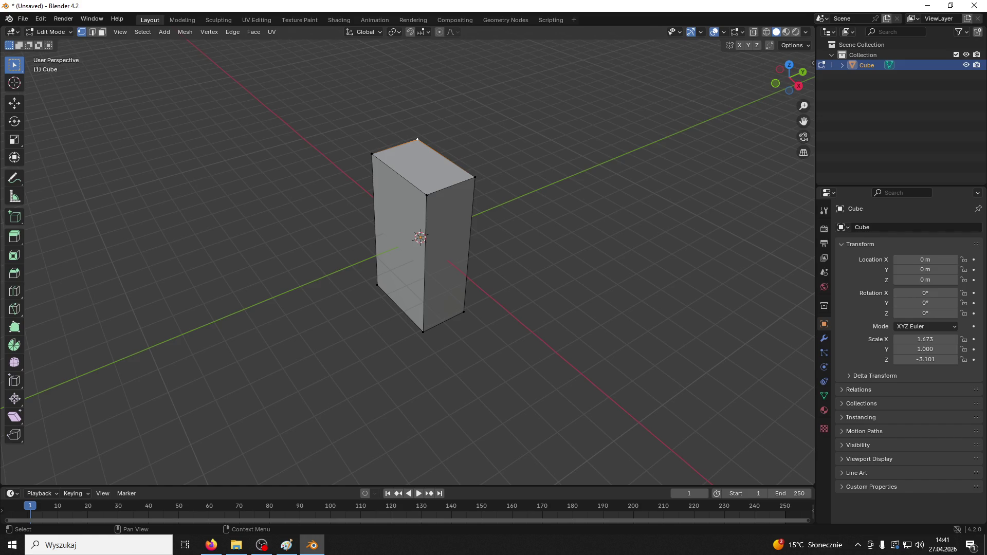
key(alt+Tab)
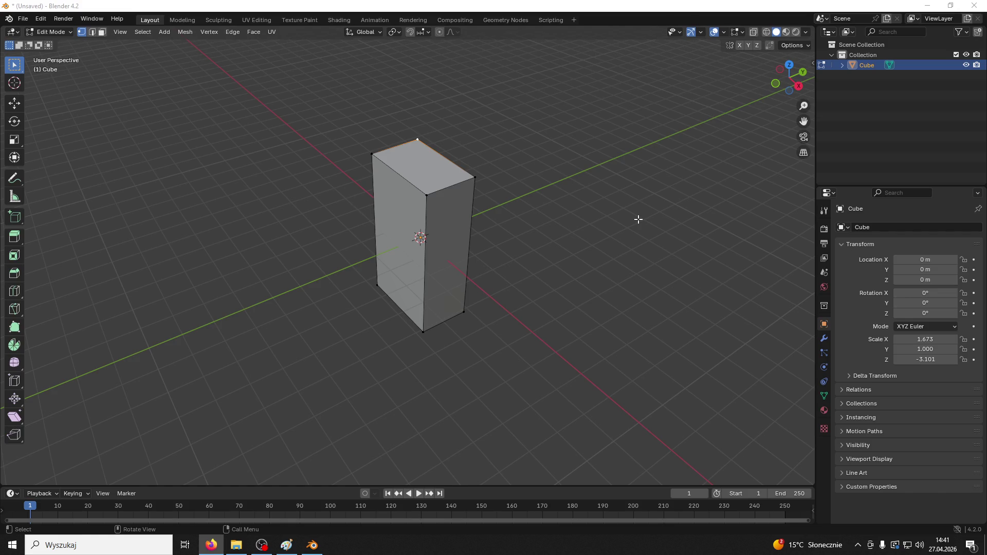
Step: Select the box's top face, try an inset, then undo it
click(102, 32)
click(417, 159)
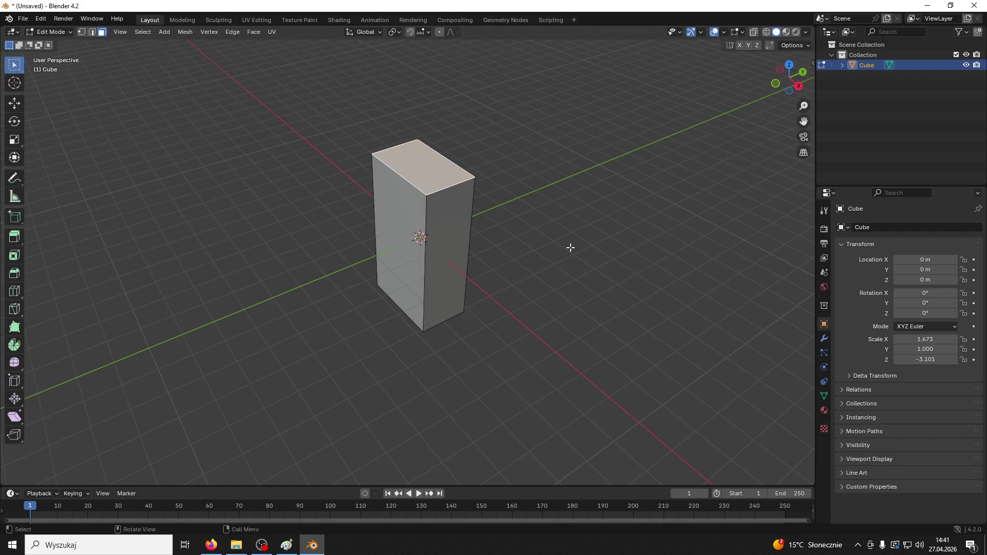
key(i)
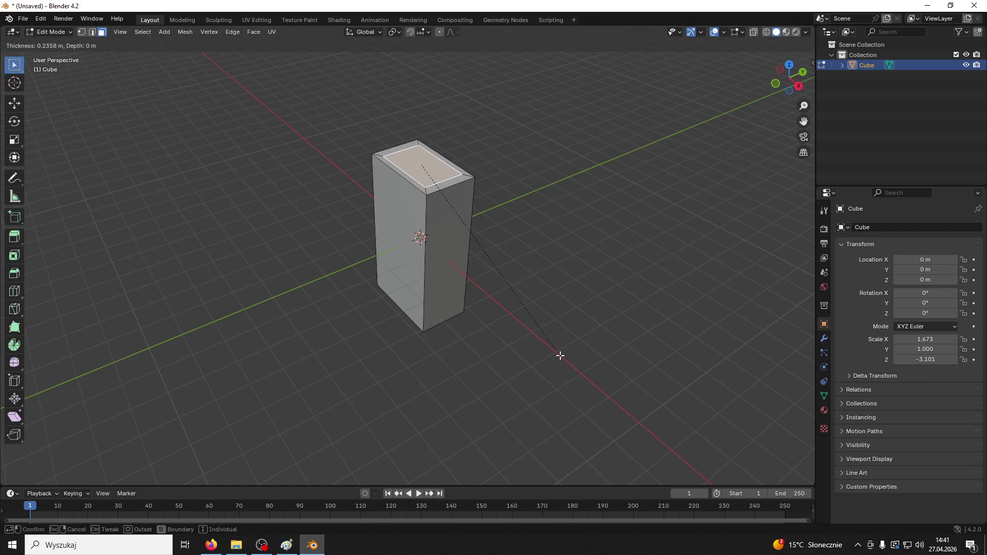
click(561, 355)
middle_drag(560, 356, 569, 309)
key(ctrl+z)
Step: Retry the top-face inset from a new viewing angle and undo it again
scroll(540, 300, up, 3)
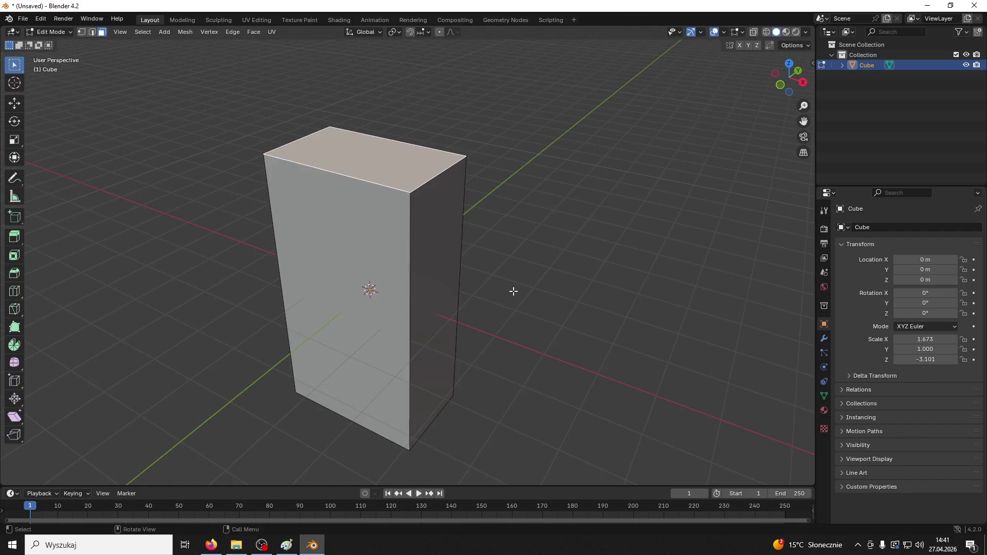
middle_drag(512, 291, 530, 345)
key(i)
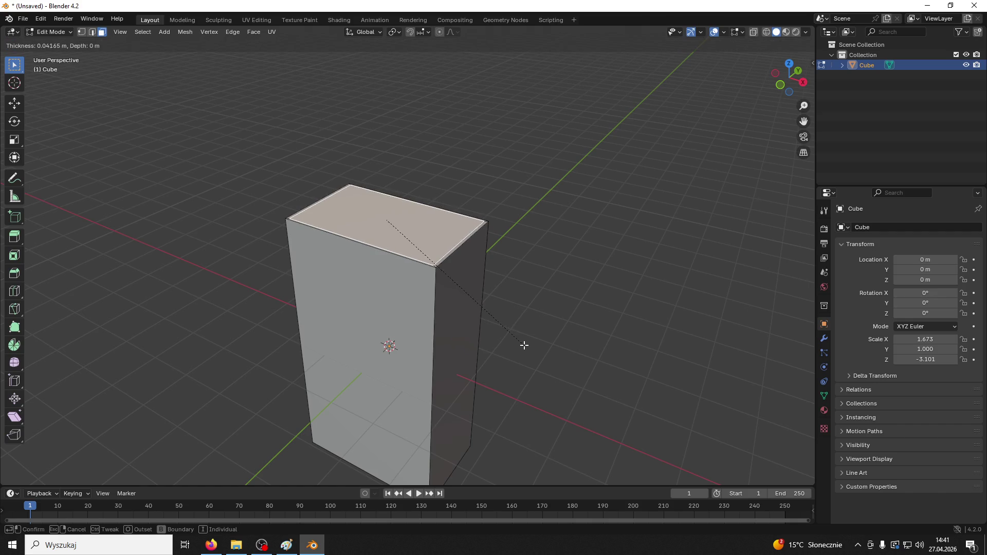
click(517, 345)
mouse_move(513, 346)
middle_down()
mouse_move(550, 408)
mouse_move(545, 396)
middle_up()
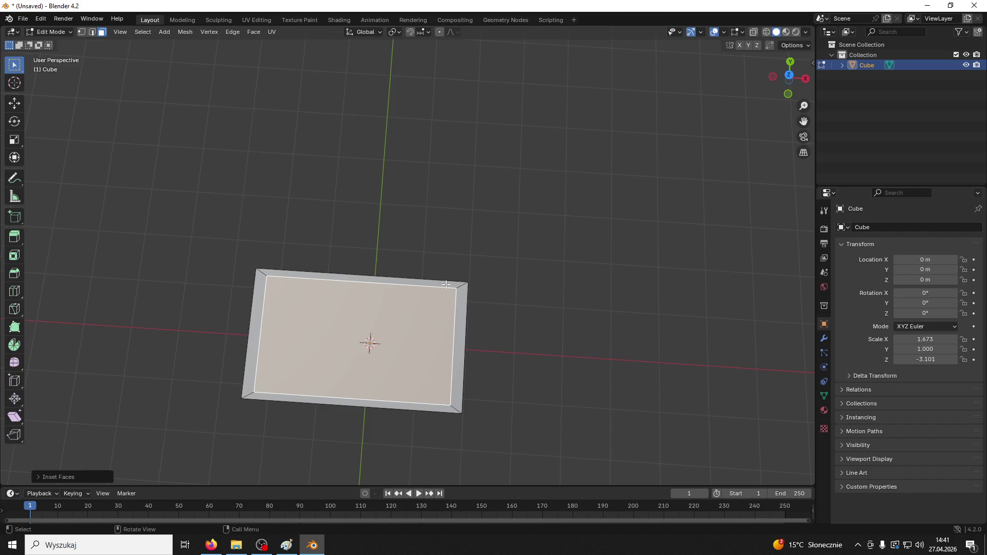
middle_drag(540, 344, 495, 256)
key(ctrl+z)
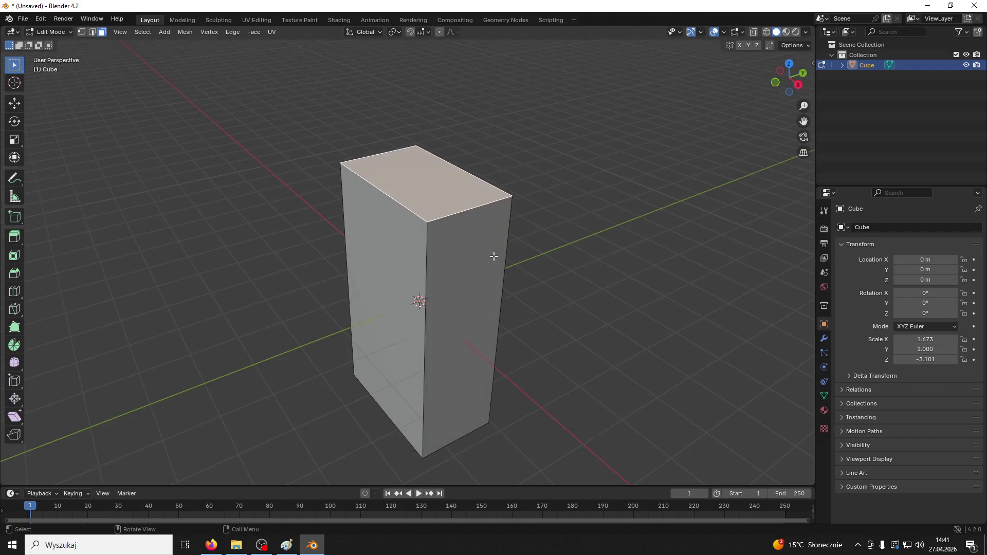
Step: Switch the box to Object Mode and adjust the view around it
click(60, 33)
click(62, 43)
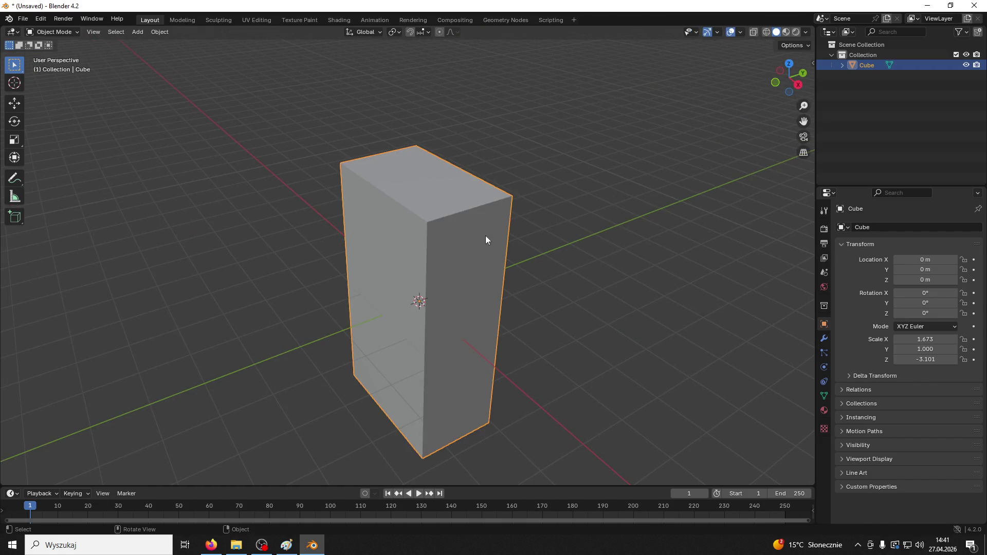
key(ctrl+a)
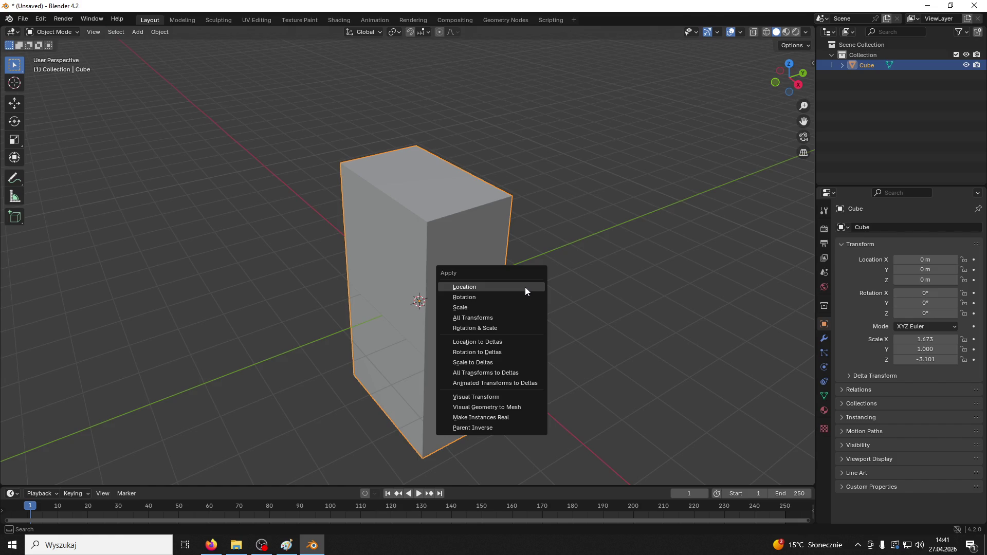
key(Escape)
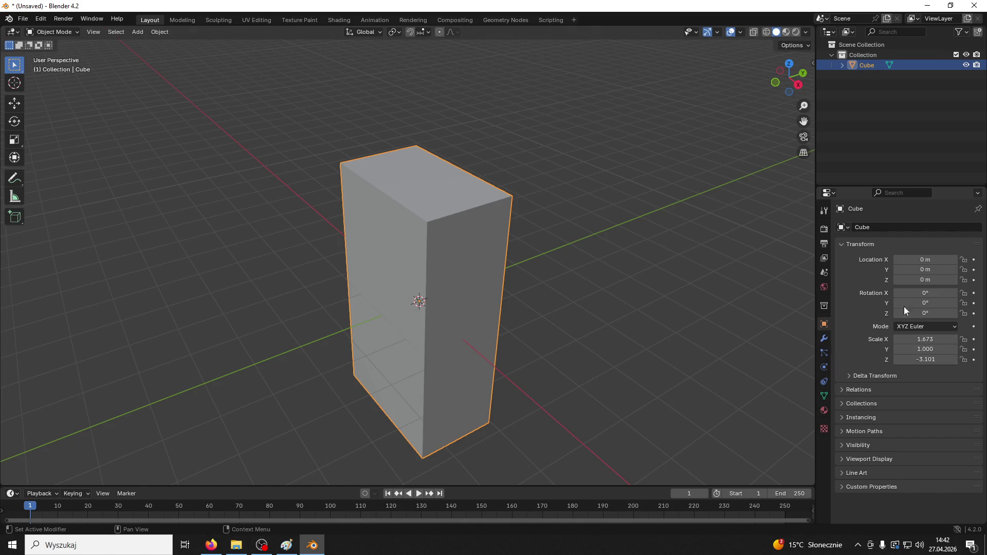
middle_drag(592, 330, 620, 330)
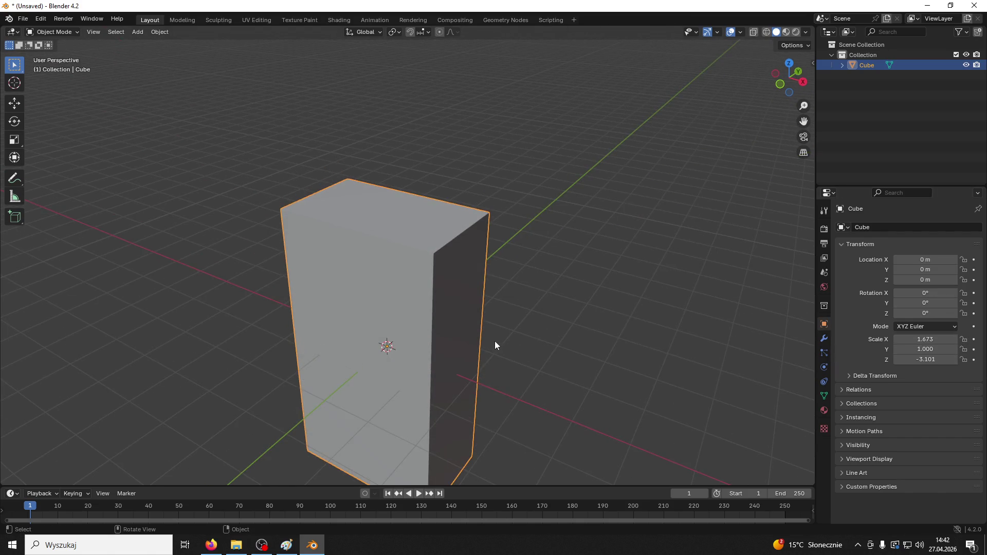
shift+middle_drag(494, 345, 499, 355)
middle_drag(523, 227, 536, 248)
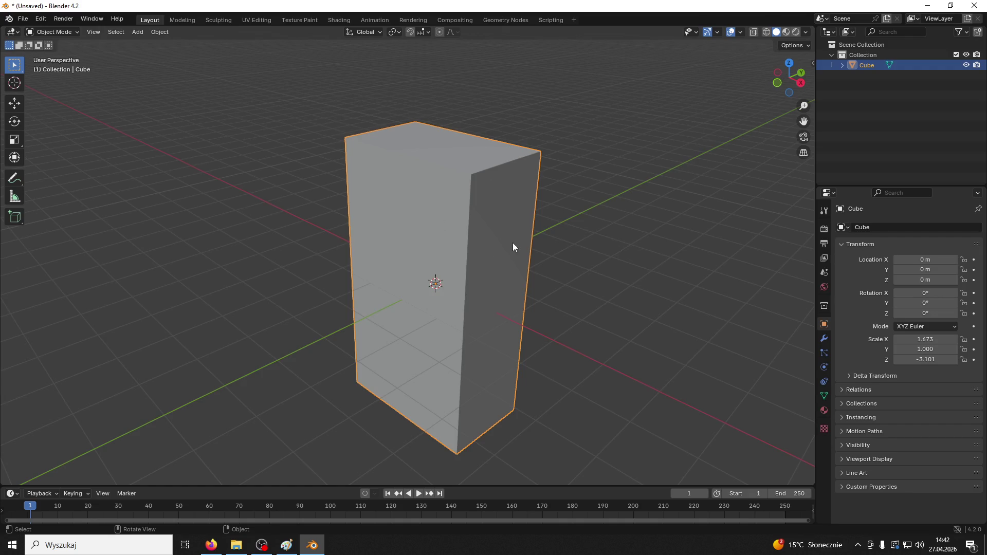
Step: Apply the box's scale via Ctrl+A so all axes read 1.000
key(ctrl+a)
click(464, 270)
click(592, 251)
click(455, 243)
mouse_move(455, 243)
middle_down()
mouse_move(557, 218)
mouse_move(493, 224)
mouse_move(427, 166)
middle_up()
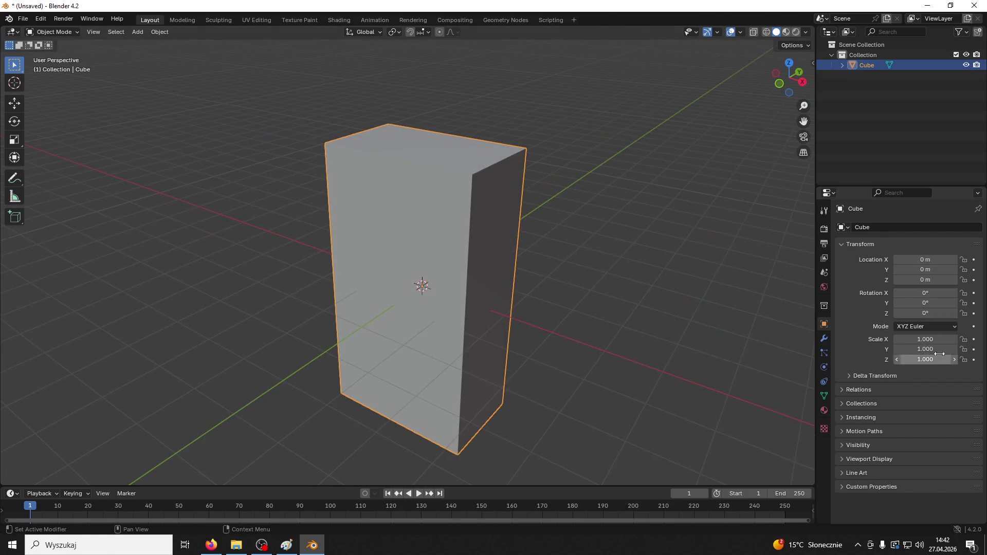
mouse_move(648, 288)
middle_down()
mouse_move(680, 321)
mouse_move(104, 59)
middle_up()
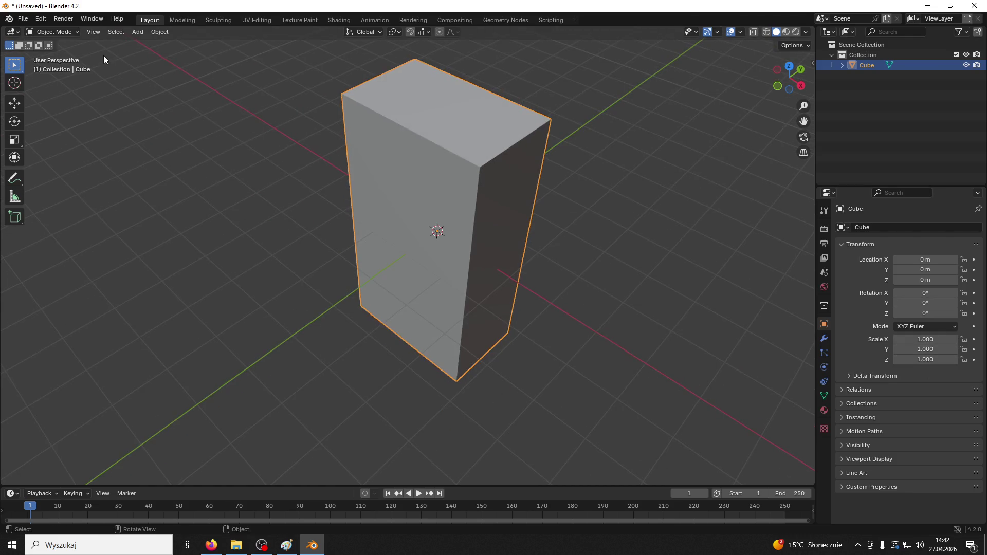
Step: Enter Edit Mode and select the box's top face in face select mode
click(56, 32)
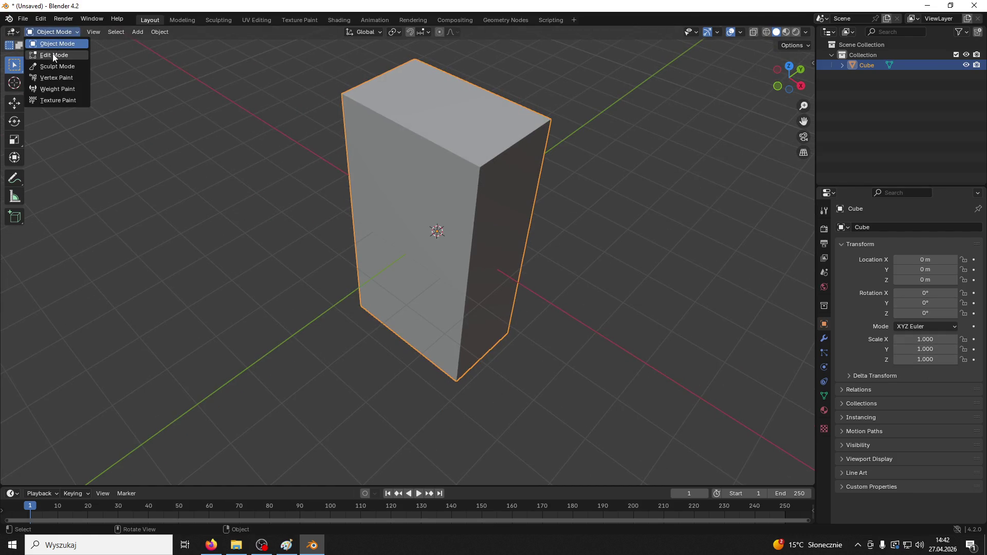
click(53, 55)
click(535, 199)
click(475, 131)
click(92, 32)
click(407, 128)
click(476, 193)
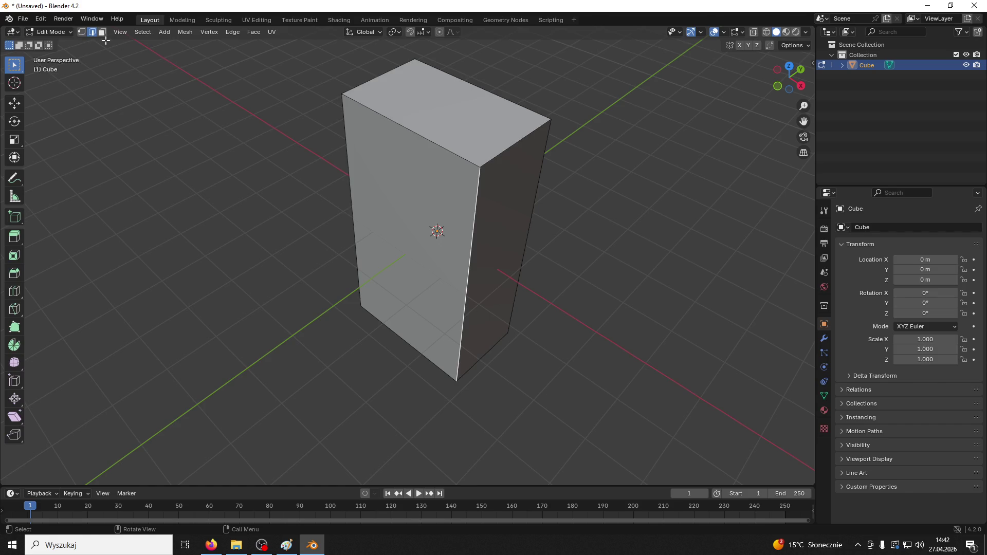
click(83, 33)
click(480, 168)
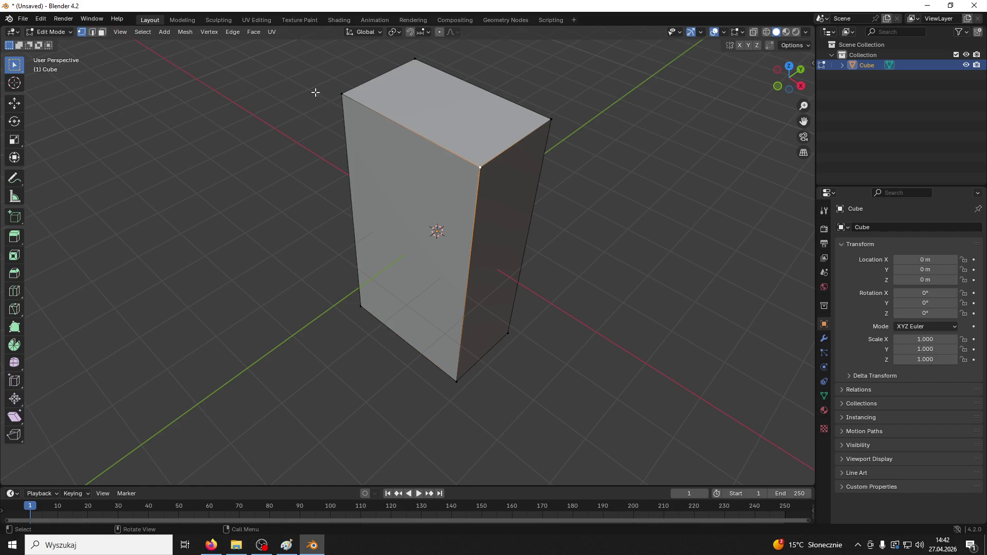
click(103, 32)
click(450, 107)
Step: Inset the top face to leave a thin rim, then inspect it from several angles
mouse_move(450, 106)
middle_down()
mouse_move(566, 205)
mouse_move(634, 298)
middle_up()
key(i)
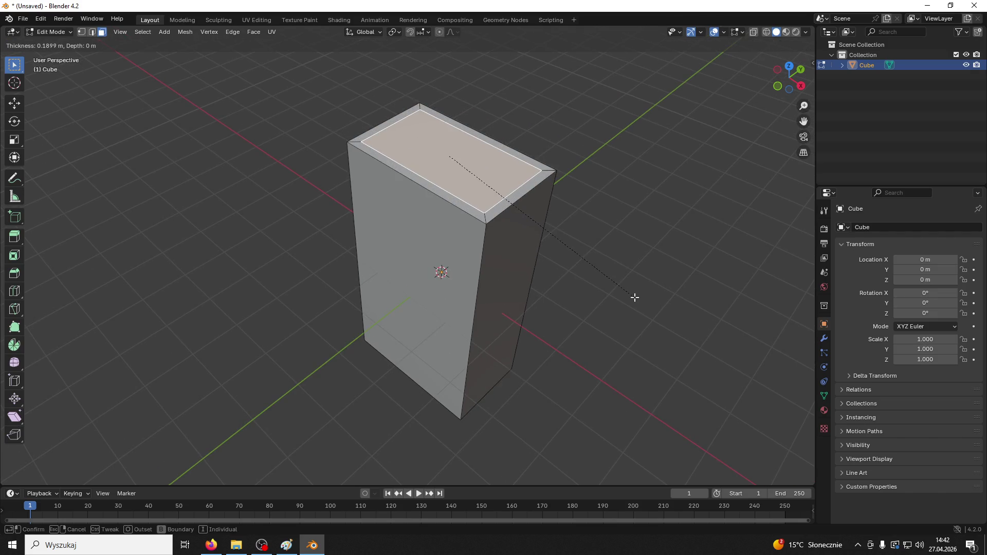
click(635, 297)
mouse_move(635, 296)
middle_down()
mouse_move(641, 307)
mouse_move(608, 281)
middle_up()
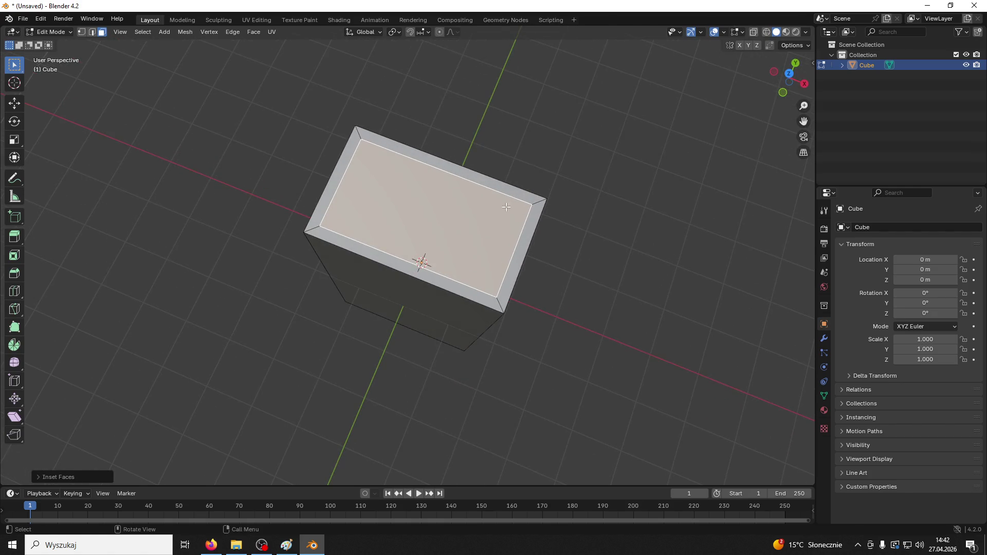
mouse_move(548, 203)
middle_down()
mouse_move(562, 214)
mouse_move(535, 176)
middle_up()
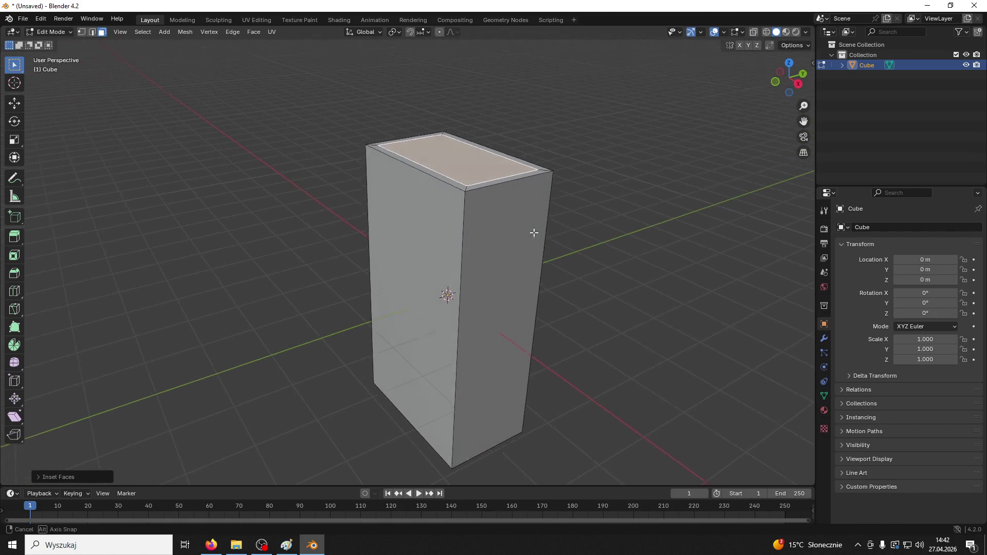
mouse_move(536, 216)
middle_down()
mouse_move(503, 277)
mouse_move(514, 267)
middle_up()
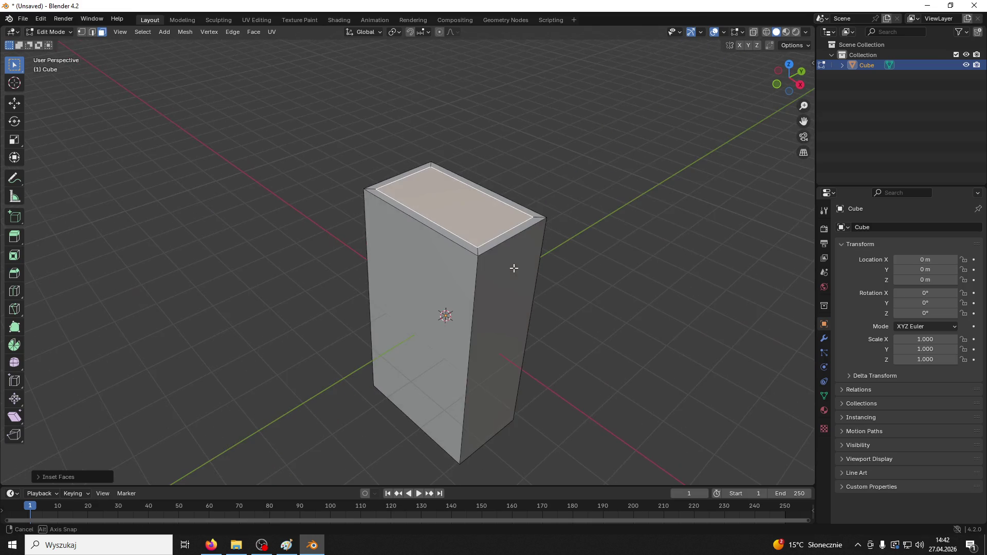
click(603, 181)
click(485, 221)
middle_drag(485, 222, 607, 269)
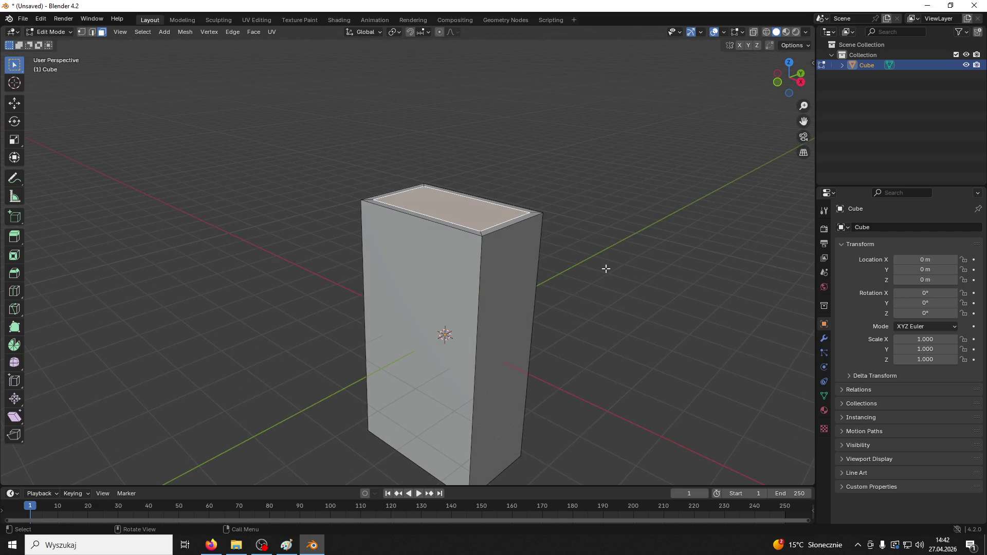
Step: Extrude the inset face upward into a narrower block
key(e)
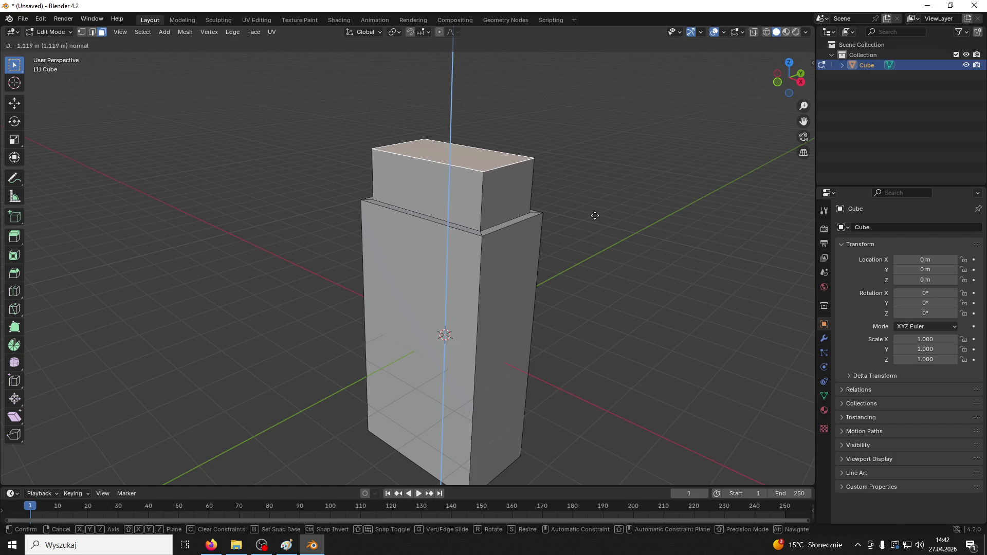
click(595, 205)
middle_drag(609, 206, 587, 202)
key(alt+Tab)
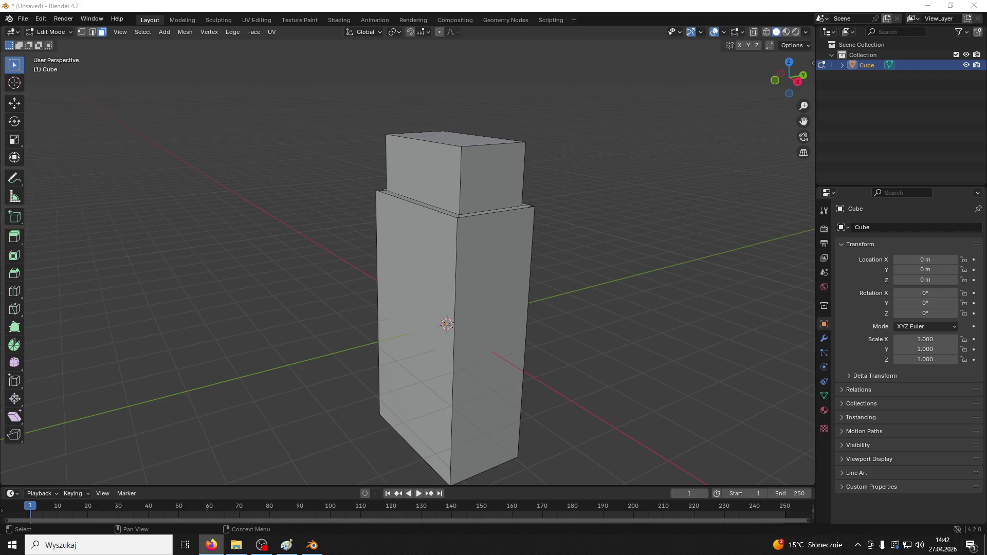
mouse_move(643, 247)
middle_down()
mouse_move(602, 280)
mouse_move(490, 195)
middle_up()
Step: Extrude the block's top face and scale it outward into a wider flared cap
click(490, 195)
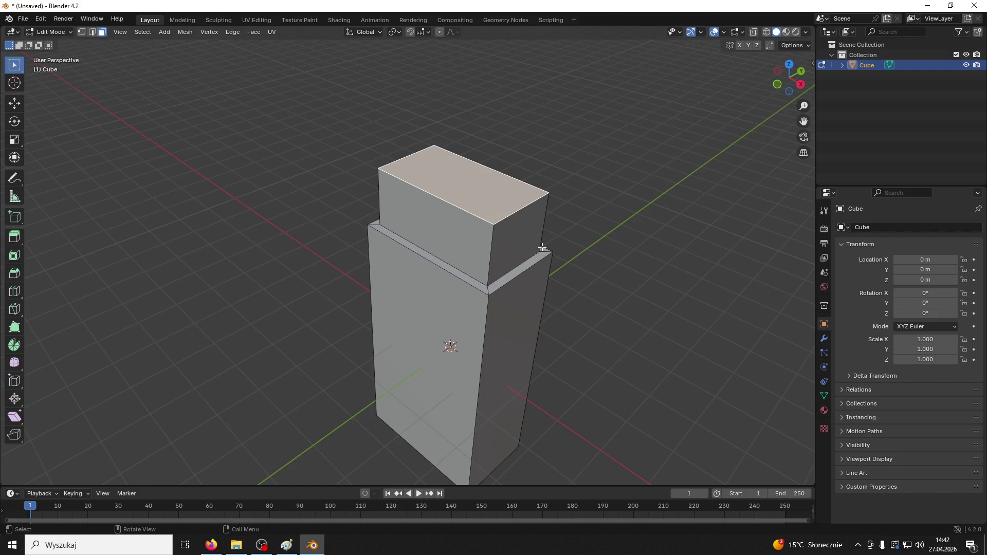
key(e)
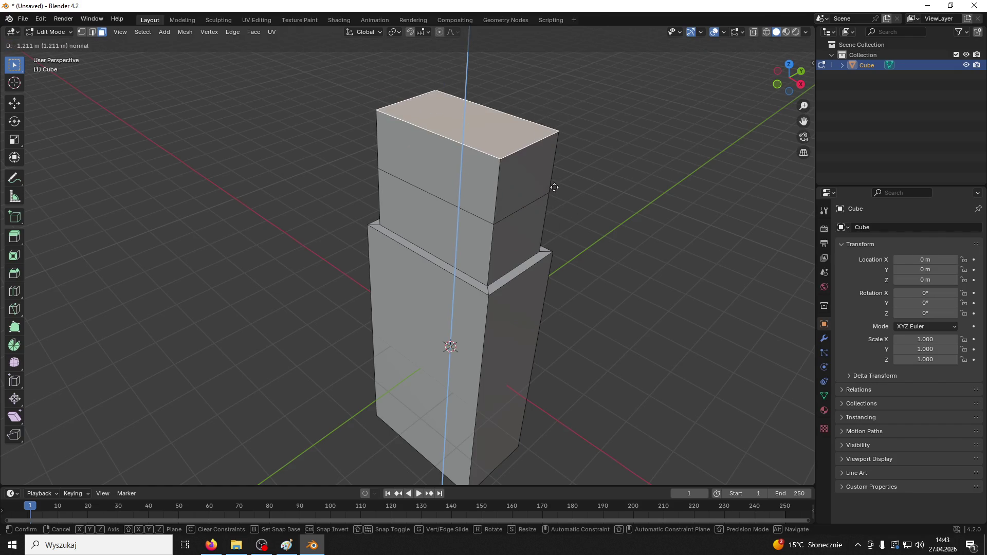
click(555, 188)
key(ctrl+z)
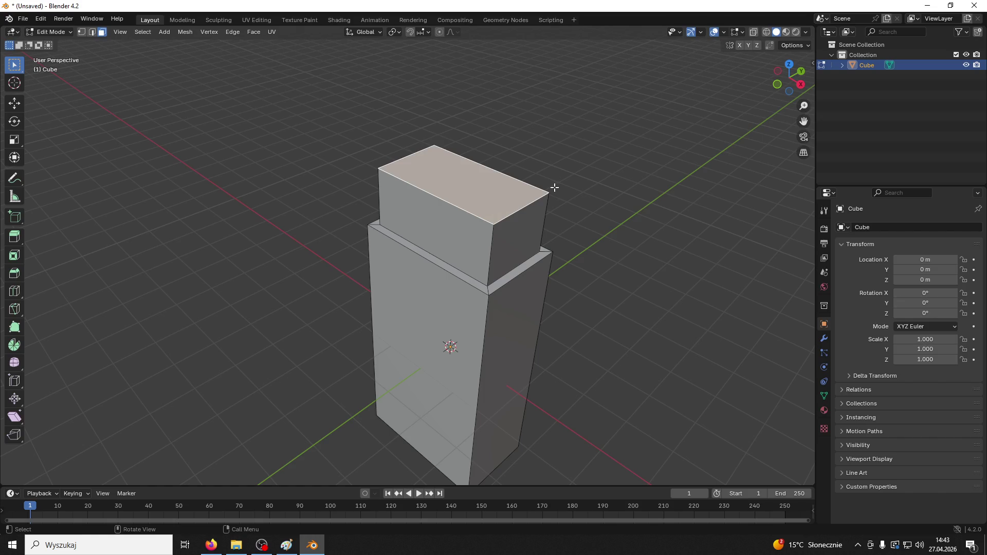
key(e)
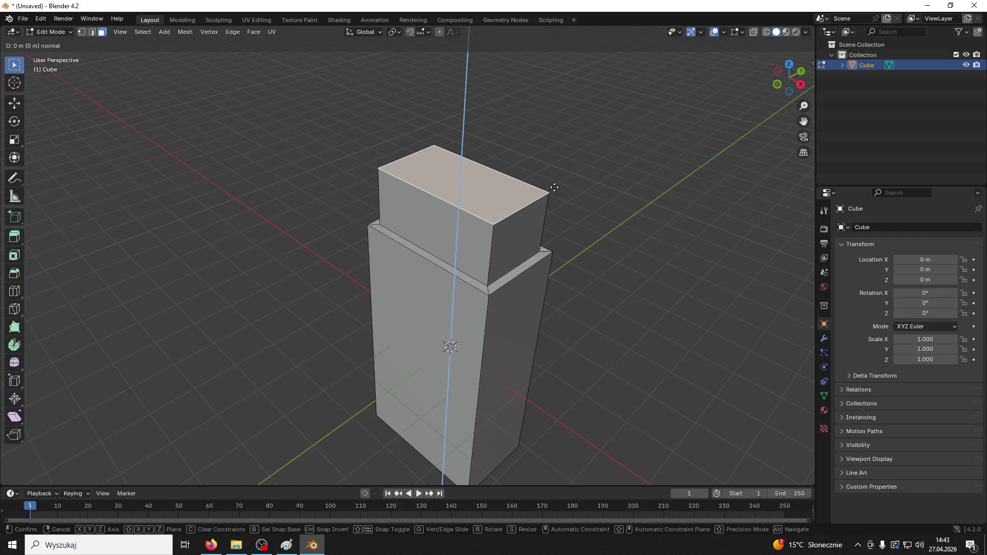
key(s)
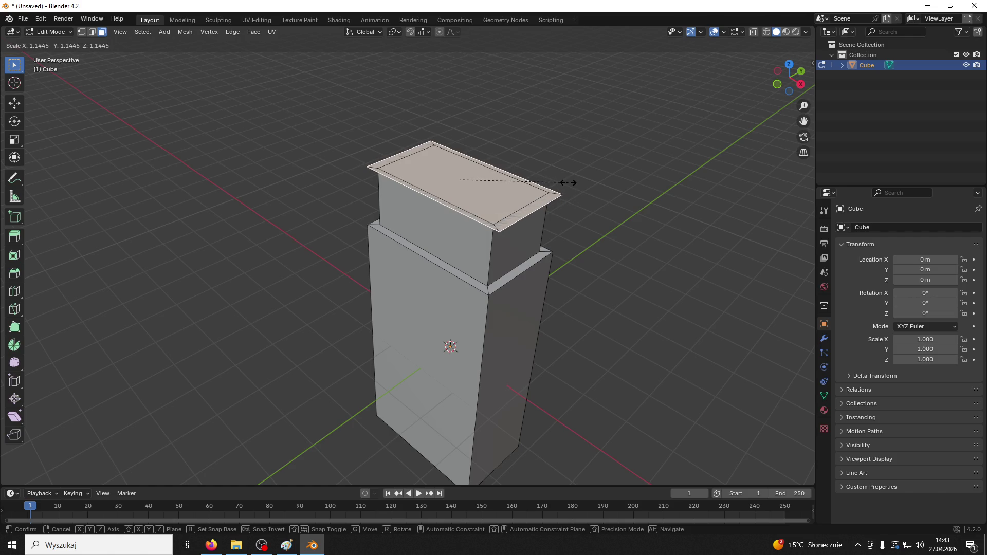
click(568, 183)
mouse_move(573, 181)
middle_down()
mouse_move(510, 236)
mouse_move(521, 204)
middle_up()
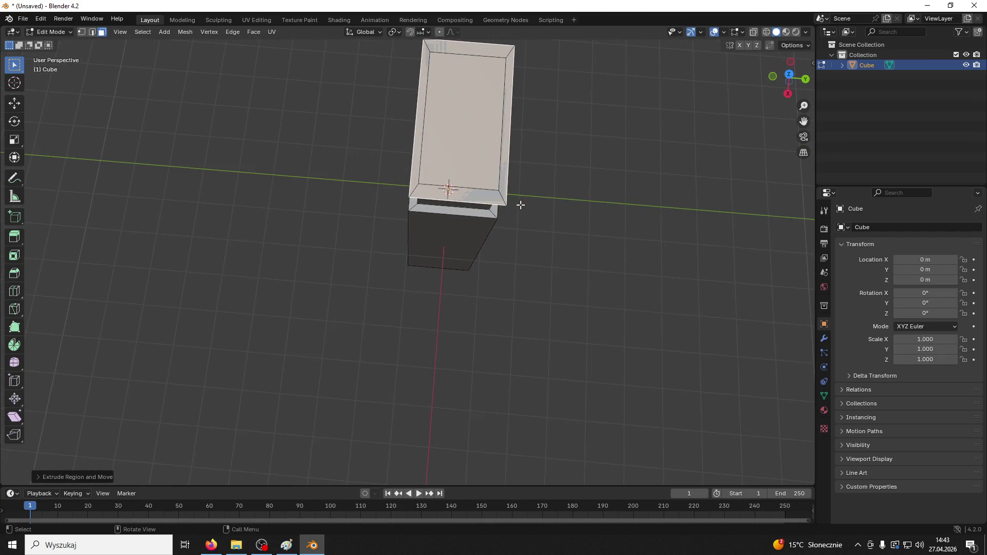
mouse_move(489, 174)
middle_down()
mouse_move(555, 176)
mouse_move(514, 187)
mouse_move(528, 196)
mouse_move(489, 159)
mouse_move(574, 126)
middle_up()
Step: Apply the chimney's scale in Object Mode and return to Edit Mode
click(49, 32)
click(54, 44)
key(ctrl+a)
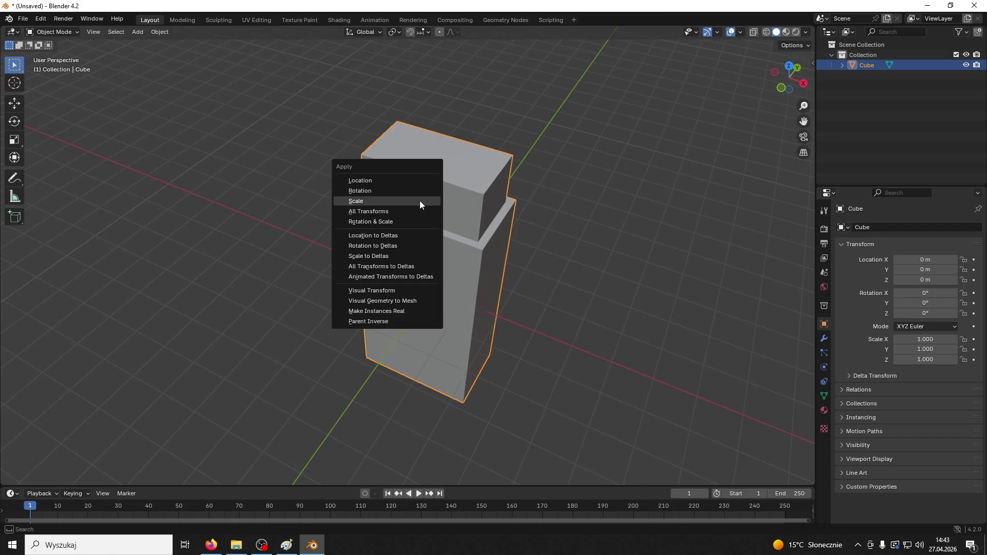
click(420, 200)
click(75, 32)
click(54, 55)
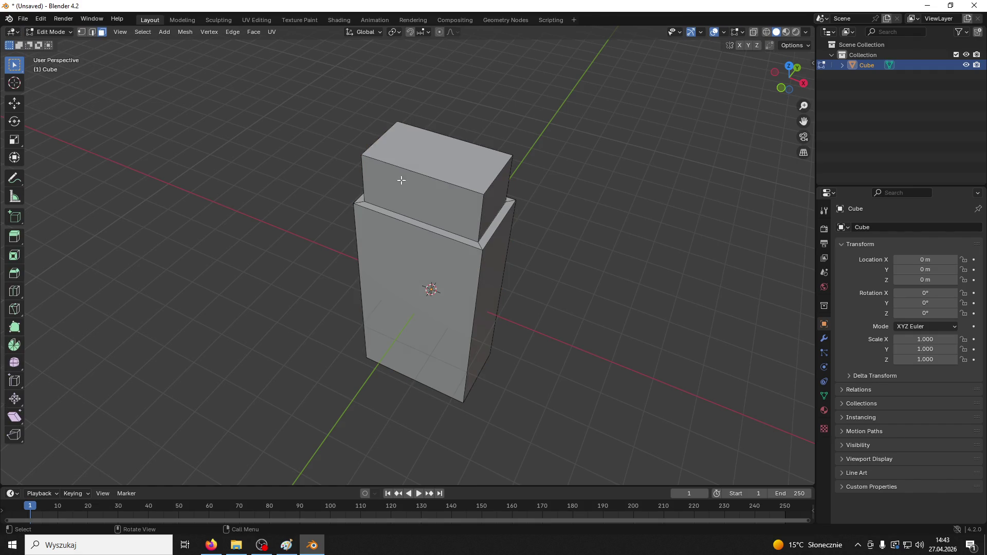
Step: Extrude the top face flush, shrink it inward, then extrude flush again and enlarge it
middle_drag(591, 296, 577, 293)
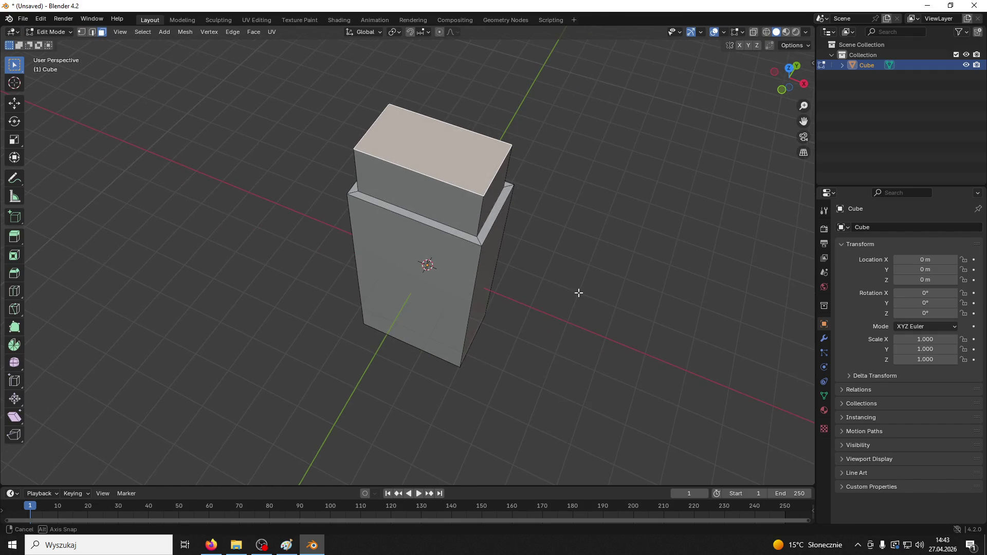
key(e)
right_click(580, 293)
key(s)
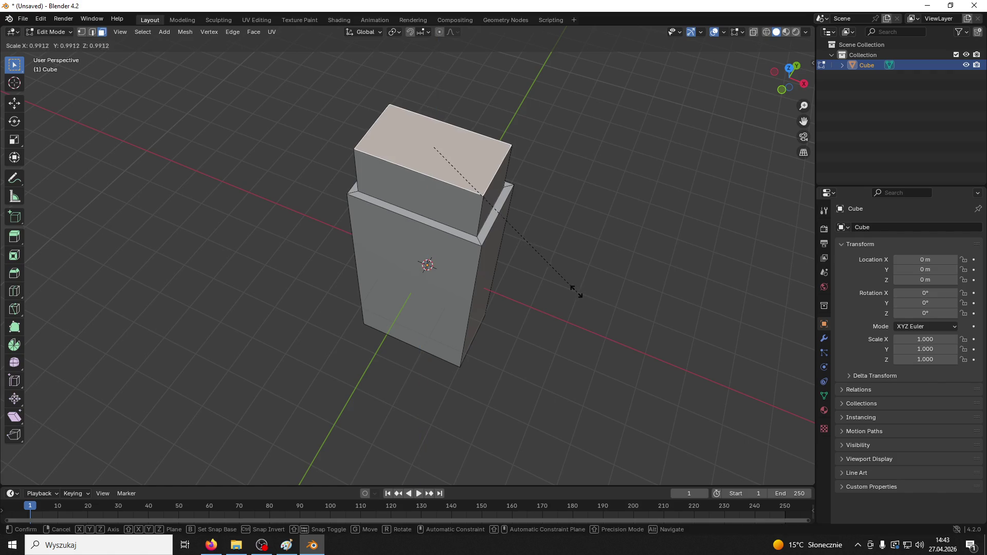
click(555, 284)
mouse_move(554, 284)
middle_down()
mouse_move(571, 322)
mouse_move(517, 220)
middle_up()
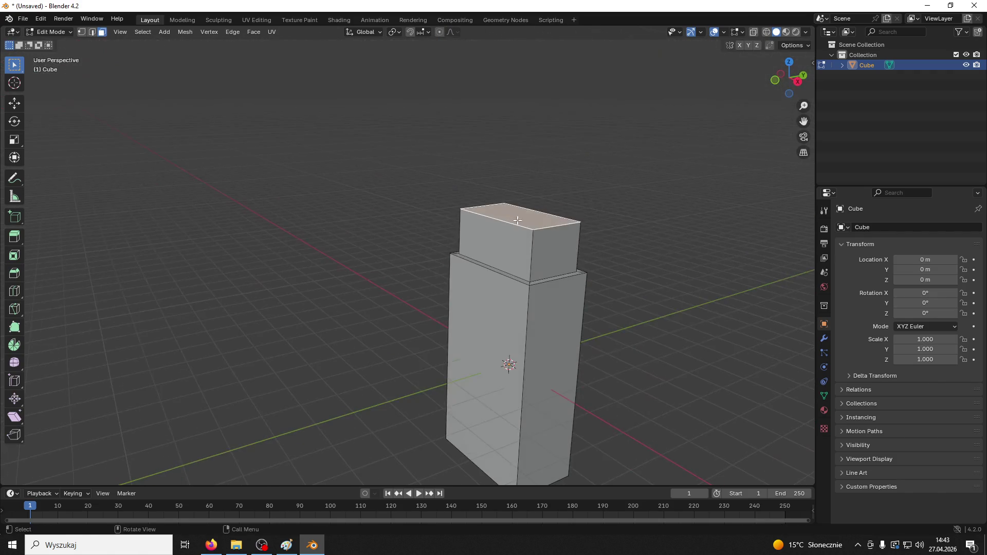
key(e)
right_click(606, 285)
key(s)
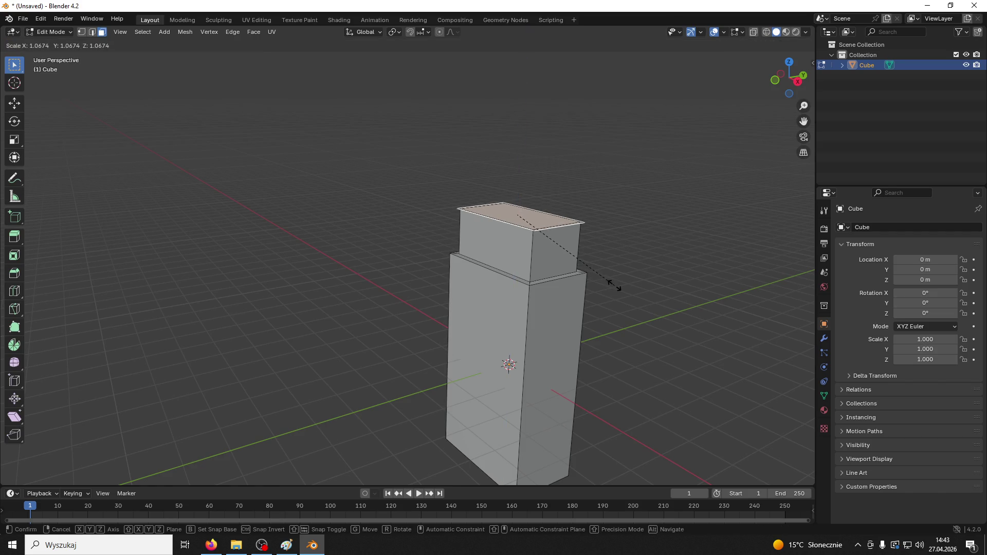
click(616, 285)
mouse_move(620, 285)
middle_down()
mouse_move(516, 335)
mouse_move(567, 291)
mouse_move(514, 319)
mouse_move(558, 305)
middle_up()
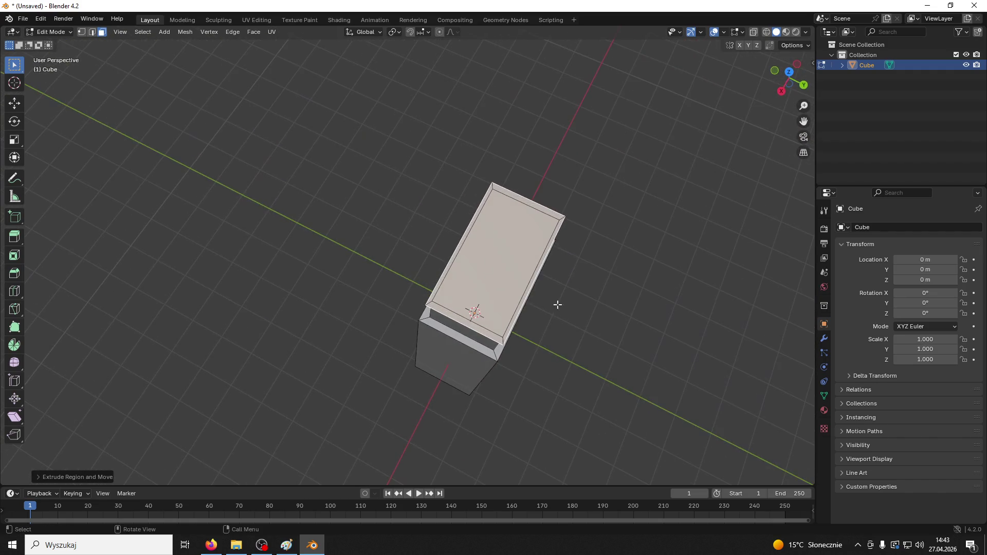
Step: From the top view, narrow the upper block's top face along the X axis
click(789, 72)
mouse_move(452, 149)
shift+middle_down()
mouse_move(478, 256)
mouse_move(467, 242)
shift+middle_up()
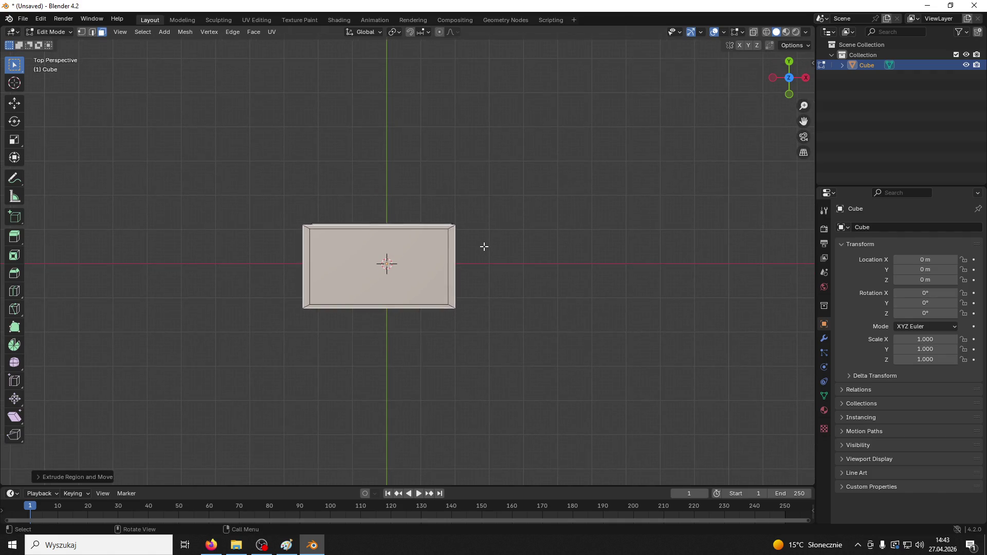
key(s)
key(x)
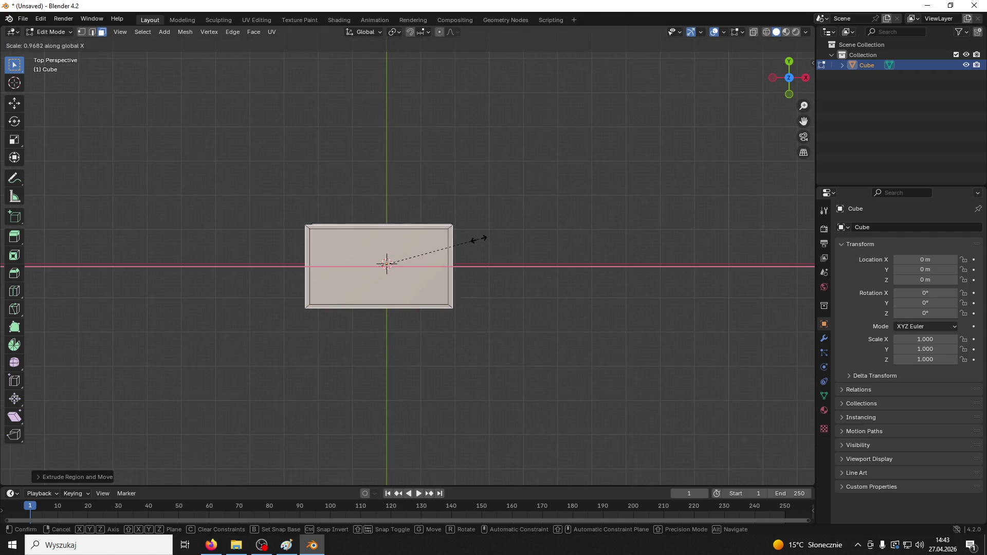
click(476, 238)
mouse_move(483, 240)
middle_down()
mouse_move(494, 240)
mouse_move(505, 211)
mouse_move(459, 159)
mouse_move(384, 187)
mouse_move(383, 207)
mouse_move(424, 191)
middle_up()
click(534, 190)
click(463, 211)
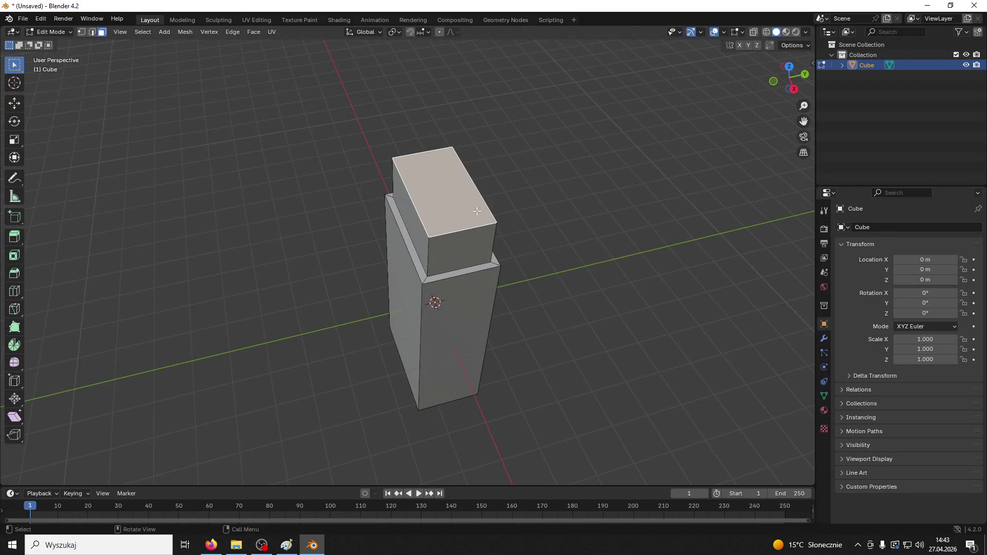
Step: Inset the top face to create a ring of edges and extrude it flat
key(i)
click(357, 128)
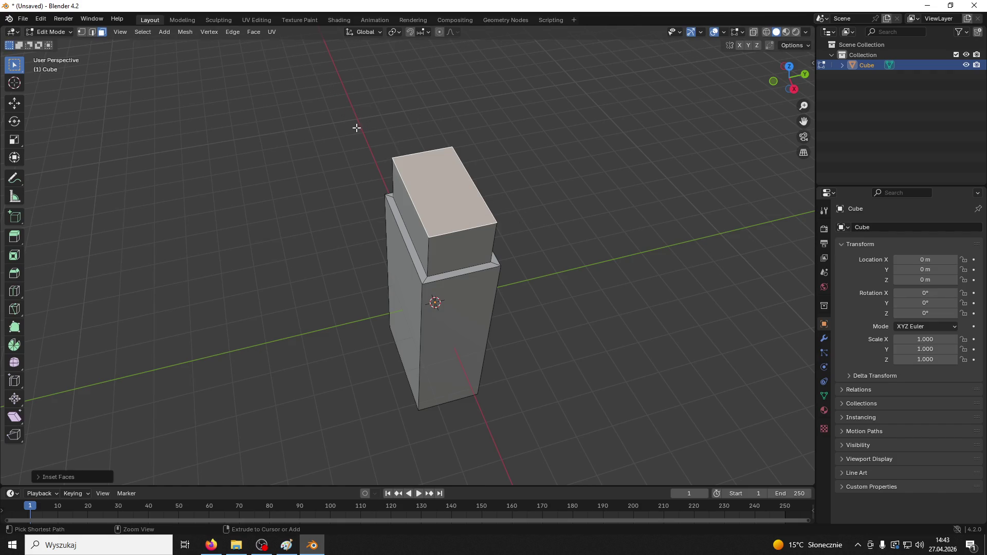
key(e)
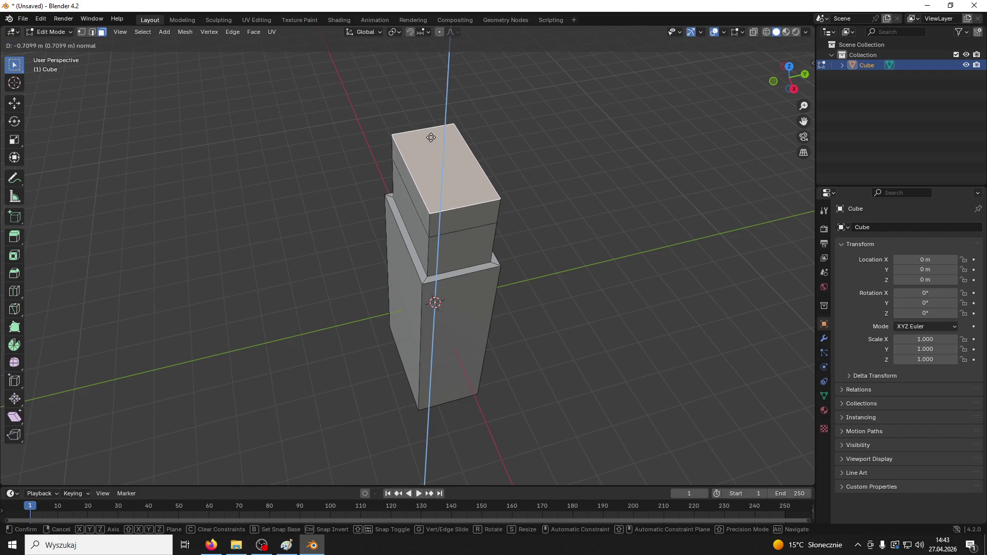
right_click(440, 137)
click(441, 136)
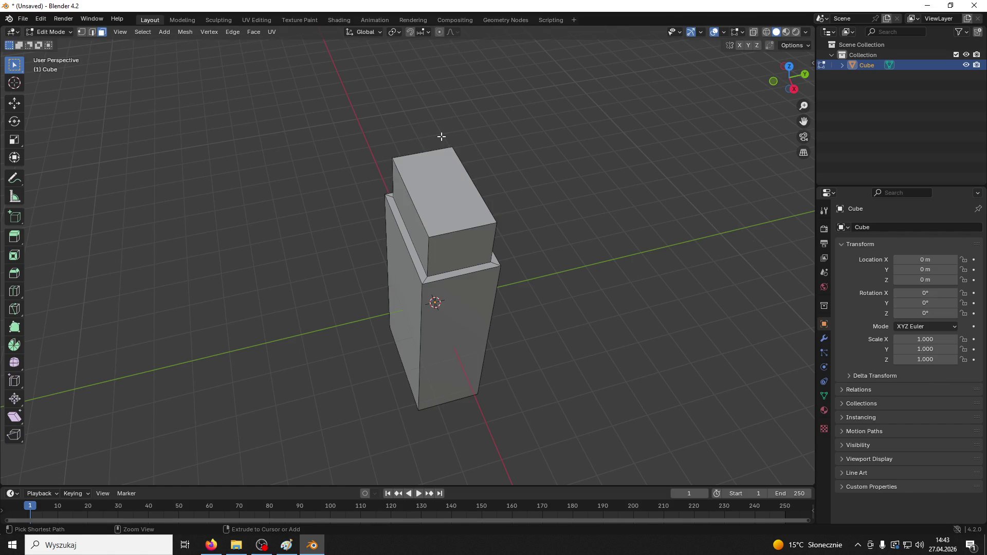
key(ctrl+s)
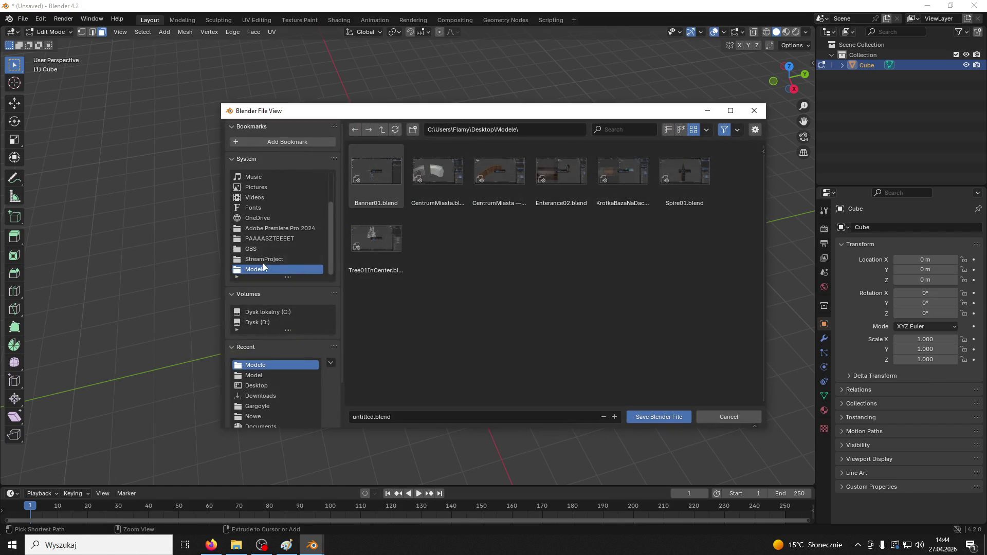
Step: Save the model as Chimney01.blend in the Desktop folder
scroll(261, 185, up, 3)
click(266, 183)
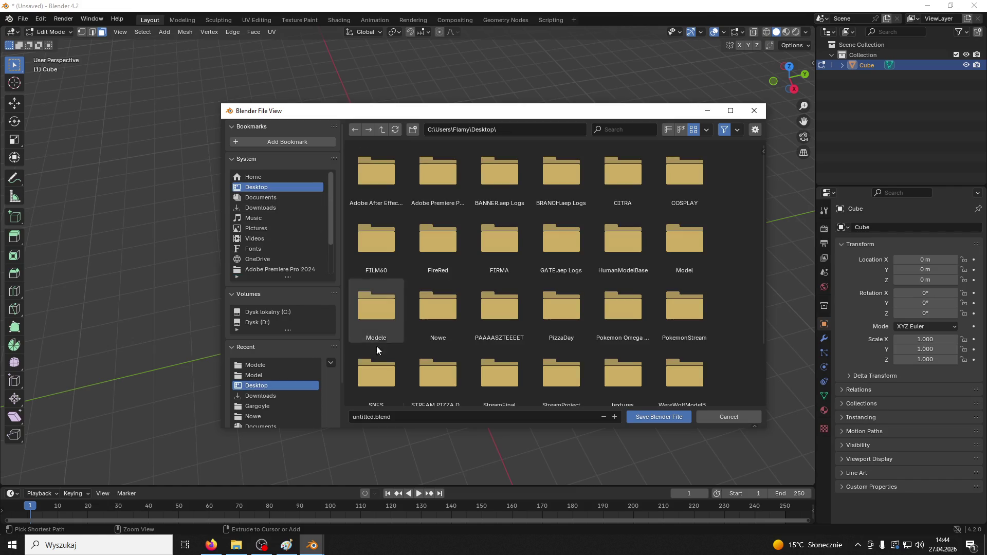
click(415, 421)
text(Chimney01)
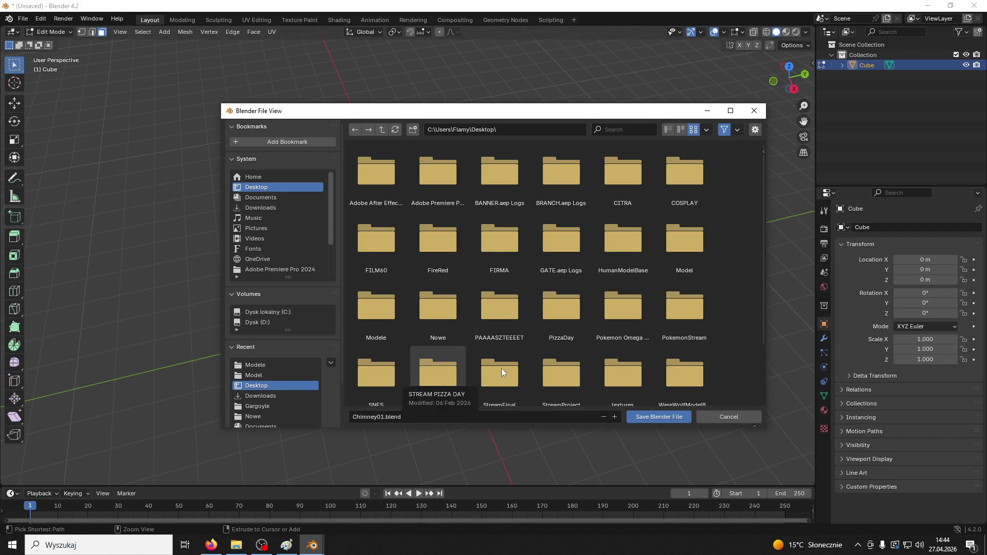
click(674, 418)
Step: Close Blender and reopen Chimney01.blend from the Desktop
click(972, 6)
double_click(317, 178)
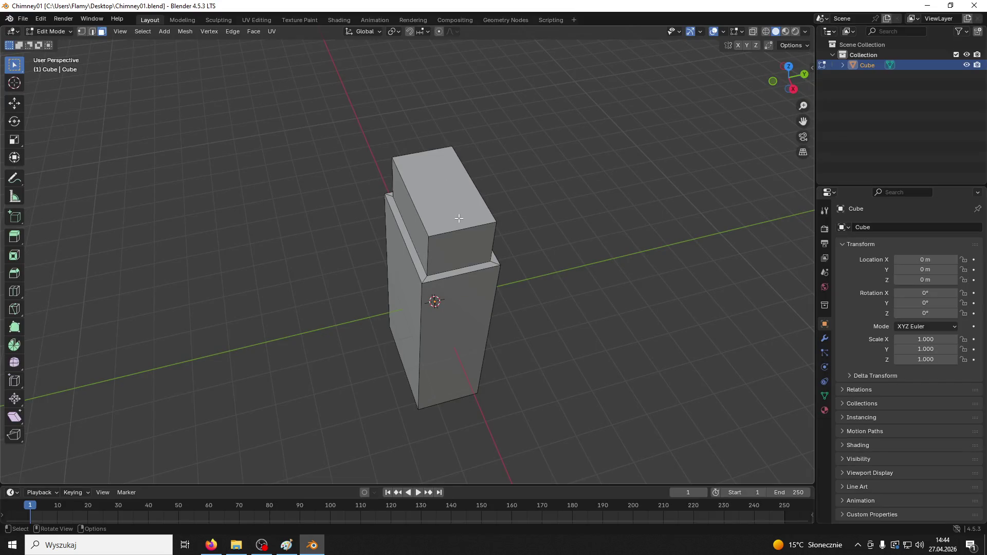
click(461, 218)
Step: Extrude the top face into a wider rim, then extrude it upward
key(e)
key(s)
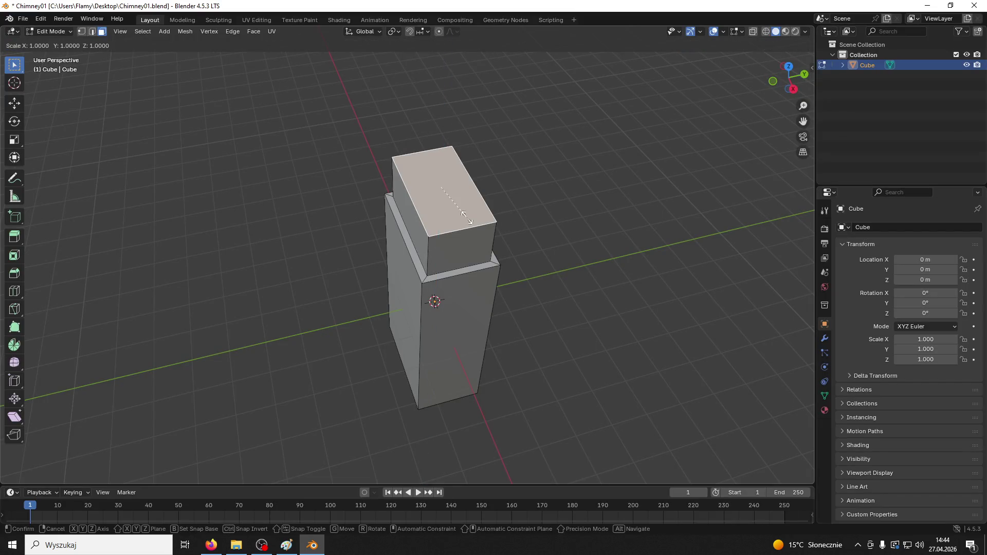
click(480, 214)
middle_drag(496, 213, 500, 221)
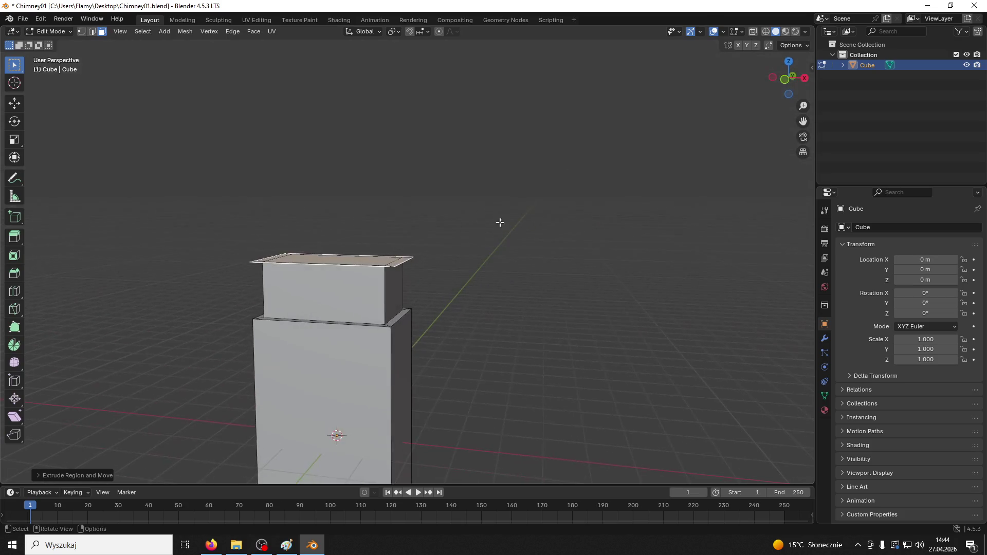
key(e)
click(435, 147)
middle_drag(435, 147, 494, 154)
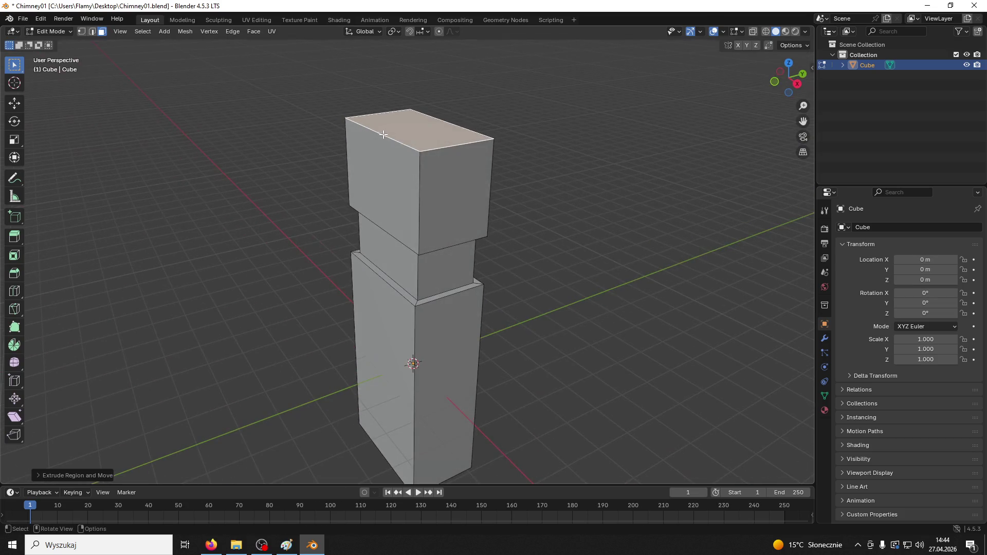
Step: From the top view, select the top face and scale it uniformly
click(93, 32)
click(357, 123)
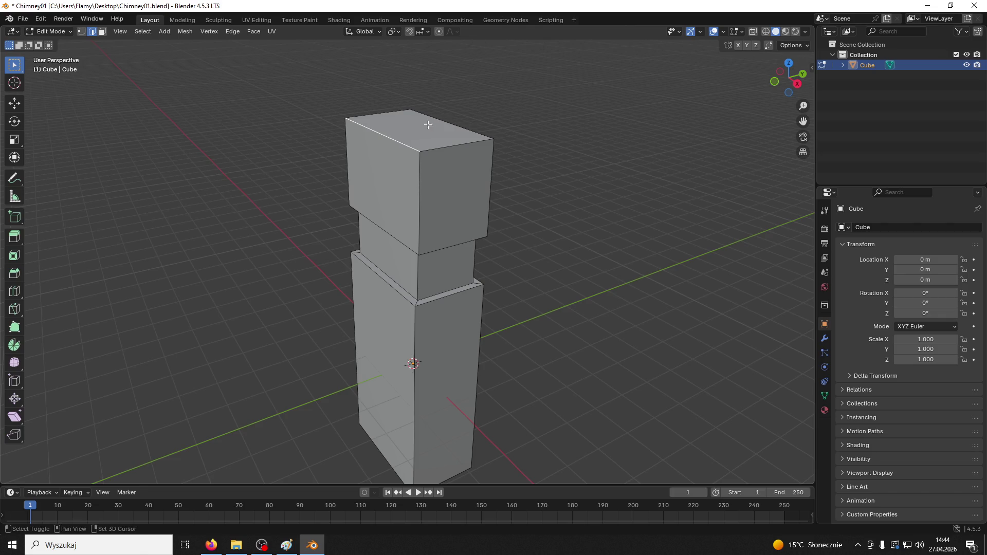
click(789, 63)
key(3)
key(a)
key(s)
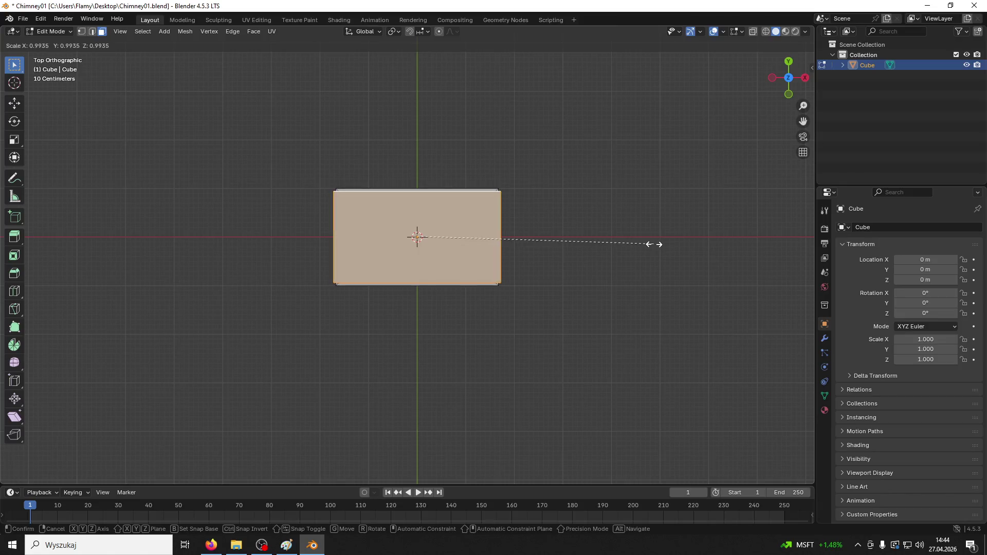
click(644, 244)
Step: Scale the top face further along the X axis and then the Z axis
key(s)
key(x)
click(643, 230)
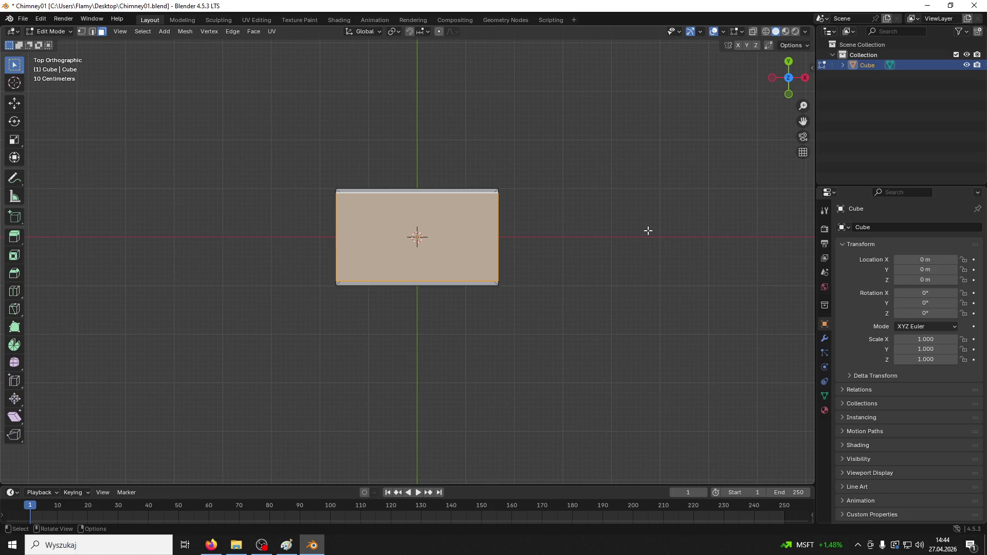
key(s)
key(z)
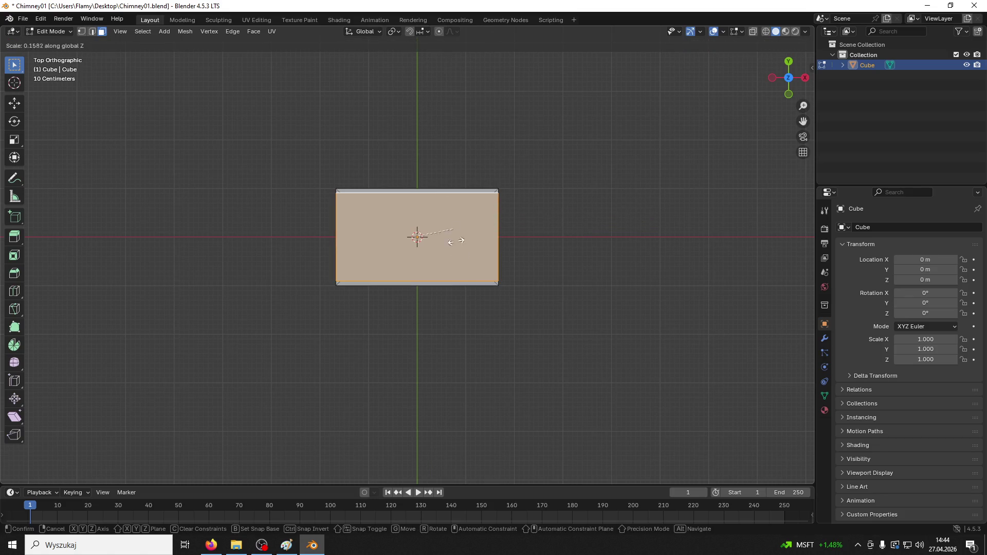
click(457, 241)
mouse_move(491, 329)
middle_down()
mouse_move(478, 242)
mouse_move(568, 238)
mouse_move(547, 248)
middle_up()
Step: Undo the top-face edits and inset slab, then reselect the top face in Edit Mode
key(ctrl+z)
key(ctrl+z)
key(ctrl+z)
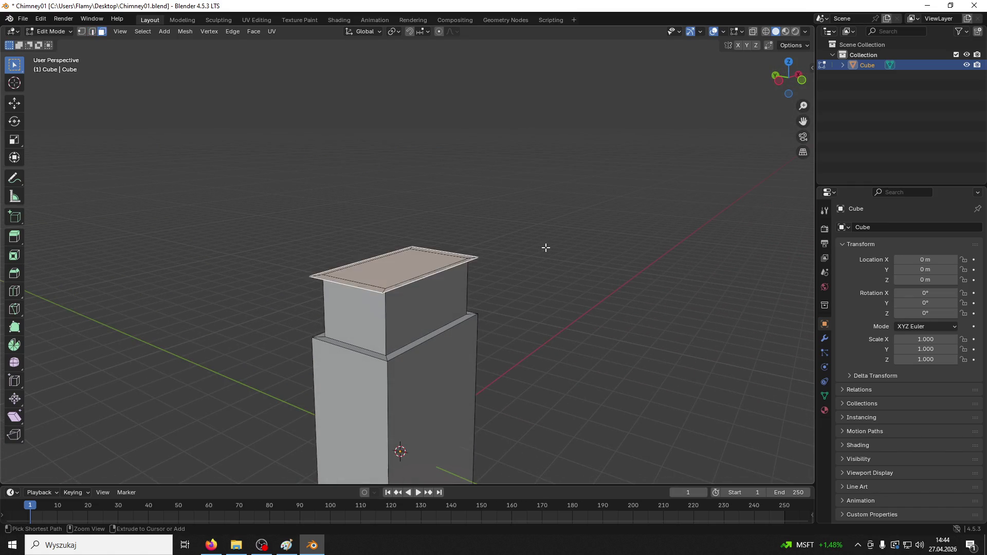
key(ctrl+z)
key(ctrl+z)
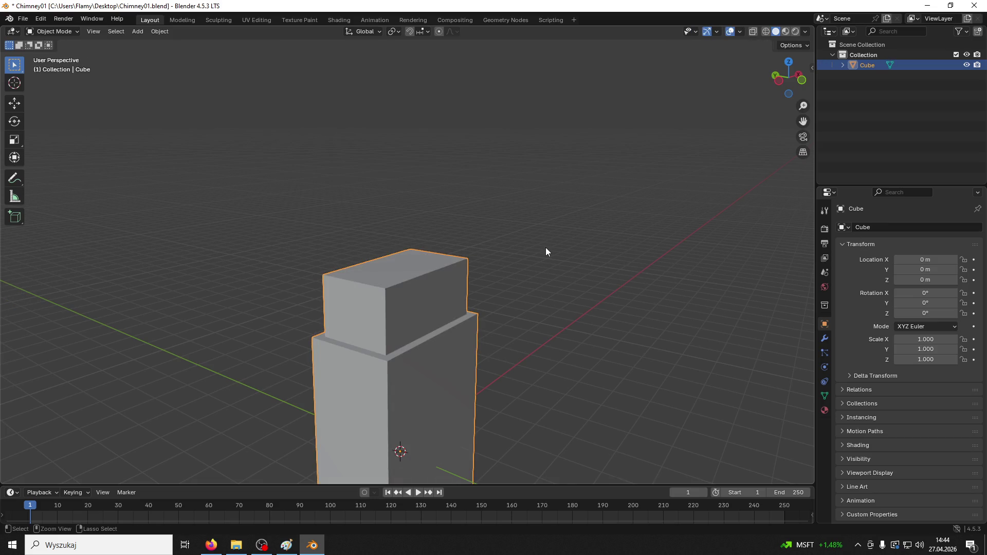
mouse_move(455, 283)
middle_down()
mouse_move(415, 306)
mouse_move(412, 334)
mouse_move(452, 282)
middle_up()
click(51, 32)
click(60, 52)
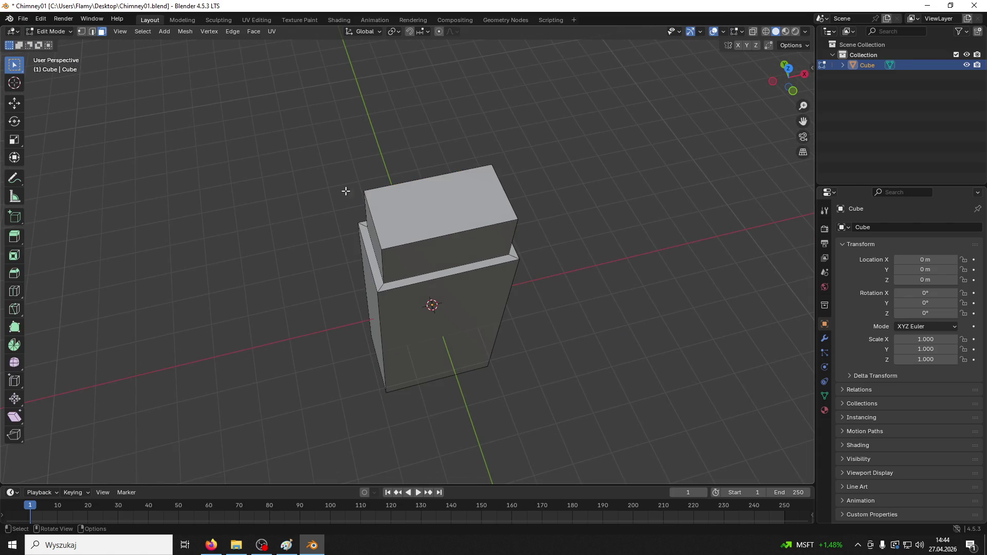
click(384, 201)
mouse_move(384, 201)
middle_down()
mouse_move(454, 170)
mouse_move(449, 252)
mouse_move(459, 254)
mouse_move(404, 328)
mouse_move(361, 348)
mouse_move(474, 261)
mouse_move(468, 251)
middle_up()
Step: Try an outward lip extrusion on the top face, undo it, and reselect the face
key(e)
key(s)
click(478, 249)
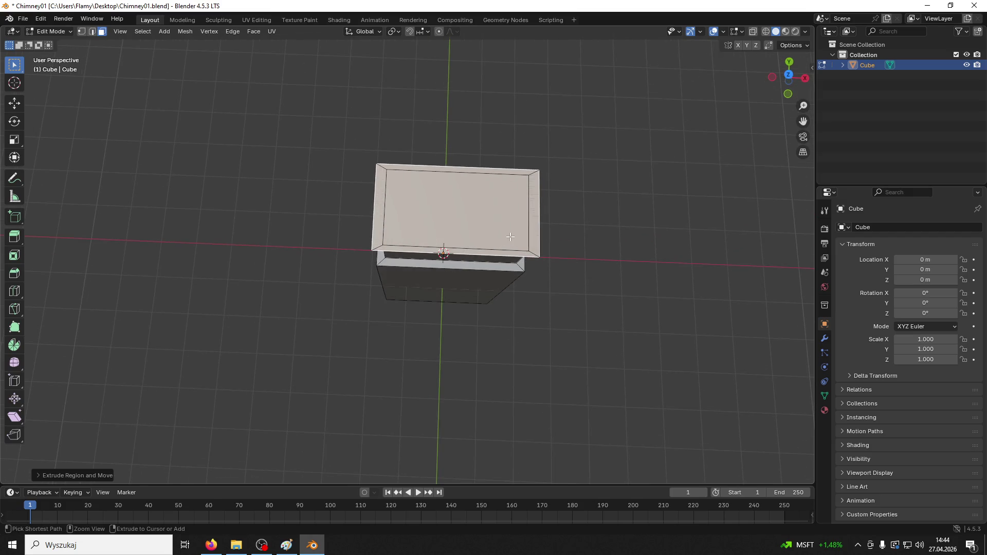
key(ctrl+z)
right_click(511, 211)
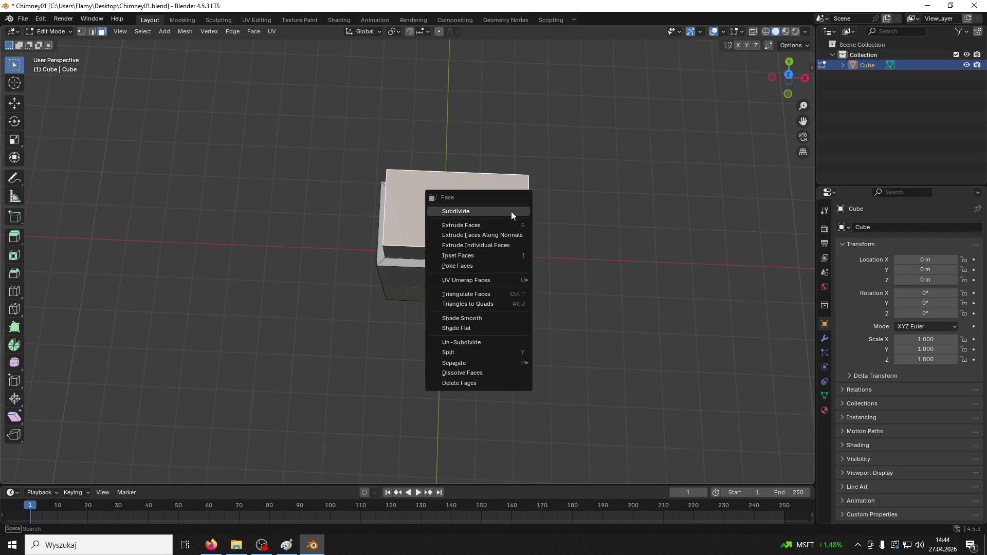
click(400, 190)
click(400, 190)
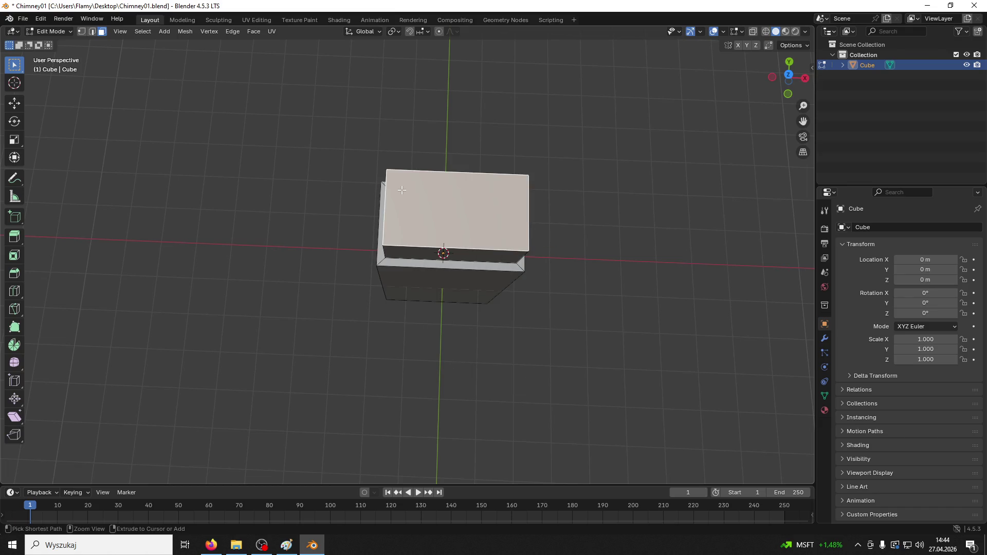
mouse_move(399, 190)
middle_down()
mouse_move(602, 183)
mouse_move(676, 160)
mouse_move(623, 248)
middle_up()
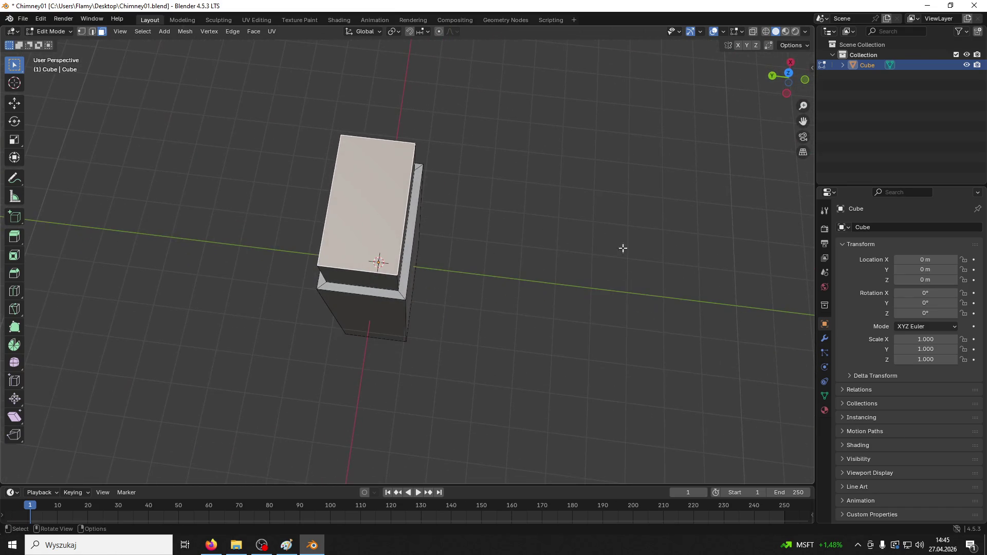
Step: Extrude the top face about 0.72 m upward and return to Object Mode
key(e)
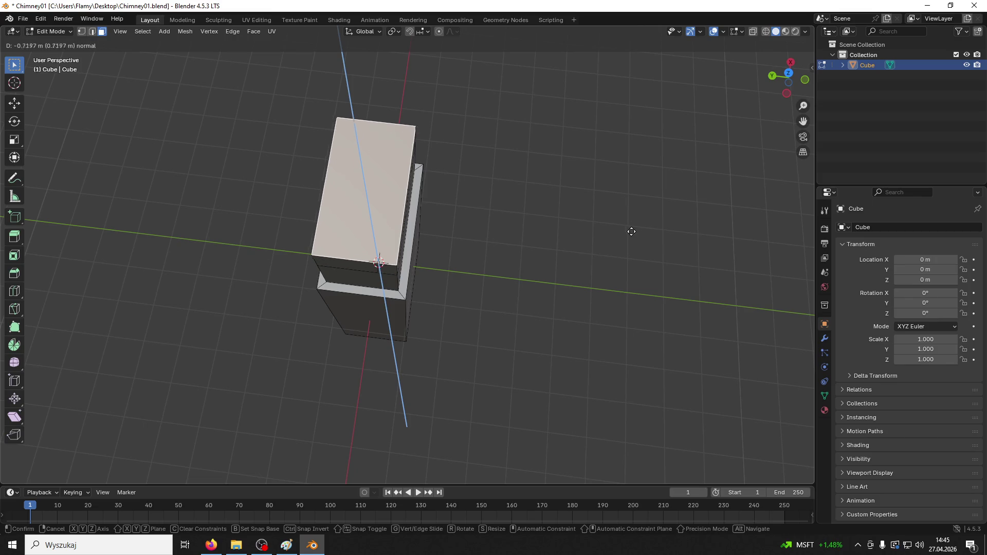
click(628, 236)
mouse_move(628, 236)
middle_down()
mouse_move(566, 181)
mouse_move(549, 202)
middle_up()
click(50, 32)
click(52, 42)
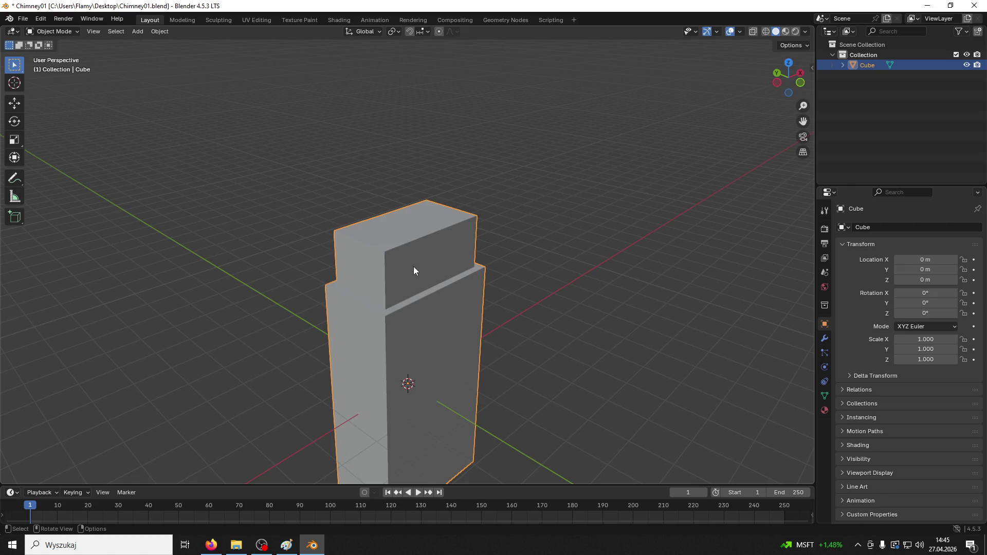
Step: In Edit Mode, duplicate the three ledge faces and raise the copy above the chimney top
click(52, 32)
click(65, 51)
mouse_move(232, 154)
middle_down()
mouse_move(361, 289)
mouse_move(344, 334)
mouse_move(447, 473)
mouse_move(458, 439)
middle_up()
click(370, 312)
shift+click(400, 294)
shift+click(323, 304)
key(g)
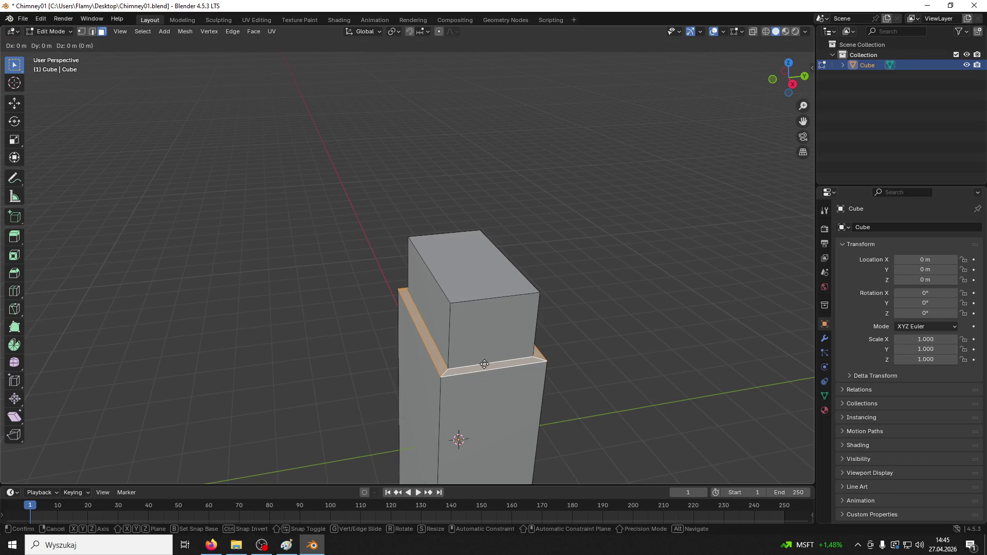
right_click(484, 364)
click(20, 108)
drag(465, 286, 451, 223)
Step: Merge the whole mesh's overlapping vertices by distance, trying 0.45 m before lowering it
middle_drag(452, 222, 501, 278)
scroll(484, 263, up, 3)
key(a)
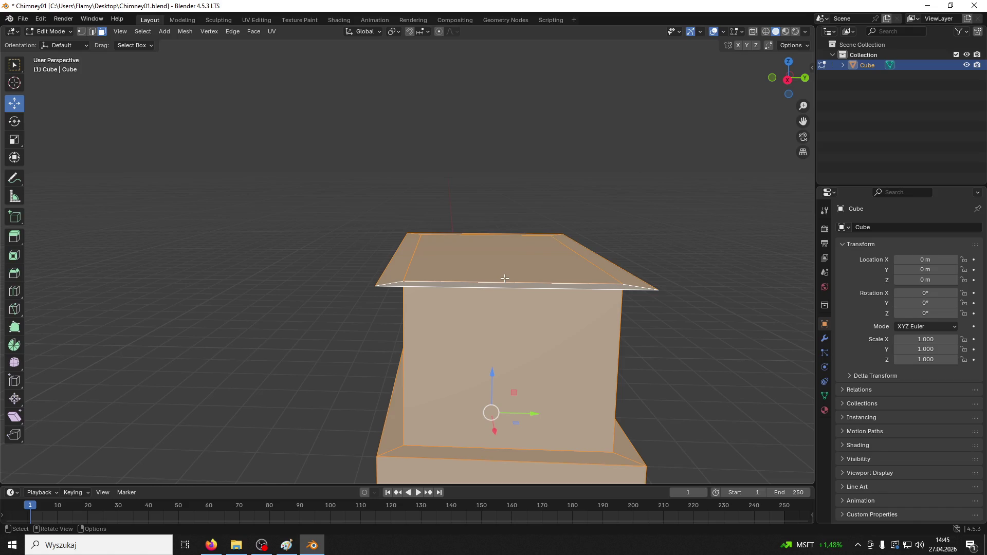
middle_drag(646, 389, 677, 396)
key(m)
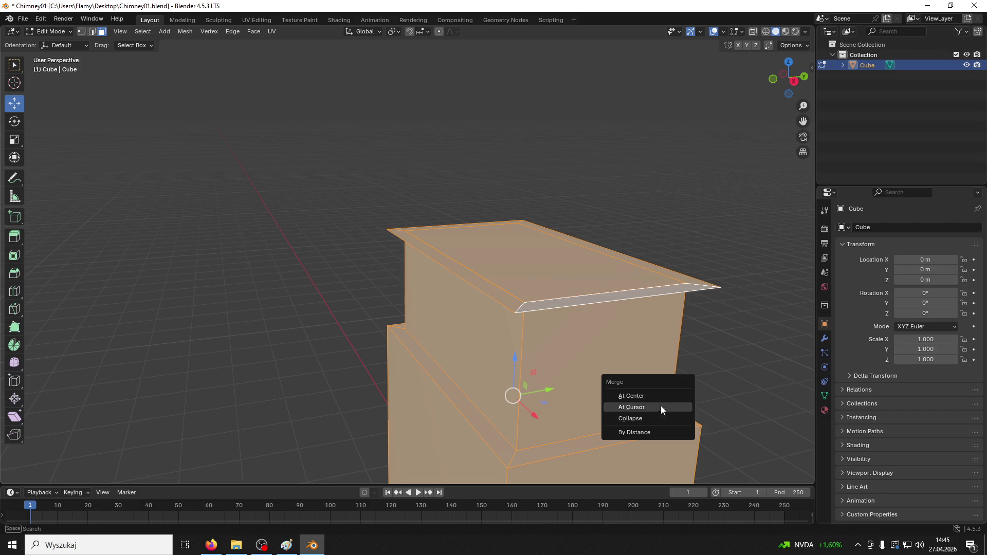
click(644, 432)
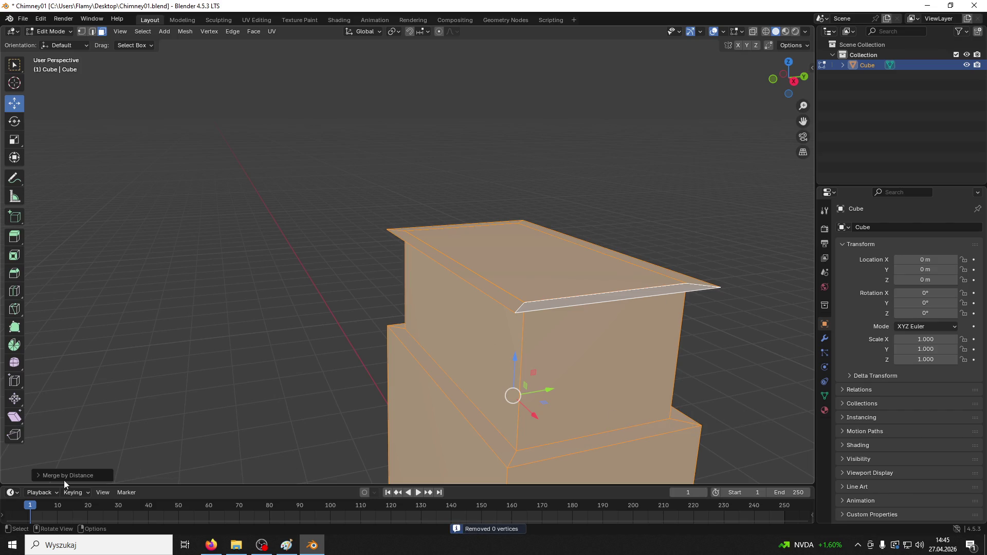
click(39, 474)
mouse_move(132, 450)
mouse_down()
mouse_move(154, 450)
mouse_move(123, 450)
mouse_up()
click(296, 281)
mouse_move(296, 281)
middle_down()
mouse_move(368, 273)
mouse_move(386, 288)
mouse_move(366, 312)
middle_up()
Step: In vertex mode, move the front corner vertex down along Z
key(1)
click(572, 394)
mouse_move(575, 384)
mouse_down()
mouse_move(586, 391)
mouse_move(617, 309)
mouse_move(590, 392)
mouse_move(597, 278)
mouse_up()
mouse_move(597, 277)
middle_down()
mouse_move(676, 193)
mouse_move(551, 345)
mouse_move(505, 288)
mouse_move(568, 247)
middle_up()
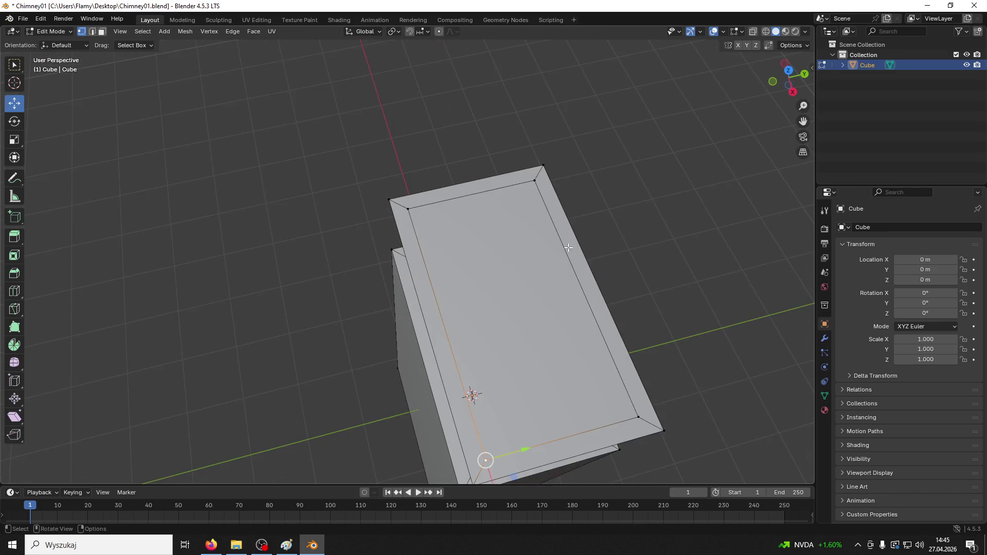
Step: In edge mode, try sliding the top back edge along X twice, undoing both moves
click(92, 32)
click(458, 185)
key(g)
key(x)
click(466, 191)
key(ctrl+z)
key(g)
key(x)
click(441, 152)
key(ctrl+z)
middle_drag(442, 152, 476, 197)
click(59, 33)
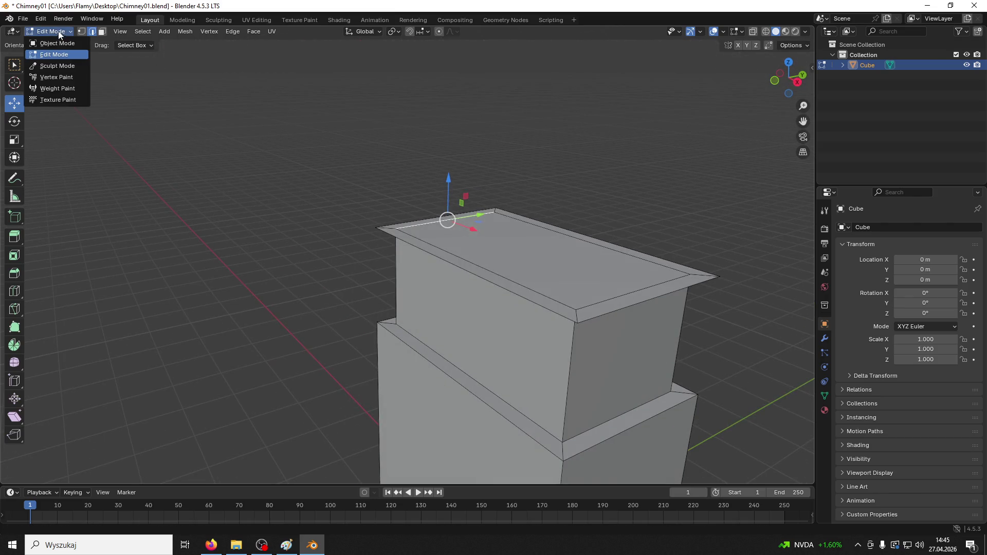
Step: In face mode, select the cap's top face and its front, left and other bevel strips
middle_drag(580, 167, 566, 186)
key(3)
click(432, 276)
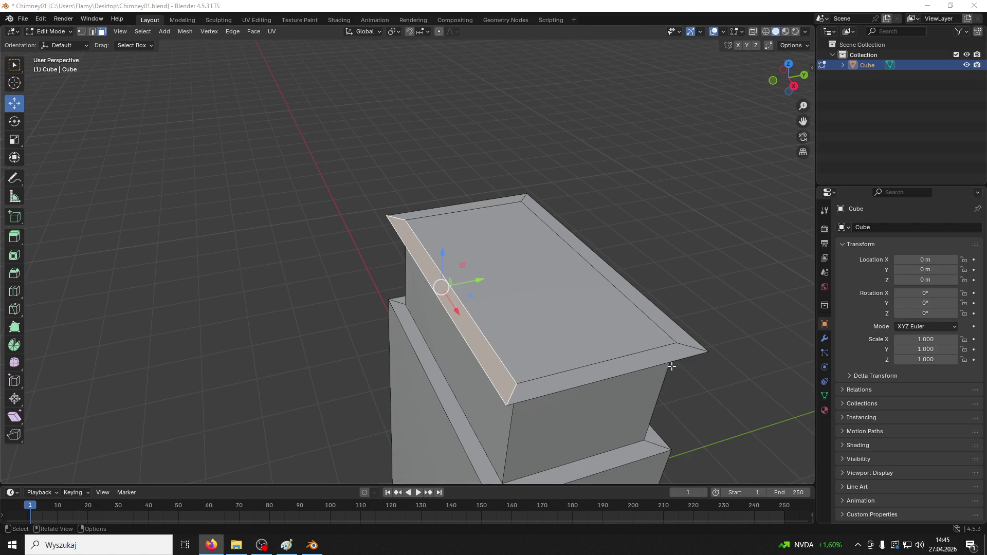
click(621, 341)
shift+click(618, 366)
shift+click(545, 350)
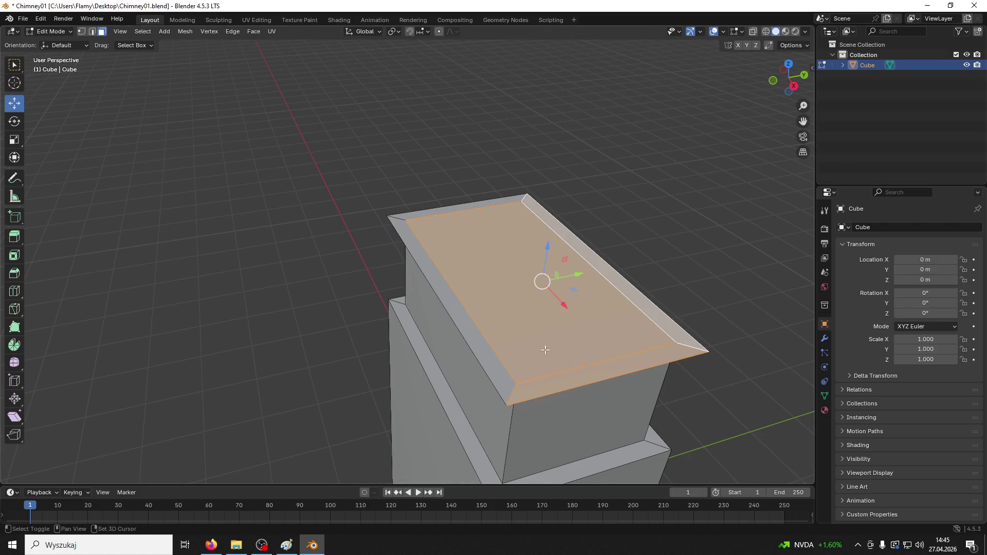
shift+click(494, 364)
middle_drag(437, 208, 519, 195)
Step: Flatten the selected top faces with a Z scale of zero, after undoing an X-axis ridge
key(s)
key(x)
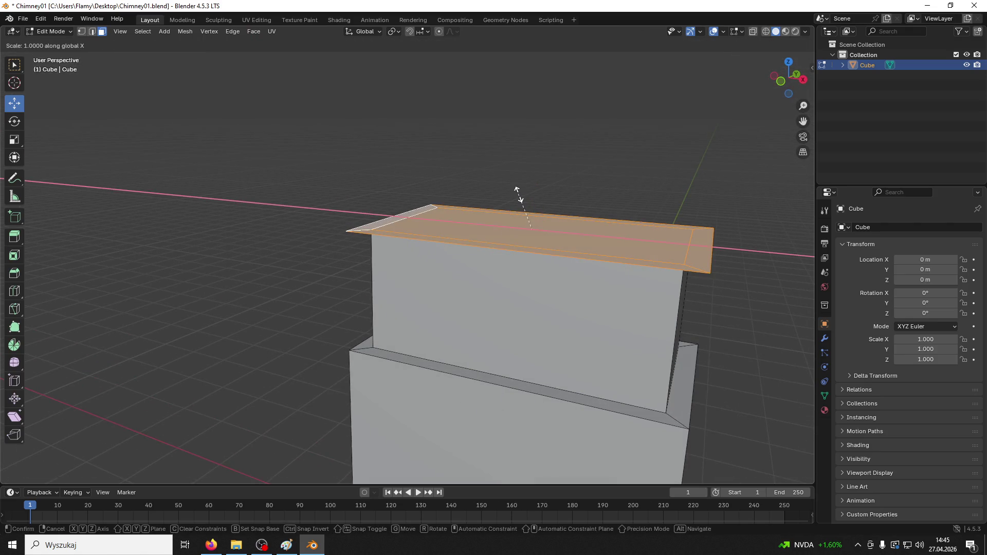
key(0)
key(Return)
key(ctrl+z)
key(s)
key(z)
key(Return)
Step: Change the selection to the inner top face and right rim strip, seen from above
click(588, 170)
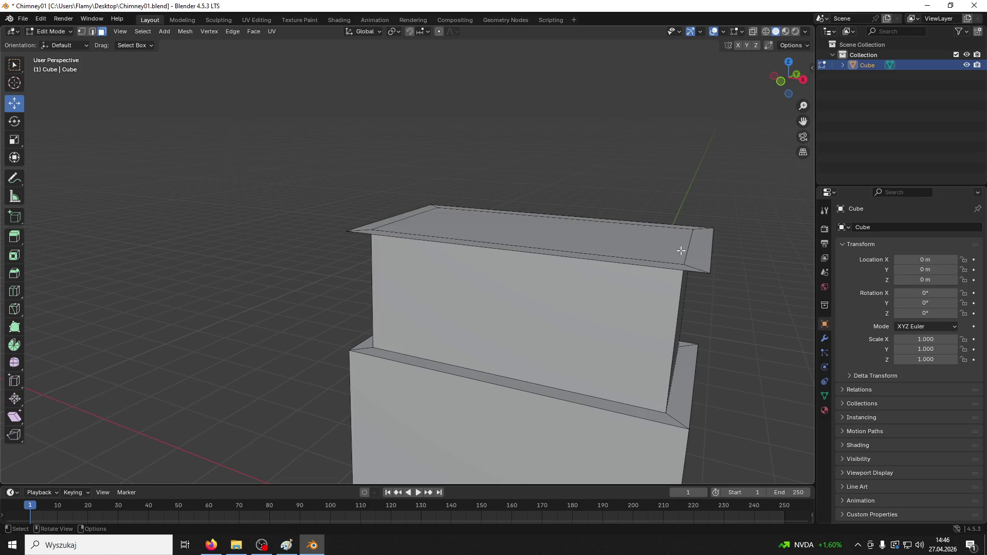
click(648, 248)
click(639, 266)
mouse_move(639, 265)
middle_down()
mouse_move(643, 226)
mouse_move(663, 288)
mouse_move(679, 265)
middle_up()
click(681, 263)
key(KP_7)
click(566, 273)
mouse_move(566, 273)
middle_down()
mouse_move(690, 178)
mouse_move(650, 274)
middle_up()
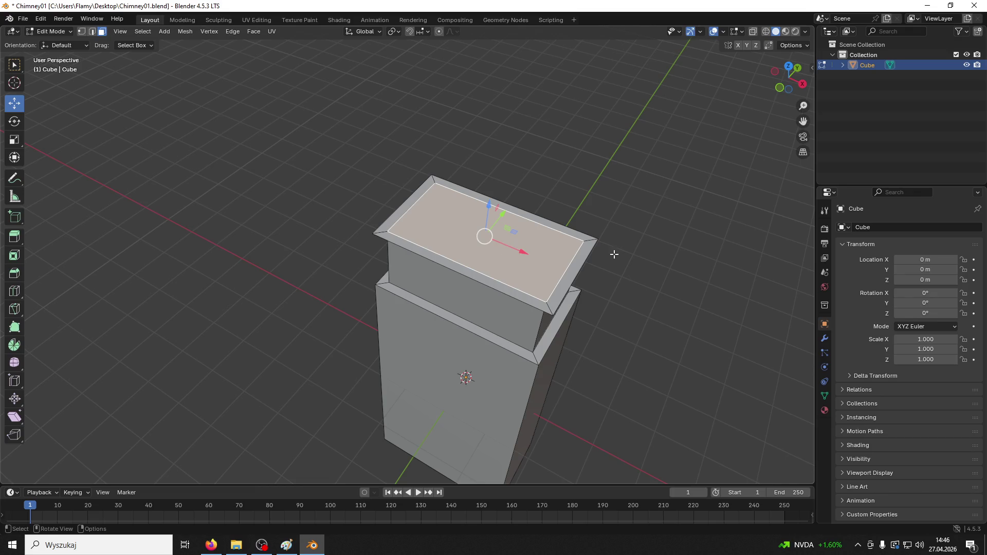
Step: Select the inner top face with the back, right and front rim strips and extrude them about 1.27 m up
click(587, 255)
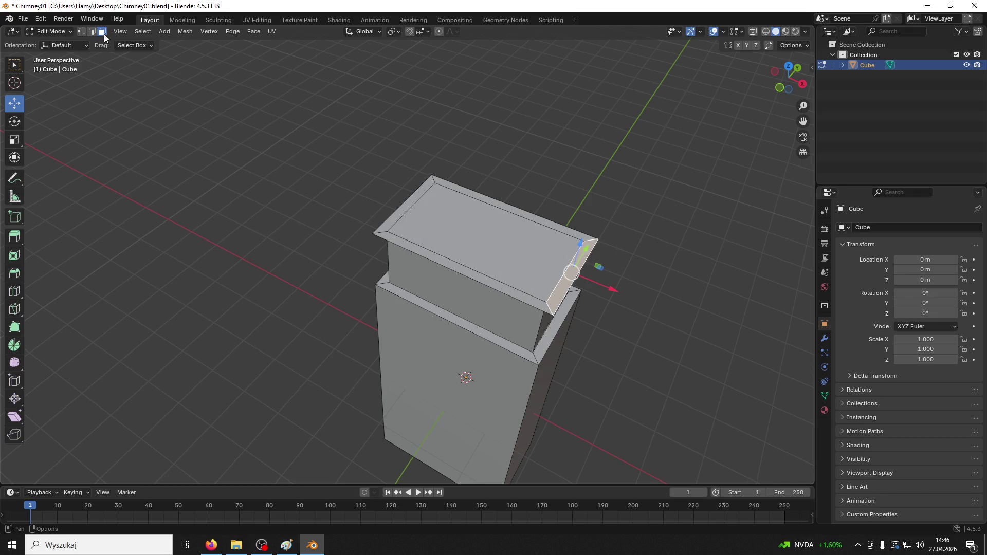
click(528, 213)
shift+click(578, 260)
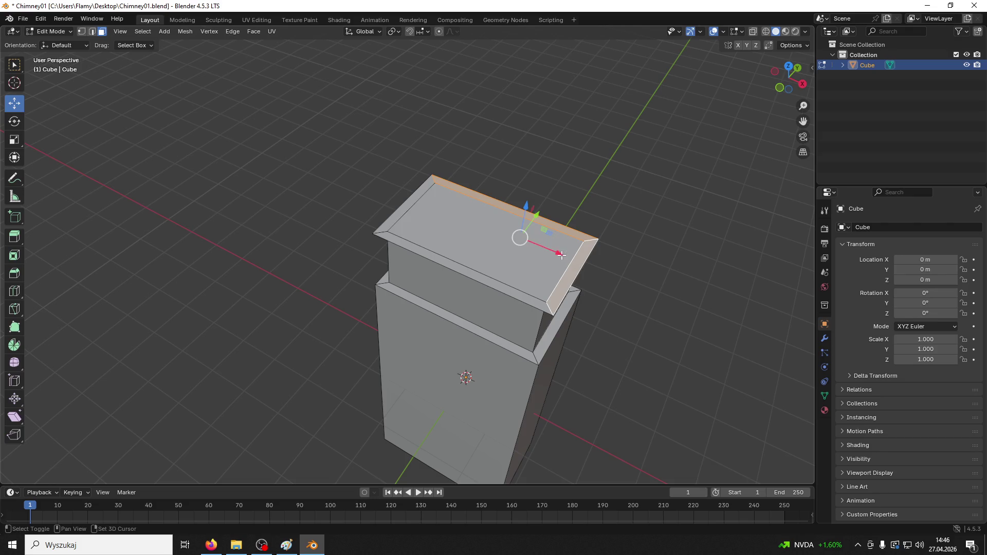
shift+click(515, 246)
shift+click(453, 270)
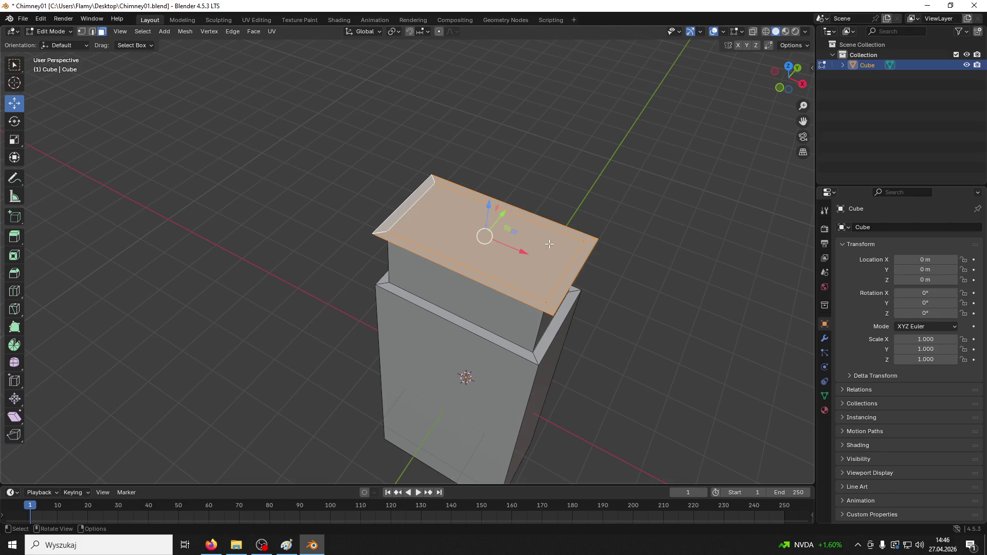
key(e)
click(537, 206)
mouse_move(534, 182)
middle_down()
mouse_move(489, 183)
mouse_move(473, 194)
middle_up()
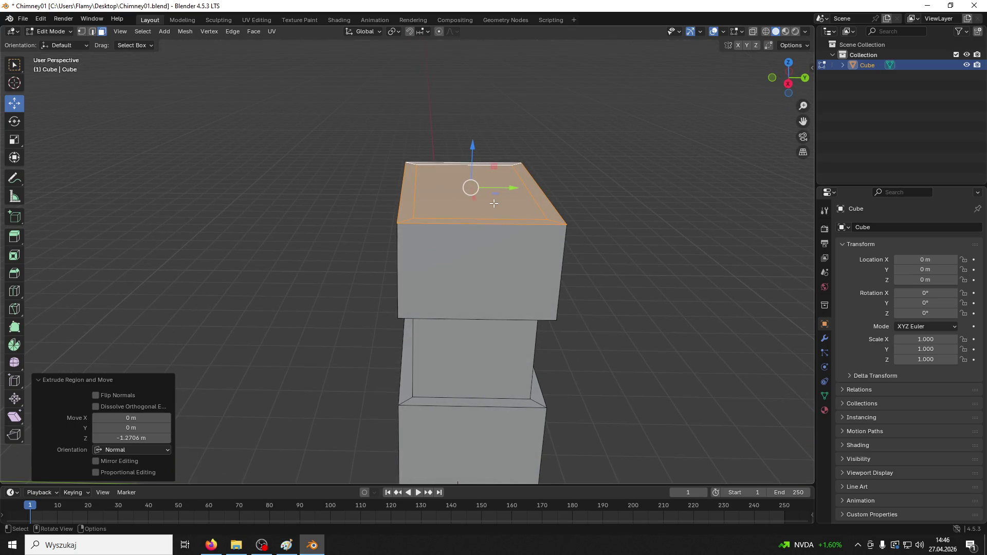
Step: Try collapsing the top face into an X-axis ridge, then a pyramid, undoing both
key(s)
key(x)
key(0)
key(Return)
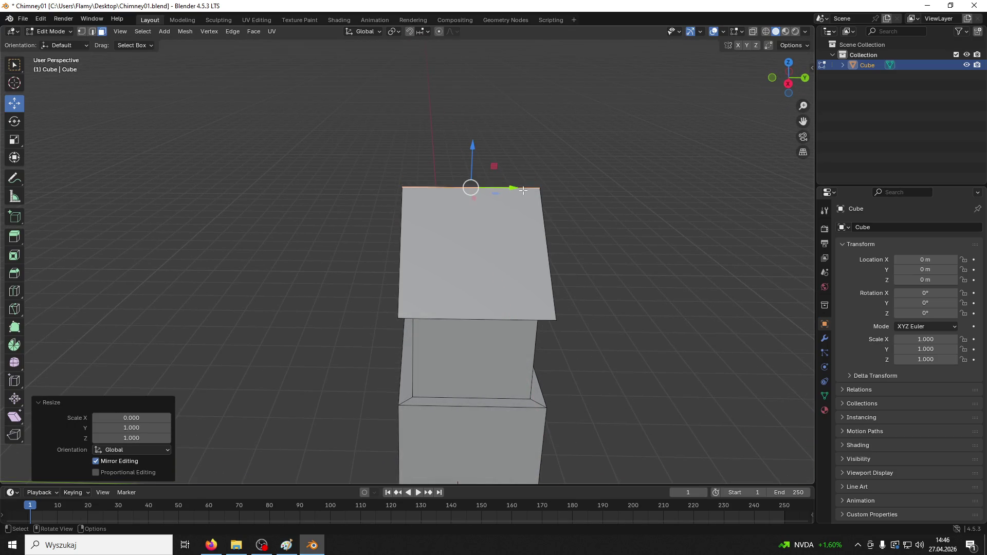
key(ctrl+z)
middle_drag(525, 203, 576, 204)
key(s)
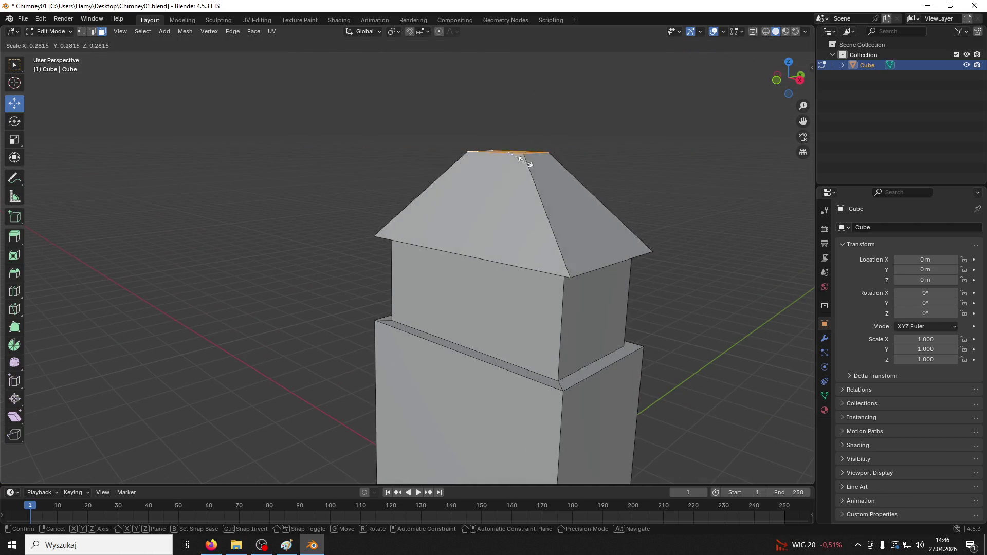
click(512, 147)
middle_drag(506, 152, 590, 180)
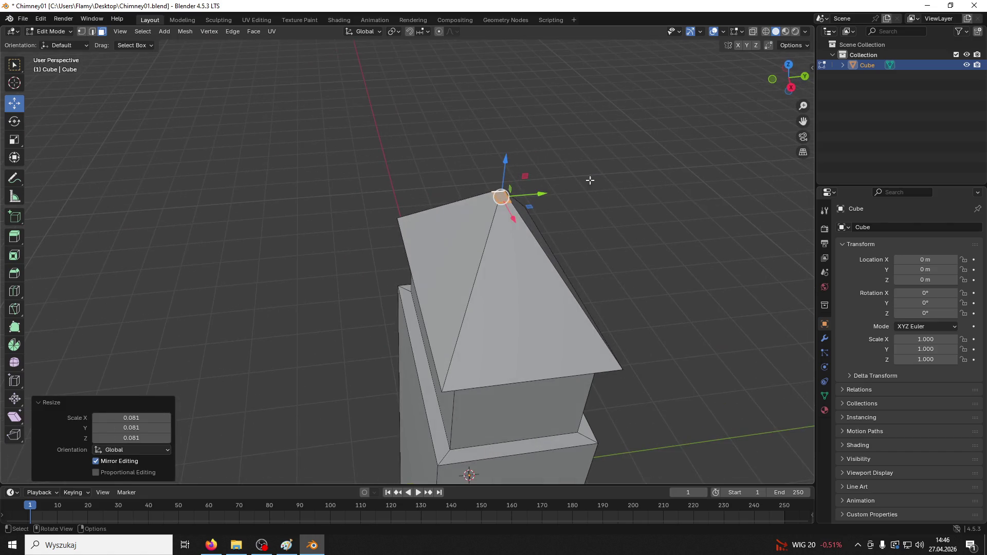
key(ctrl+z)
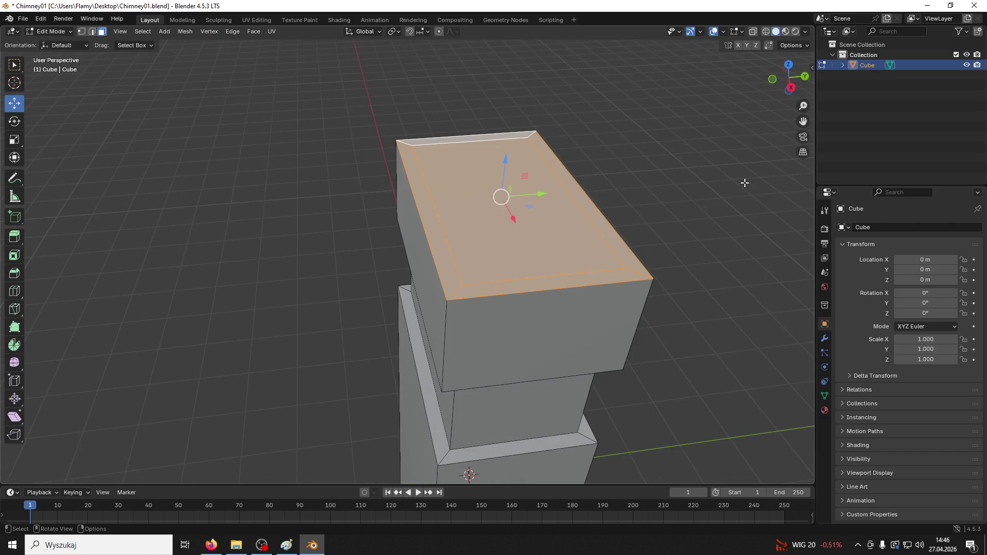
Step: Scale the top face to zero on Y into a ridge, then try raising it and undo
key(s)
key(y)
key(0)
key(Return)
mouse_move(637, 284)
middle_down()
mouse_move(677, 229)
mouse_move(721, 236)
mouse_move(562, 173)
middle_up()
drag(506, 110, 505, 70)
mouse_move(653, 152)
middle_down()
mouse_move(584, 138)
mouse_move(588, 154)
mouse_move(628, 155)
middle_up()
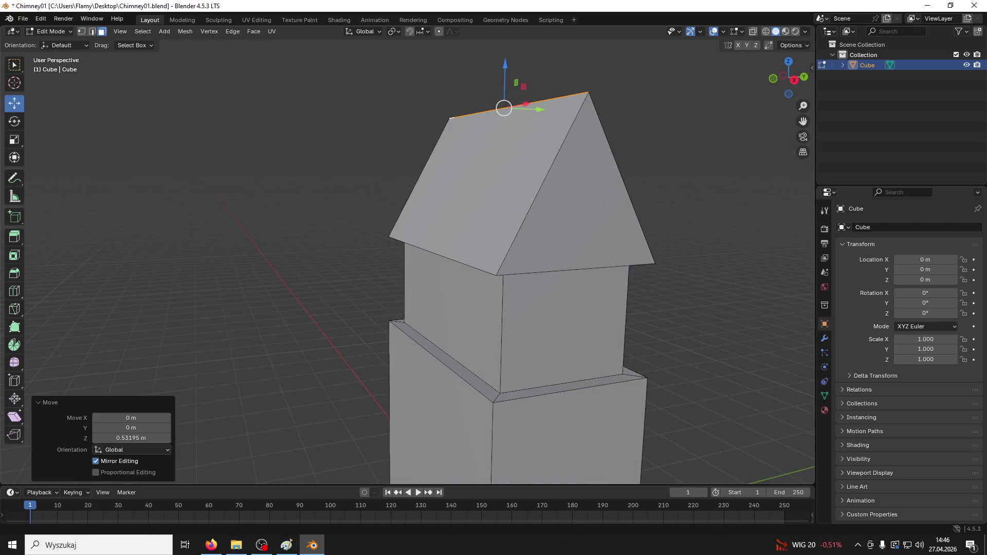
key(ctrl+z)
key(ctrl+z)
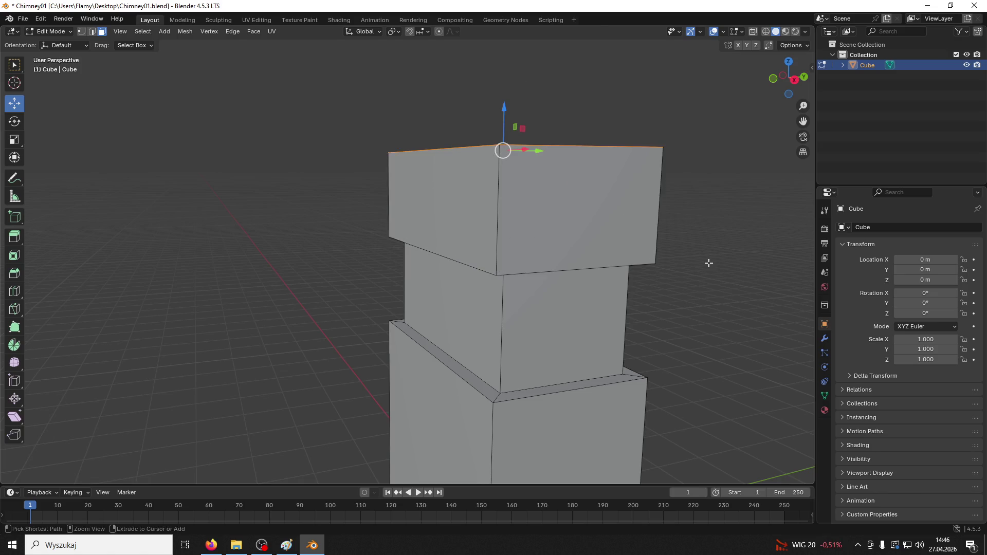
Step: Rescale the top face to zero on Y to form the final gable ridge
key(s)
key(y)
key(0)
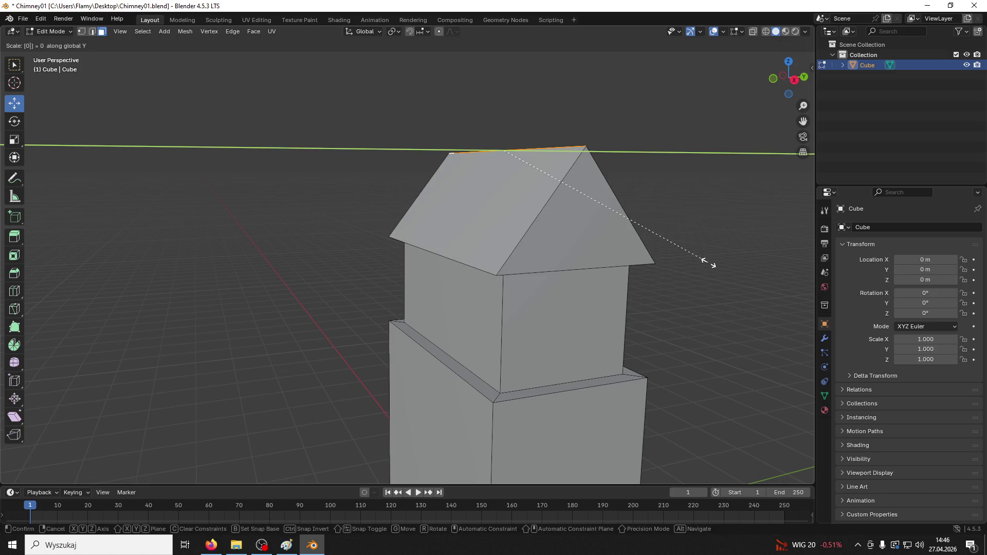
key(Return)
mouse_move(681, 249)
middle_down()
mouse_move(715, 281)
mouse_move(656, 299)
middle_up()
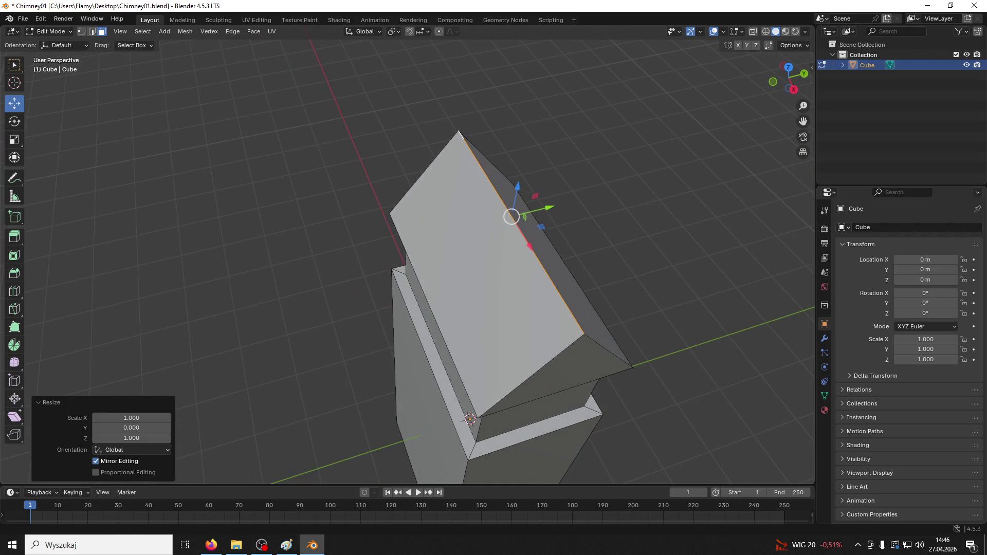
Step: Glance at the browser, close Paint and return to the chimney model
key(alt+Tab)
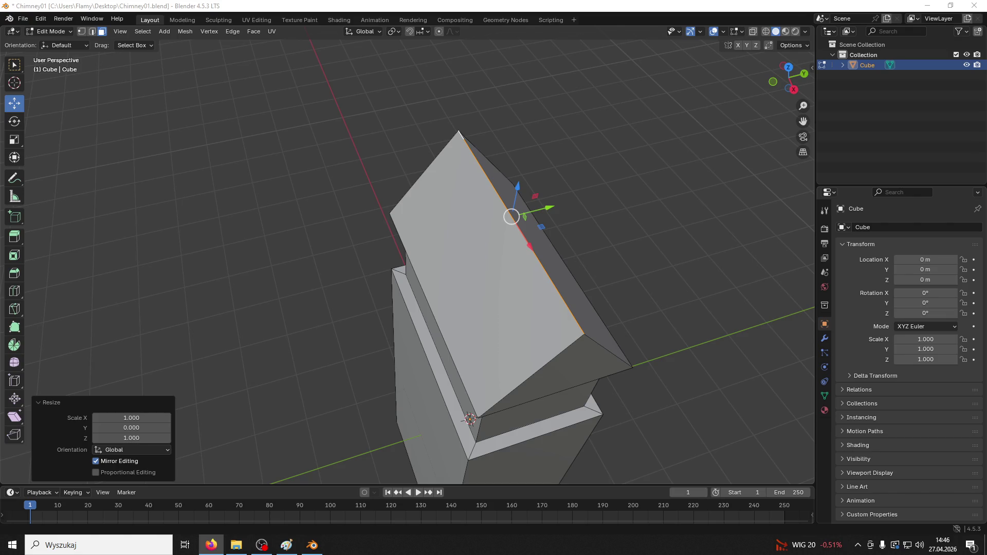
key(alt+Tab)
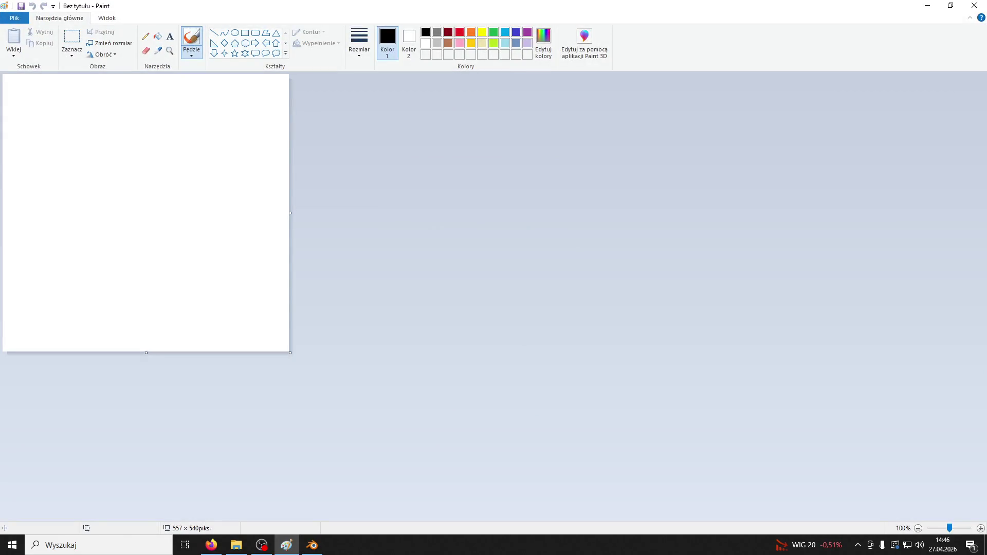
click(976, 6)
mouse_move(656, 249)
middle_down()
mouse_move(763, 185)
mouse_move(658, 240)
mouse_move(537, 264)
middle_up()
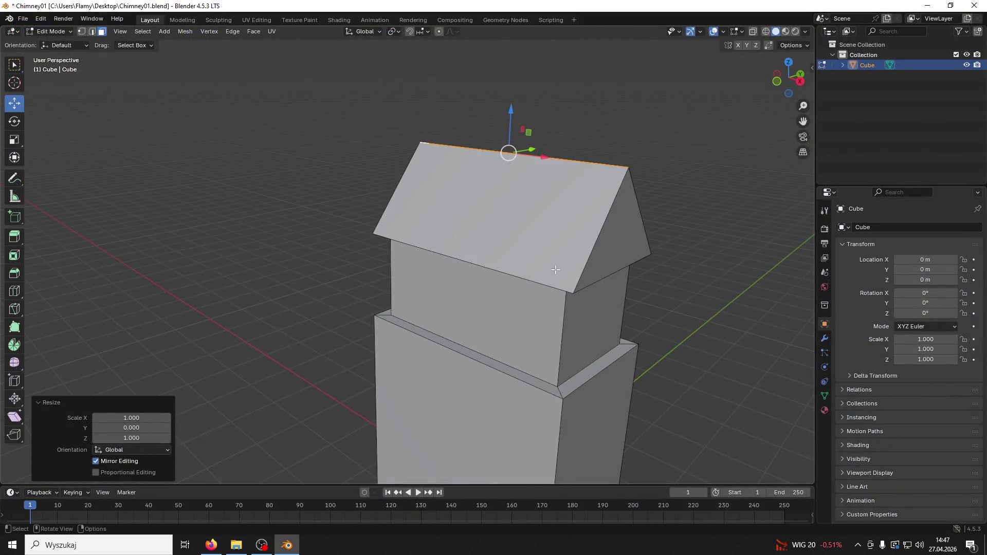
Step: Select the roof ridge in edge mode and lift it upward into a pitched gable peak
key(alt+Tab)
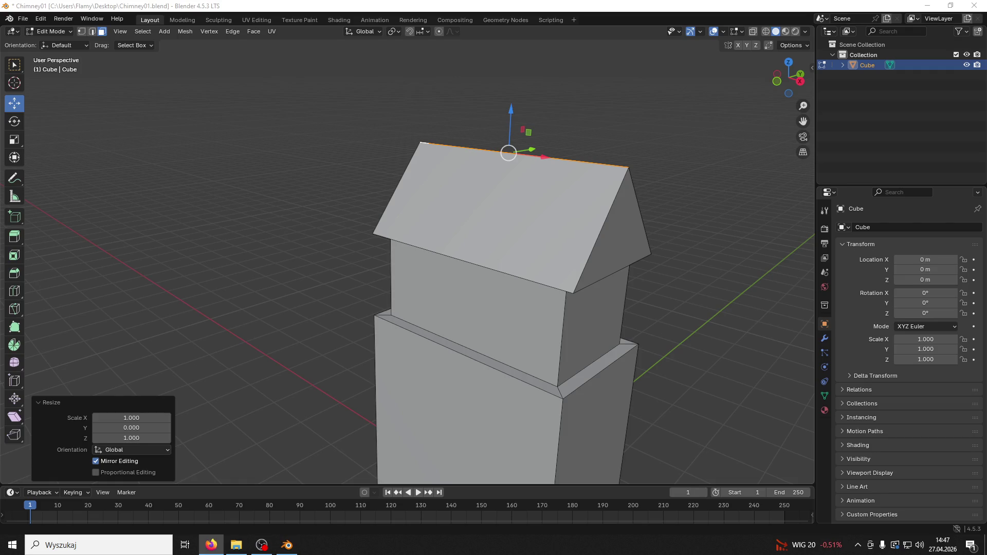
mouse_move(744, 244)
middle_down()
mouse_move(581, 261)
mouse_move(569, 251)
mouse_move(578, 233)
mouse_move(618, 232)
mouse_move(518, 210)
mouse_move(527, 159)
mouse_move(585, 105)
mouse_move(551, 218)
middle_up()
key(alt+a)
click(540, 223)
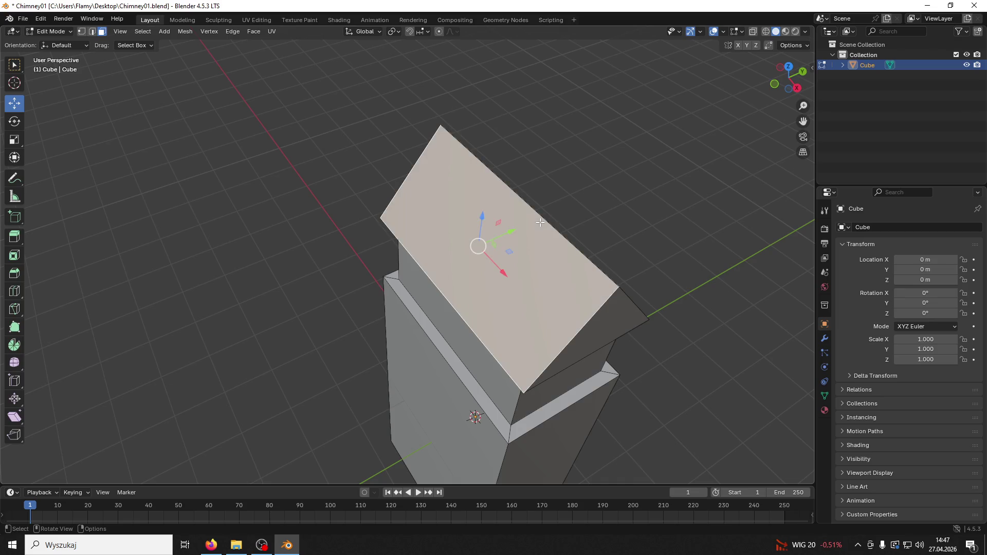
key(2)
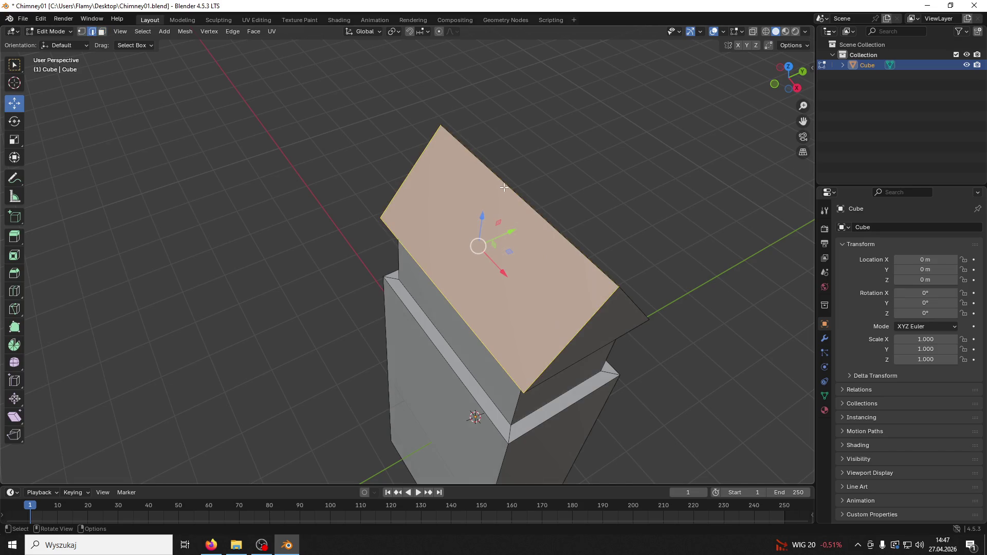
mouse_move(535, 190)
mouse_down()
mouse_move(562, 170)
mouse_move(640, 150)
mouse_up()
mouse_move(640, 150)
middle_down()
mouse_move(562, 133)
mouse_move(593, 132)
mouse_move(504, 232)
middle_up()
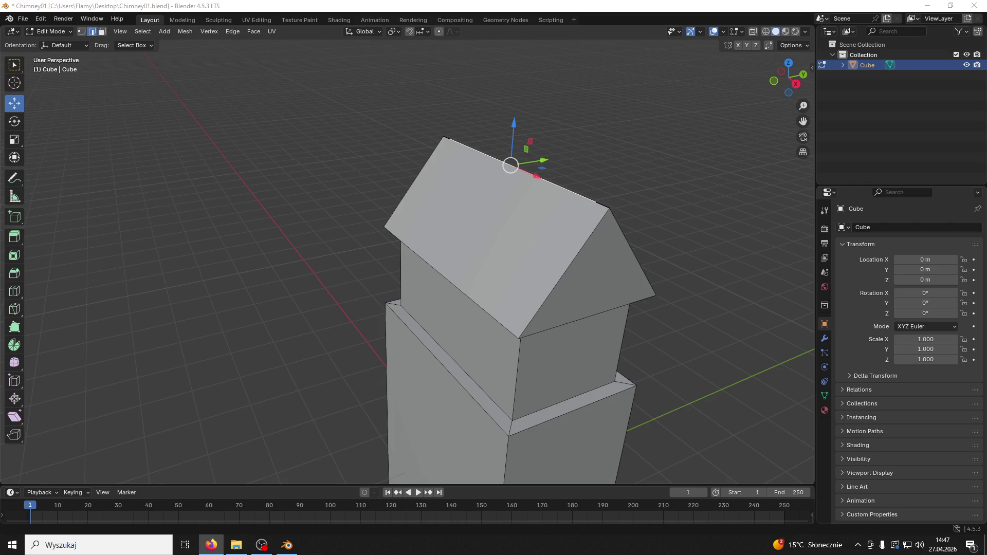
middle_drag(479, 133, 517, 153)
Step: Run Merge by Distance at 0.0101 m on the whole chimney mesh
key(a)
key(m)
click(517, 152)
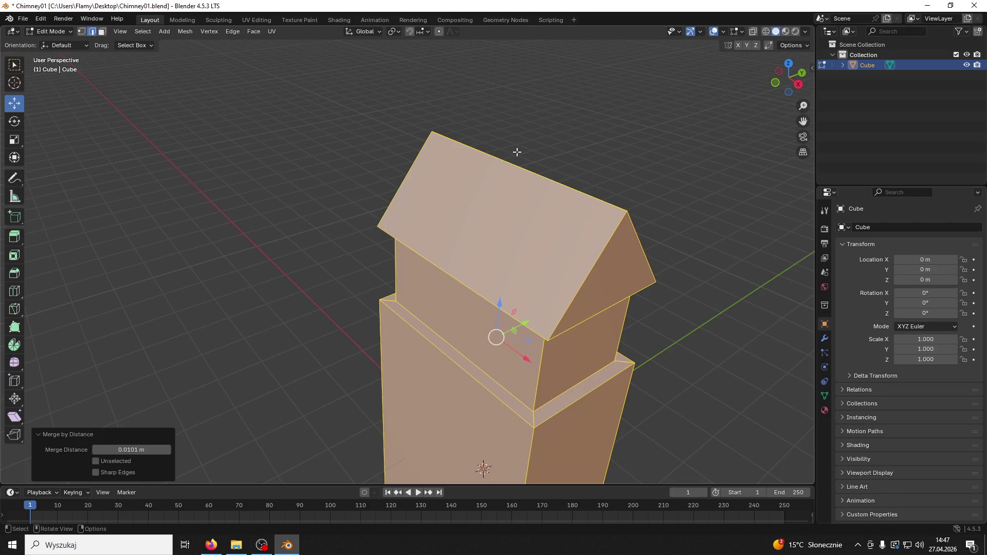
Step: Rerun Merge by Distance on the whole mesh at 0.0901 m, removing 0 vertices, then deselect
key(alt+a)
mouse_move(526, 168)
middle_down()
mouse_move(491, 197)
mouse_move(514, 176)
middle_up()
key(a)
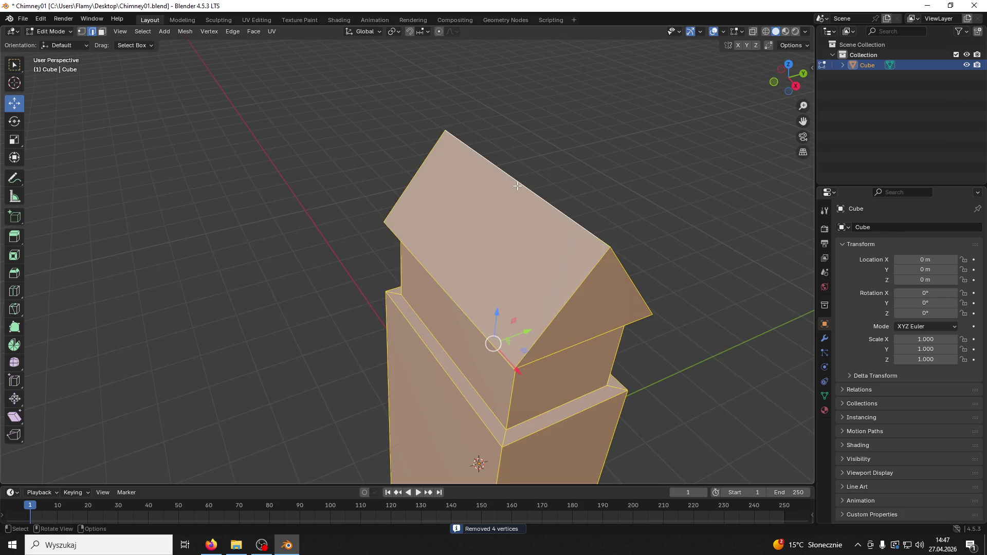
key(m)
click(517, 186)
mouse_move(141, 448)
mouse_down()
mouse_move(175, 448)
mouse_move(149, 447)
mouse_up()
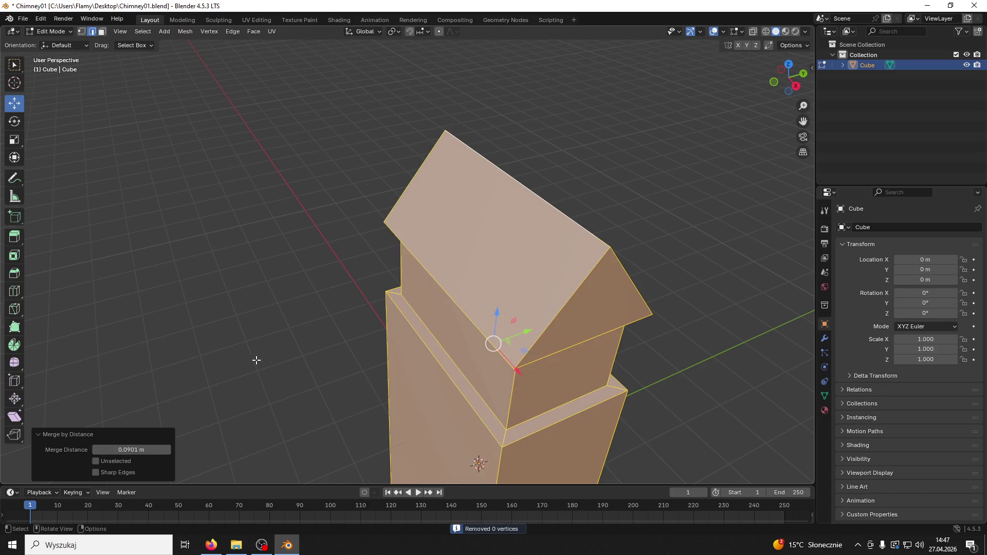
middle_drag(256, 360, 315, 313)
click(275, 294)
Step: Select the roof ridge edge, try sliding it along Y, and undo to keep it centred
mouse_move(483, 152)
middle_down()
mouse_move(434, 203)
mouse_move(446, 207)
middle_up()
click(616, 249)
click(547, 203)
middle_drag(547, 203, 538, 258)
click(509, 195)
drag(546, 192, 591, 171)
mouse_move(592, 171)
middle_down()
mouse_move(623, 116)
mouse_move(628, 137)
middle_up()
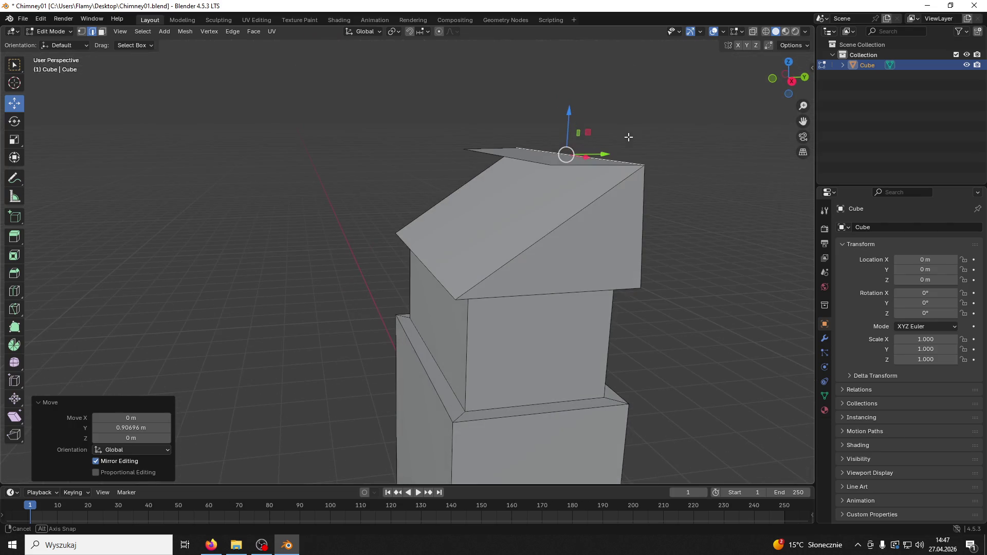
key(ctrl+z)
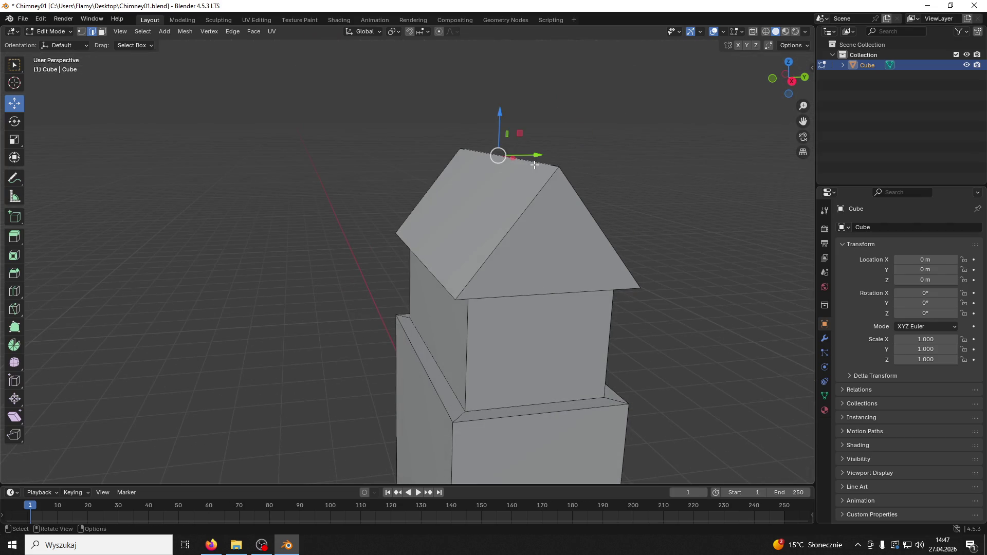
middle_drag(535, 164, 522, 205)
Step: Dismiss the Delete menu, then slide the ridge edge along Y and undo it
key(x)
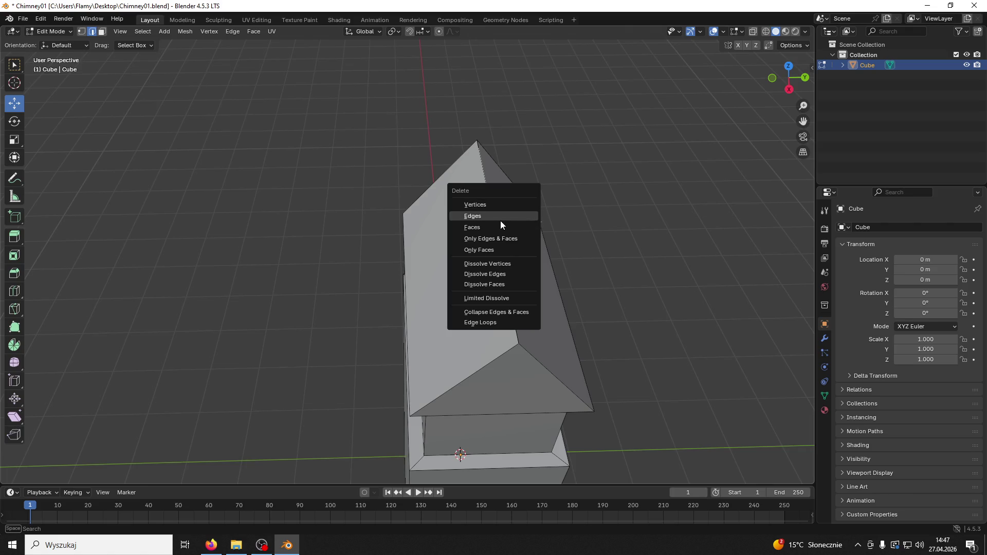
key(Escape)
click(495, 221)
drag(520, 218, 569, 220)
middle_drag(568, 220, 544, 161)
key(ctrl+z)
Step: Select the gable's top point, cancel the Delete menu without deleting, and reselect the ridge edge
key(x)
key(Escape)
click(446, 133)
click(448, 133)
key(x)
click(450, 134)
mouse_move(547, 174)
middle_down()
mouse_move(580, 183)
mouse_move(531, 203)
mouse_move(612, 187)
middle_up()
click(580, 183)
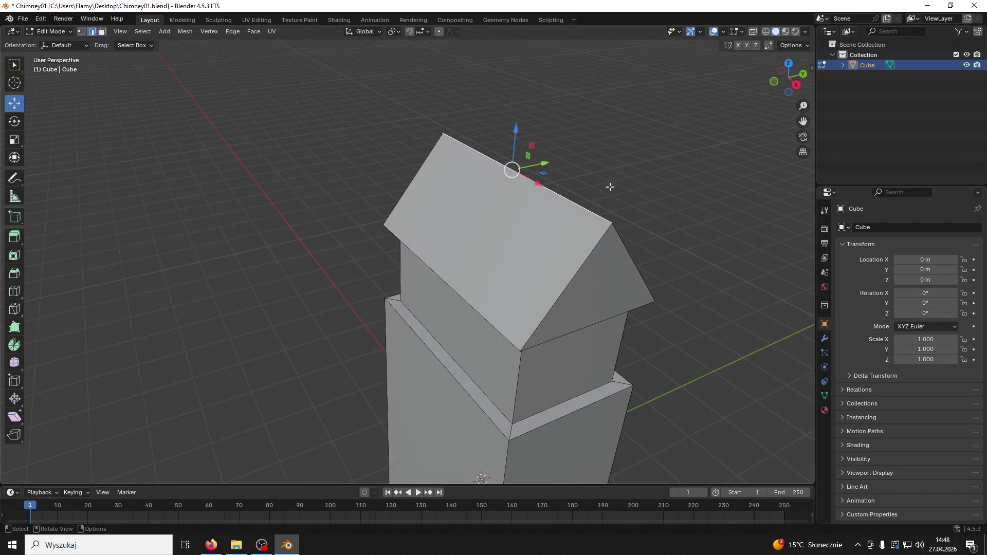
Step: Bridge the roof-overhang edge loop to the upper block's top loop with a strip of faces
mouse_move(640, 188)
middle_down()
mouse_move(611, 147)
mouse_move(551, 194)
middle_up()
mouse_move(360, 123)
middle_down()
mouse_move(411, 108)
mouse_move(454, 128)
mouse_move(389, 74)
middle_up()
mouse_move(394, 121)
middle_down()
mouse_move(392, 141)
mouse_move(481, 148)
middle_up()
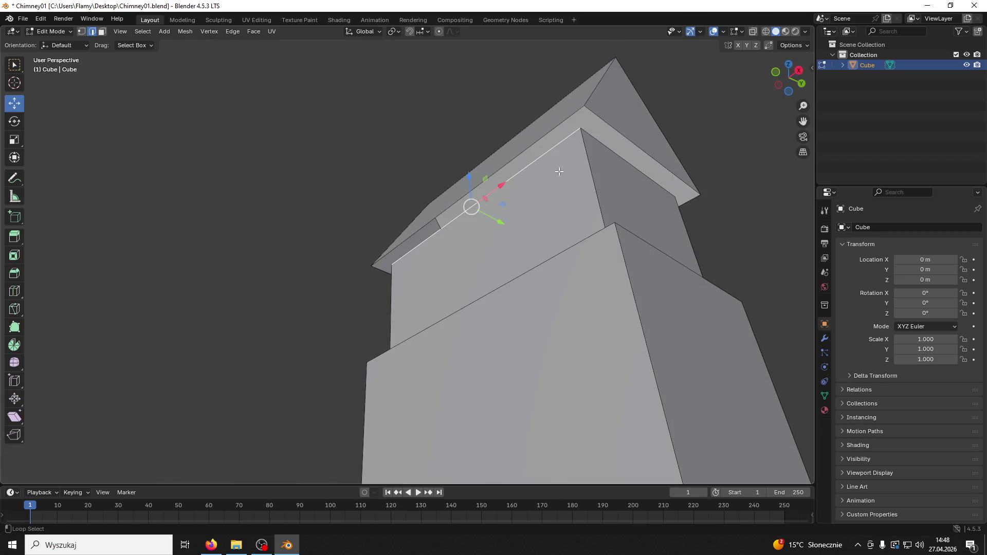
mouse_move(605, 146)
middle_down()
mouse_move(515, 157)
mouse_move(525, 209)
mouse_move(494, 181)
mouse_move(348, 175)
mouse_move(571, 221)
middle_up()
mouse_move(321, 222)
middle_down()
mouse_move(441, 230)
mouse_move(357, 233)
mouse_move(345, 217)
middle_up()
key(alt+a)
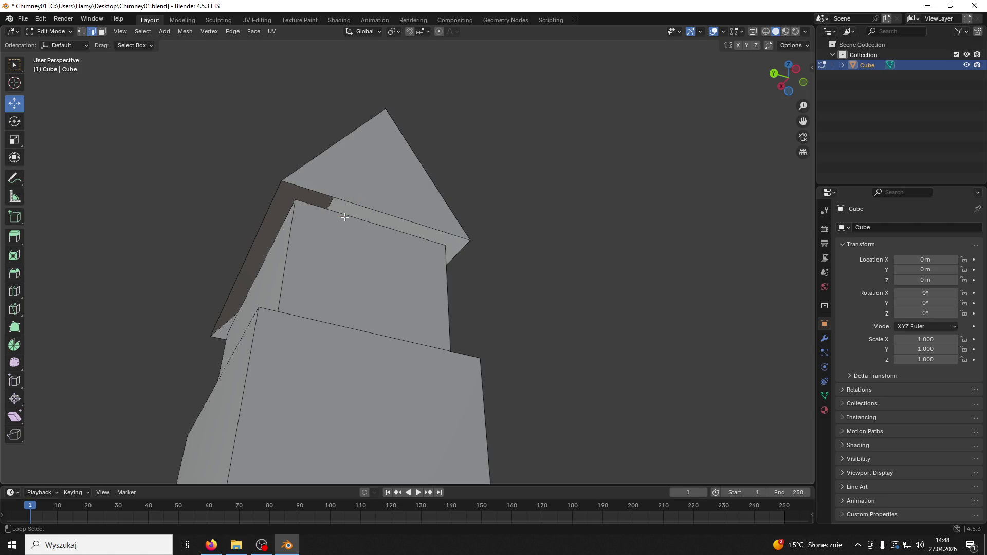
alt+shift+click(344, 199)
click(348, 229)
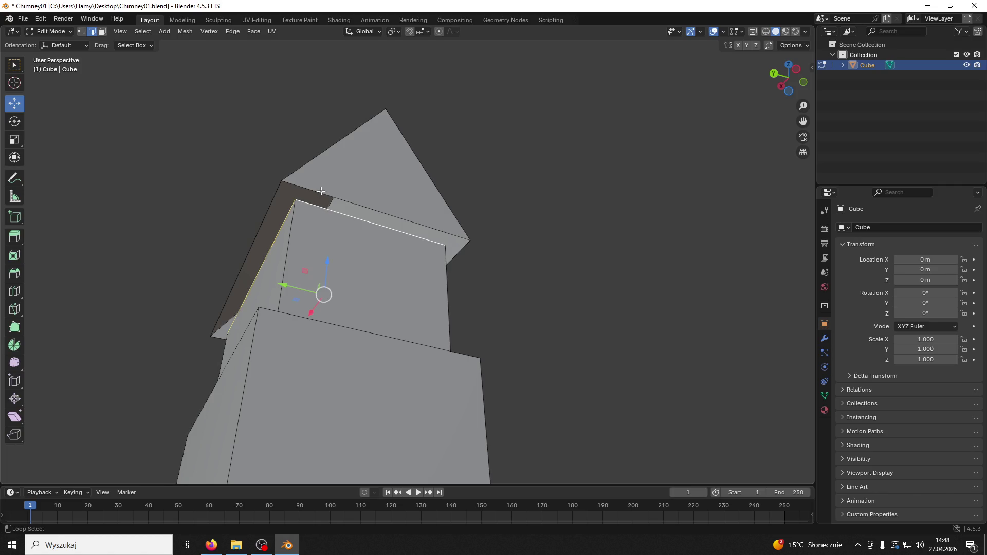
key(ctrl+e)
click(263, 225)
click(476, 224)
mouse_move(476, 224)
middle_down()
mouse_move(359, 242)
mouse_move(465, 257)
mouse_move(388, 260)
middle_up()
Step: Select both roof slope faces together with the roof underside bands
click(335, 208)
click(410, 183)
mouse_move(417, 163)
mouse_down()
mouse_move(414, 137)
mouse_move(389, 175)
mouse_up()
key(ctrl+z)
mouse_move(389, 174)
middle_down()
mouse_move(574, 242)
mouse_move(419, 220)
middle_up()
click(483, 202)
shift+click(528, 254)
shift+click(358, 176)
mouse_move(358, 175)
middle_down()
mouse_move(415, 211)
mouse_move(409, 224)
mouse_move(427, 248)
middle_up()
shift+click(402, 214)
shift+click(402, 215)
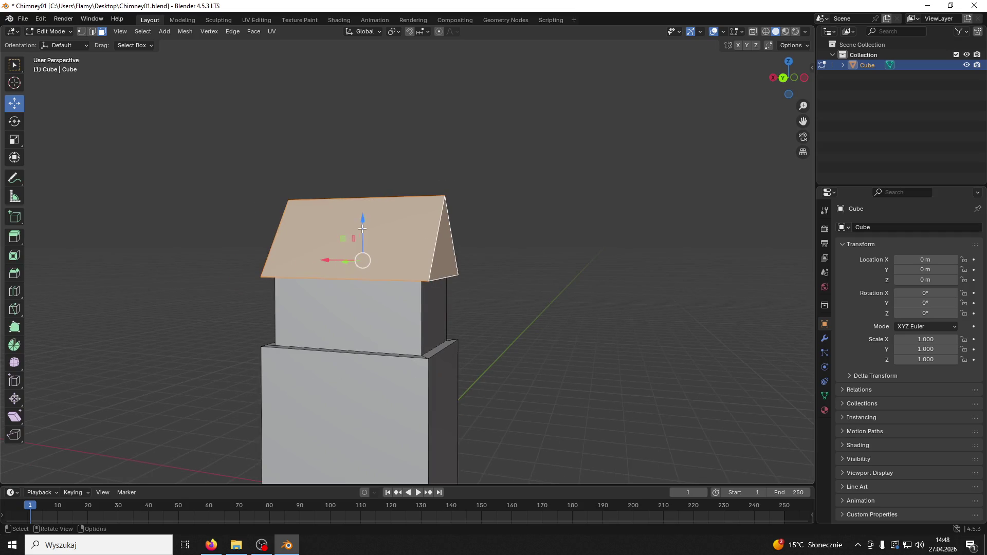
Step: Lower the roof about 0.52 m along Z and scale it to fit the block
key(g)
key(z)
click(474, 292)
key(s)
click(569, 317)
mouse_move(569, 318)
middle_down()
mouse_move(570, 340)
mouse_move(648, 341)
mouse_move(575, 335)
mouse_move(754, 365)
mouse_move(504, 335)
mouse_move(617, 334)
mouse_move(401, 410)
middle_up()
click(611, 337)
Step: Select the shaft's side faces and the bevel strips above them
click(428, 391)
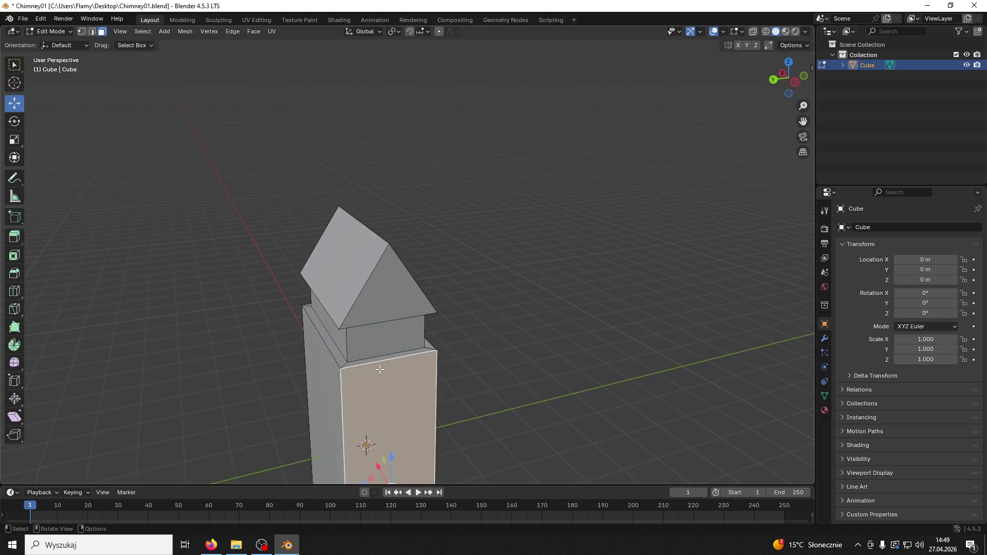
shift+click(324, 406)
shift+click(341, 354)
shift+click(358, 362)
mouse_move(358, 362)
middle_down()
mouse_move(453, 370)
mouse_move(502, 400)
mouse_move(504, 414)
mouse_move(416, 434)
middle_up()
shift+click(501, 400)
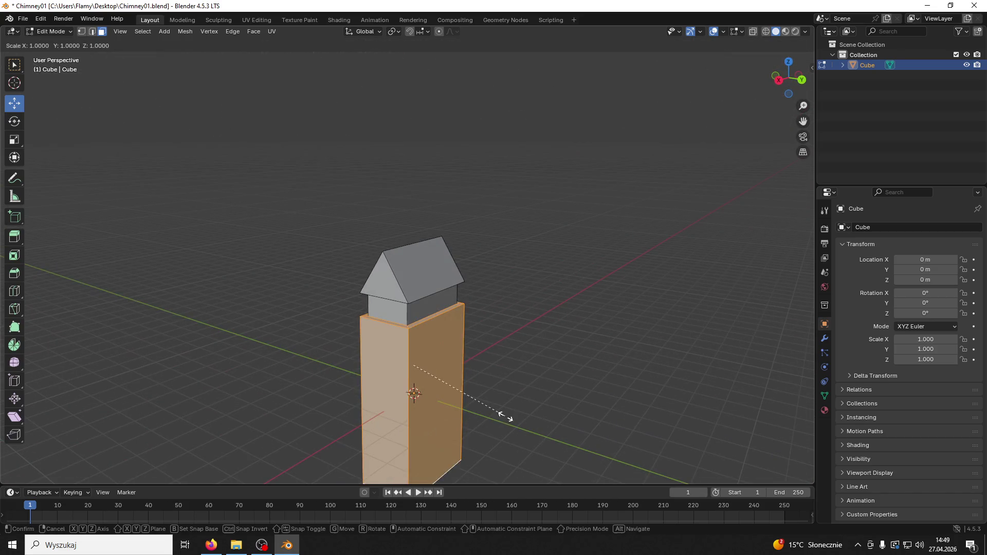
scroll(514, 422, up, 2)
scroll(542, 338, up, 5)
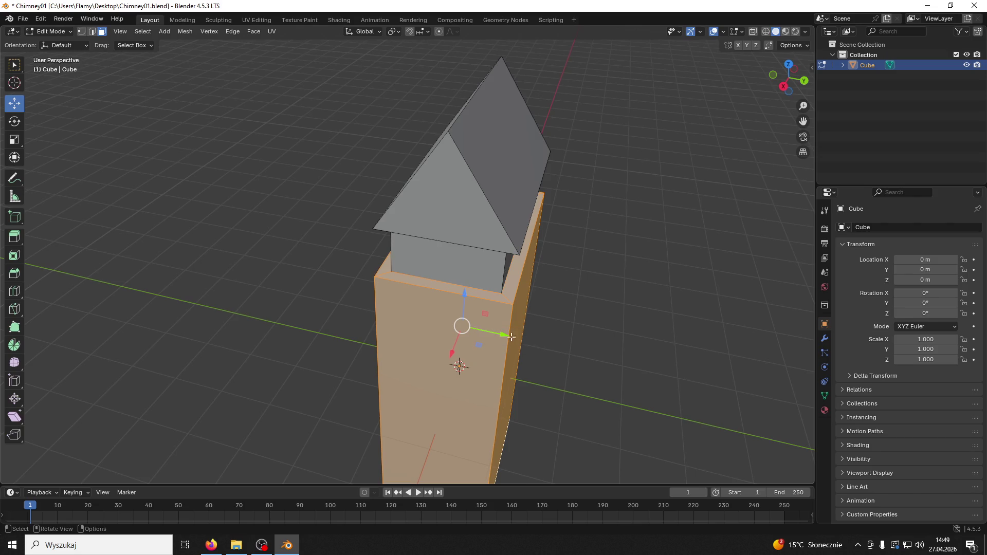
Step: In edge mode, select the shaft's upper edges
click(92, 32)
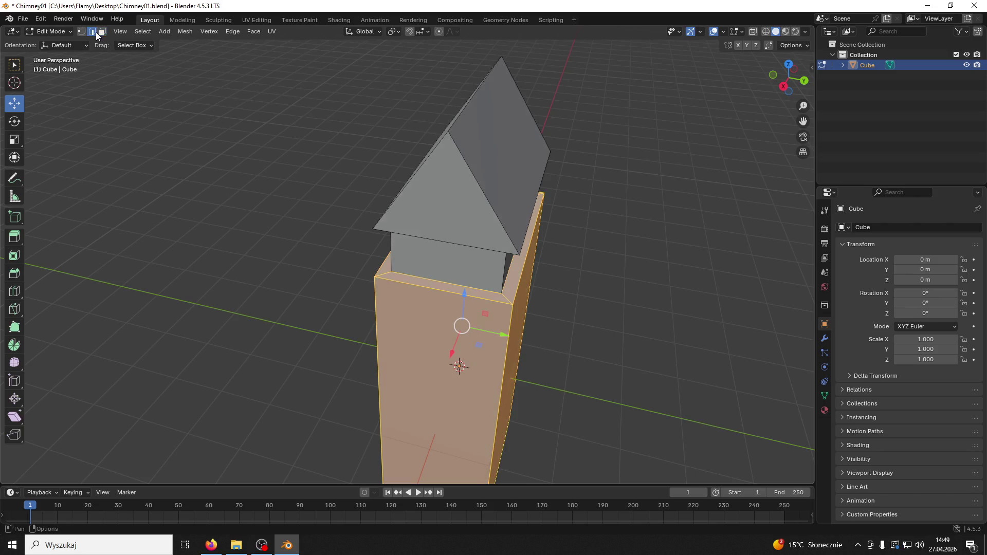
click(507, 329)
shift+click(378, 370)
mouse_move(378, 370)
middle_down()
mouse_move(543, 293)
mouse_move(304, 299)
middle_up()
middle_drag(264, 254, 422, 256)
Step: Try shrinking the edge loop to 0.896 and raising it, then undo both
key(s)
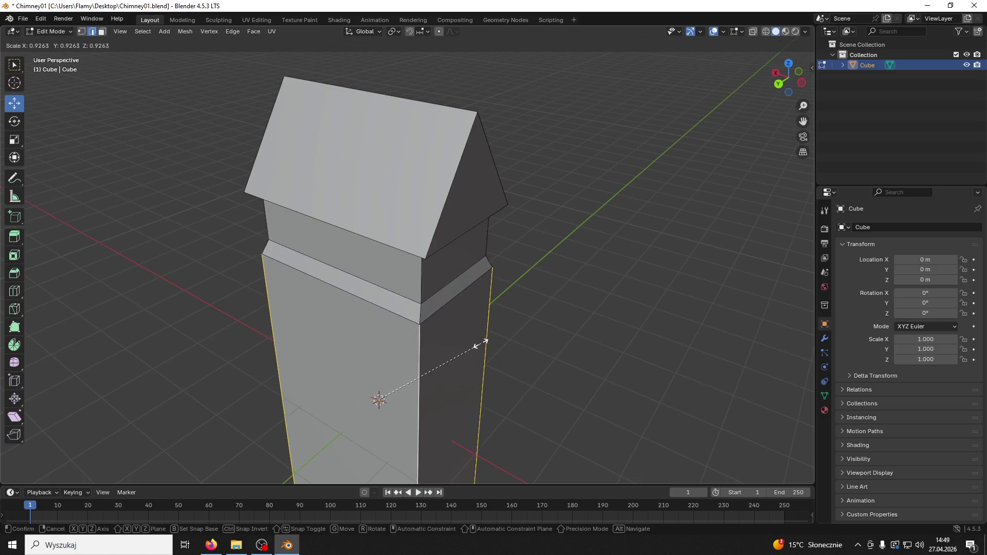
click(474, 338)
mouse_move(493, 349)
middle_down()
mouse_move(525, 357)
mouse_move(539, 311)
middle_up()
drag(413, 304, 416, 286)
scroll(417, 286, down, 1)
mouse_move(417, 286)
middle_down()
mouse_move(396, 269)
mouse_move(373, 269)
mouse_move(370, 346)
middle_up()
scroll(396, 269, up, 2)
mouse_move(341, 378)
mouse_down()
mouse_move(342, 391)
mouse_move(363, 368)
mouse_up()
key(ctrl+z)
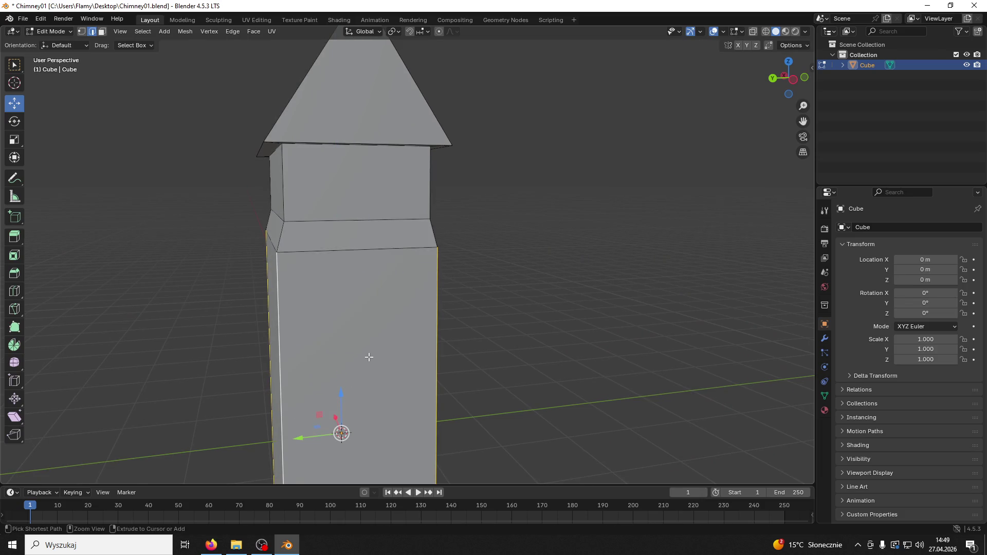
key(ctrl+z)
Step: Narrow the loop to 0.864 along X, scale it to 0.949, raise it 0.11679 m, then view from the back
key(s)
key(x)
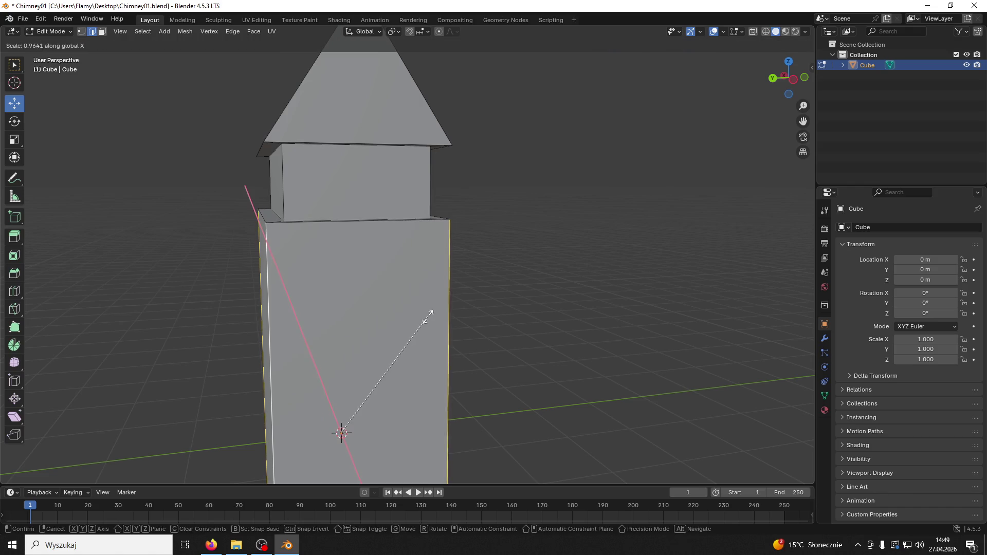
click(394, 316)
middle_drag(393, 316, 578, 362)
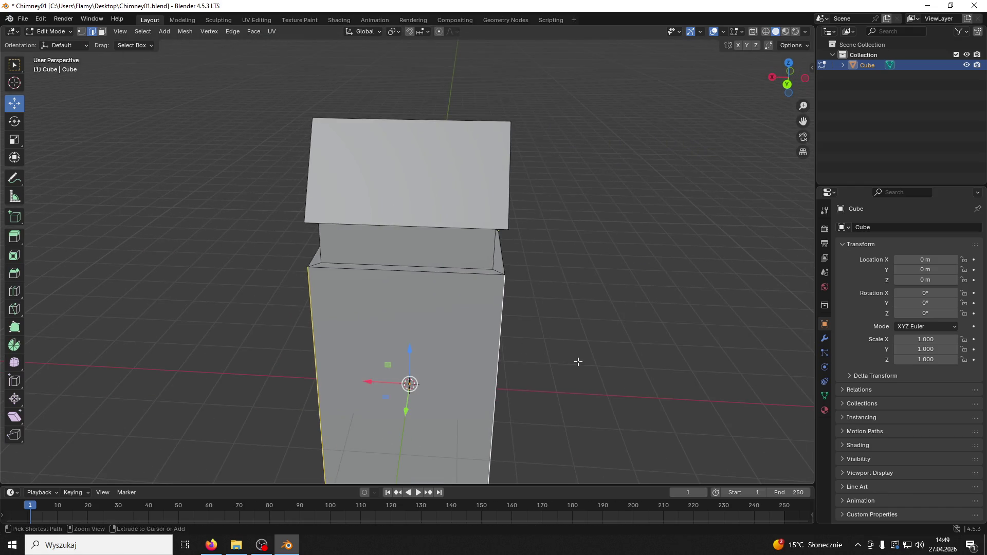
key(s)
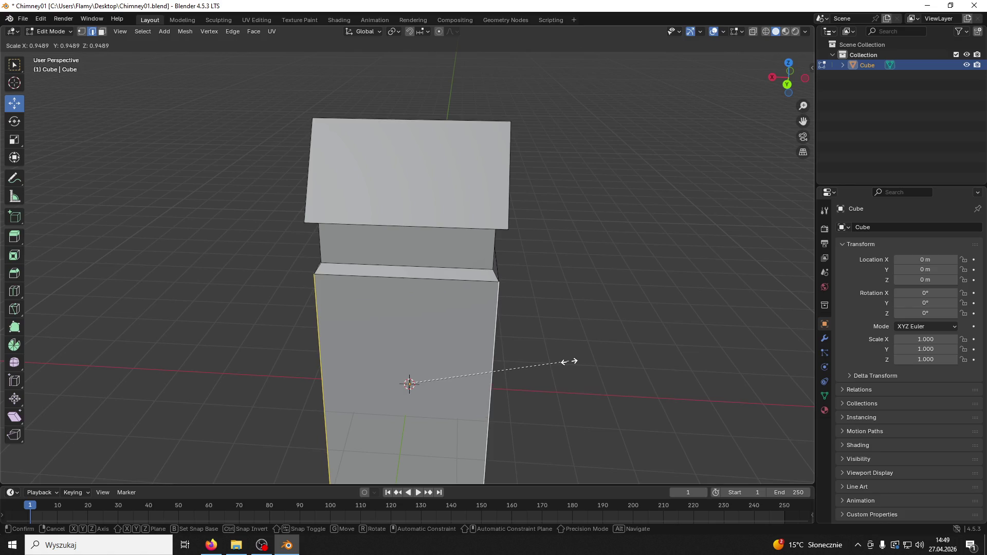
click(563, 362)
drag(410, 350, 408, 350)
click(787, 84)
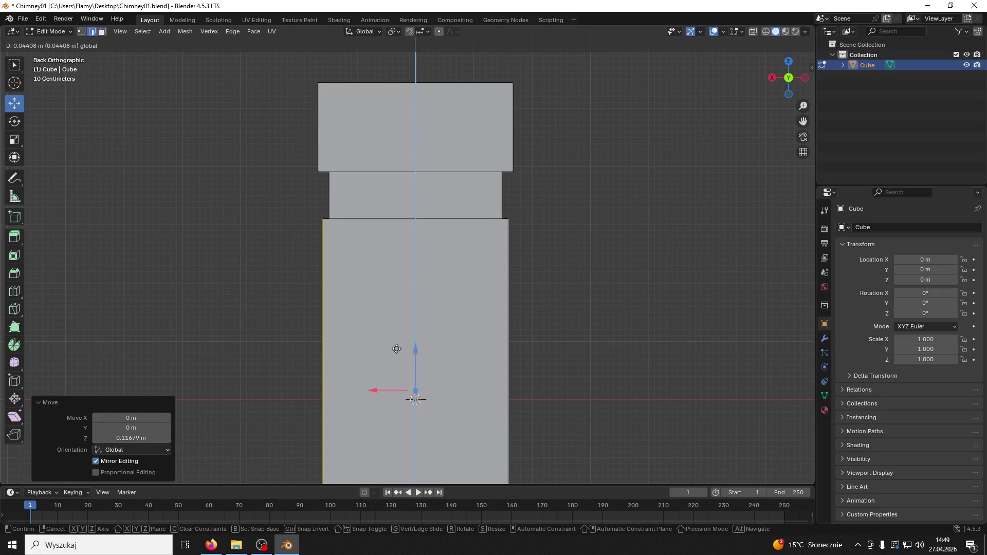
Step: Re-set the shaft's top edge loop lift to 0.052896 m, then select the left roof face
drag(397, 348, 397, 348)
click(273, 304)
mouse_move(273, 304)
middle_down()
mouse_move(502, 329)
mouse_move(560, 306)
mouse_move(603, 313)
mouse_move(603, 370)
mouse_move(604, 291)
mouse_move(513, 292)
mouse_move(531, 310)
mouse_move(529, 230)
middle_up()
click(387, 114)
mouse_move(387, 114)
middle_down()
mouse_move(457, 124)
mouse_move(463, 226)
middle_up()
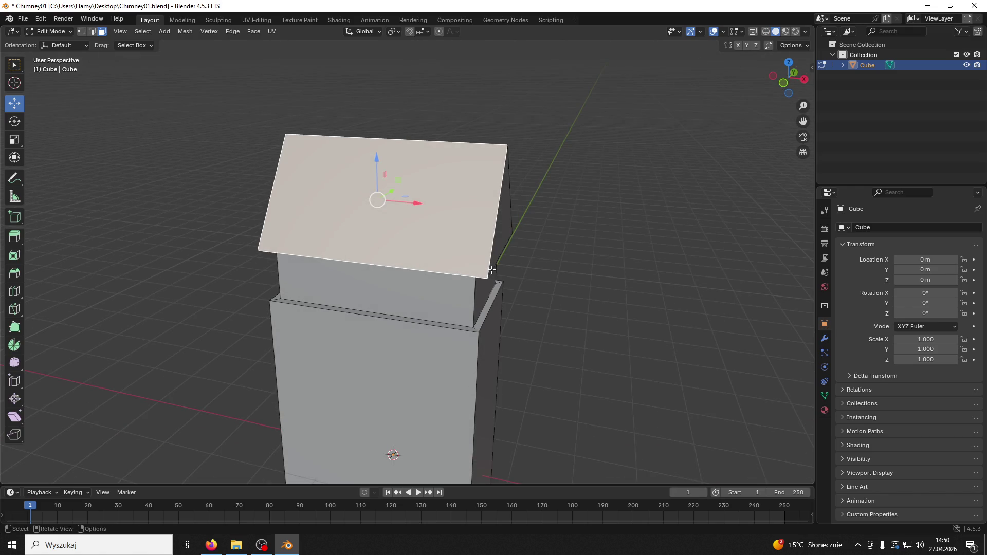
Step: Inset the selected roof slope face, redoing the first inset attempt
key(i)
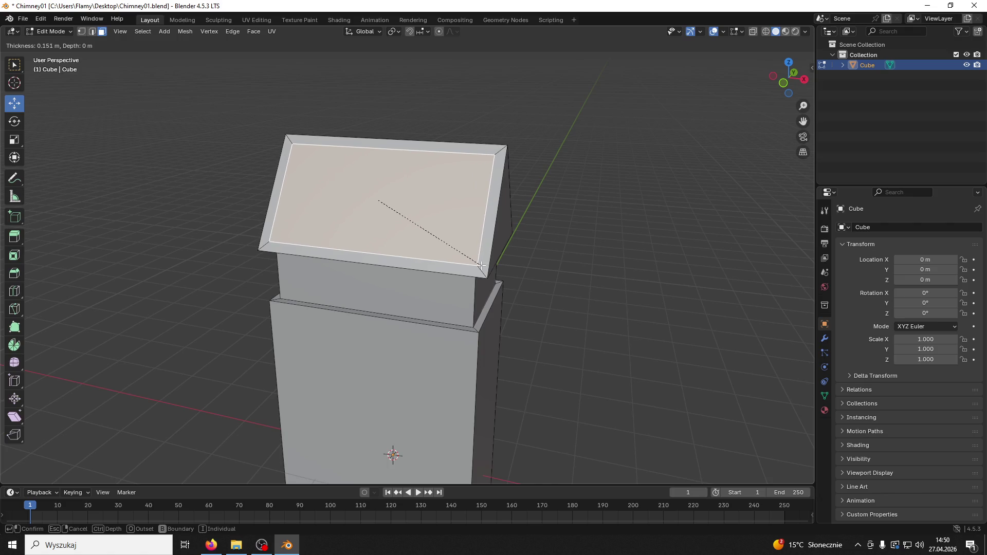
click(483, 265)
middle_drag(493, 264, 380, 253)
key(ctrl+z)
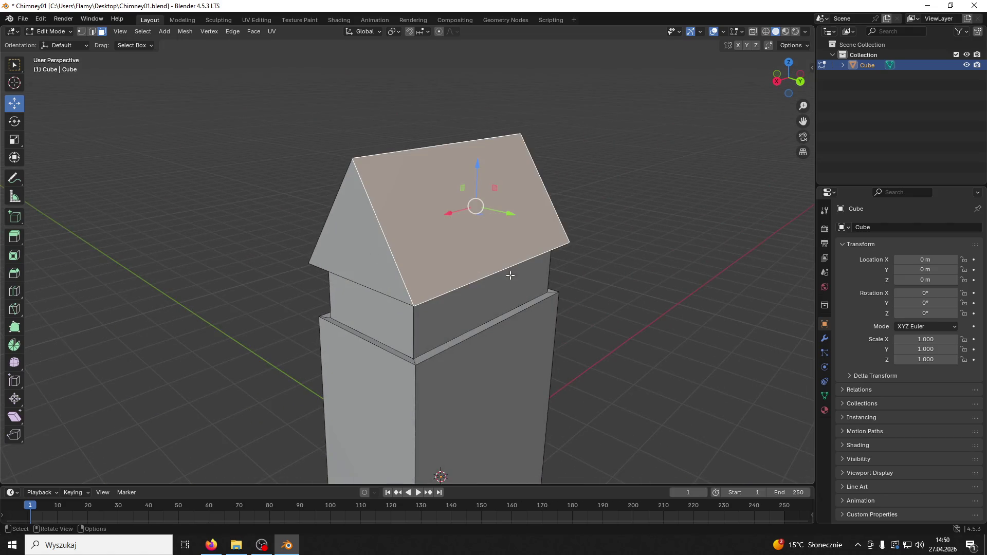
key(i)
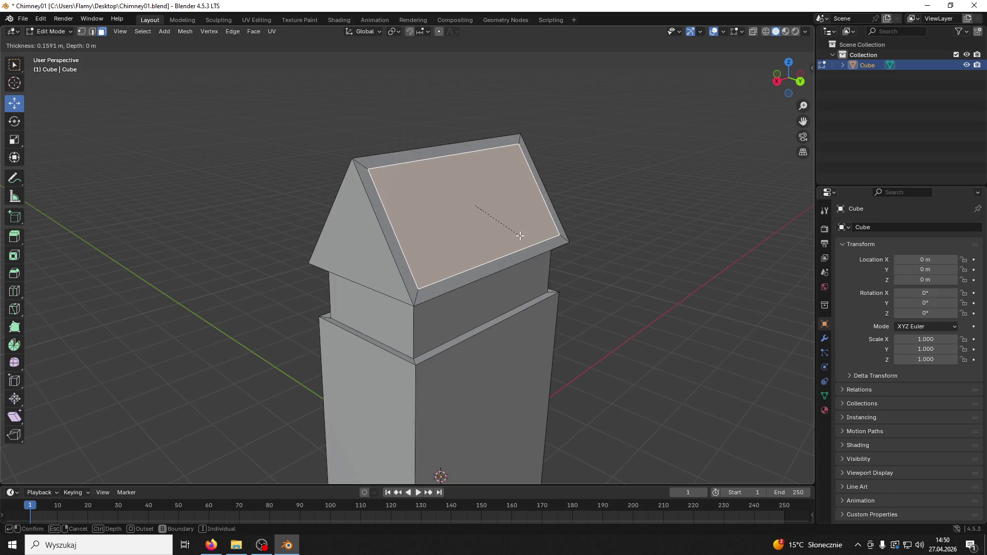
click(520, 236)
mouse_move(520, 235)
middle_down()
mouse_move(556, 226)
mouse_move(628, 239)
middle_up()
Step: Extrude the inset roof face along its normal by 0.050314 m
click(479, 221)
middle_drag(479, 221, 423, 221)
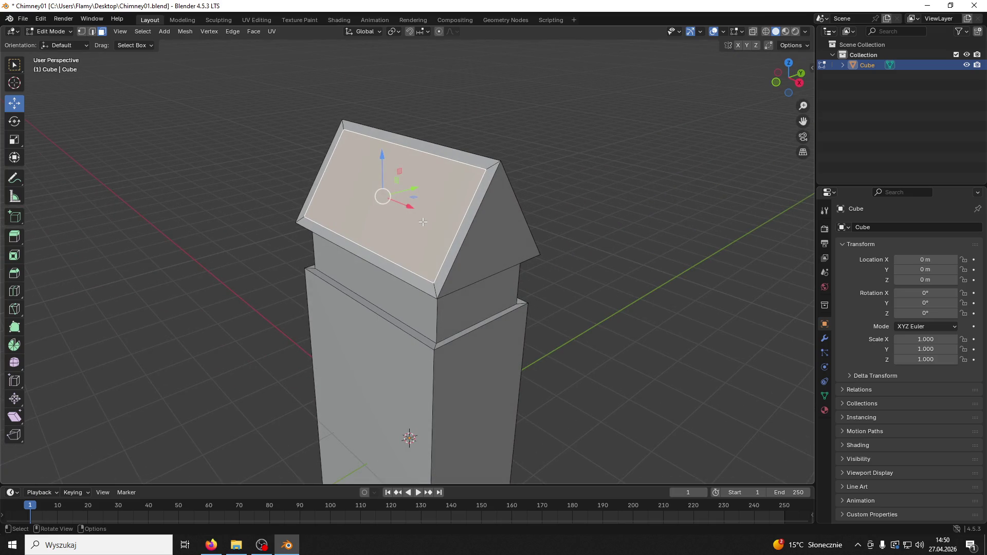
key(e)
click(426, 223)
middle_drag(425, 224, 434, 227)
key(e)
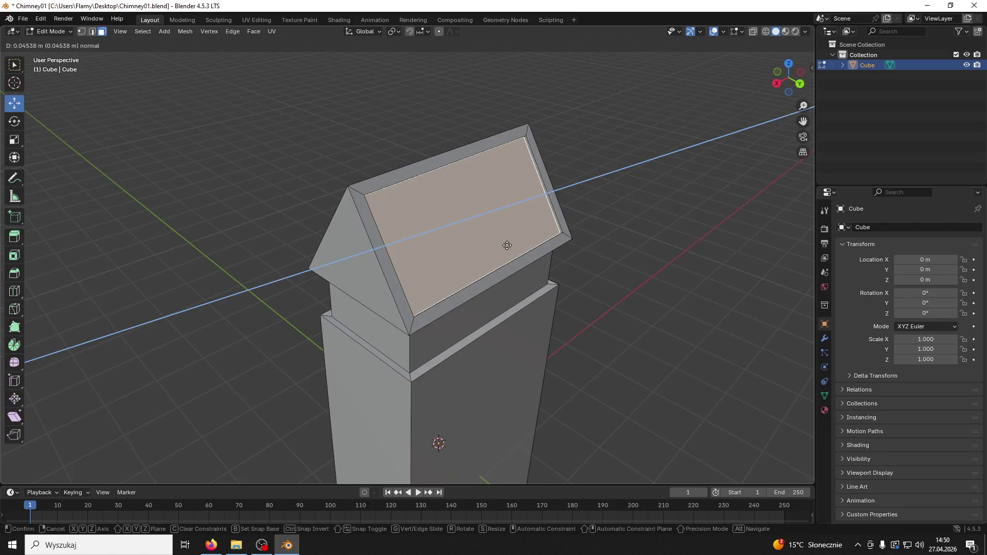
click(505, 245)
mouse_move(505, 244)
middle_down()
mouse_move(558, 236)
mouse_move(254, 227)
mouse_move(335, 185)
mouse_move(439, 170)
mouse_move(505, 242)
middle_up()
Step: Inset the front triangular gable face by 0.1005 m and push it outward
click(506, 241)
key(i)
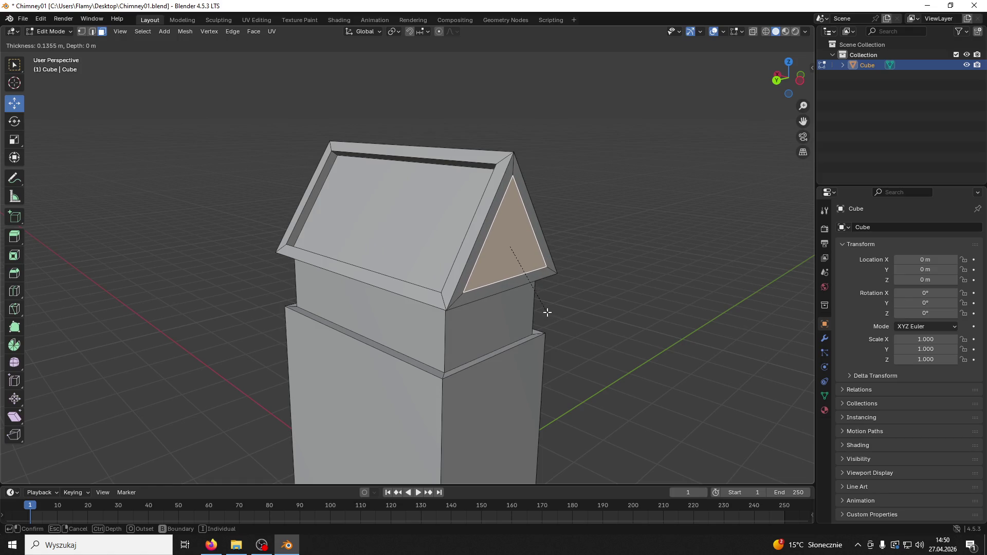
click(547, 312)
middle_drag(544, 293, 552, 289)
scroll(551, 289, up, 1)
key(e)
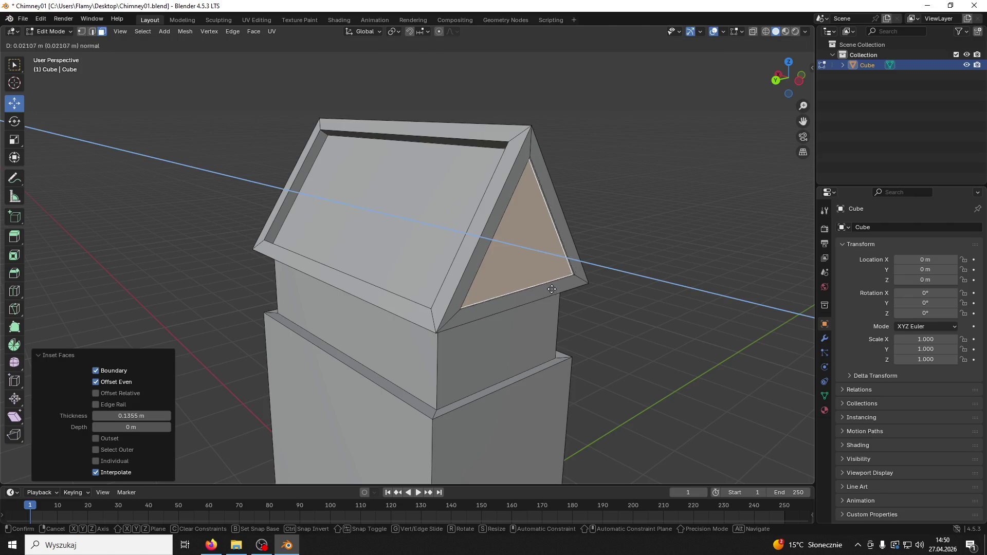
click(551, 288)
middle_drag(514, 252, 370, 236)
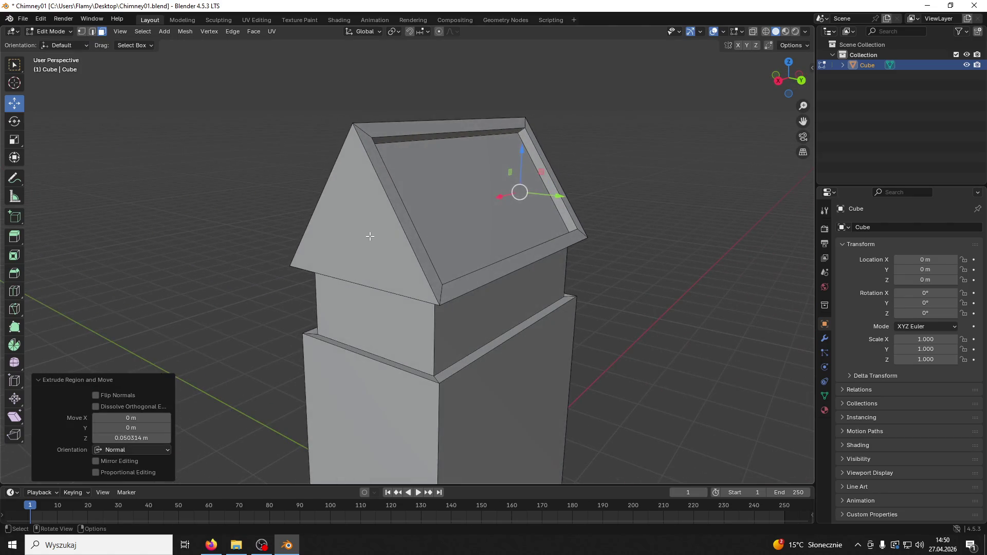
Step: Inset the opposite gable face, cancelling its extrusion, then deselect it
click(370, 236)
key(i)
click(420, 271)
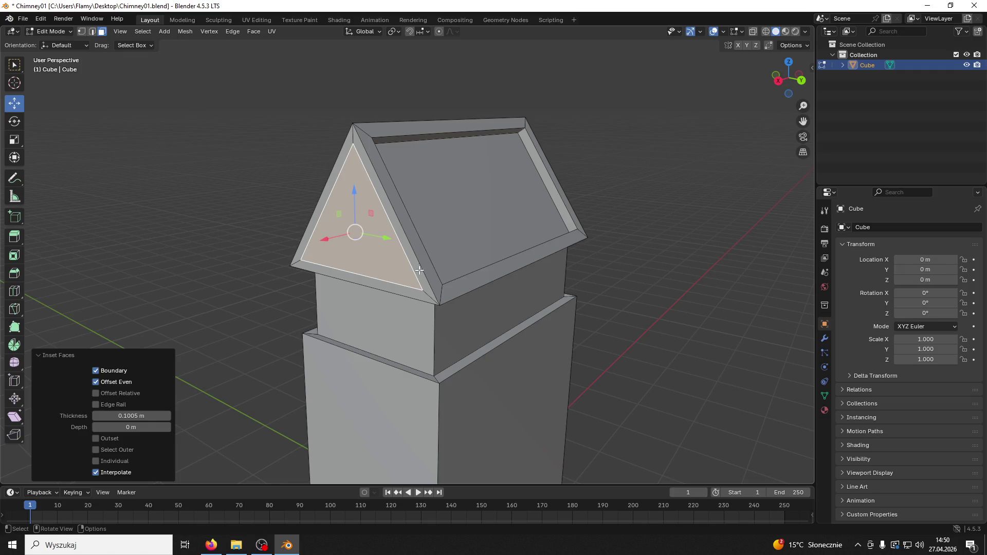
key(e)
right_click(228, 196)
click(228, 196)
mouse_move(228, 195)
middle_down()
mouse_move(392, 212)
mouse_move(486, 190)
middle_up()
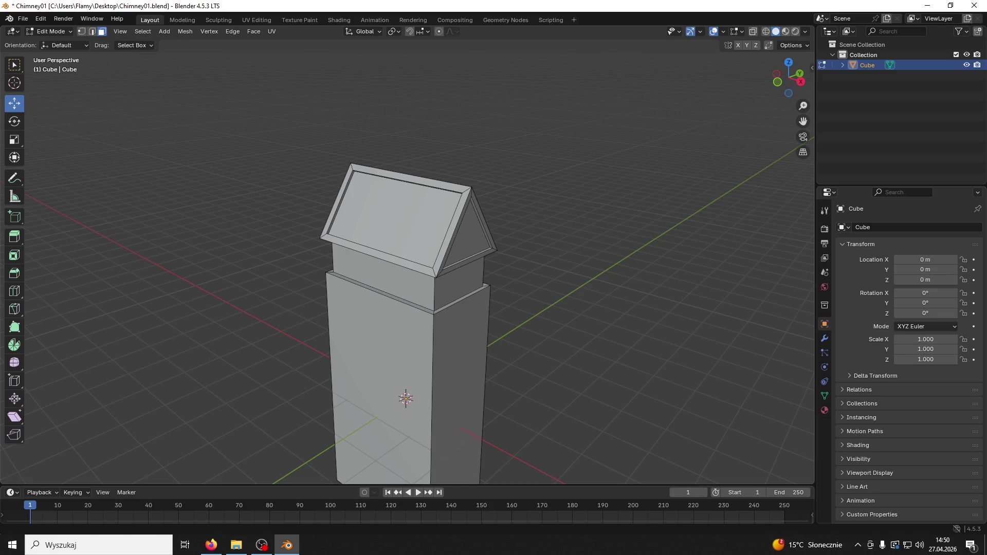
key(alt+Tab)
mouse_move(545, 245)
middle_down()
mouse_move(562, 238)
mouse_move(389, 239)
mouse_move(557, 247)
mouse_move(540, 249)
middle_up()
Step: Undo back to before the gable insets and deselect the roof
scroll(540, 249, down, 2)
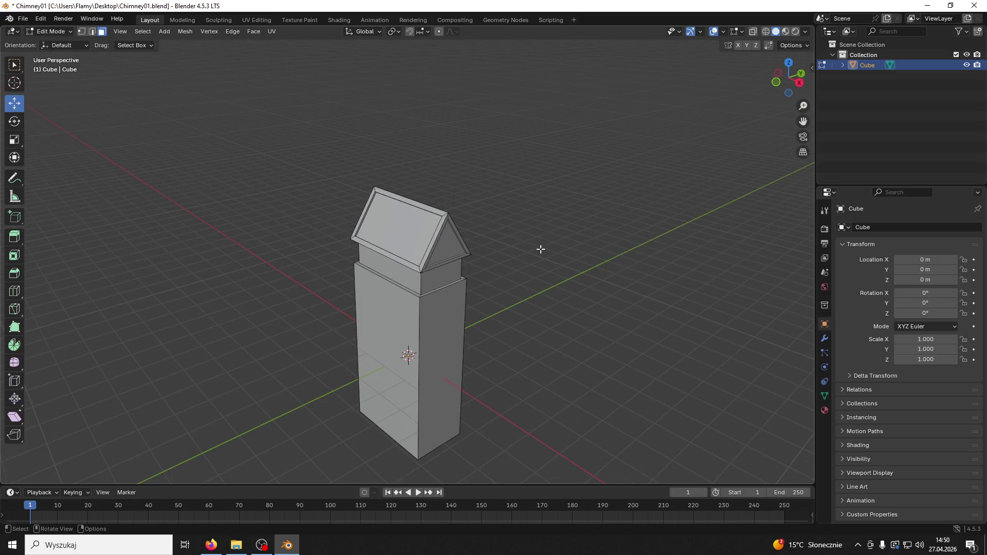
key(ctrl+z)
key(ctrl+z)
key(ctrl+z)
key(ctrl+shift+z)
click(540, 249)
mouse_move(540, 249)
middle_down()
mouse_move(588, 239)
mouse_move(454, 237)
middle_up()
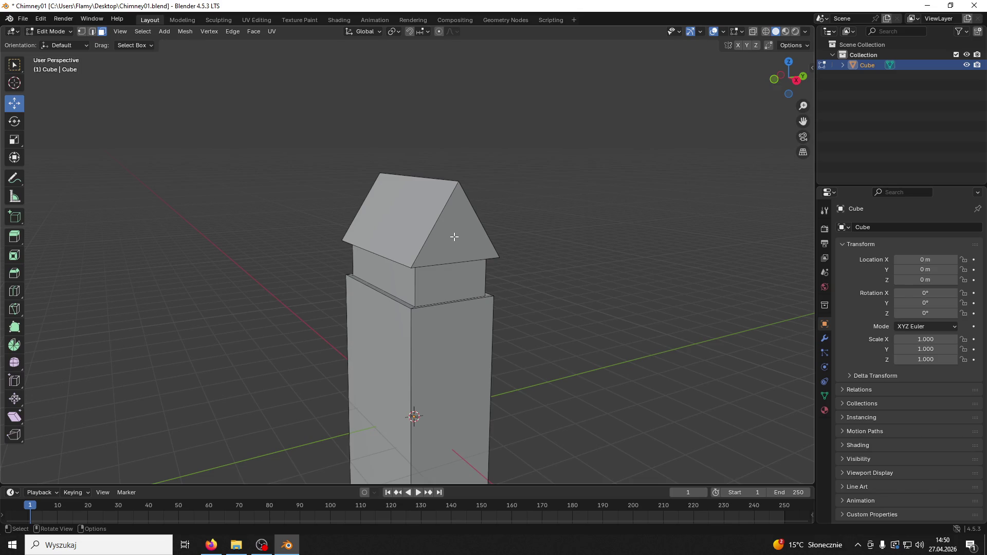
mouse_move(436, 225)
middle_down()
mouse_move(401, 235)
mouse_move(436, 225)
middle_up()
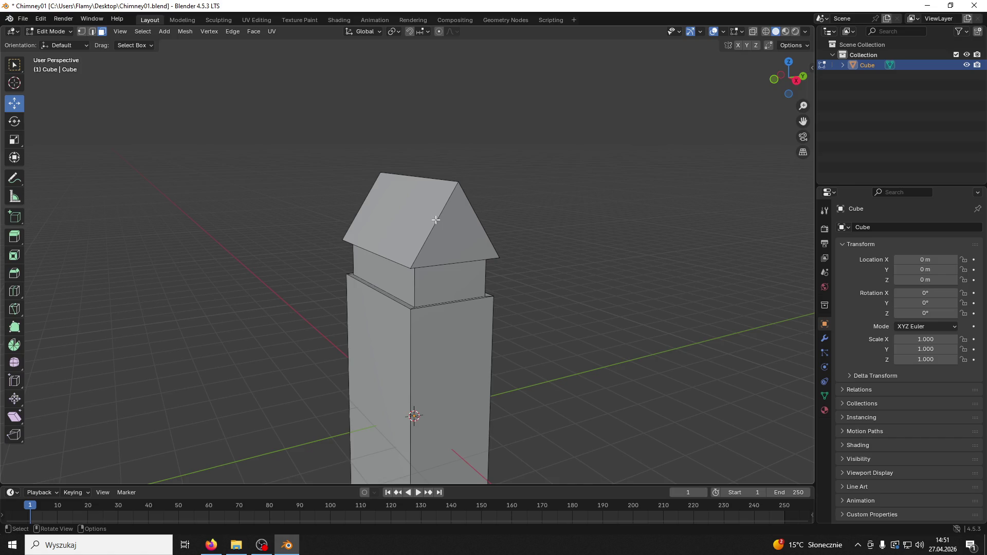
mouse_move(435, 219)
middle_down()
mouse_move(411, 216)
mouse_move(449, 230)
mouse_move(483, 222)
middle_up()
Step: Extrude both roof slopes along their normals for a thicker roof, then return to Object Mode
click(412, 216)
click(449, 230)
right_click(483, 224)
click(476, 263)
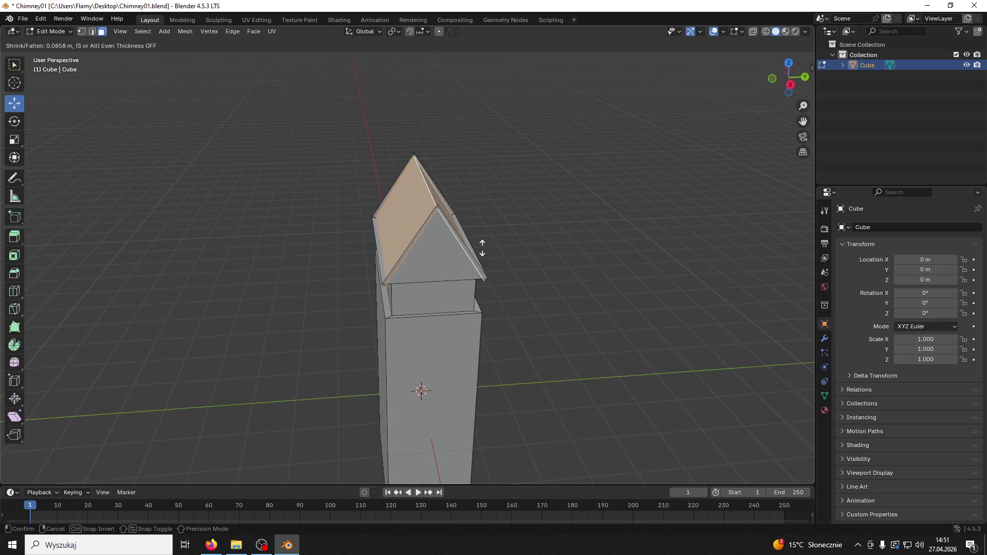
click(469, 254)
mouse_move(469, 255)
middle_down()
mouse_move(531, 240)
mouse_move(555, 196)
mouse_move(473, 213)
mouse_move(540, 202)
mouse_move(630, 220)
mouse_move(425, 220)
mouse_move(551, 223)
mouse_move(542, 271)
mouse_move(599, 269)
mouse_move(430, 246)
middle_up()
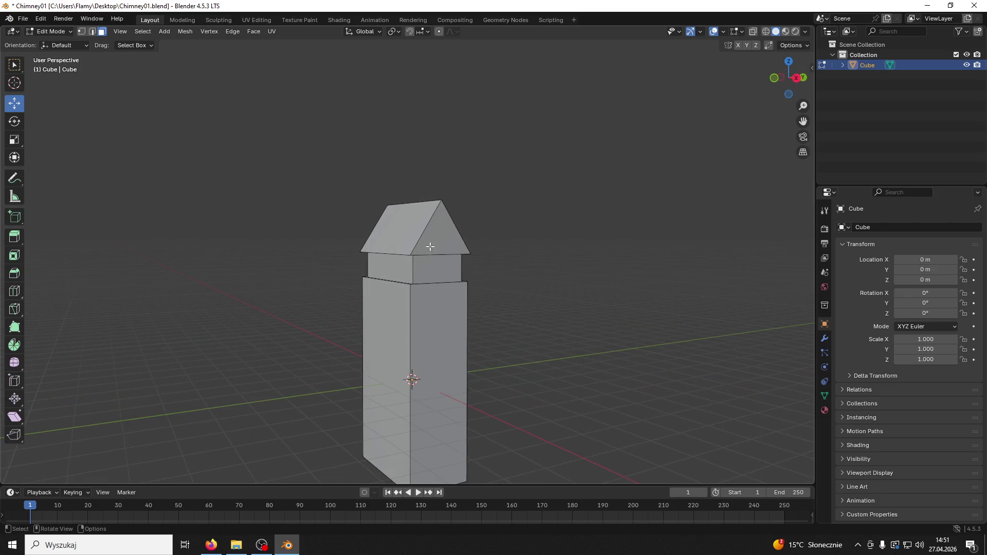
click(61, 33)
click(53, 32)
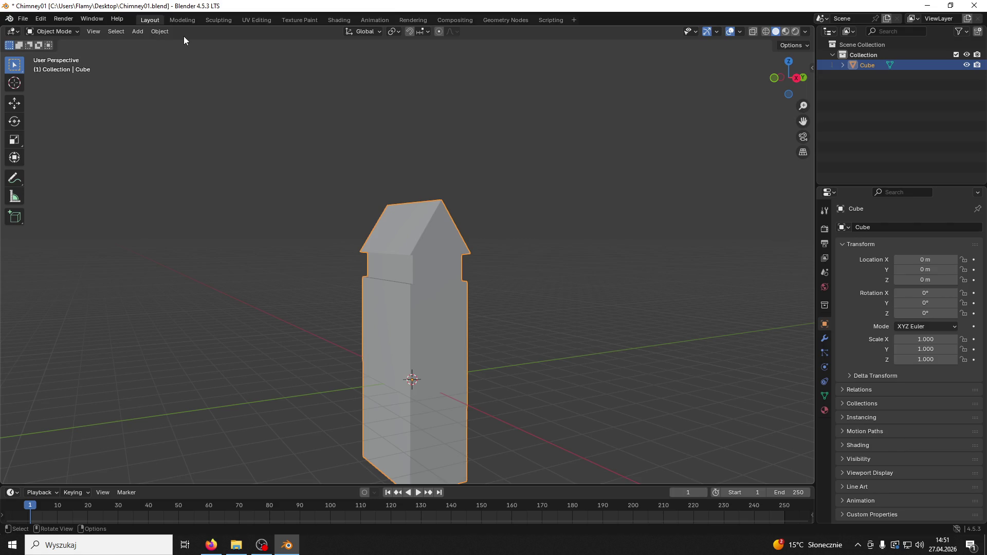
Step: Add a new cube, shrink it, and move it up and sideways toward the chimney top
click(137, 32)
mouse_move(190, 42)
click(256, 51)
scroll(417, 261, down, 2)
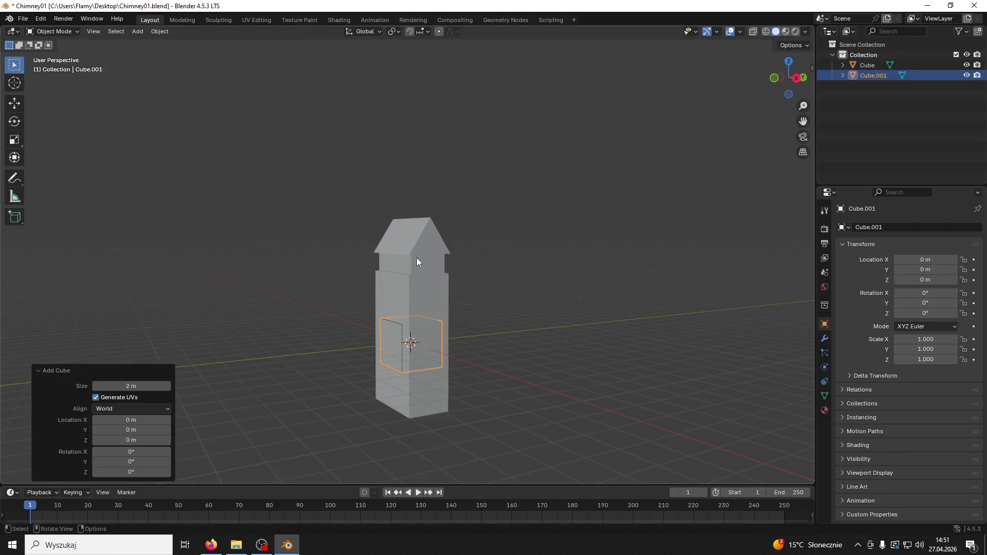
key(s)
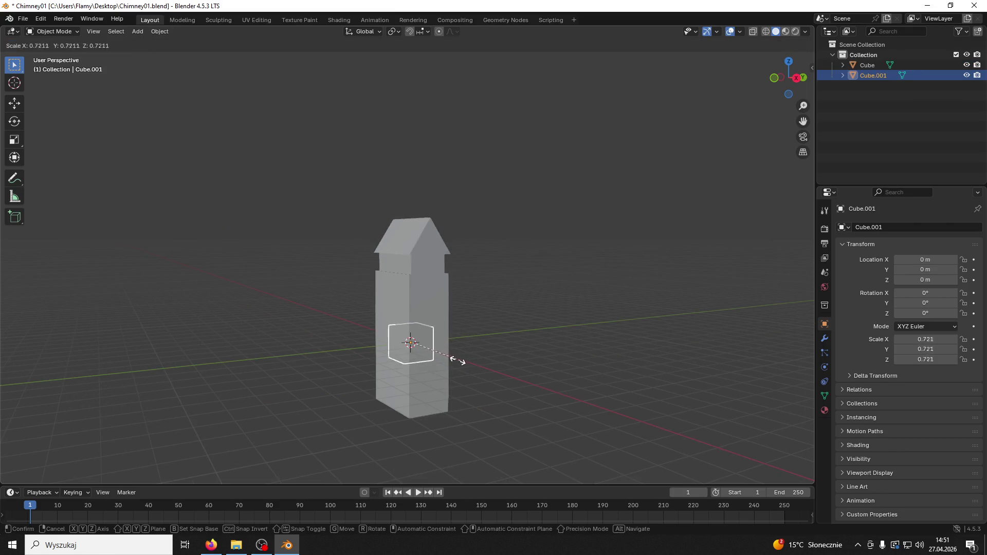
click(382, 326)
click(14, 104)
drag(408, 294, 427, 245)
mouse_move(439, 272)
middle_down()
mouse_move(463, 259)
mouse_move(493, 279)
mouse_move(460, 296)
middle_up()
drag(441, 265, 520, 299)
mouse_move(519, 298)
middle_down()
mouse_move(532, 306)
mouse_move(489, 311)
mouse_move(529, 314)
middle_up()
Step: Shrink the cube further, flatten it along Z, and lower it to just below the roof
key(s)
click(474, 326)
key(s)
key(z)
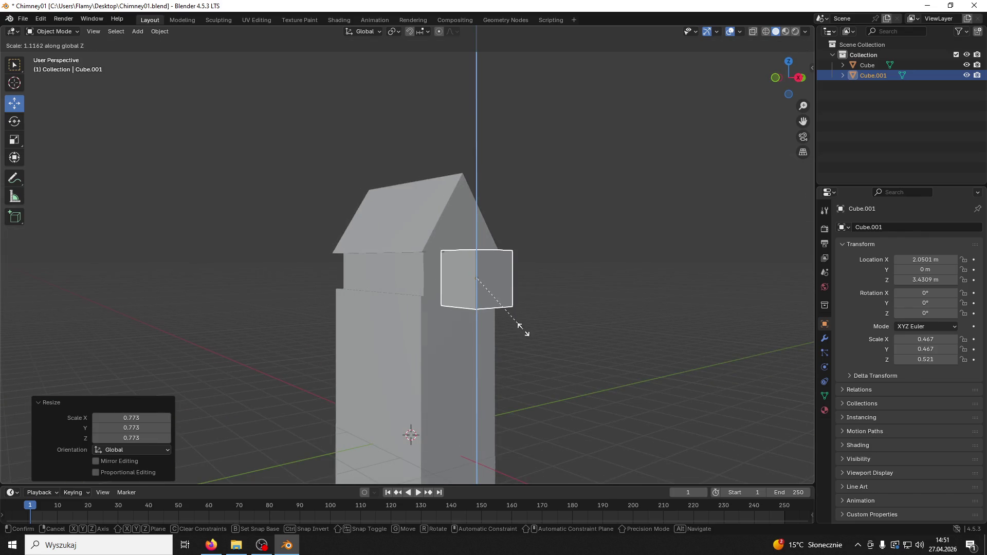
click(496, 273)
key(g)
key(z)
click(473, 239)
mouse_move(473, 239)
middle_down()
mouse_move(426, 272)
mouse_move(466, 309)
mouse_move(554, 314)
middle_up()
Step: Stretch the cube along X into a long bar centred through the chimney
key(s)
key(x)
click(252, 449)
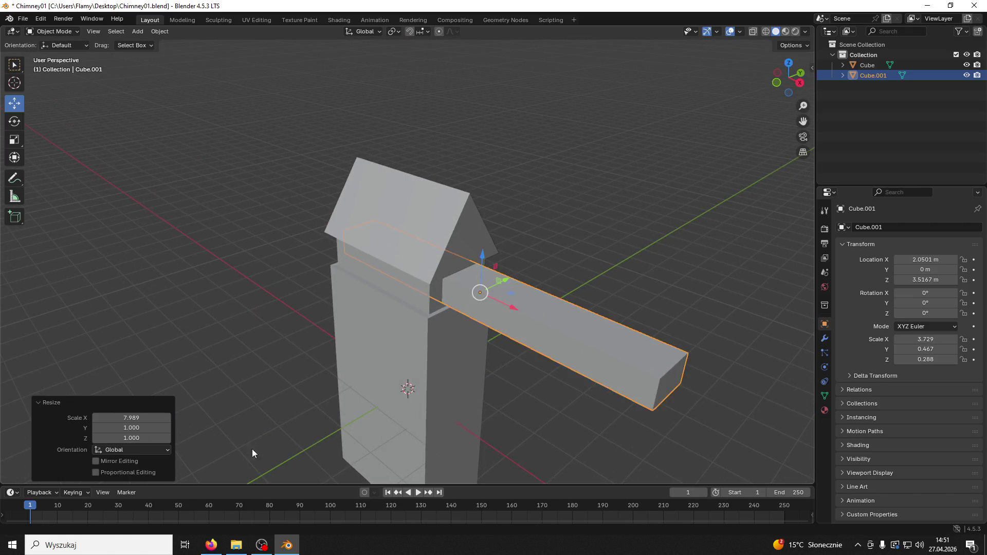
key(g)
key(x)
click(422, 296)
mouse_move(422, 296)
middle_down()
mouse_move(532, 279)
mouse_move(592, 294)
mouse_move(563, 280)
middle_up()
Step: In a straight side view, adjust the bar's size and set its depth along Y
click(783, 77)
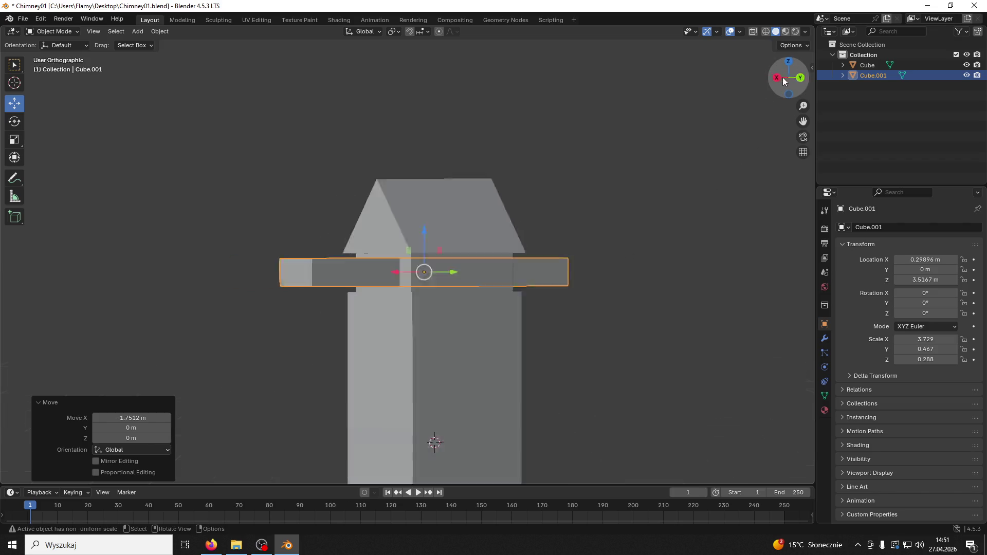
click(788, 77)
key(s)
click(625, 325)
key(s)
key(x)
key(Escape)
key(s)
key(y)
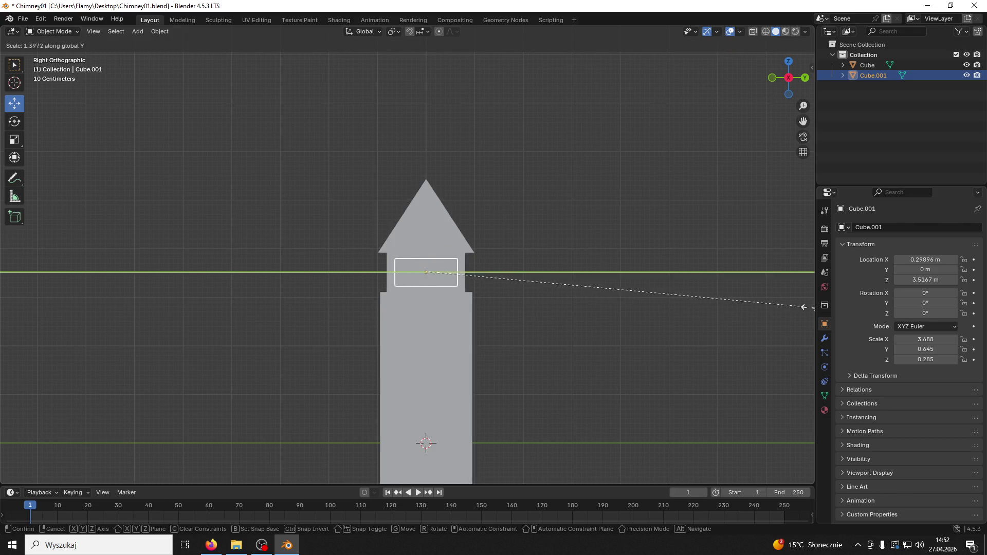
click(1, 294)
Step: Reselect the crossbar in perspective view and scale it slightly smaller
click(215, 270)
mouse_move(215, 270)
middle_down()
mouse_move(400, 259)
mouse_move(405, 320)
mouse_move(433, 304)
mouse_move(425, 300)
mouse_move(489, 315)
middle_up()
click(351, 277)
key(s)
click(399, 319)
Step: Add a Boolean modifier to the chimney body; undo the trial cutter deletion
click(473, 328)
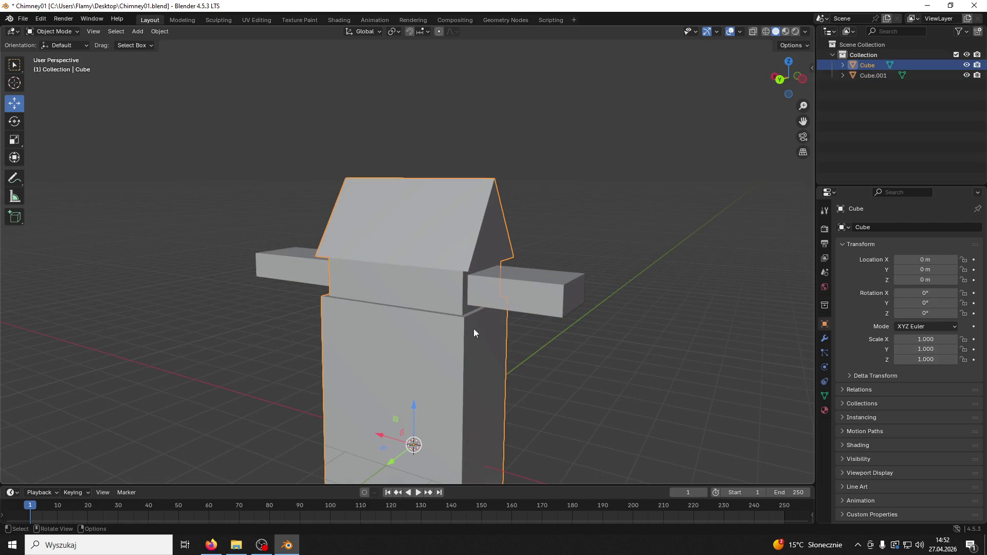
click(825, 339)
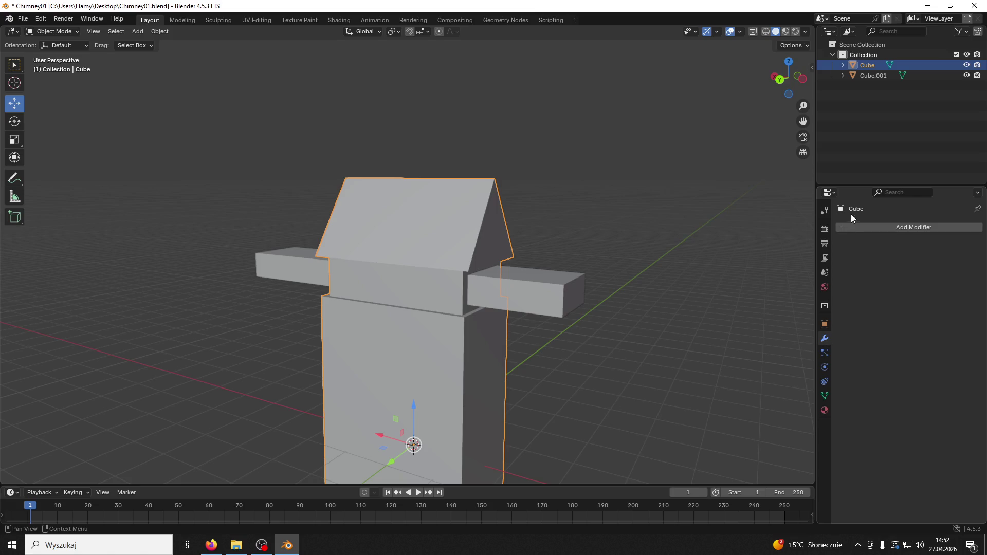
click(890, 227)
click(841, 224)
click(804, 259)
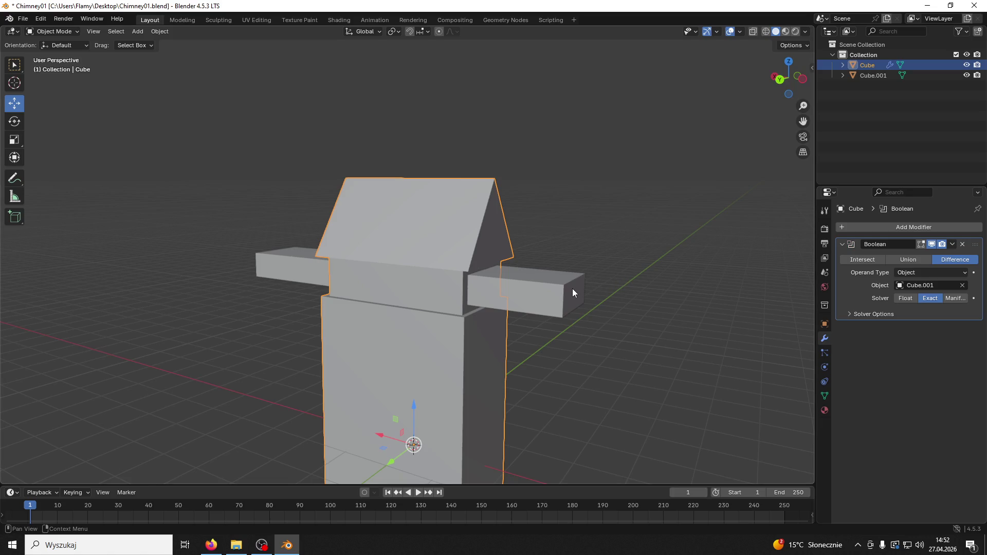
click(953, 244)
click(890, 255)
click(549, 299)
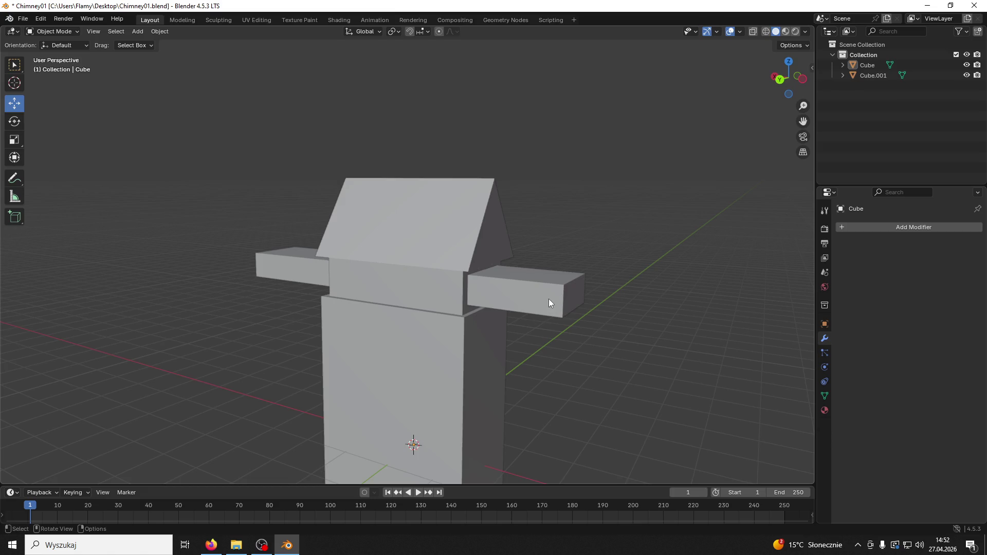
key(Delete)
mouse_move(535, 308)
middle_down()
mouse_move(418, 314)
mouse_move(498, 326)
mouse_move(418, 312)
mouse_move(419, 304)
mouse_move(461, 323)
middle_up()
key(ctrl+z)
key(ctrl+z)
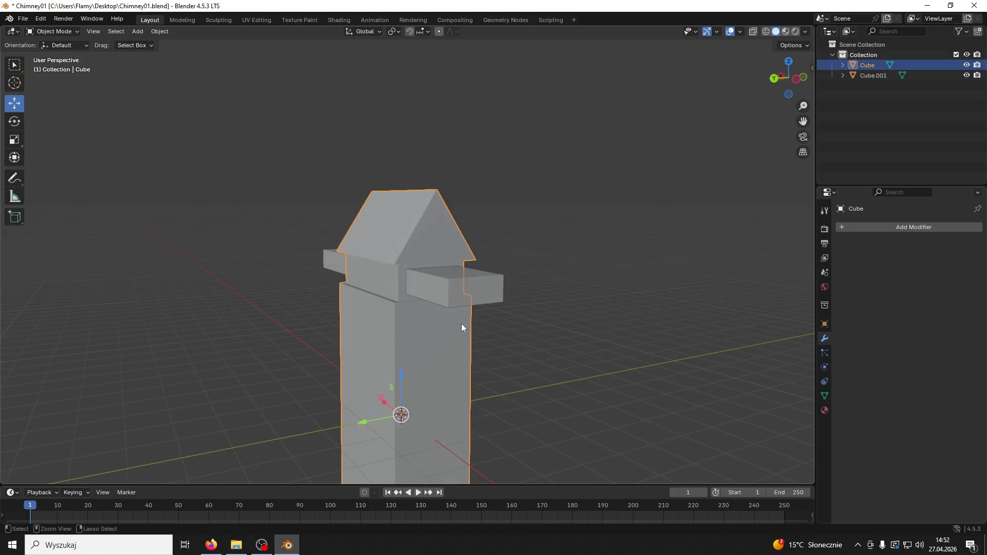
Step: Shrink Cube.001 slightly, set it as the Boolean object, and apply the cut to the chimney
key(ctrl+z)
click(467, 295)
key(s)
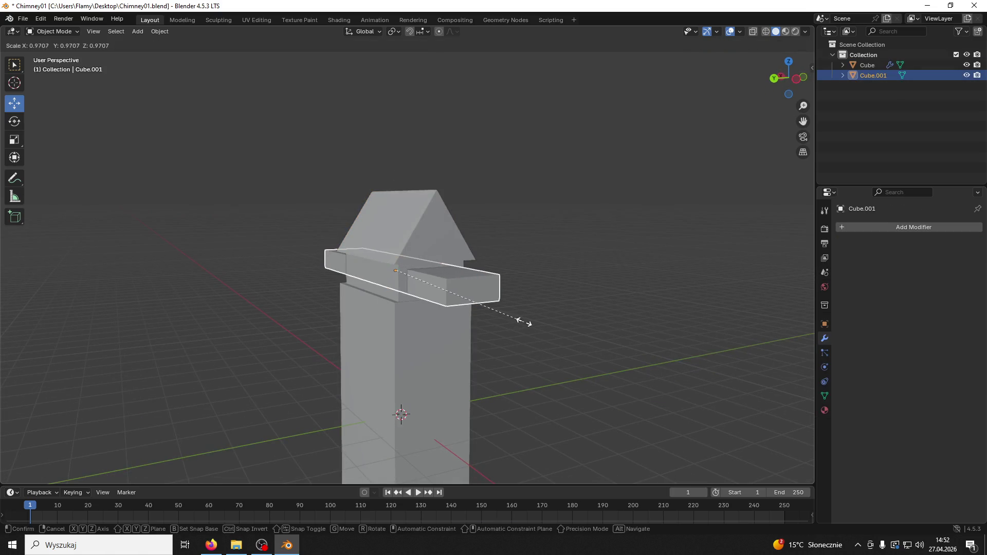
click(510, 322)
click(431, 251)
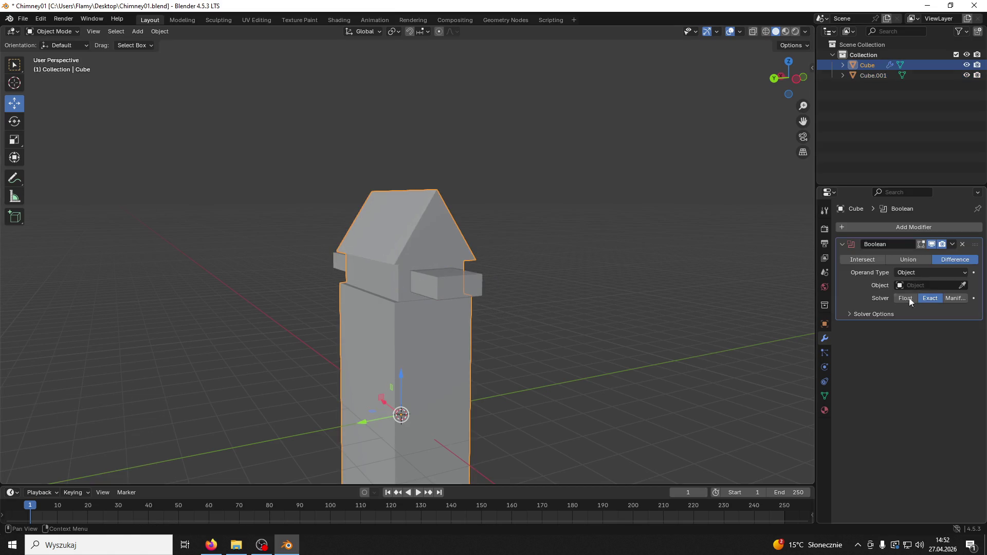
click(484, 283)
click(952, 245)
click(932, 258)
click(465, 283)
key(Delete)
mouse_move(500, 287)
middle_down()
mouse_move(403, 275)
mouse_move(434, 288)
middle_up()
key(ctrl+z)
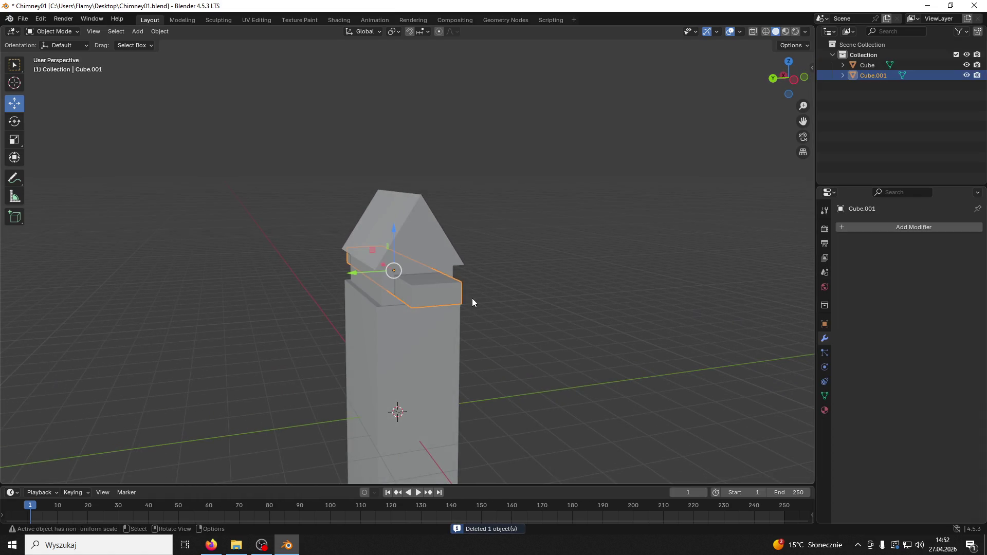
Step: Rotate Cube.001 to 90° around Z and slide it left along X
text(r90)
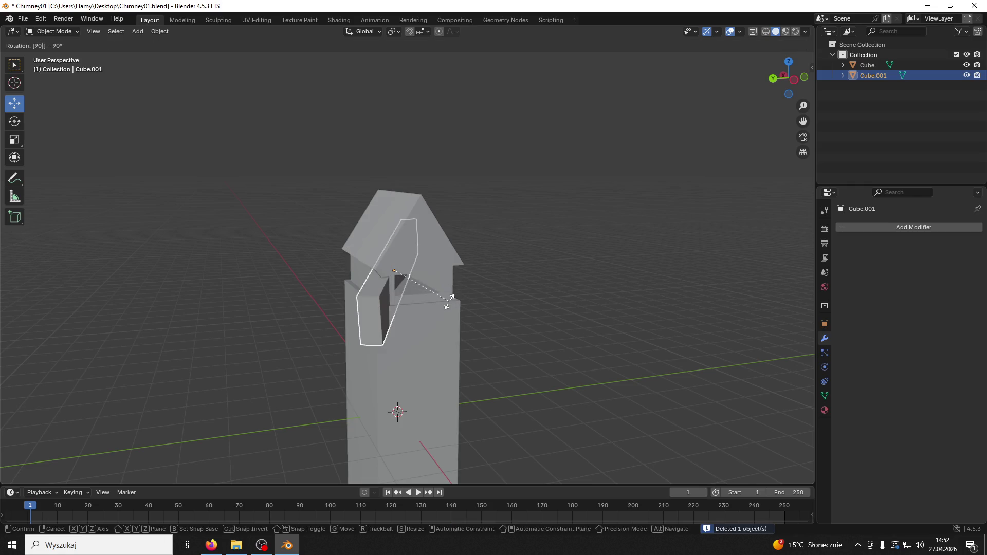
key(Return)
key(ctrl+z)
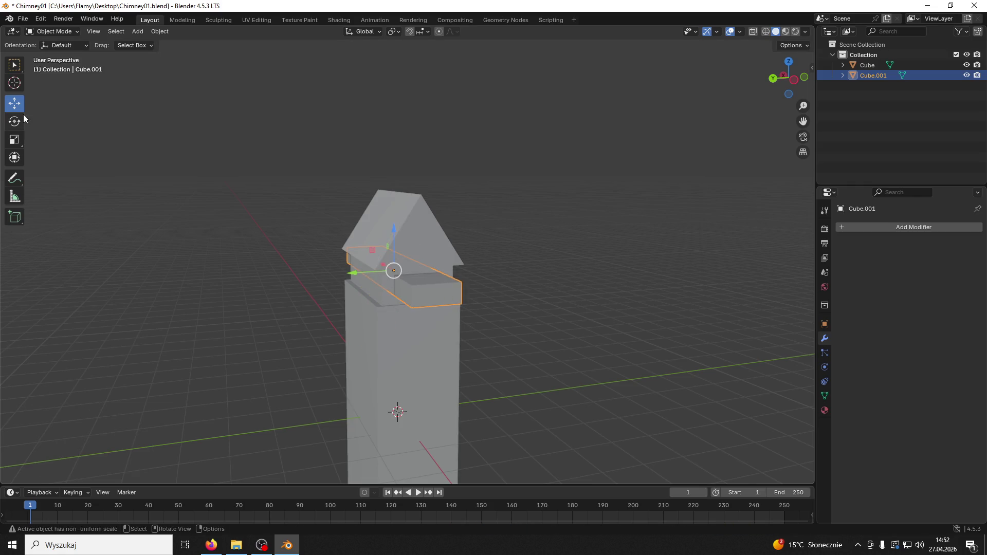
click(21, 120)
click(825, 324)
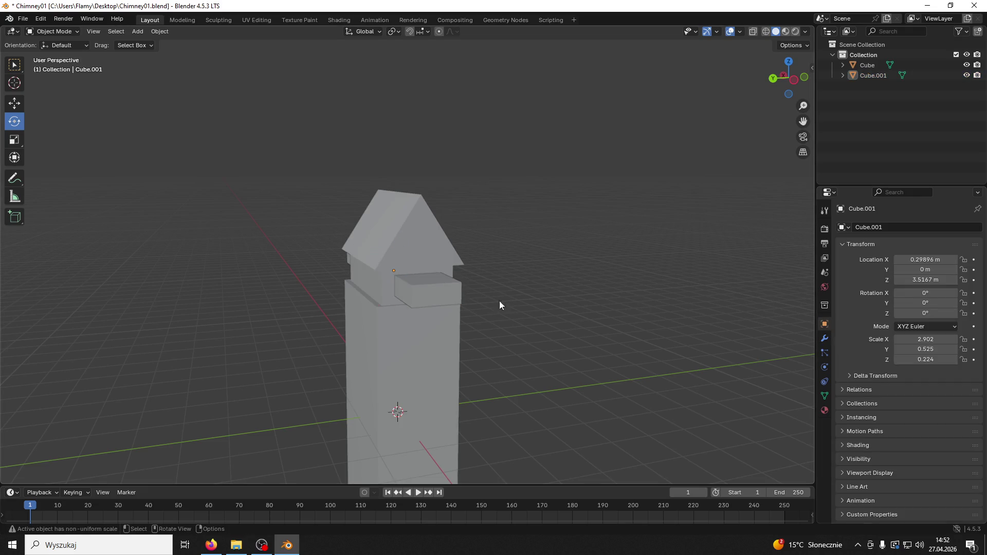
drag(409, 278, 515, 303)
click(927, 313)
text(90)
key(Return)
mouse_move(407, 283)
middle_down()
mouse_move(475, 280)
mouse_move(463, 278)
middle_up()
click(14, 103)
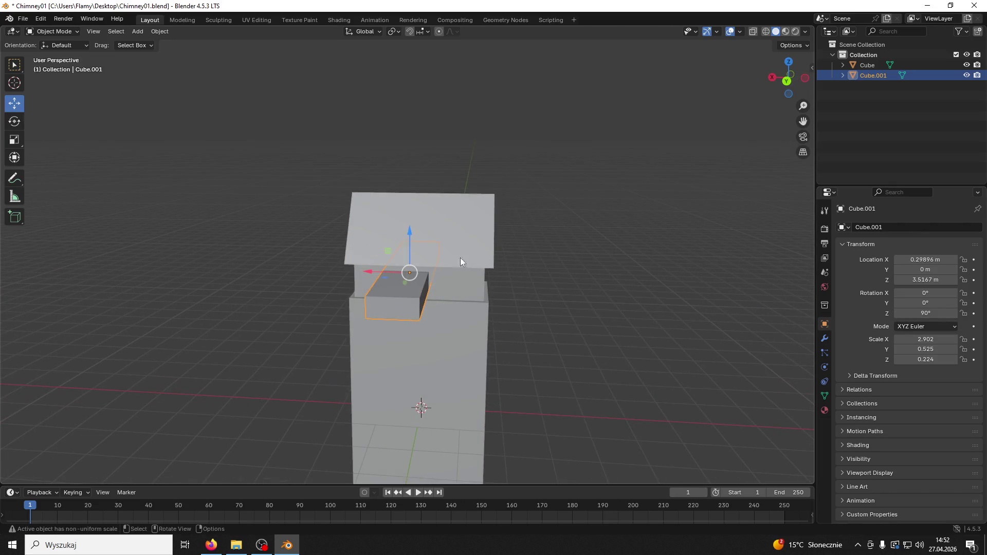
mouse_move(388, 276)
mouse_down()
mouse_move(427, 273)
mouse_move(415, 272)
mouse_up()
middle_drag(416, 272, 463, 284)
Step: Copy and paste Cube.001 as Cube.002 and place it along X right beside Cube.001
key(ctrl+c)
key(ctrl+v)
drag(415, 274, 380, 276)
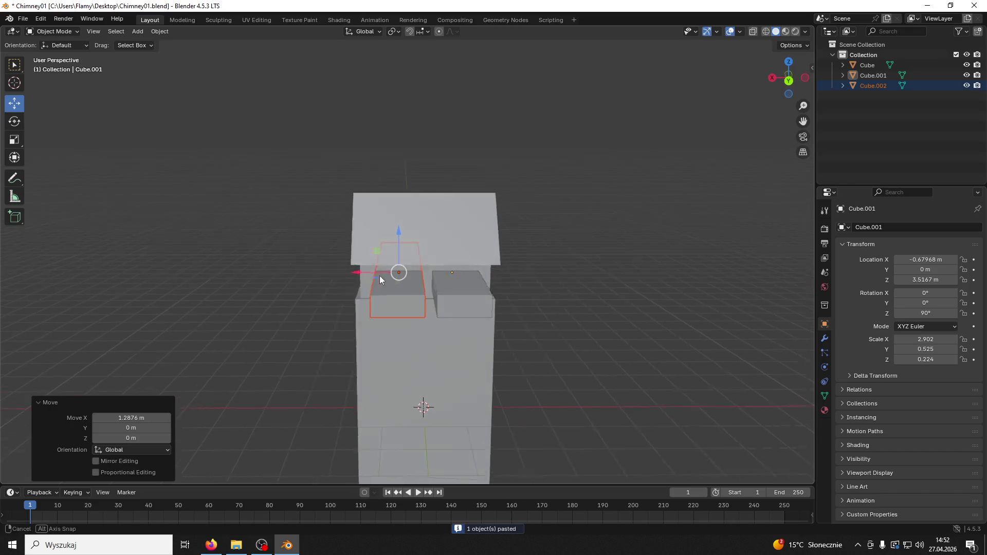
middle_drag(380, 275, 371, 272)
drag(370, 271, 360, 278)
mouse_move(409, 317)
middle_down()
mouse_move(396, 319)
mouse_move(365, 273)
middle_up()
drag(355, 273, 358, 273)
click(462, 287)
middle_drag(462, 287, 440, 297)
drag(420, 273, 424, 273)
middle_drag(551, 289, 465, 276)
click(465, 276)
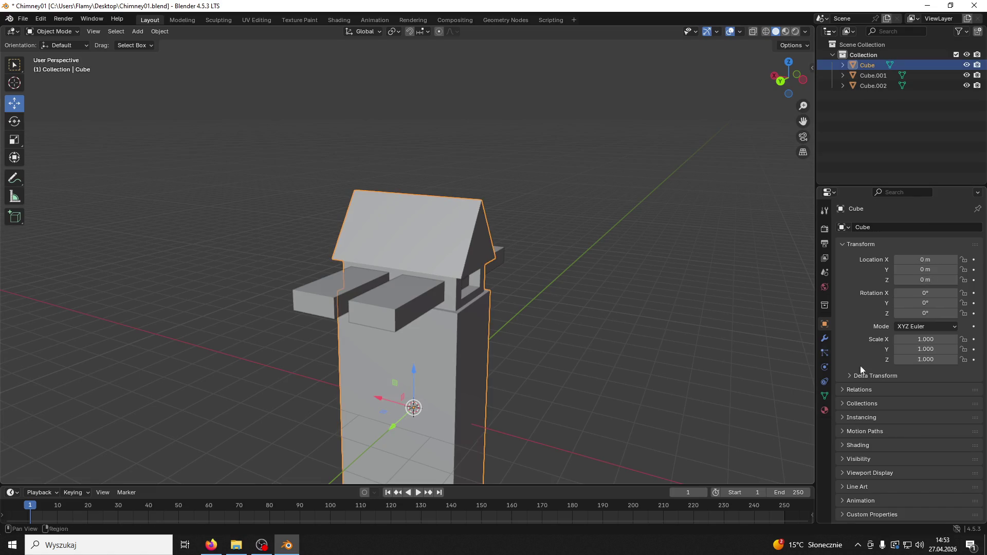
Step: Add a Boolean modifier with Cube.001, apply it, and delete the Cube.001 cutter
click(824, 338)
click(840, 244)
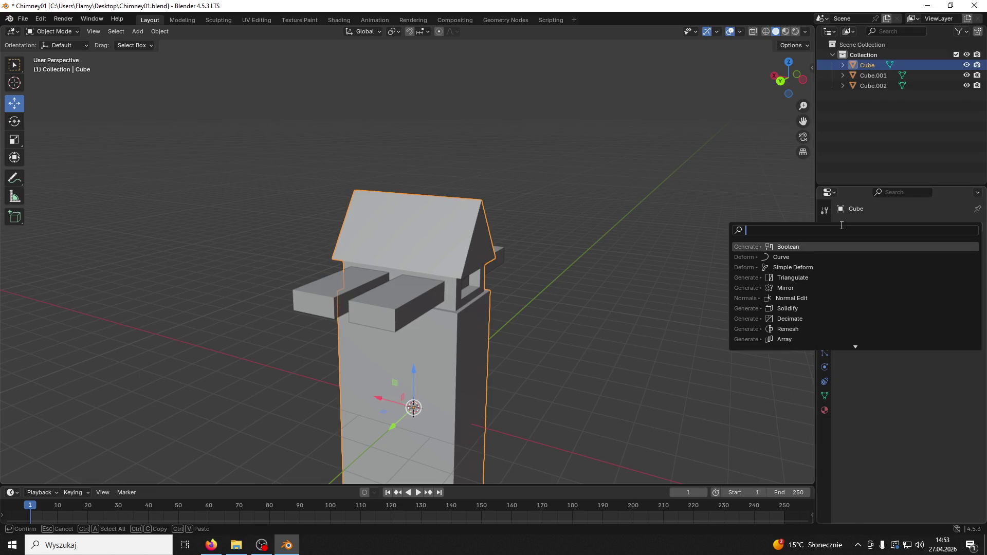
click(823, 250)
click(410, 307)
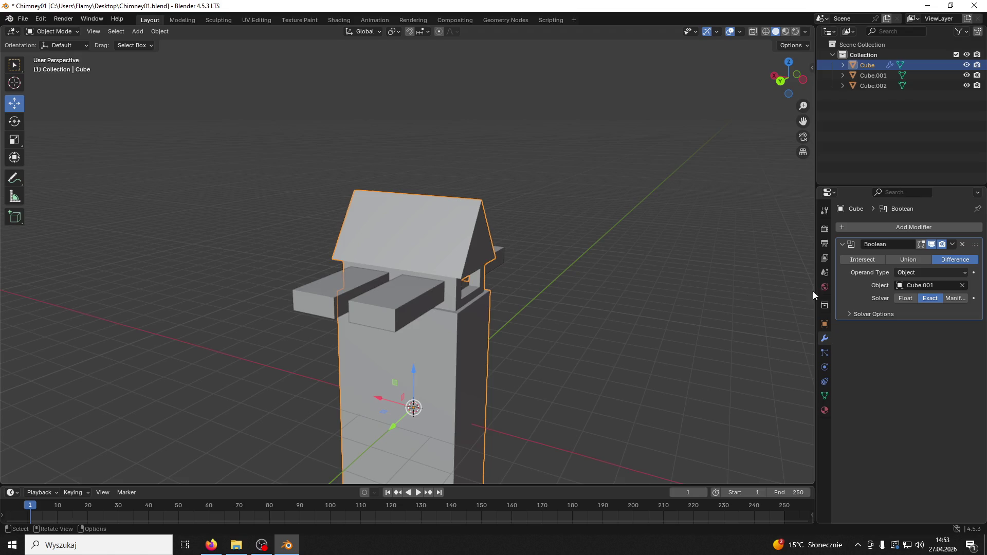
click(950, 245)
click(934, 257)
click(381, 313)
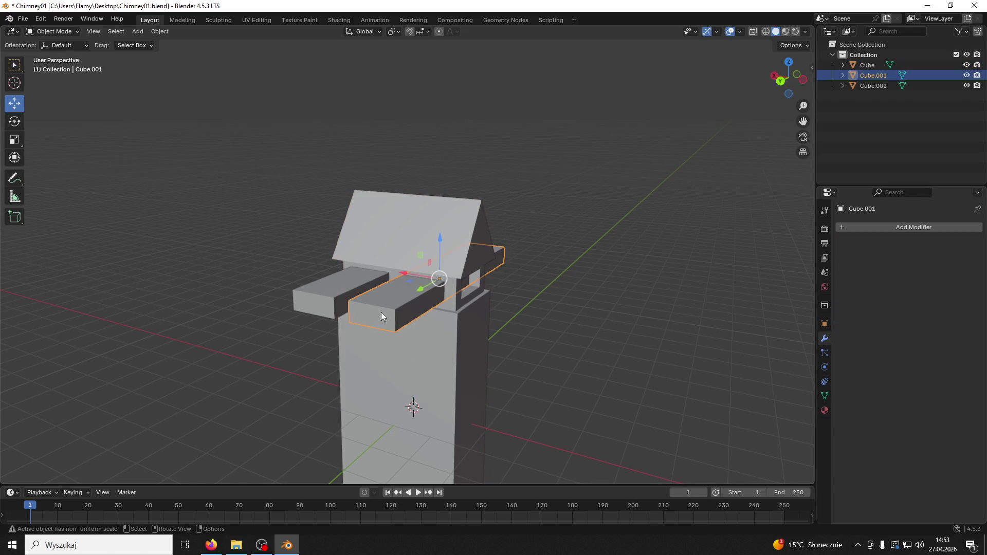
key(Delete)
Step: Repeat the Boolean cut with Cube.002, apply it, and delete the Cube.002 cutter
click(395, 259)
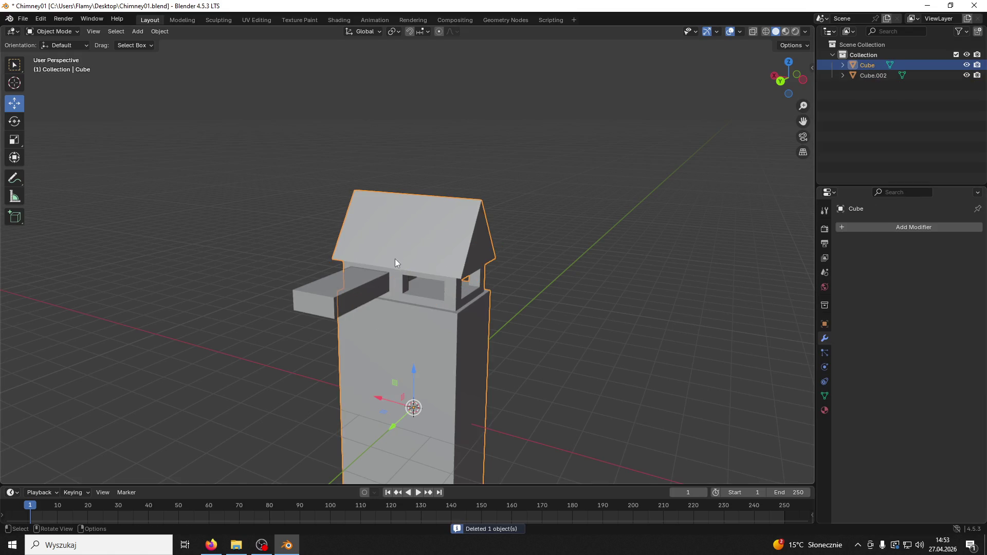
click(844, 227)
click(828, 246)
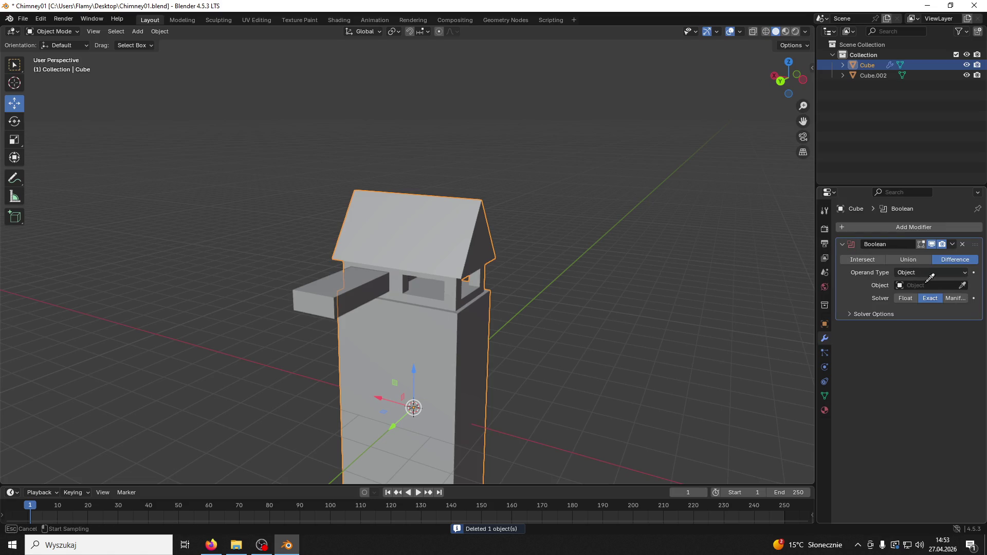
click(373, 284)
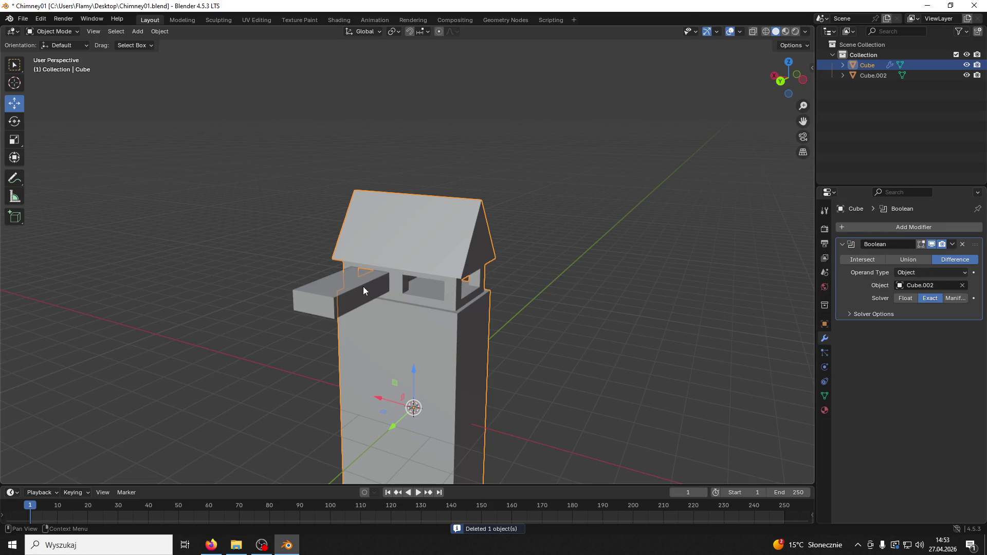
click(953, 247)
click(930, 258)
click(400, 274)
key(Delete)
mouse_move(347, 302)
middle_down()
mouse_move(556, 310)
mouse_move(606, 287)
mouse_move(532, 275)
mouse_move(480, 308)
mouse_move(502, 321)
mouse_move(548, 310)
mouse_move(529, 324)
mouse_move(538, 339)
mouse_move(476, 357)
middle_up()
scroll(523, 309, down, 2)
scroll(529, 324, up, 5)
scroll(476, 357, down, 2)
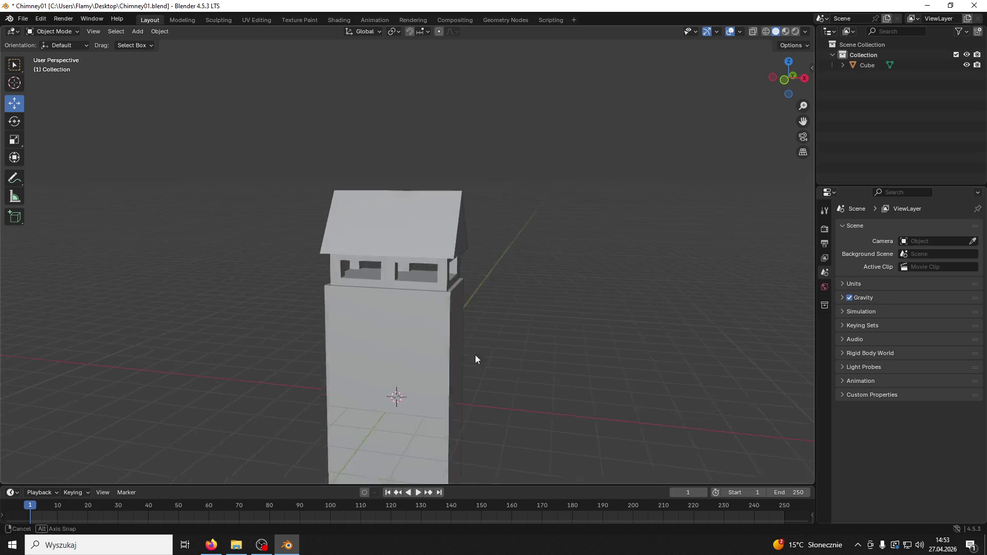
click(389, 303)
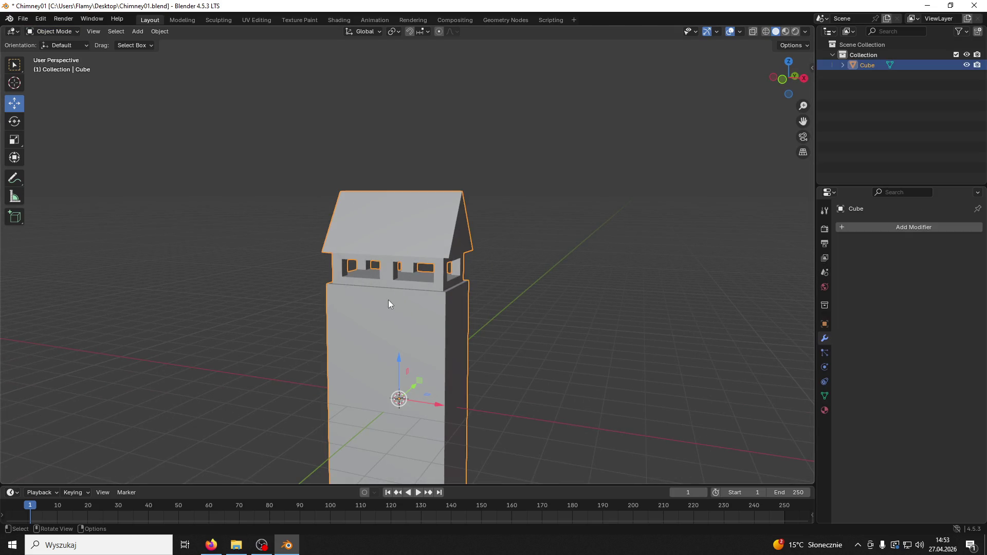
Step: Switch the chimney into Edit Mode and undo a trial loop cut
click(54, 32)
click(62, 57)
mouse_move(391, 247)
middle_down()
mouse_move(407, 241)
mouse_move(399, 233)
middle_up()
key(ctrl+r)
click(412, 271)
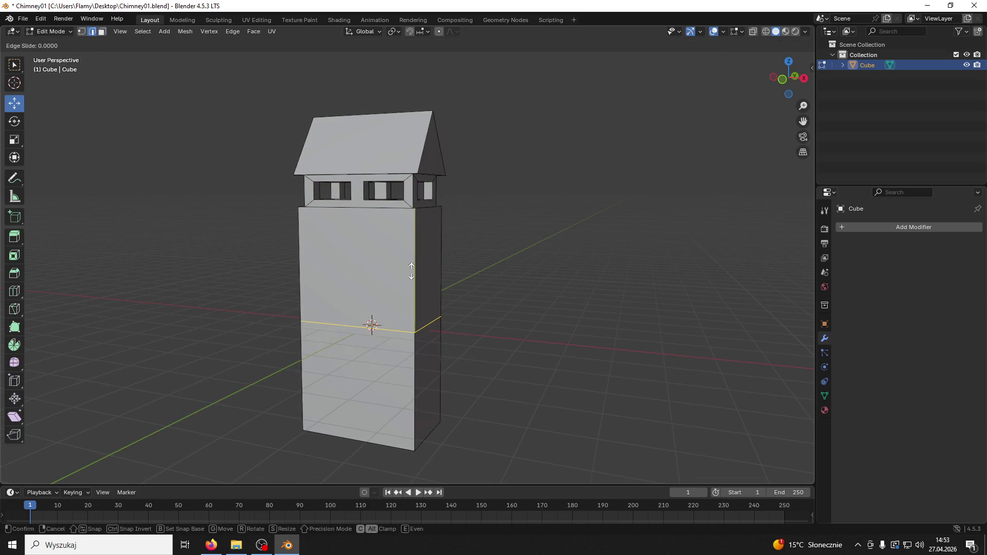
click(411, 271)
key(ctrl+z)
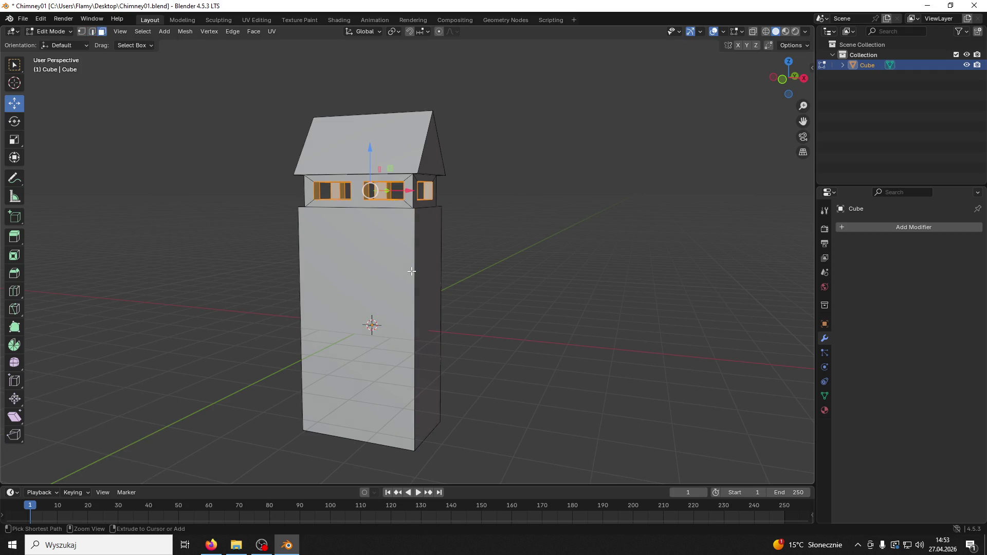
Step: Cut four horizontal edge loops around the chimney tower body
click(418, 291)
key(ctrl+r)
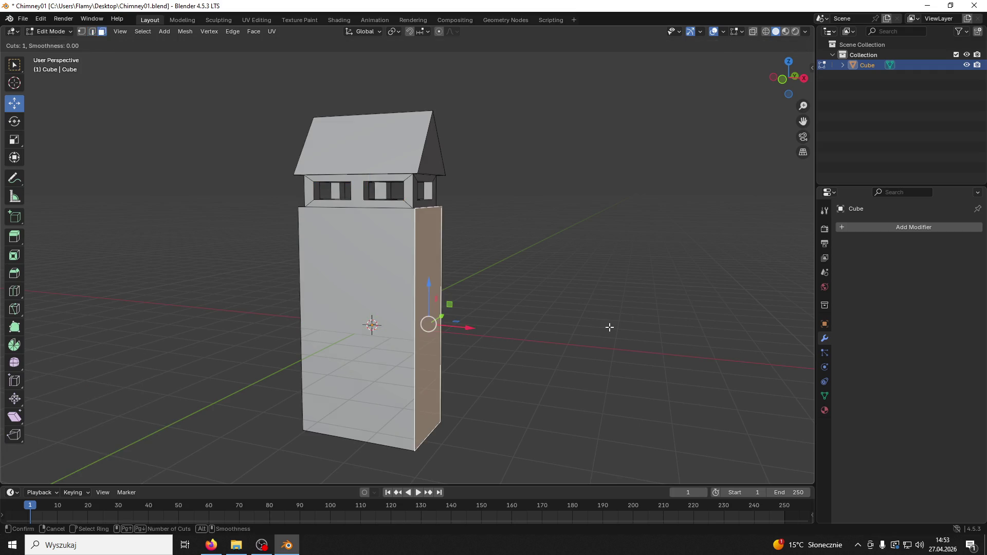
scroll(419, 299, up, 1)
scroll(419, 299, up, 1)
scroll(418, 298, down, 1)
scroll(419, 299, up, 1)
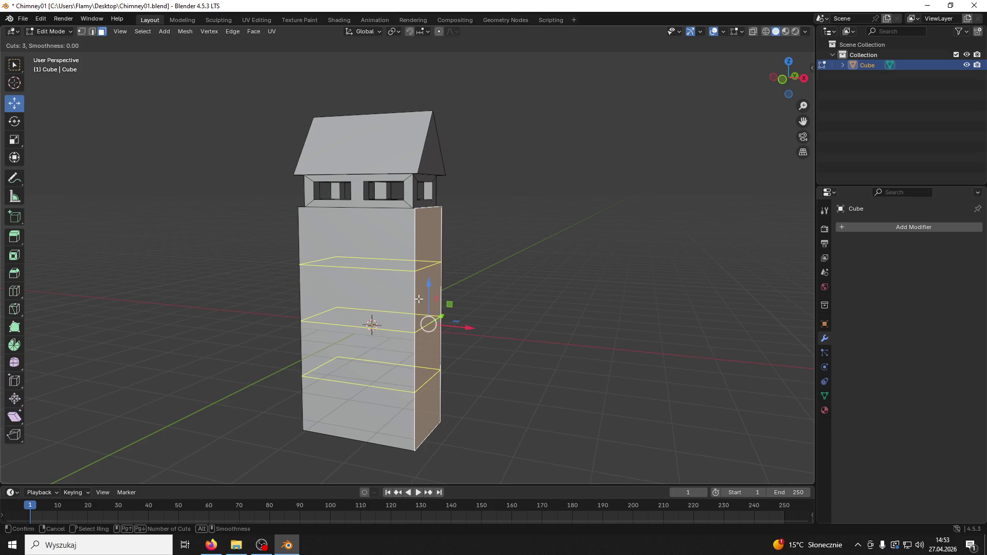
scroll(419, 299, down, 1)
scroll(419, 299, up, 2)
click(419, 299)
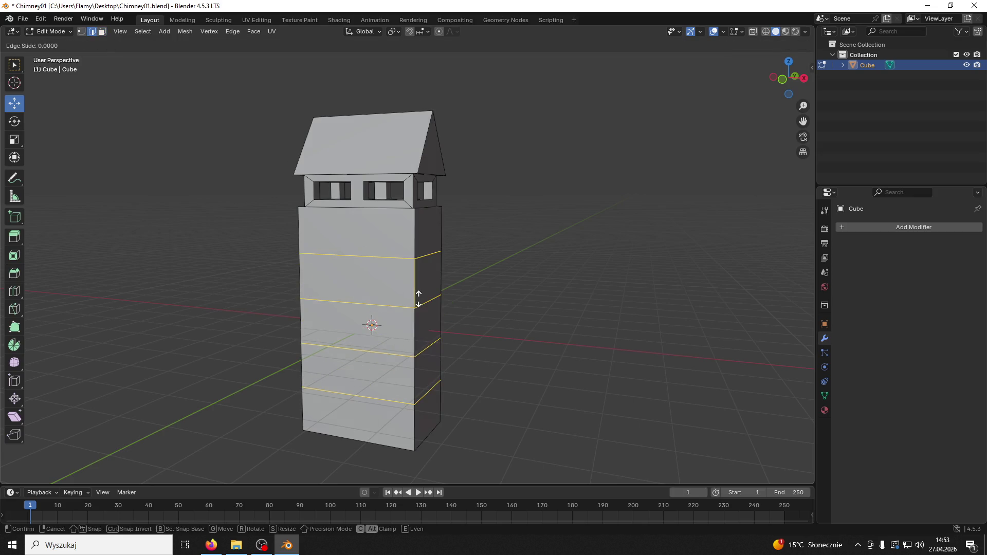
click(417, 293)
click(389, 276)
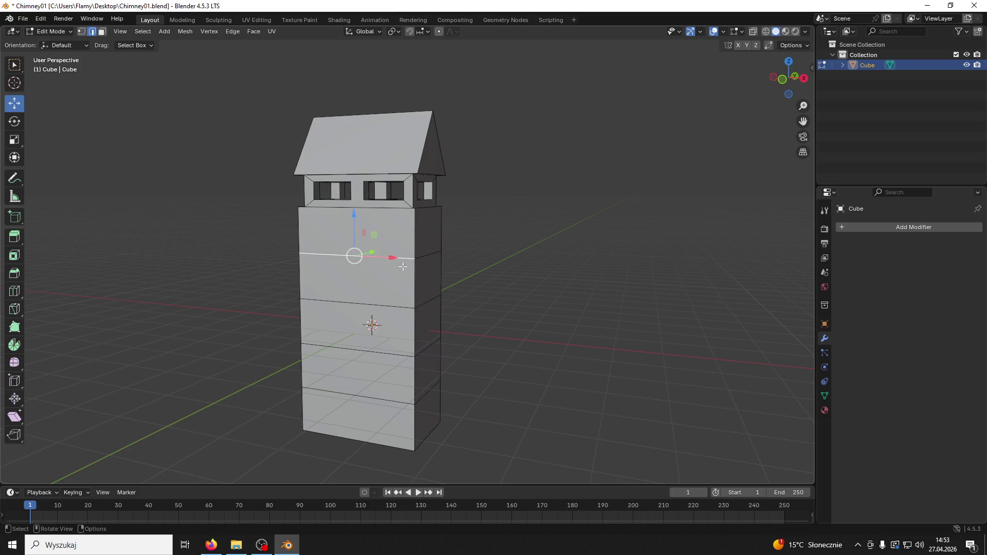
Step: Raise the second loop about 0.97 m, lower the third 0.948 m, and mark both as seams
alt+click(403, 309)
drag(372, 257, 357, 220)
alt+shift+click(391, 355)
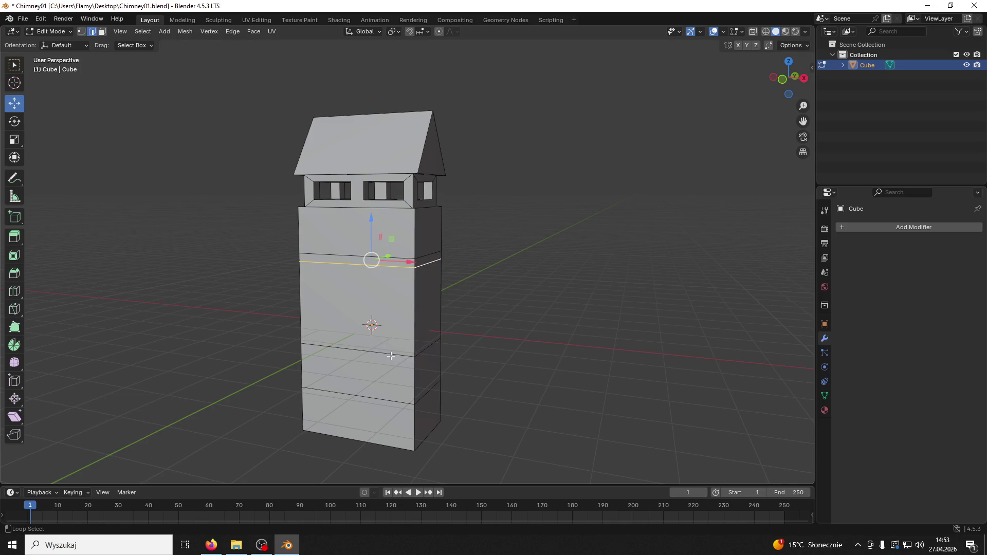
alt+click(404, 354)
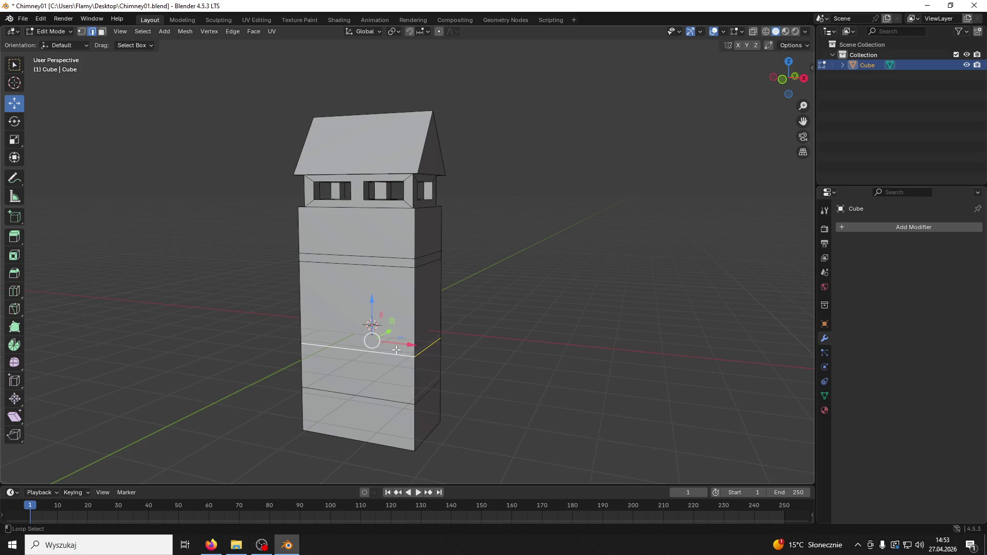
drag(368, 307, 361, 340)
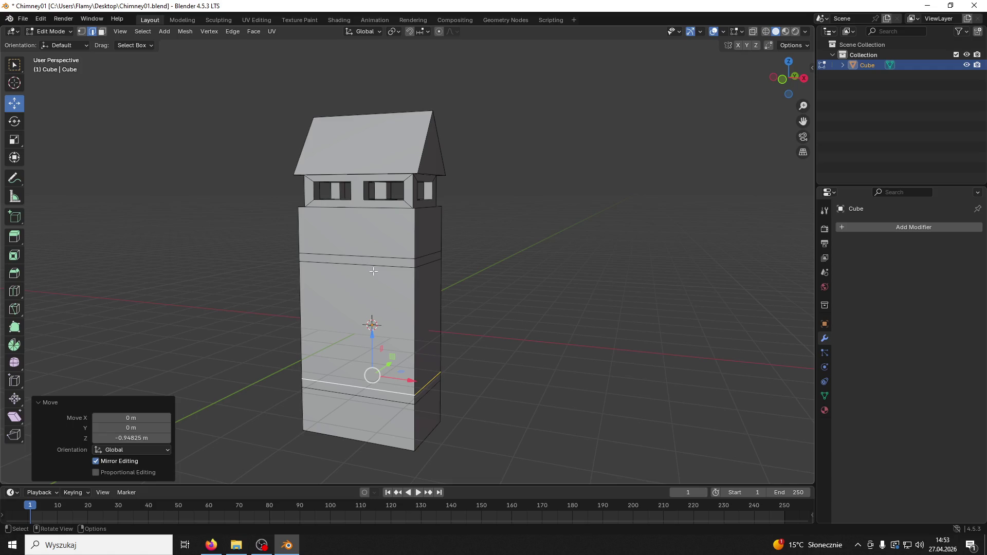
alt+click(374, 269)
alt+shift+click(388, 398)
right_click(388, 395)
Step: Select the chimney body band between the seams and scale it to about 0.89
click(102, 32)
click(411, 320)
key(l)
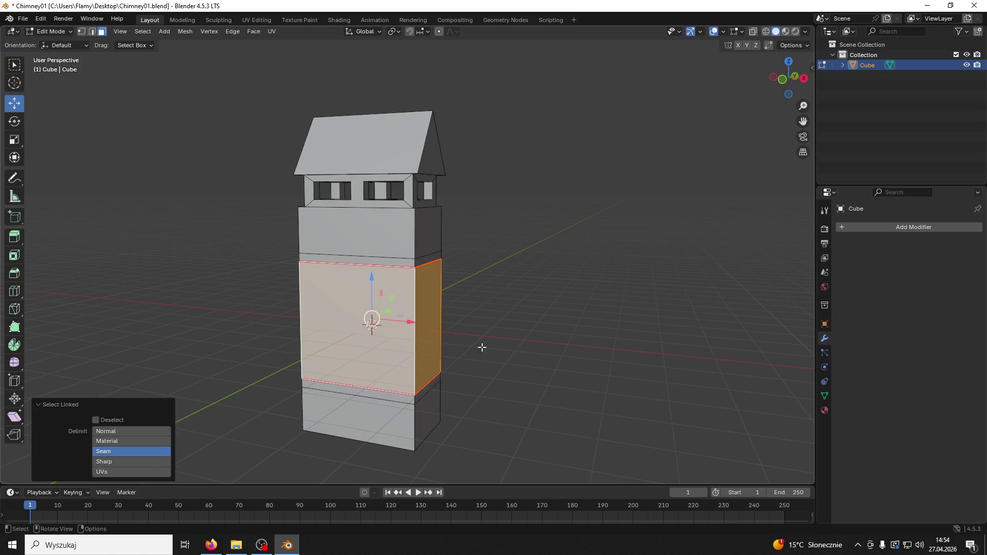
key(s)
click(480, 354)
mouse_move(480, 355)
middle_down()
mouse_move(508, 346)
mouse_move(582, 353)
mouse_move(468, 364)
middle_up()
Step: Extrude the band inward along its normals and shrink the recessed faces to about 0.92
right_click(380, 339)
click(379, 363)
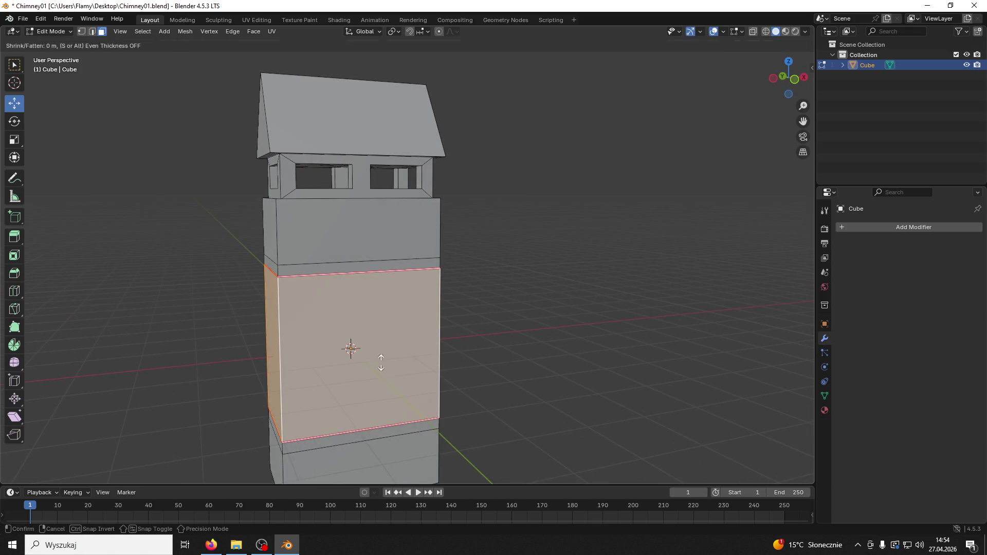
mouse_move(405, 368)
middle_down()
mouse_move(481, 346)
mouse_move(715, 368)
mouse_move(774, 322)
mouse_move(736, 315)
mouse_move(732, 339)
mouse_move(41, 337)
mouse_move(342, 346)
middle_up()
click(595, 347)
click(341, 346)
key(s)
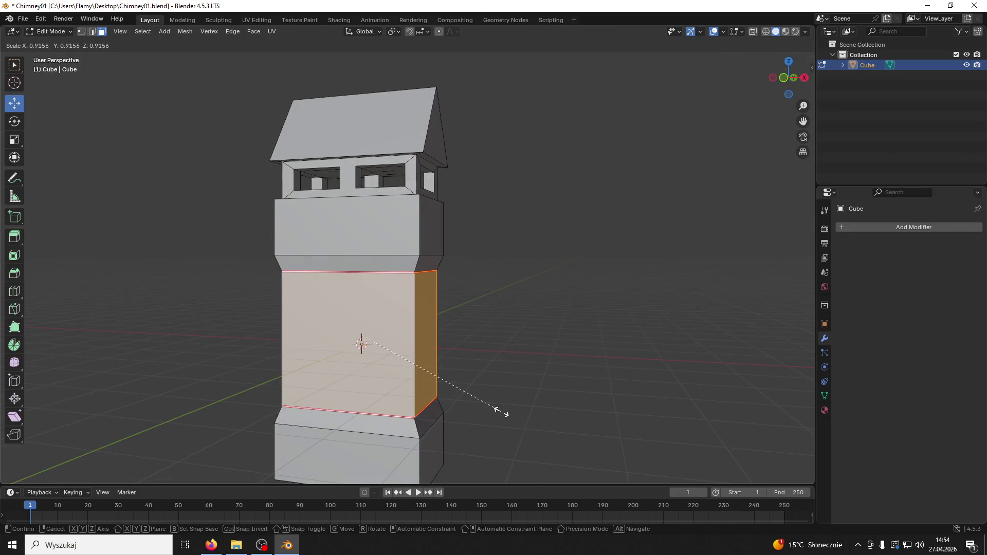
click(502, 411)
mouse_move(503, 412)
middle_down()
mouse_move(474, 370)
mouse_move(516, 356)
mouse_move(236, 357)
mouse_move(230, 334)
middle_up()
click(516, 357)
Step: Clear the seam from the upper loop and then from the whole mesh
mouse_move(189, 170)
middle_down()
mouse_move(216, 161)
mouse_move(247, 185)
middle_up()
key(2)
alt+click(309, 283)
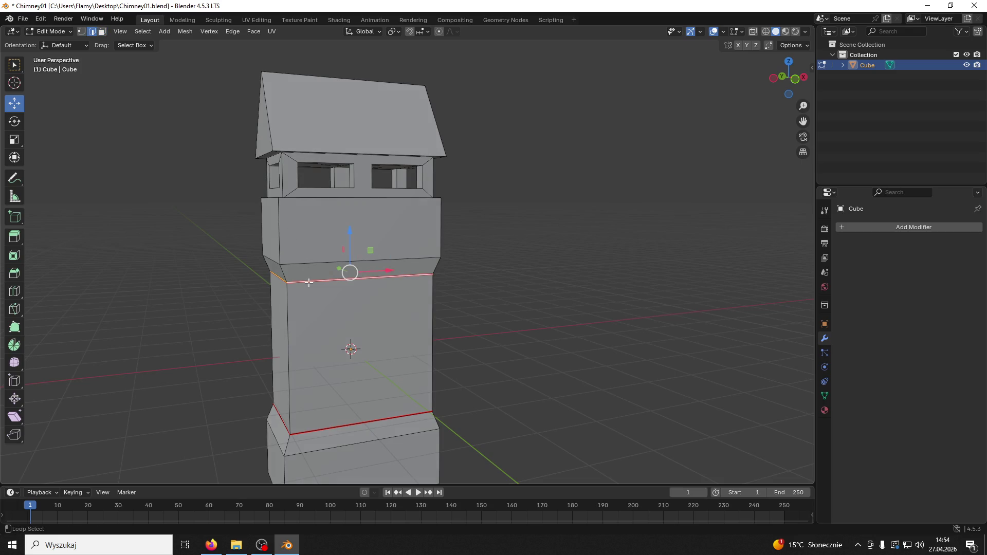
key(ctrl+e)
click(270, 407)
key(a)
key(ctrl+e)
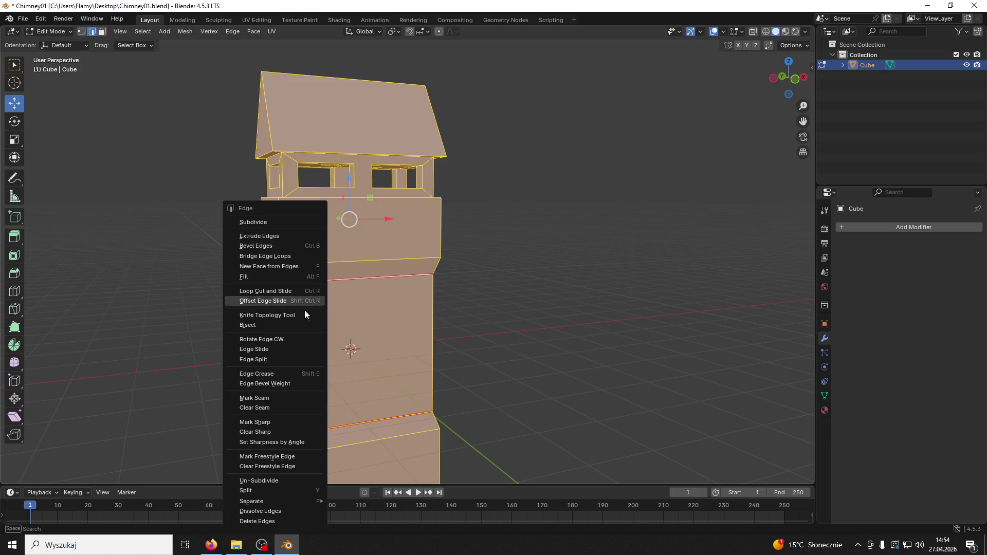
click(271, 407)
key(alt+a)
mouse_move(270, 407)
middle_down()
mouse_move(206, 336)
mouse_move(290, 295)
mouse_move(396, 286)
mouse_move(463, 297)
mouse_move(282, 298)
mouse_move(299, 307)
middle_up()
key(alt+Tab)
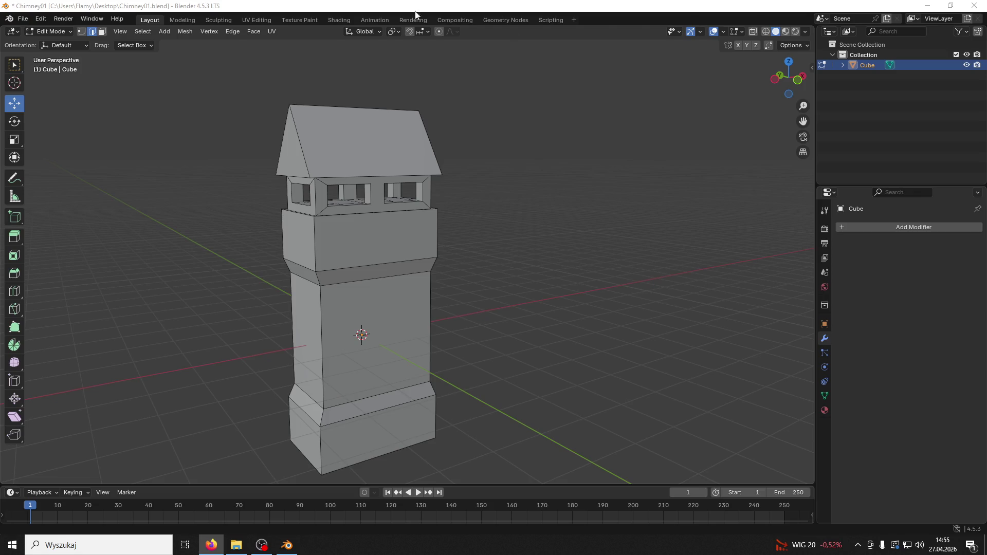
middle_drag(493, 262, 606, 264)
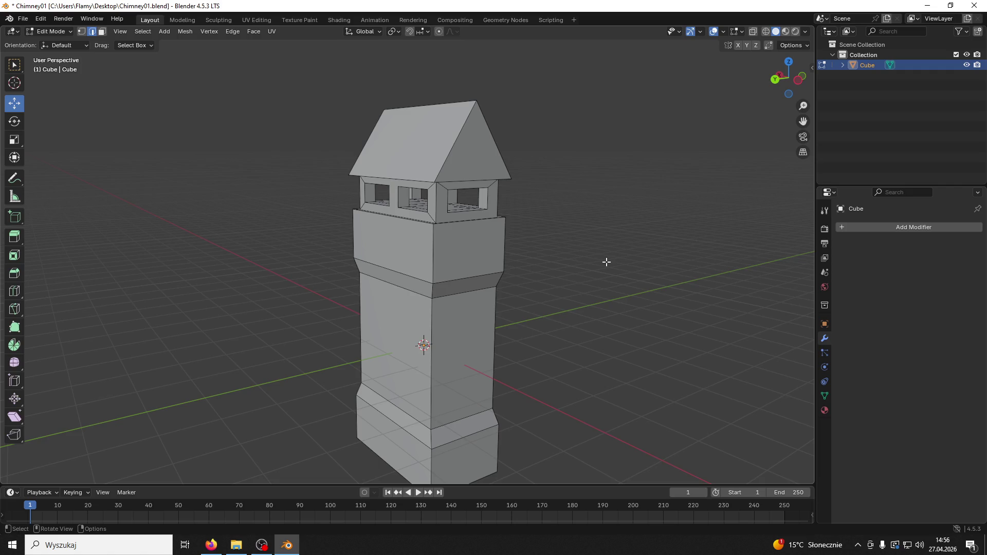
Step: Mark the left and right roof side edges as seams
mouse_move(607, 262)
middle_down()
mouse_move(584, 218)
mouse_move(607, 227)
middle_up()
click(387, 177)
click(441, 164)
click(442, 164)
middle_drag(442, 163, 422, 128)
click(420, 124)
right_click(433, 124)
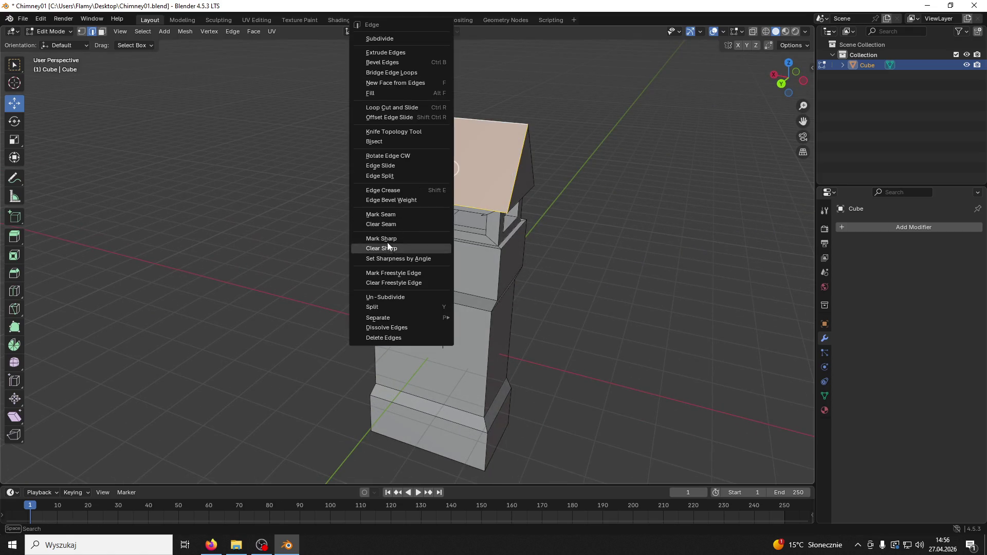
click(445, 187)
middle_drag(445, 186, 381, 176)
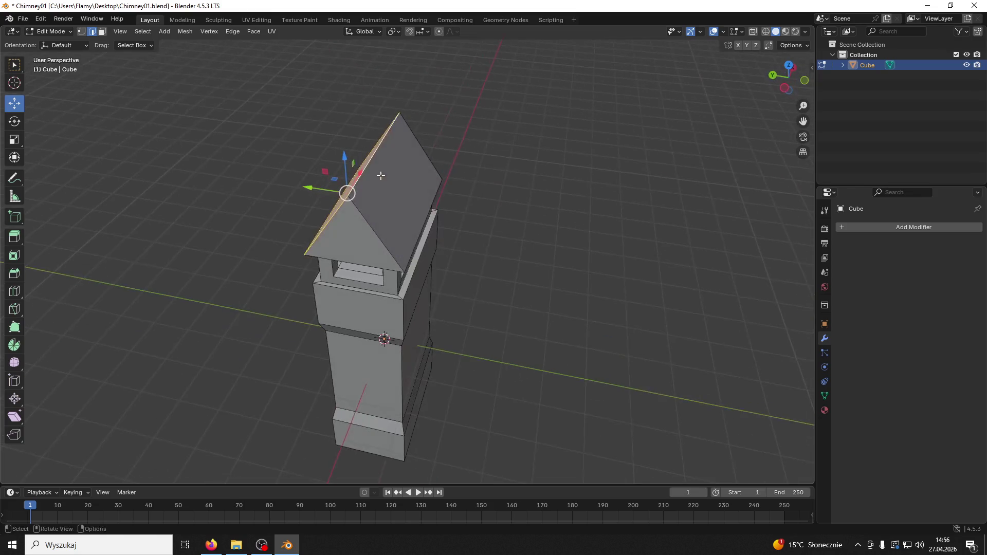
shift+click(434, 156)
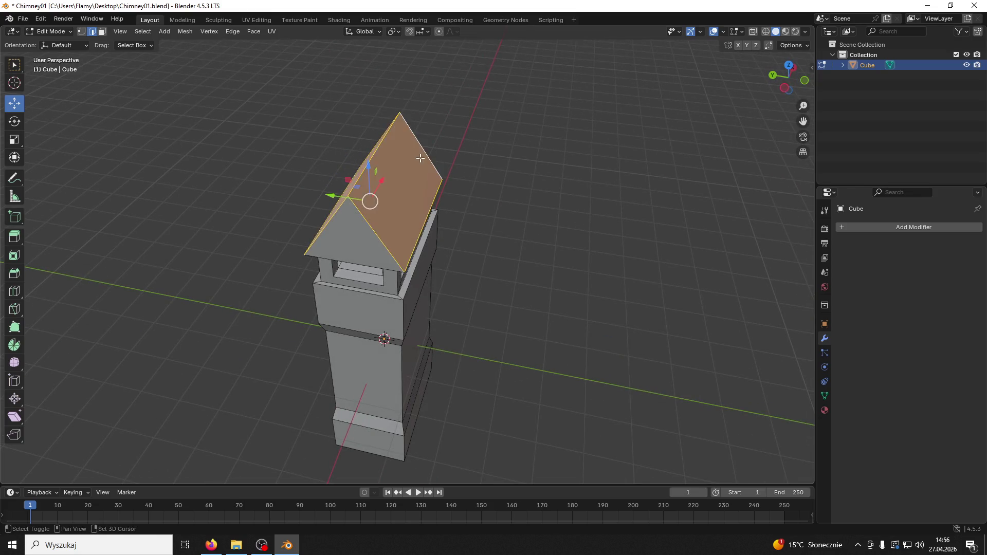
key(ctrl+e)
click(377, 215)
Step: Mark the roof's left and right bottom edges as seams
click(489, 212)
middle_drag(489, 212, 573, 187)
click(506, 189)
middle_drag(507, 189, 571, 161)
shift+click(406, 175)
key(ctrl+e)
click(360, 214)
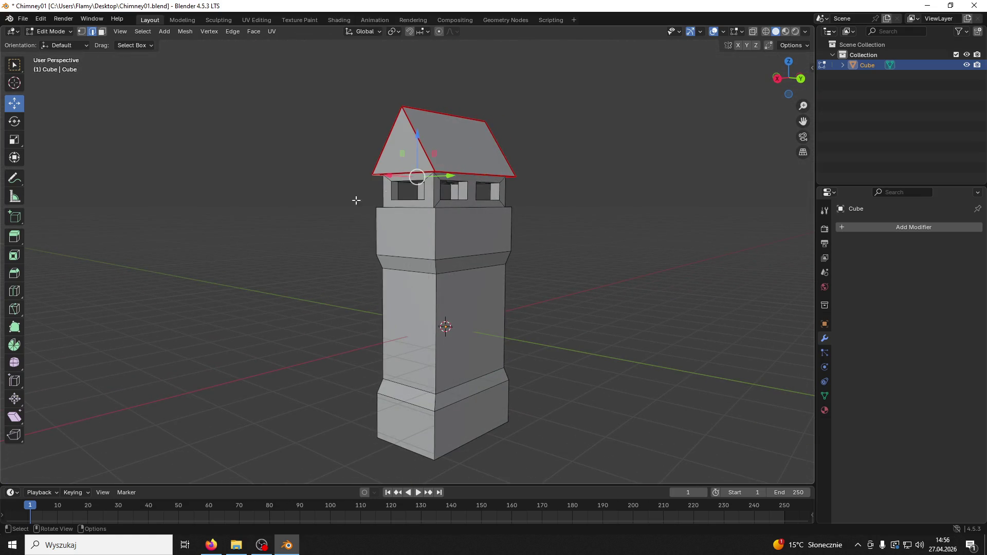
Step: Zoom in on the gable roof and inspect the left roof face and ridge vertex
middle_drag(355, 201, 395, 229)
middle_drag(472, 227, 466, 182)
scroll(466, 182, up, 3)
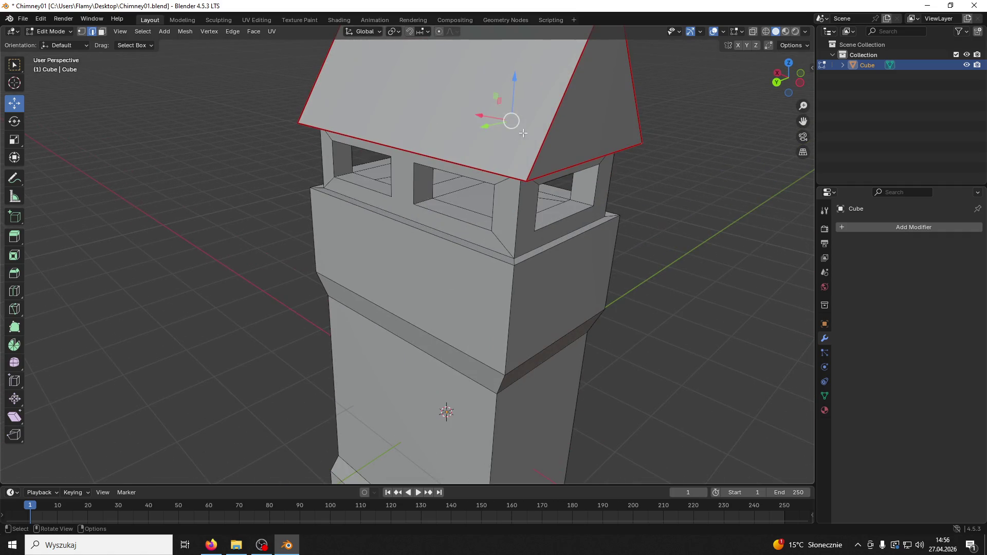
middle_drag(566, 78, 317, 137)
click(102, 31)
click(360, 221)
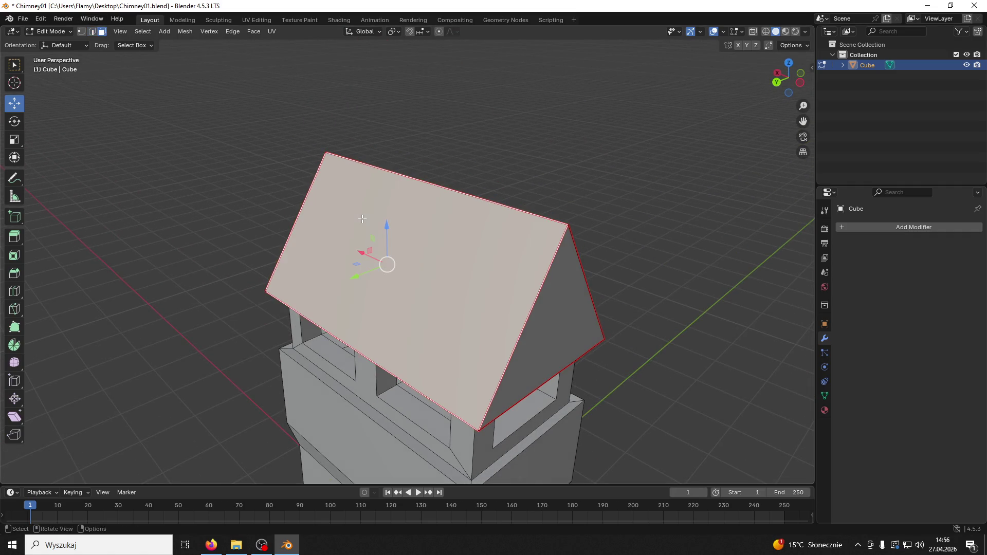
right_click(362, 218)
click(81, 32)
click(568, 225)
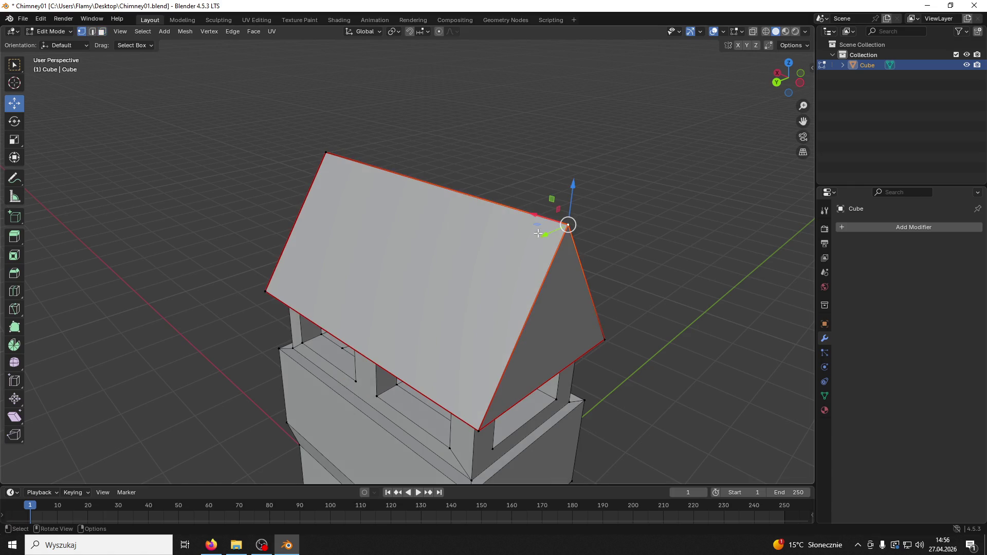
right_click(568, 225)
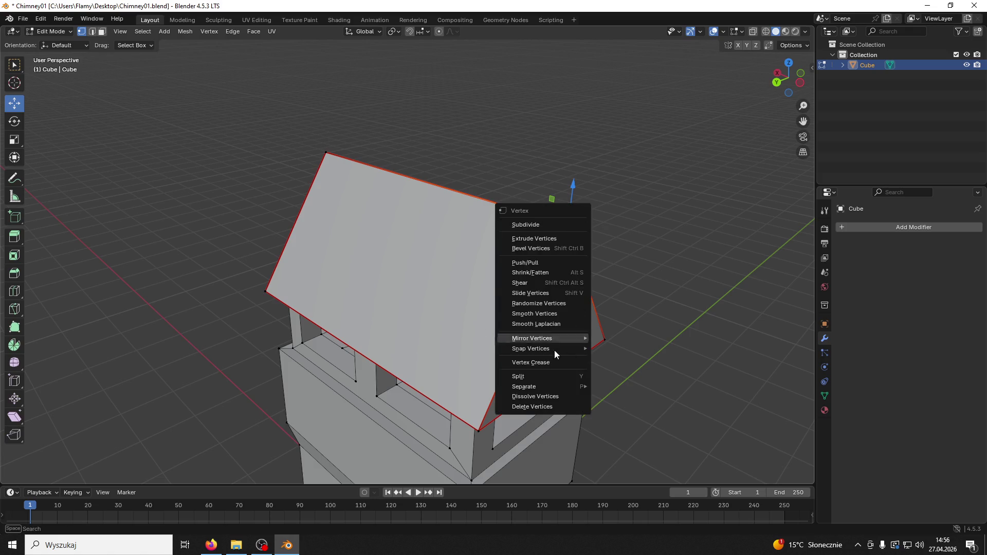
Step: Mark the roof ridge edge as a seam, then check the gable edges
click(92, 32)
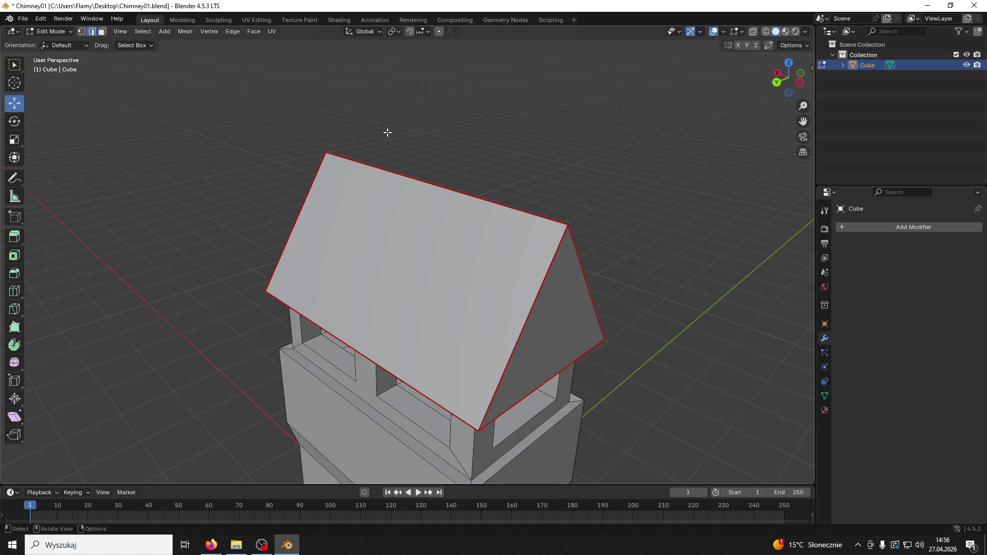
click(443, 187)
right_click(444, 187)
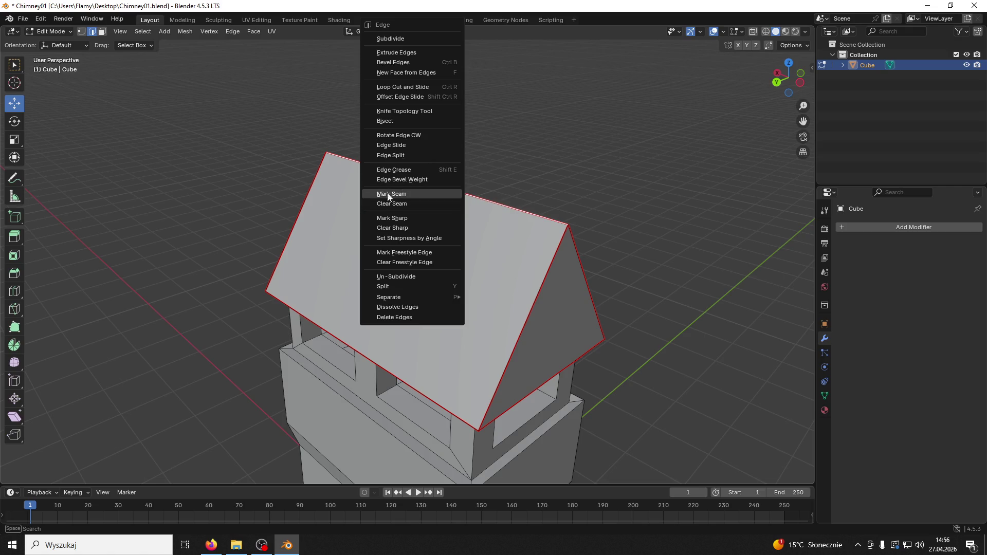
click(403, 195)
click(530, 265)
click(586, 286)
click(545, 282)
click(607, 201)
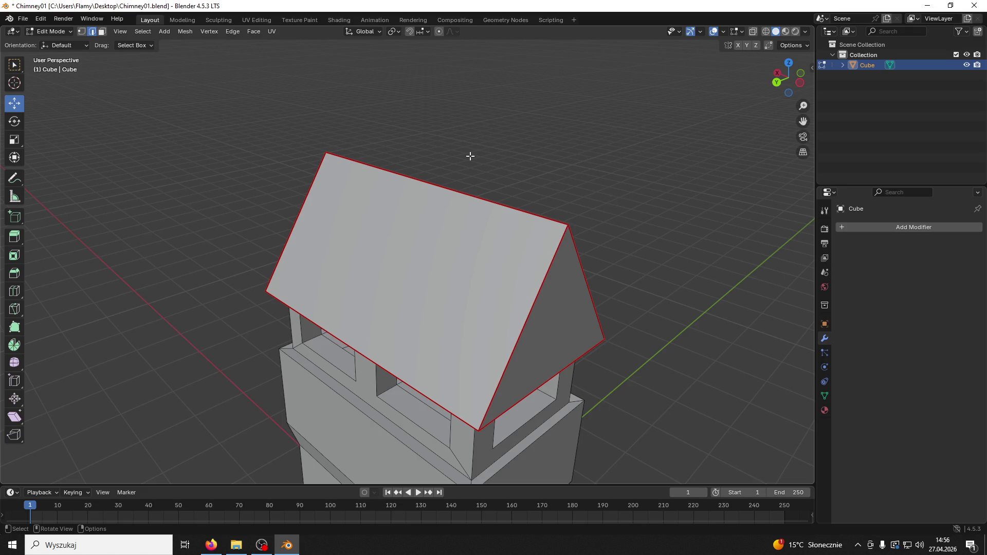
Step: Move to the UV Editing workspace with the mesh selected, then cancel the unwrap menu
key(a)
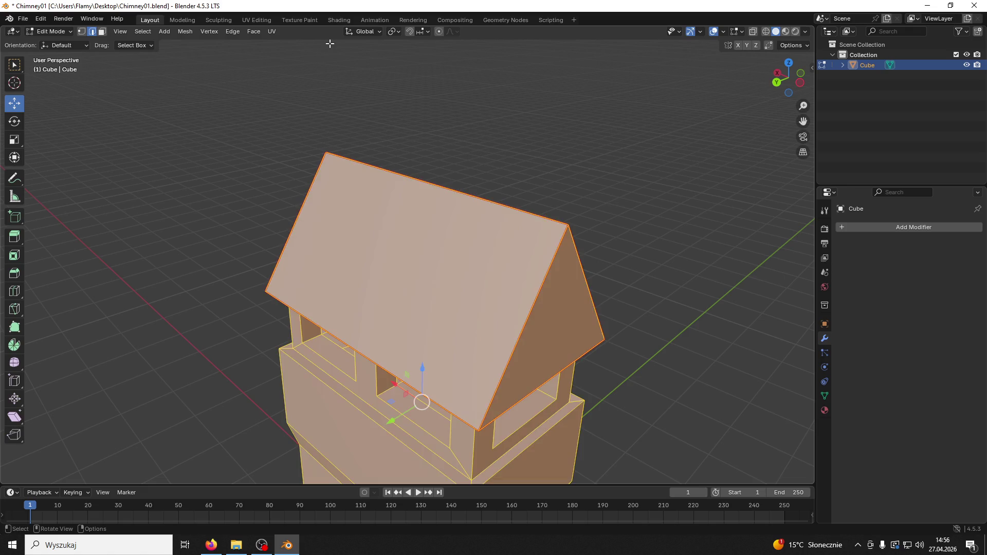
click(264, 23)
scroll(347, 242, up, 4)
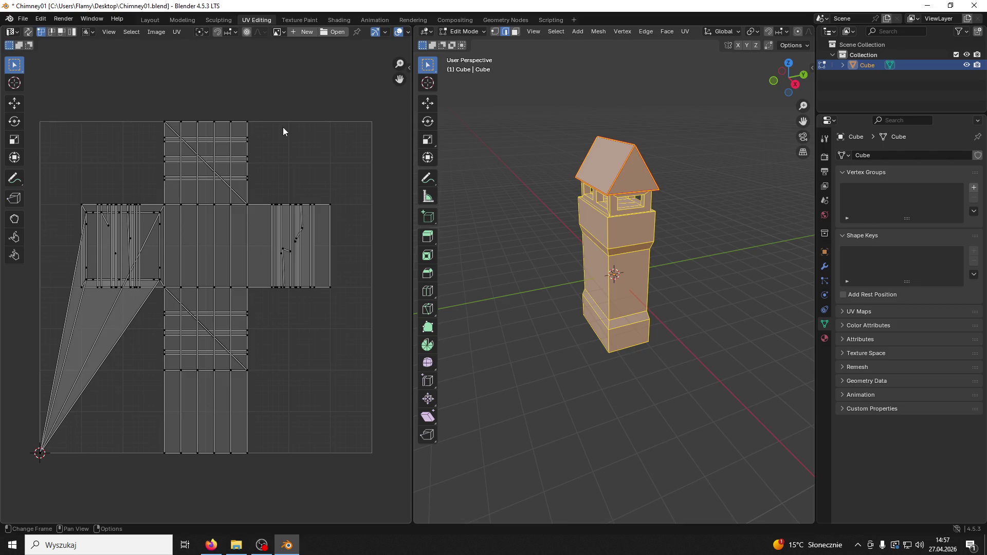
key(u)
key(Escape)
key(alt+a)
Step: Check the front gable and roof slope faces, then select the whole mesh for unwrapping
mouse_move(632, 166)
middle_down()
mouse_move(587, 189)
mouse_move(681, 174)
mouse_move(597, 191)
middle_up()
click(516, 32)
click(585, 197)
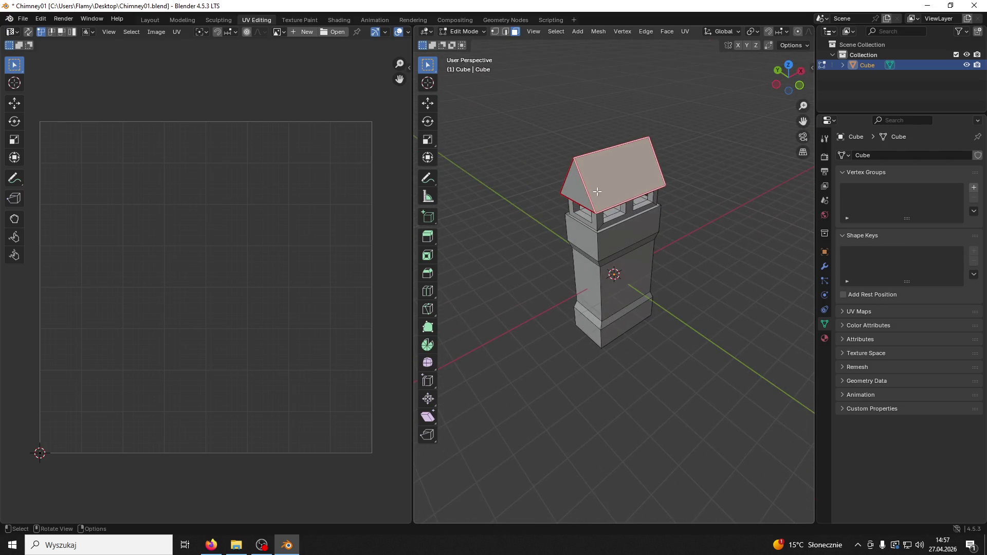
middle_drag(535, 158, 697, 187)
click(612, 175)
key(a)
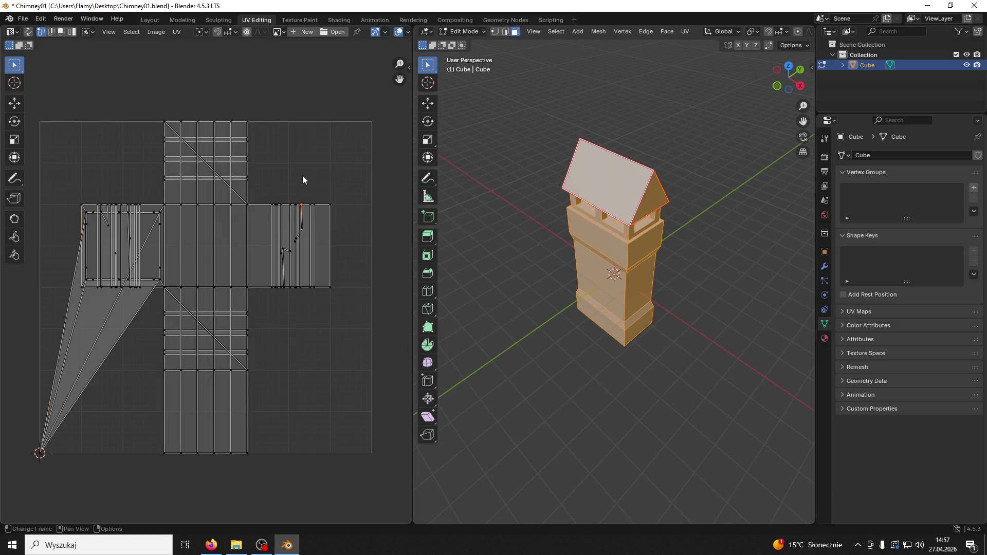
key(u)
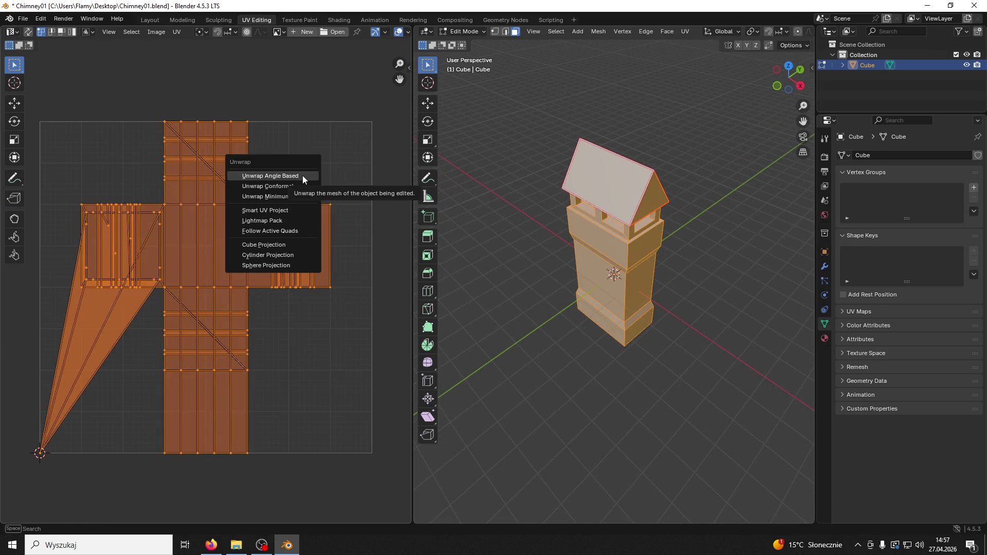
Step: Unwrap the mesh Angle Based and select the gable and roof faces to view their UVs
click(303, 179)
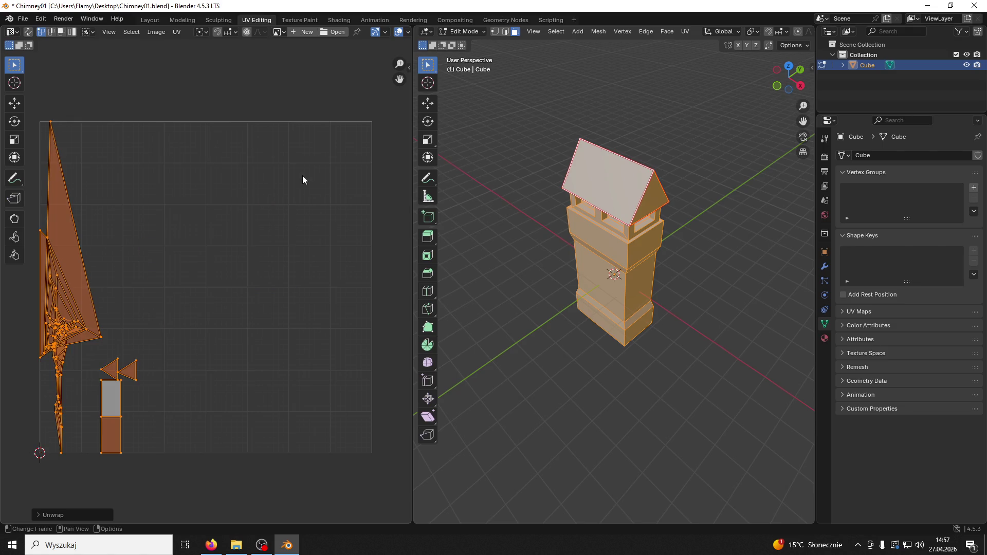
click(646, 204)
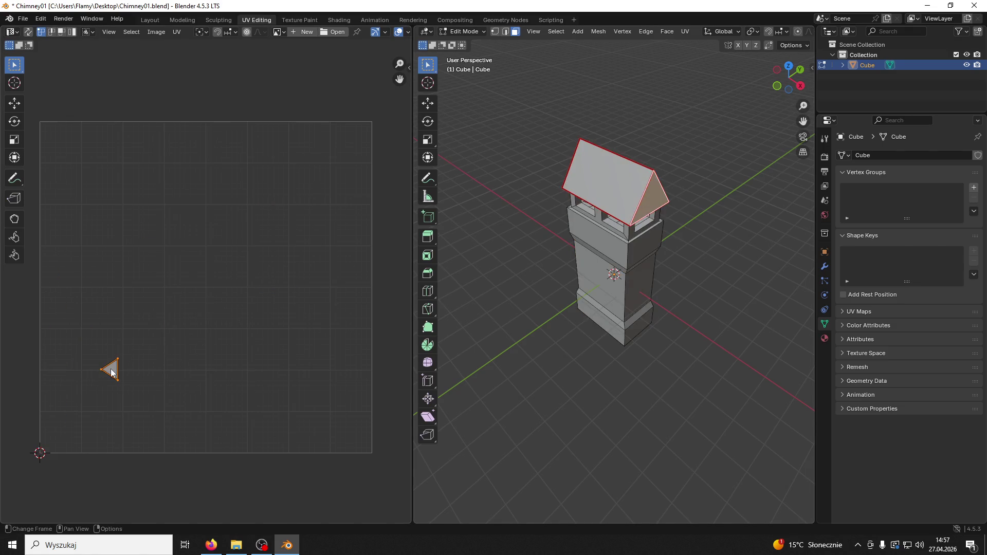
mouse_move(604, 199)
middle_down()
mouse_move(505, 205)
mouse_move(611, 190)
mouse_move(574, 196)
mouse_move(636, 161)
mouse_move(719, 162)
middle_up()
click(612, 189)
click(575, 196)
click(638, 164)
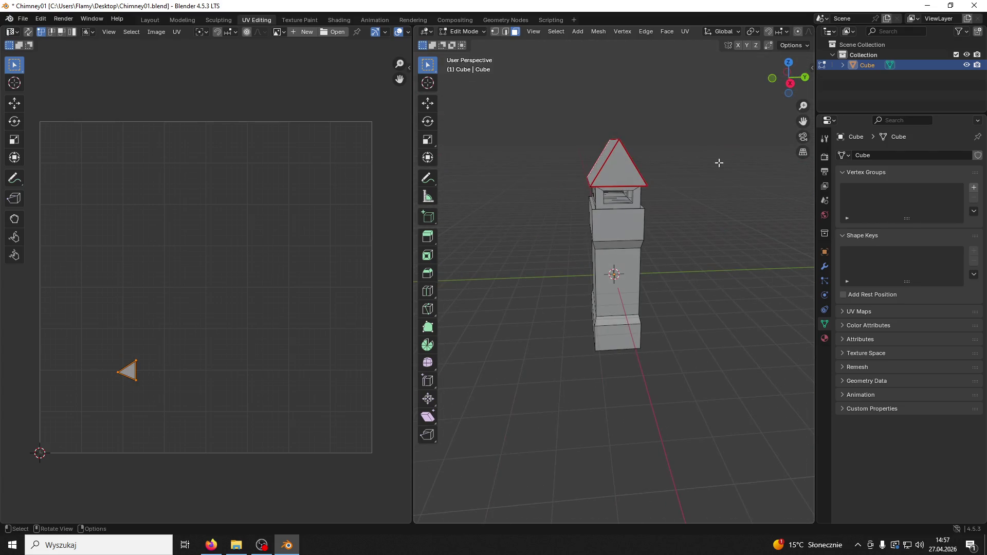
click(620, 174)
Step: Inspect another roof slope face and a chimney ledge edge from closer angles
mouse_move(619, 174)
middle_down()
mouse_move(679, 185)
mouse_move(666, 185)
middle_up()
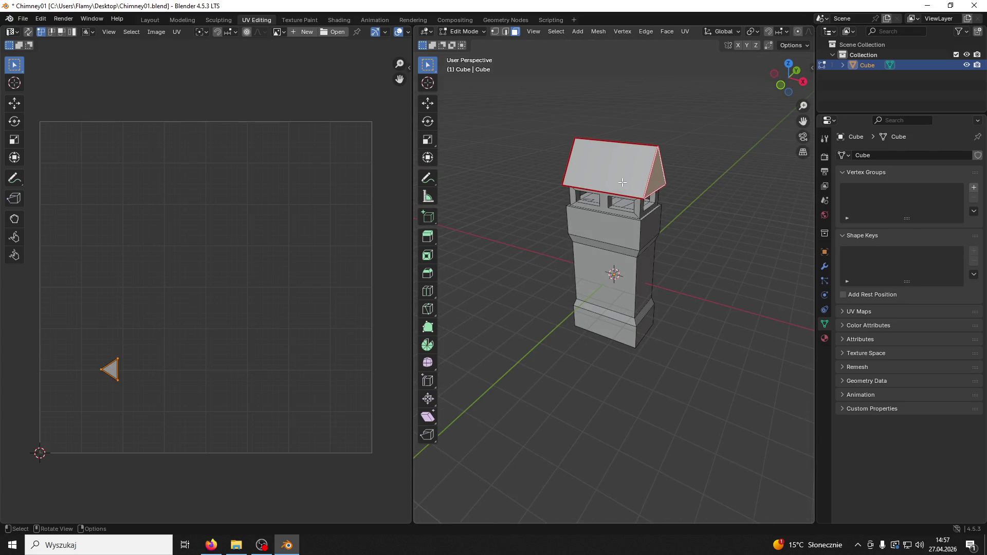
click(623, 182)
mouse_move(747, 251)
middle_down()
mouse_move(648, 233)
mouse_move(648, 221)
mouse_move(669, 239)
middle_up()
scroll(629, 203, up, 3)
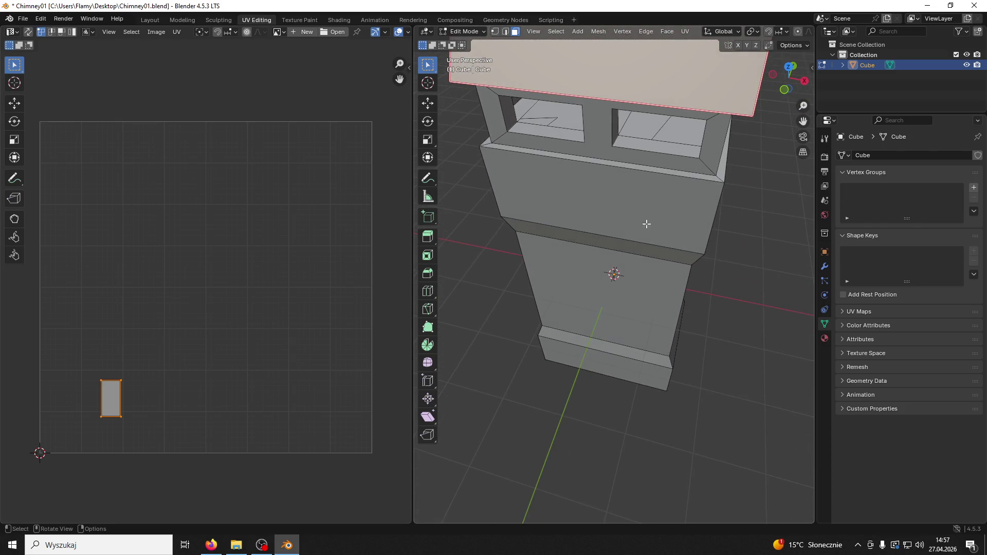
click(506, 32)
middle_drag(591, 169, 563, 158)
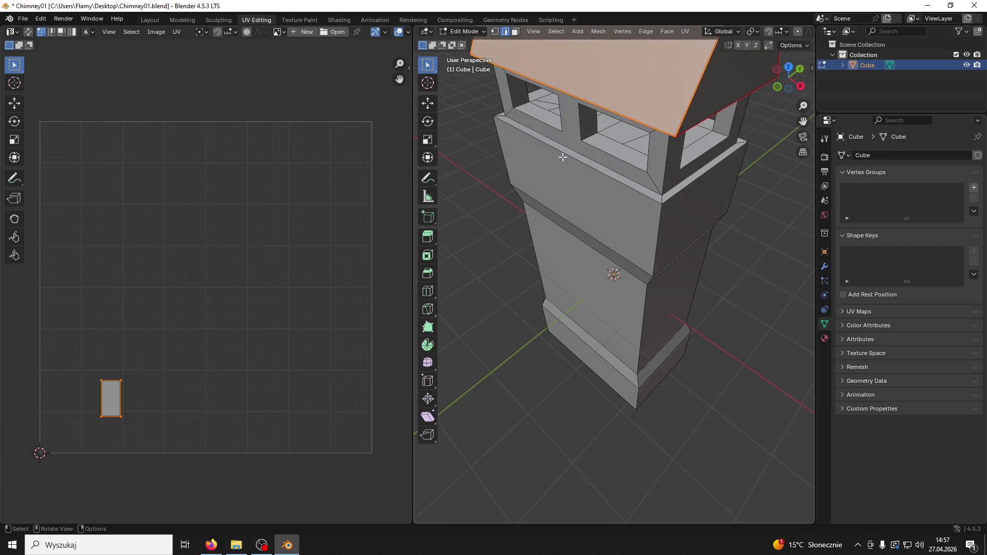
click(625, 182)
middle_drag(640, 213, 638, 203)
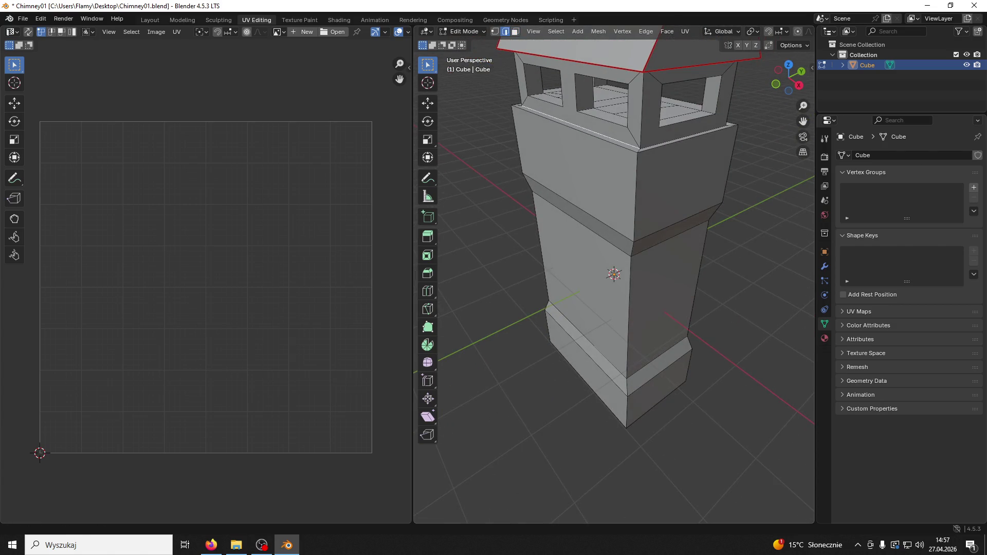
Step: In Firefox, snip the Santa wrapper photo to the clipboard
key(alt+Tab)
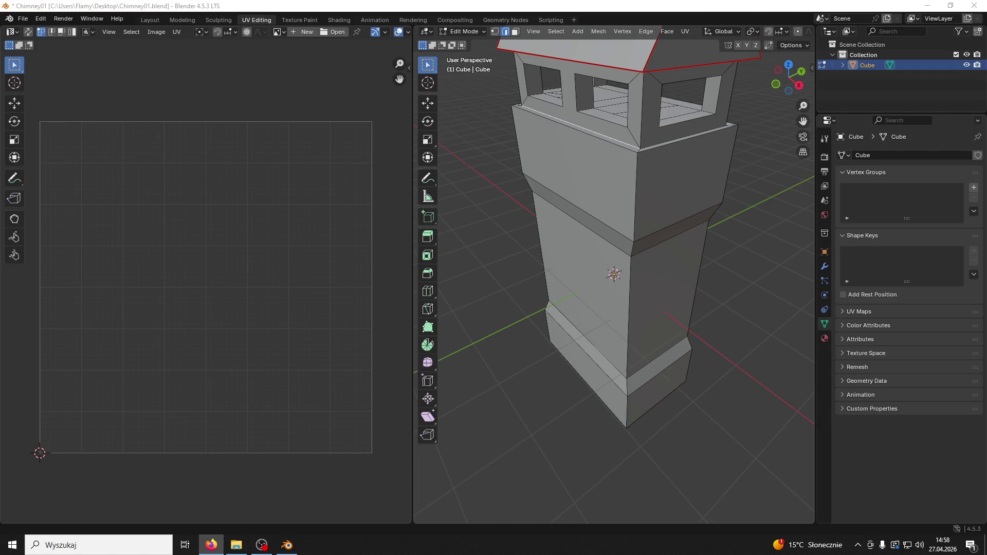
key(super+shift+s)
key(Escape)
Step: Launch Paint from Windows search and paste the snipped photo
click(107, 538)
text(paint)
key(Return)
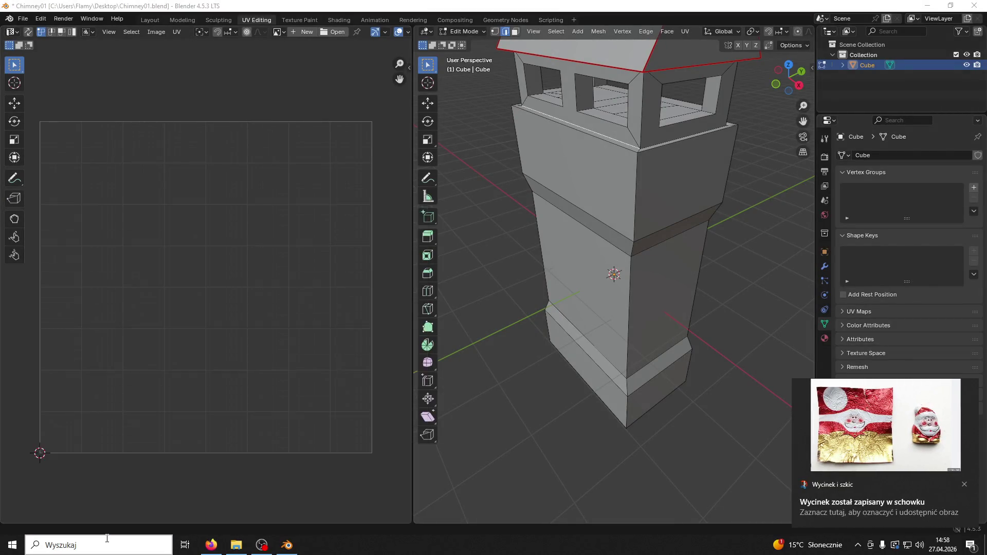
key(ctrl+v)
Step: Crop the canvas to 438 pixels high and draw red brush cut lines across the wrapper
drag(185, 355, 188, 301)
click(460, 33)
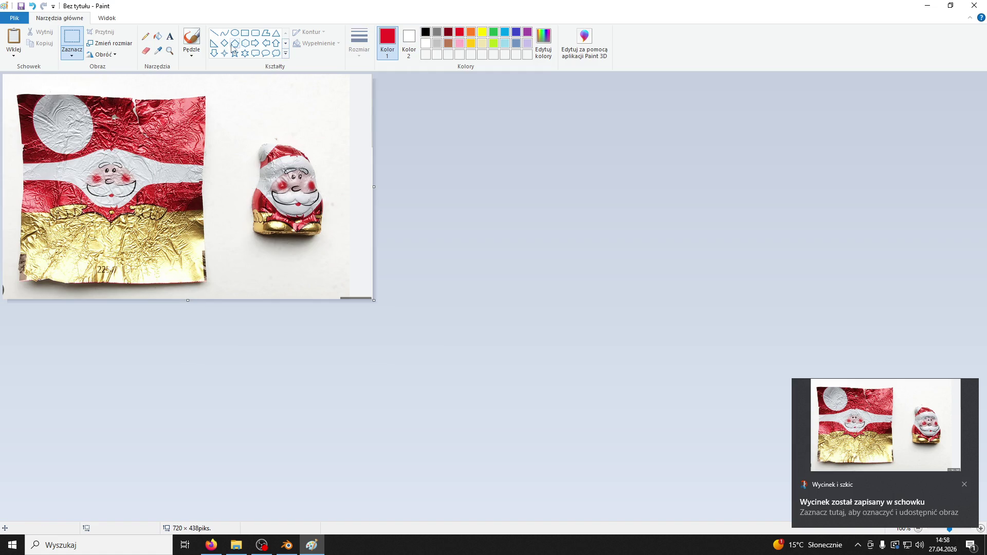
click(192, 38)
mouse_move(268, 172)
mouse_down()
mouse_move(292, 154)
mouse_move(311, 168)
mouse_move(301, 171)
mouse_move(303, 157)
mouse_move(316, 170)
mouse_move(261, 178)
mouse_up()
key(ctrl+z)
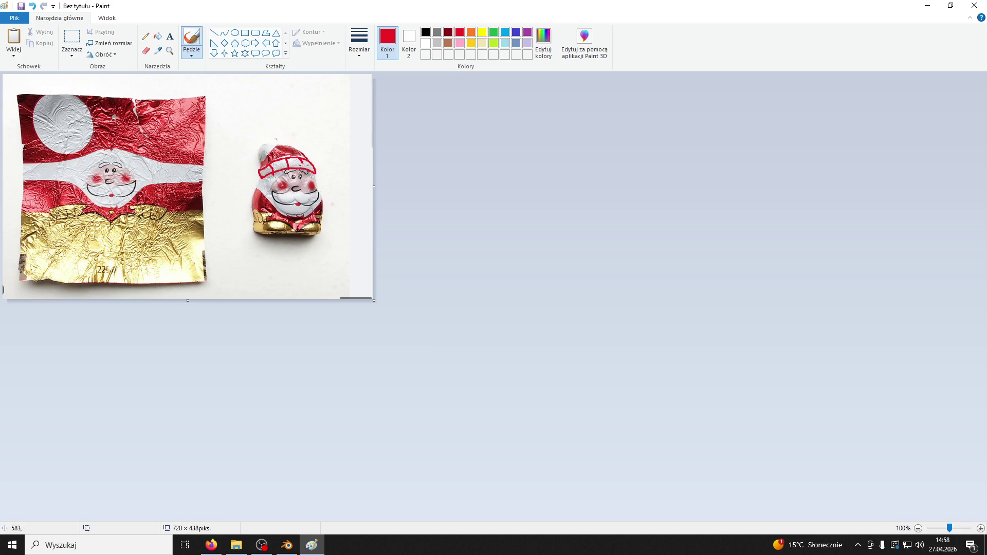
drag(26, 172, 73, 174)
mouse_move(81, 160)
mouse_down()
mouse_move(80, 172)
mouse_move(155, 163)
mouse_up()
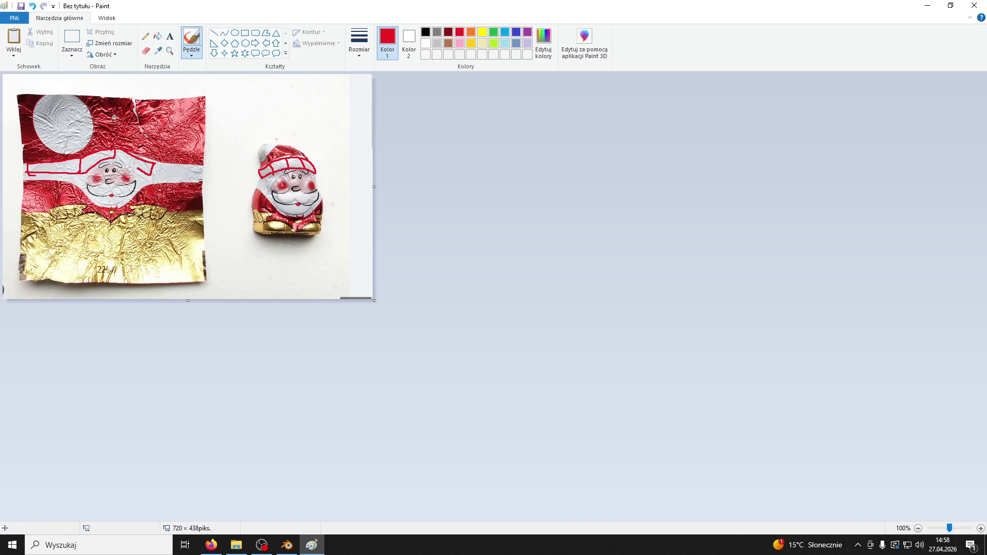
drag(164, 175, 202, 162)
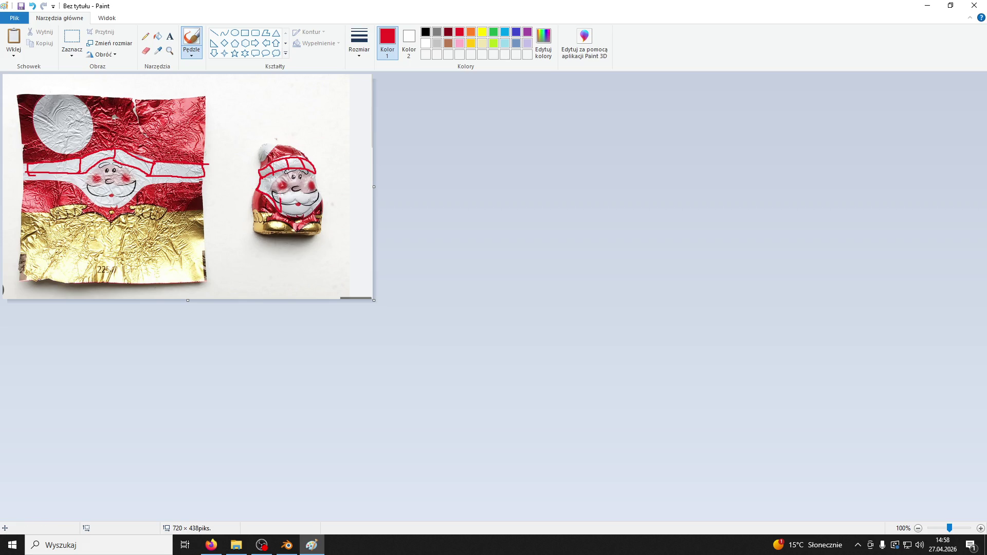
Step: Add red lines on the small Santa and face, then close Paint without saving
mouse_move(292, 210)
mouse_down()
mouse_move(294, 177)
mouse_move(307, 209)
mouse_move(306, 170)
mouse_up()
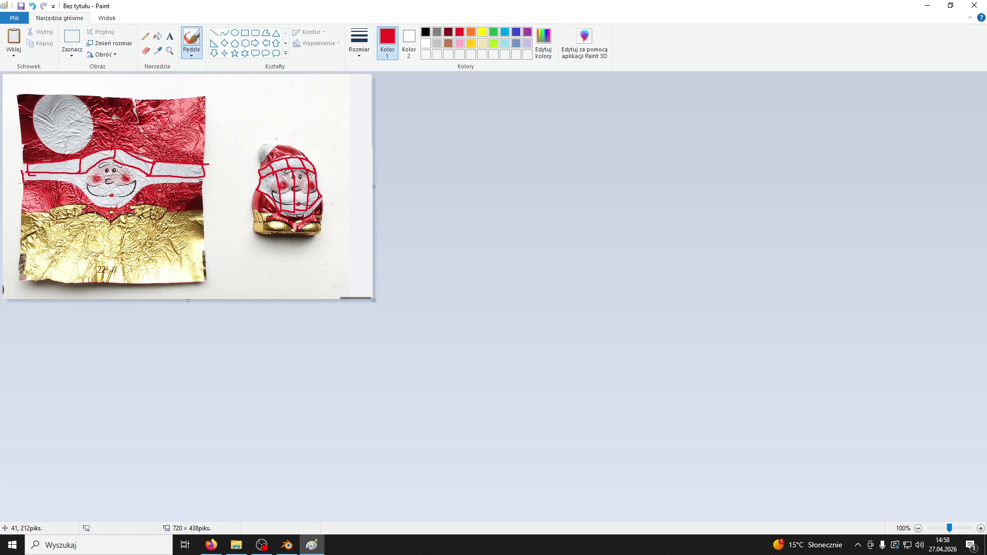
mouse_move(112, 207)
mouse_down()
mouse_move(154, 183)
mouse_move(202, 179)
mouse_up()
drag(113, 163, 108, 206)
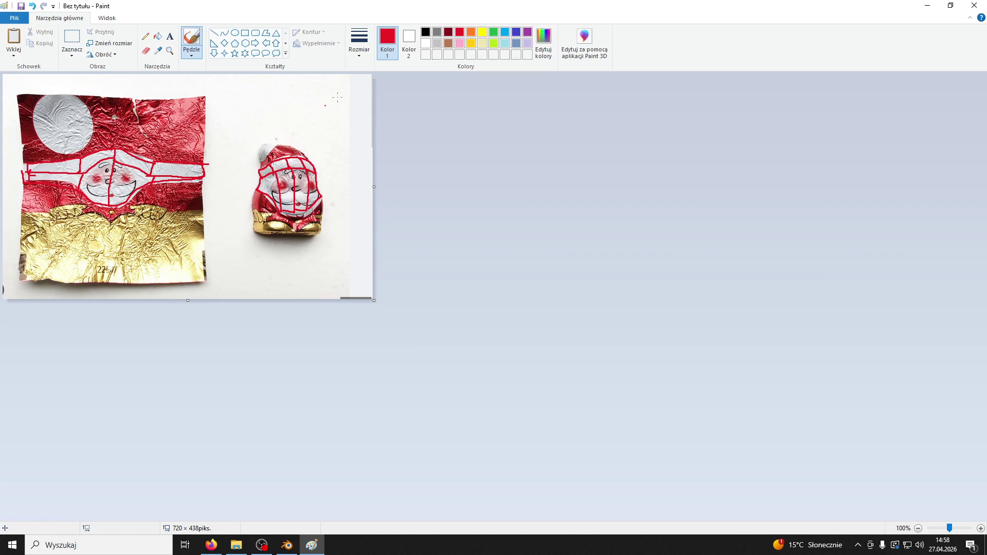
click(974, 5)
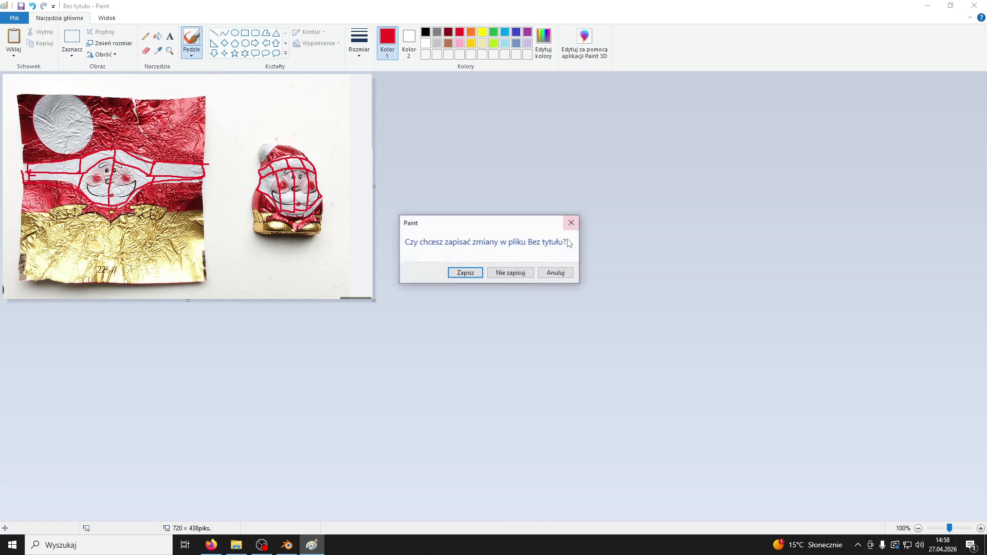
click(510, 272)
mouse_move(599, 172)
middle_down()
mouse_move(535, 187)
mouse_move(588, 213)
mouse_move(557, 212)
mouse_move(632, 200)
mouse_move(671, 212)
middle_up()
Step: Mark the window ledge edge loops and the vertical corner edge as seams
alt+click(670, 211)
key(ctrl+e)
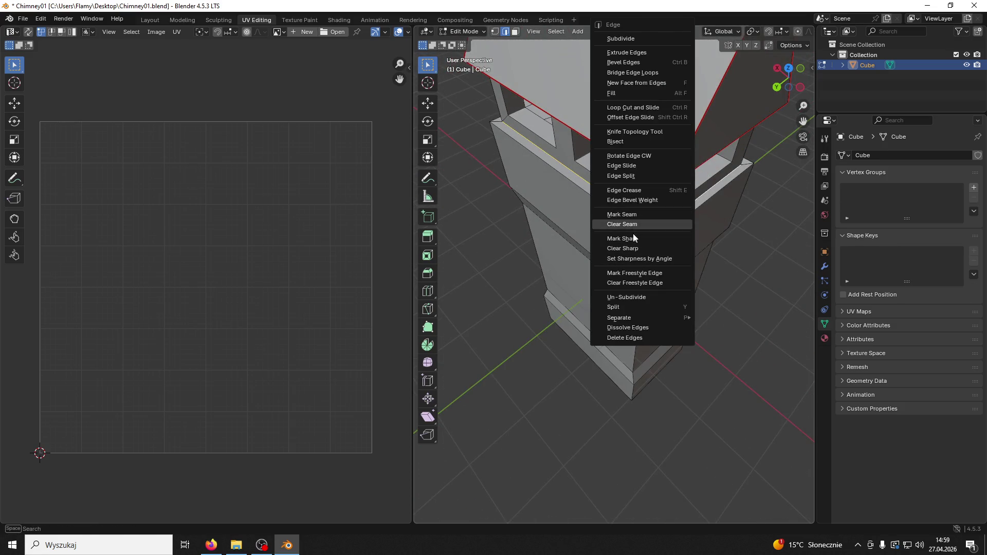
click(644, 214)
alt+click(676, 227)
key(ctrl+e)
click(645, 225)
middle_drag(645, 226, 575, 234)
key(ctrl+e)
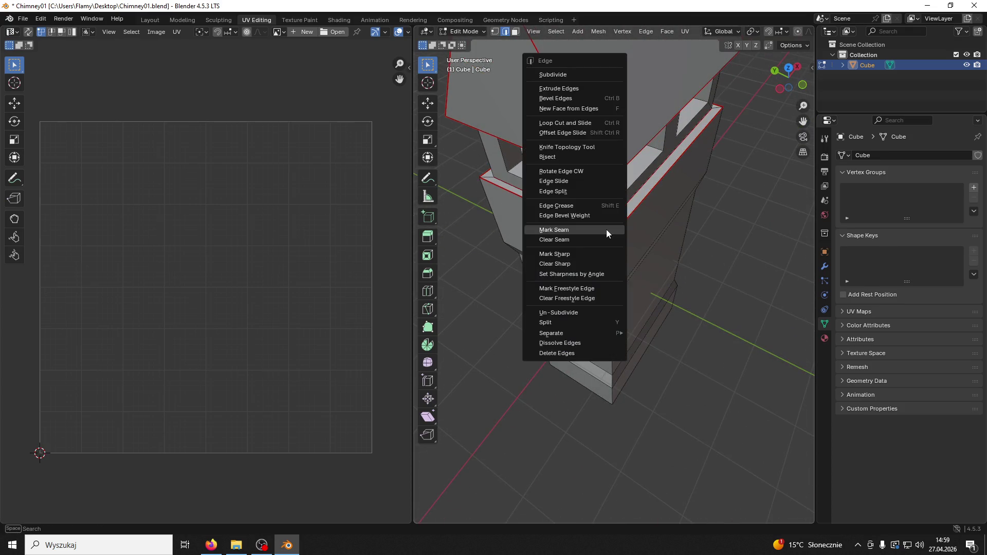
click(605, 229)
alt+click(610, 249)
middle_drag(611, 249, 602, 248)
key(ctrl+e)
click(602, 245)
Step: Mark two bottom edges of the chimney as seams, then deselect them
mouse_move(716, 210)
middle_down()
mouse_move(687, 220)
mouse_move(650, 310)
middle_up()
mouse_move(625, 415)
middle_down()
mouse_move(618, 427)
mouse_move(662, 430)
mouse_move(600, 425)
mouse_move(652, 417)
middle_up()
click(619, 428)
shift+click(652, 418)
key(ctrl+e)
click(511, 400)
mouse_move(510, 401)
middle_down()
mouse_move(643, 406)
mouse_move(672, 375)
middle_up()
click(740, 309)
mouse_move(741, 309)
middle_down()
mouse_move(738, 363)
mouse_move(626, 211)
mouse_move(657, 221)
middle_up()
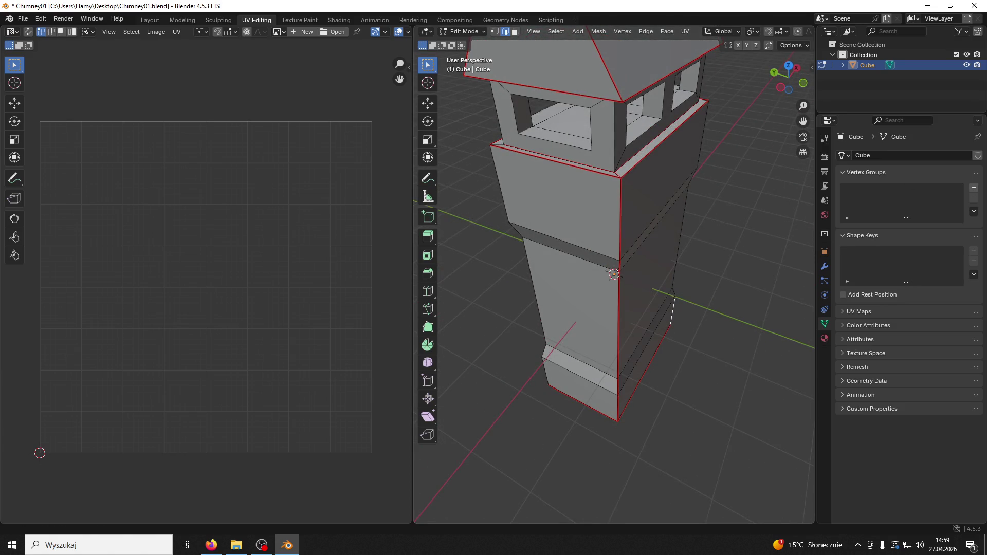
Step: Clear the seam from the wrongly marked ledge edge
key(alt+Tab)
key(alt+Tab)
mouse_move(557, 264)
middle_down()
mouse_move(698, 230)
mouse_move(653, 208)
middle_up()
key(ctrl+e)
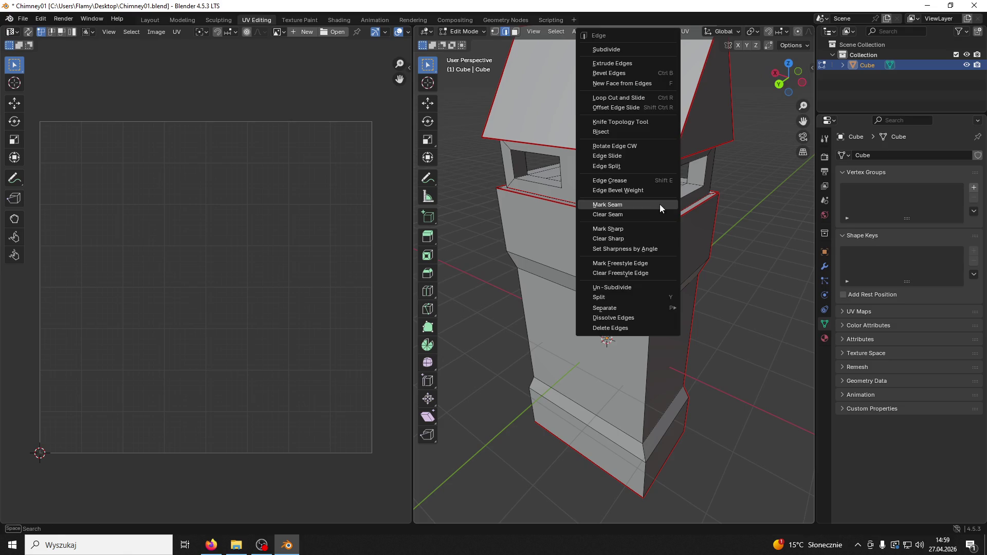
mouse_move(704, 225)
middle_down()
mouse_move(563, 216)
mouse_move(580, 231)
mouse_move(601, 123)
mouse_move(614, 185)
middle_up()
key(ctrl+e)
click(558, 203)
scroll(579, 231, up, 4)
key(ctrl+e)
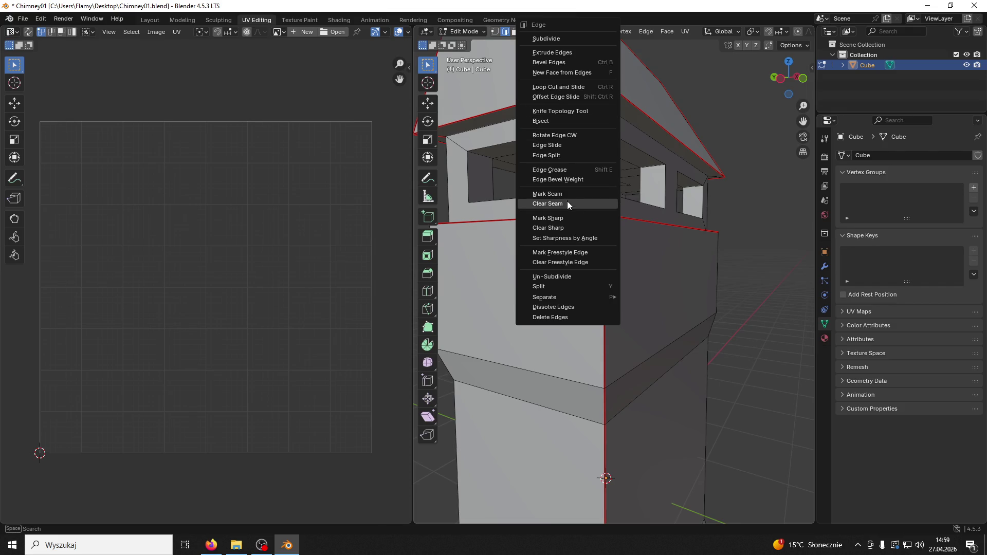
click(567, 202)
Step: Mark the window ledge edge and adjoining vertical corner edge as seams
click(548, 114)
shift+click(594, 114)
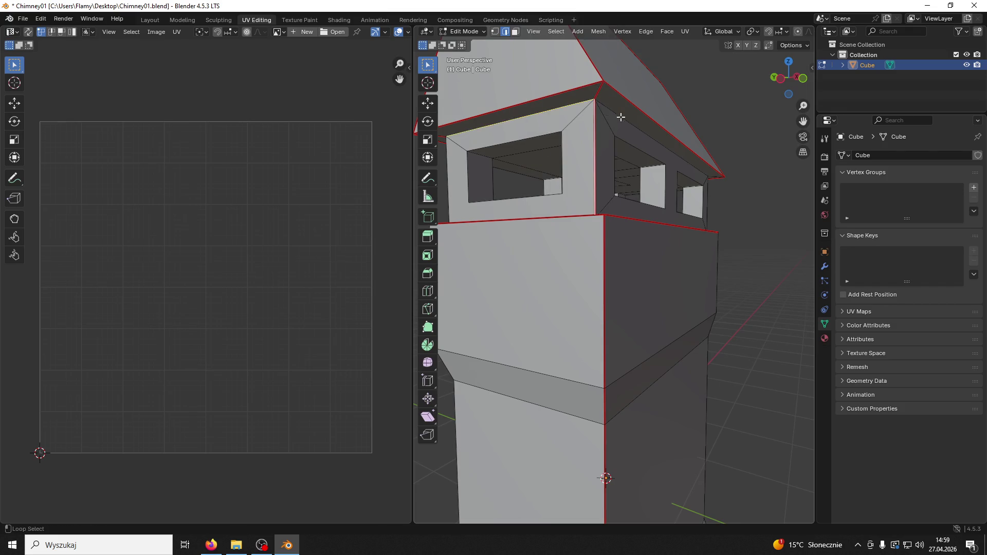
mouse_move(657, 116)
middle_down()
mouse_move(535, 116)
mouse_move(565, 121)
mouse_move(535, 141)
middle_up()
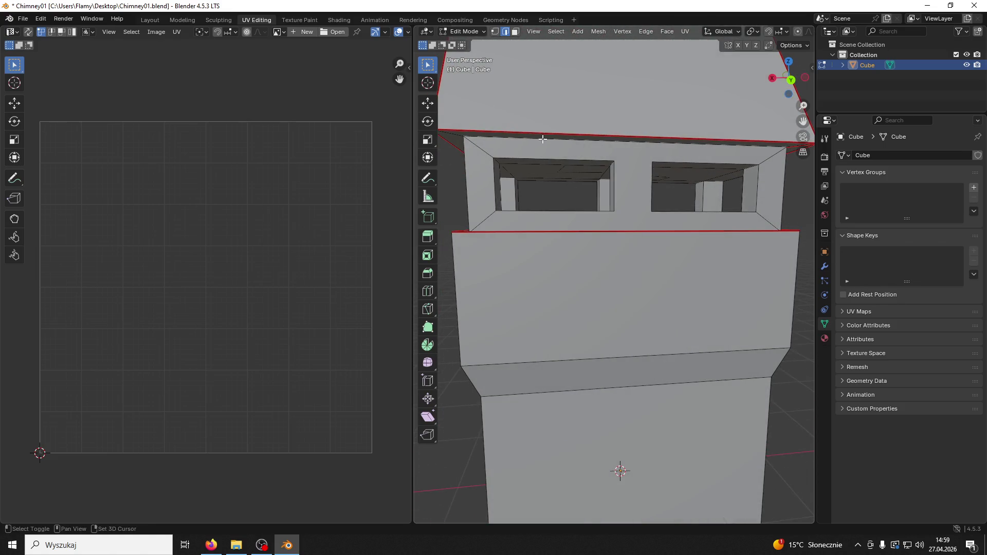
key(ctrl+e)
click(484, 215)
mouse_move(484, 214)
middle_down()
mouse_move(624, 186)
mouse_move(663, 167)
mouse_move(644, 240)
mouse_move(612, 202)
middle_up()
Step: In face select mode, delete the two ceiling faces inside the window opening
scroll(666, 165, up, 5)
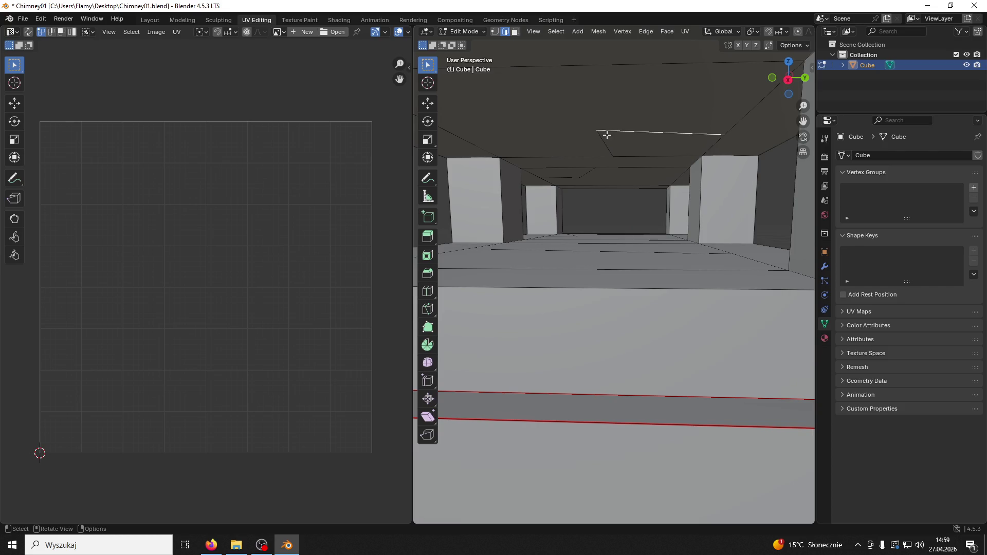
click(515, 31)
click(644, 144)
key(x)
click(631, 153)
click(624, 114)
key(x)
click(623, 116)
Step: Delete the narrow strip and remaining inner window faces, then return to edge select
mouse_move(622, 125)
middle_down()
mouse_move(633, 97)
mouse_move(639, 129)
mouse_move(622, 177)
mouse_move(597, 193)
mouse_move(620, 211)
mouse_move(651, 185)
mouse_move(475, 94)
middle_up()
click(622, 183)
key(x)
click(622, 183)
click(589, 196)
key(x)
click(596, 197)
key(x)
click(609, 199)
click(505, 32)
mouse_move(621, 187)
middle_down()
mouse_move(711, 189)
mouse_move(608, 183)
mouse_move(615, 194)
mouse_move(710, 194)
mouse_move(705, 201)
middle_up()
Step: Merge the whole mesh's vertices by distance with an increased merge distance
click(715, 194)
key(a)
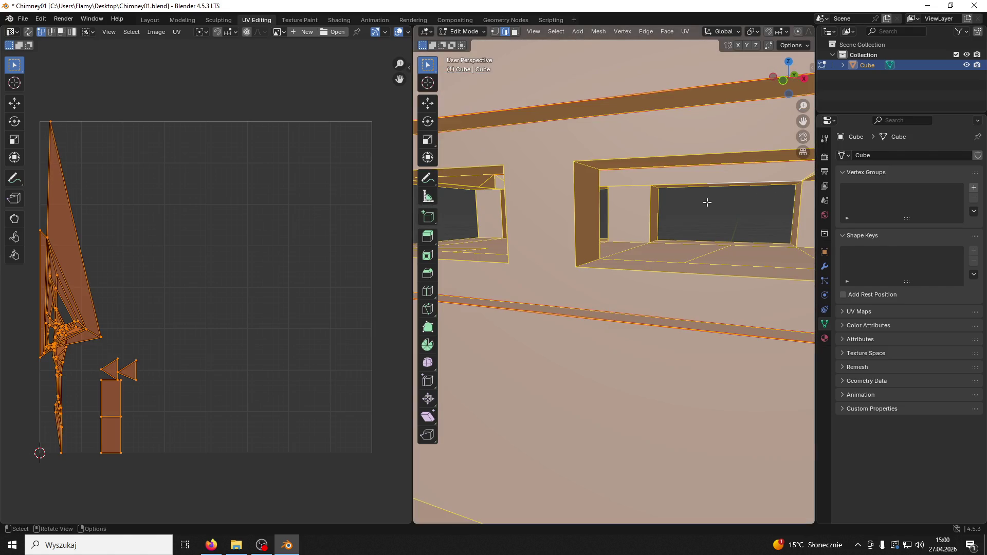
key(m)
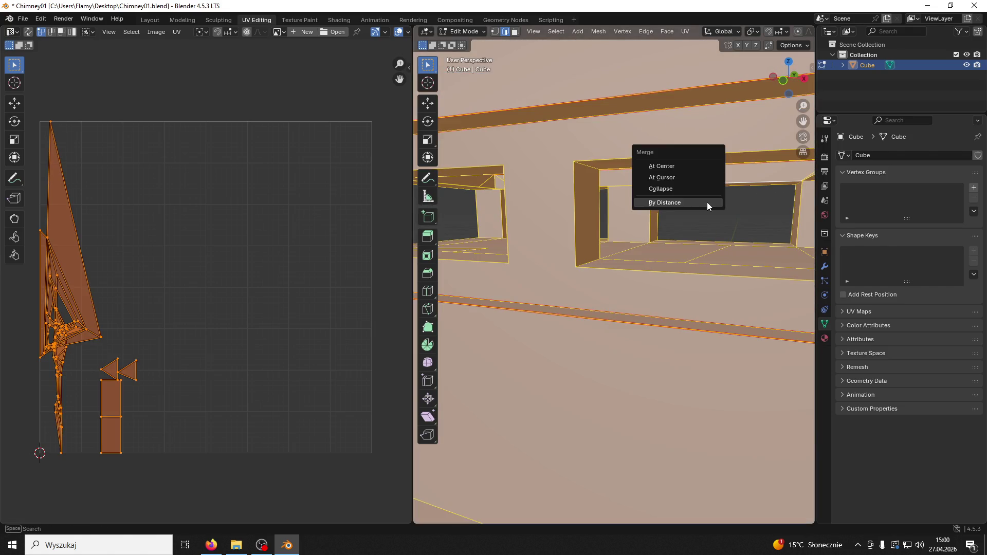
click(708, 202)
click(453, 515)
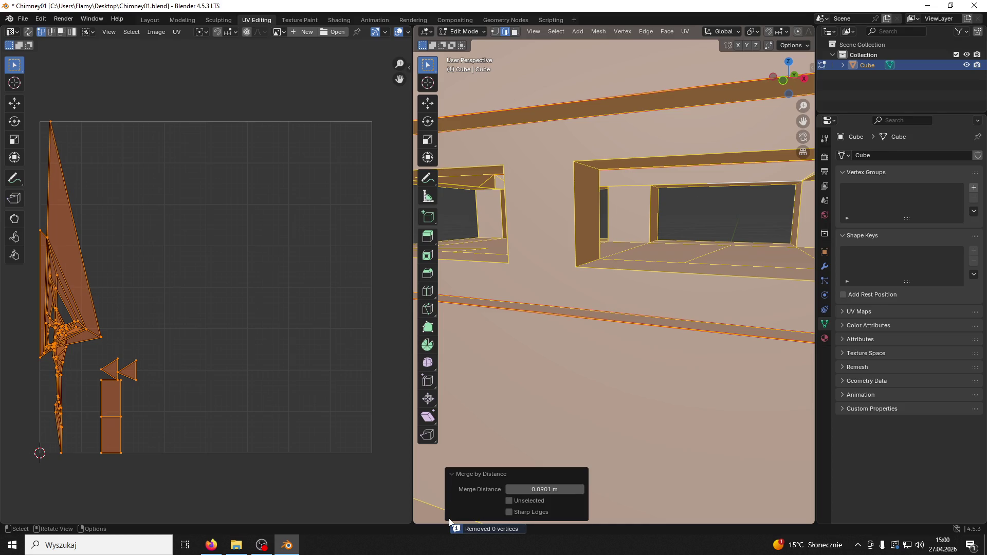
mouse_move(514, 490)
mouse_down()
mouse_move(545, 490)
mouse_move(534, 489)
mouse_up()
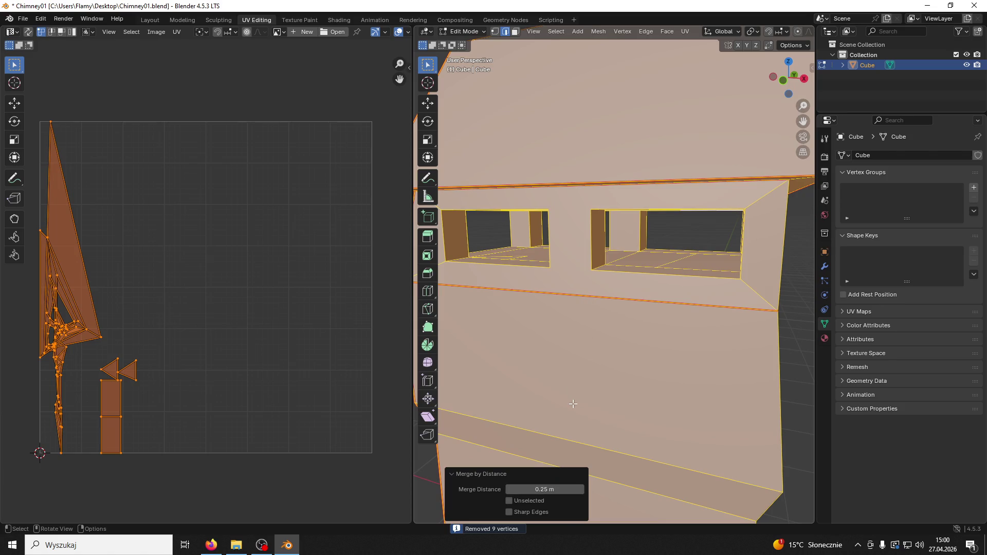
Step: Select the top, slanted and bottom edges of the window opening and frame them
key(alt+a)
mouse_move(573, 404)
middle_down()
mouse_move(578, 331)
mouse_move(545, 330)
mouse_move(579, 344)
mouse_move(442, 344)
middle_up()
key(a)
key(alt+a)
middle_drag(553, 264, 565, 226)
middle_drag(584, 181, 598, 191)
scroll(592, 190, up, 3)
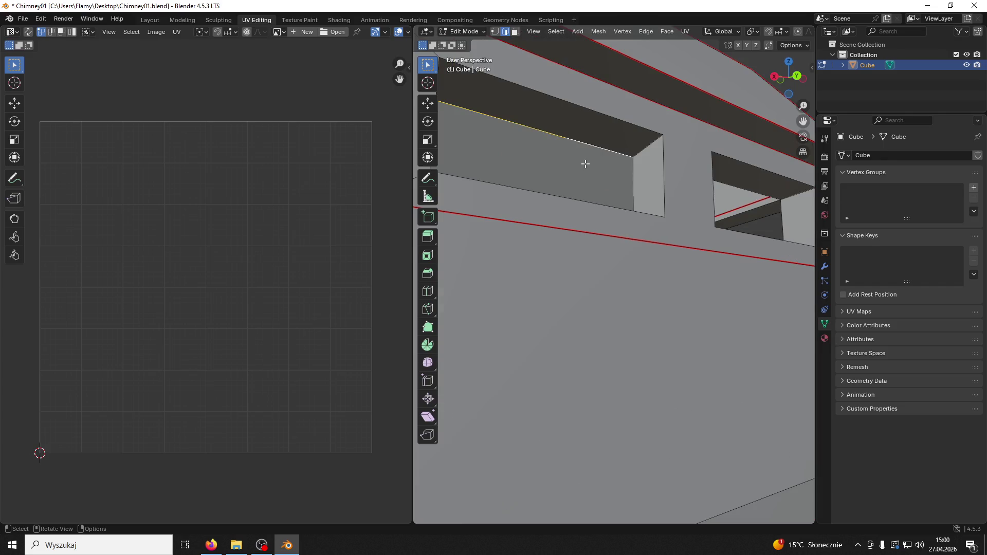
middle_drag(606, 157, 535, 182)
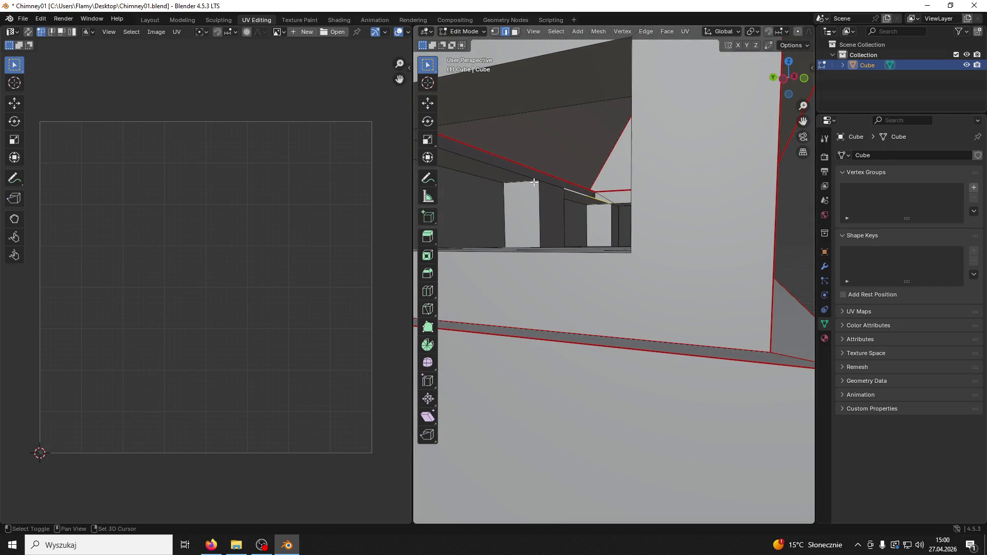
scroll(520, 159, down, 3)
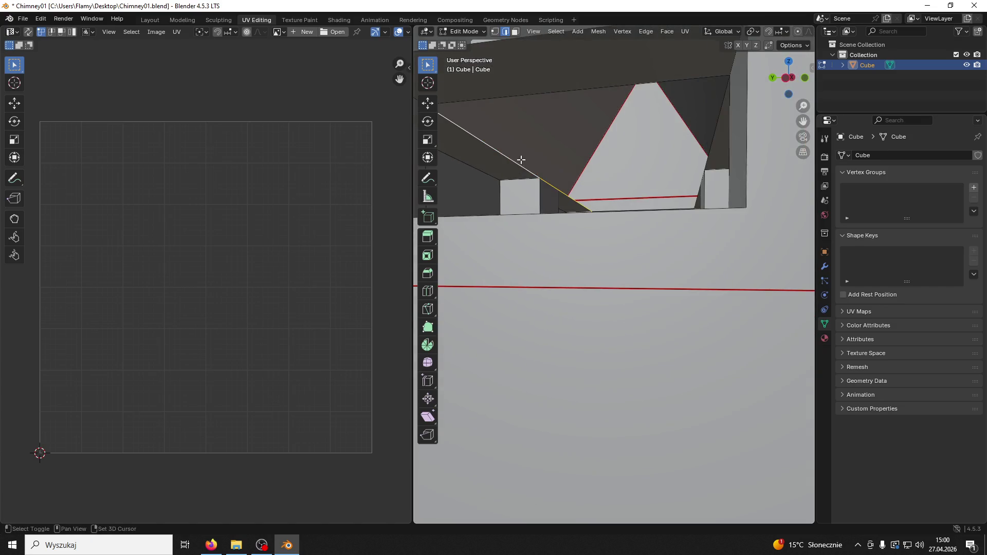
shift+click(495, 122)
shift+click(757, 133)
scroll(738, 164, down, 4)
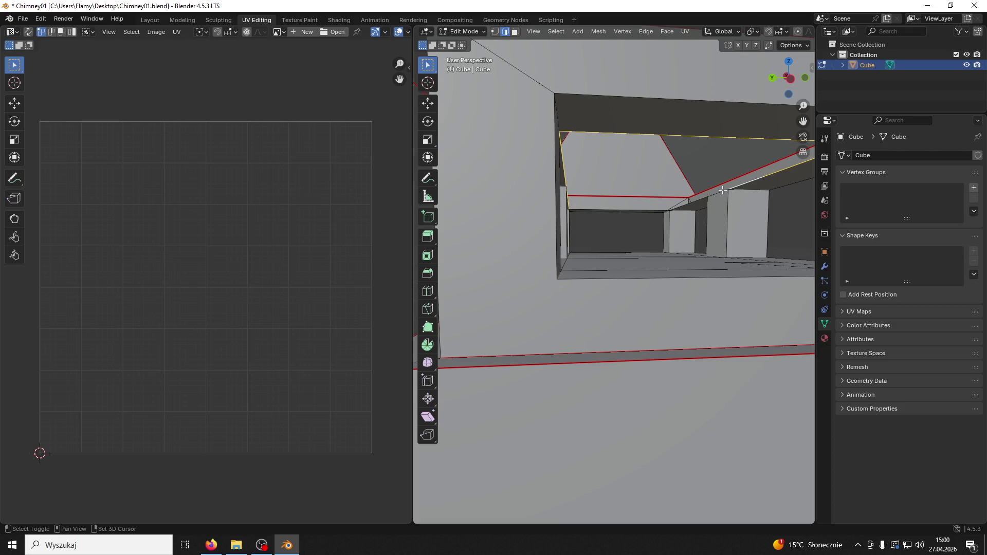
shift+click(697, 200)
shift+click(662, 209)
key(KP_Decimal)
Step: Check the linked region, then select and frame the box's top face
key(l)
key(alt+a)
scroll(632, 205, down, 3)
click(515, 32)
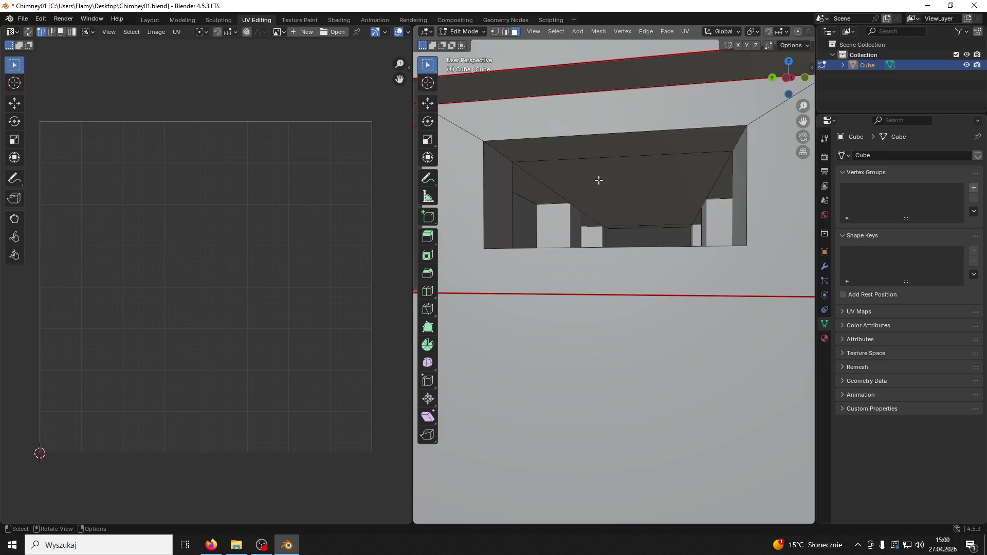
click(597, 183)
key(KP_Decimal)
middle_drag(576, 170, 603, 181)
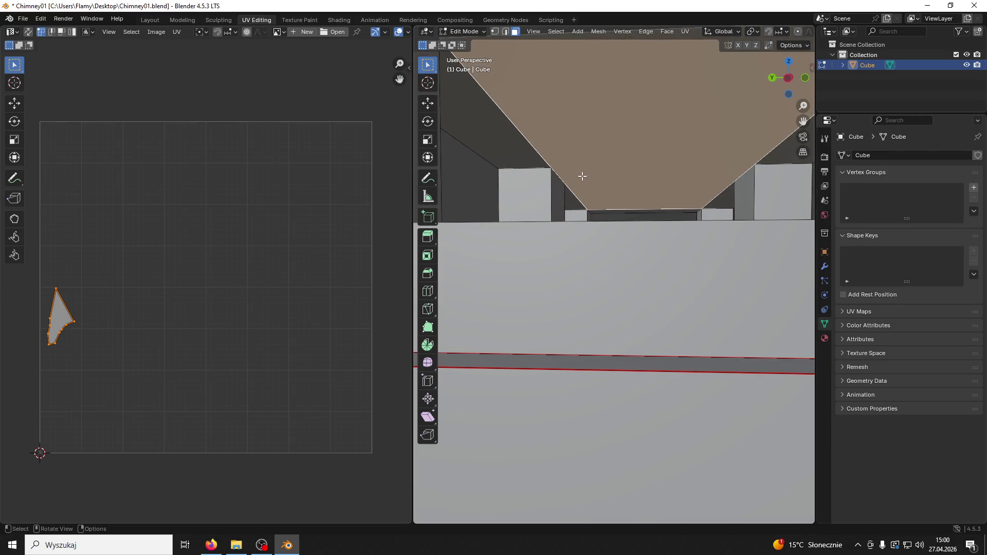
Step: Select the opening's upper edge and the ceiling edge, viewing from inside the chimney
click(506, 31)
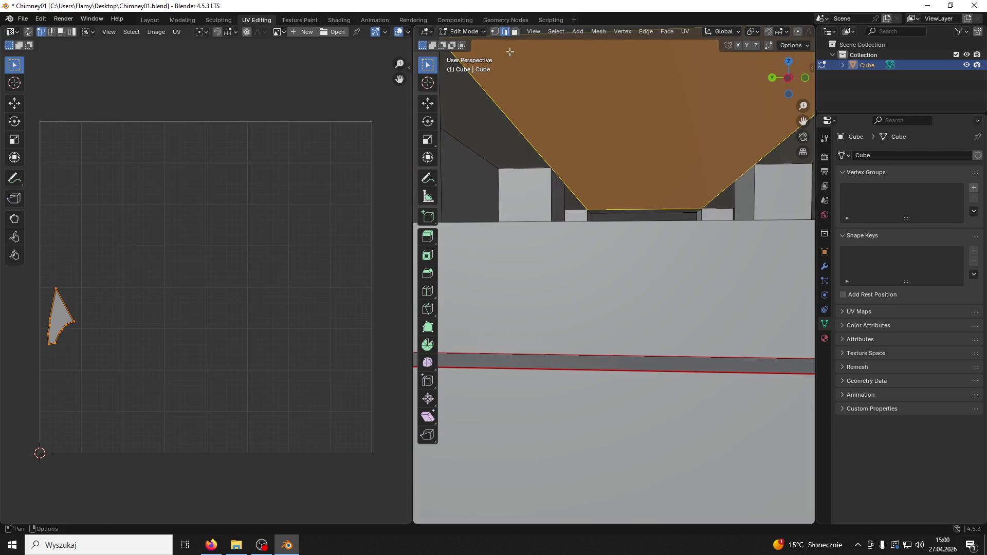
click(545, 164)
click(490, 163)
mouse_move(563, 177)
middle_down()
mouse_move(636, 187)
mouse_move(742, 177)
middle_up()
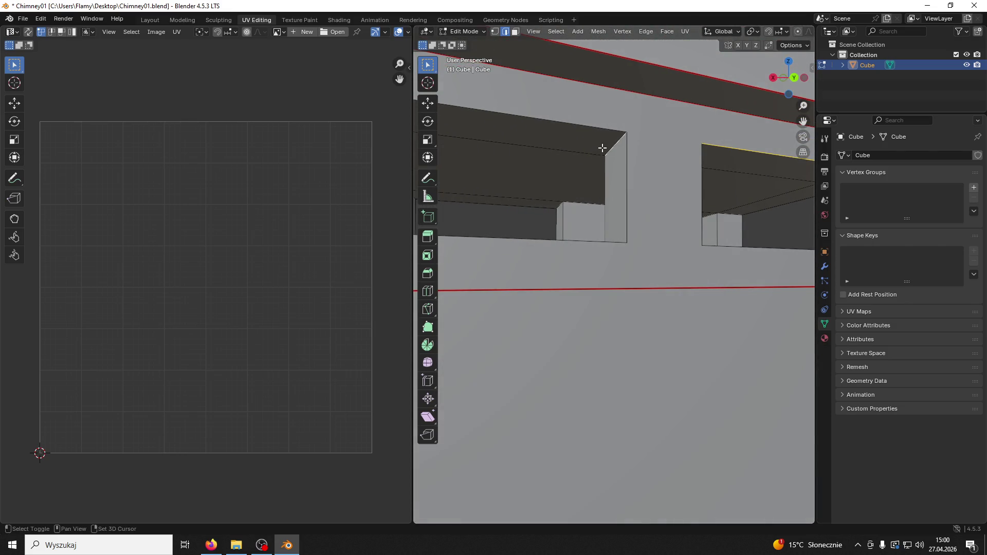
mouse_move(585, 135)
middle_down()
mouse_move(650, 161)
mouse_move(752, 171)
mouse_move(657, 182)
mouse_move(800, 176)
mouse_move(628, 143)
mouse_move(556, 167)
mouse_move(568, 199)
middle_up()
mouse_move(483, 192)
shift+middle_down()
mouse_move(624, 183)
mouse_move(697, 185)
mouse_move(726, 197)
mouse_move(637, 180)
mouse_move(567, 196)
mouse_move(655, 190)
mouse_move(742, 205)
mouse_move(728, 198)
shift+middle_up()
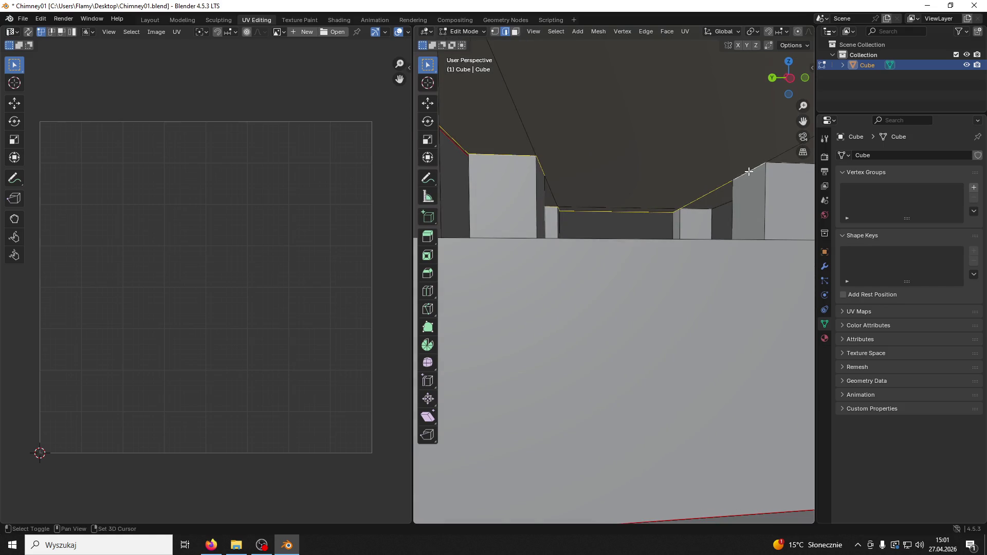
scroll(740, 178, up, 5)
scroll(732, 182, down, 5)
mouse_move(759, 181)
middle_down()
mouse_move(766, 186)
mouse_move(676, 192)
mouse_move(733, 200)
mouse_move(626, 238)
mouse_move(742, 236)
mouse_move(733, 246)
mouse_move(720, 239)
mouse_move(448, 242)
mouse_move(763, 257)
middle_up()
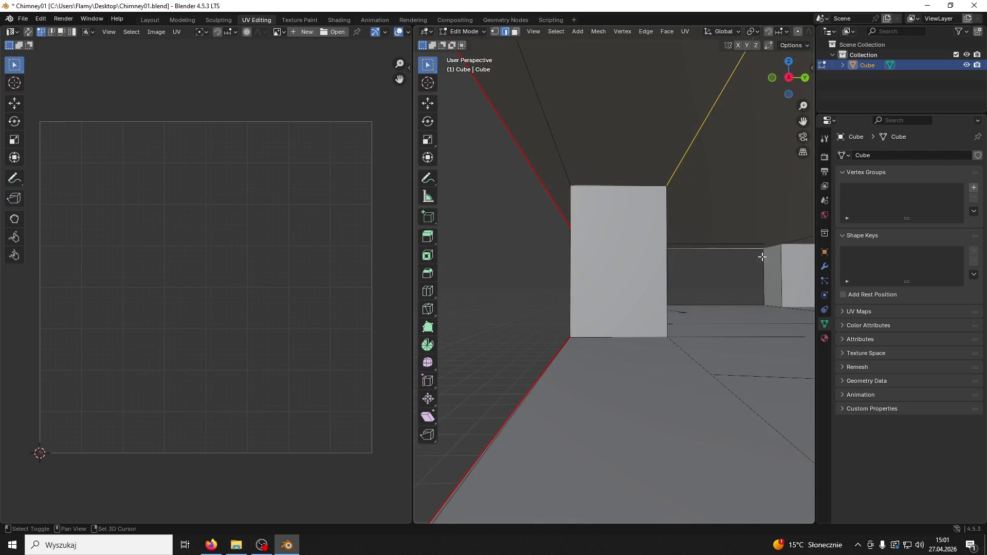
scroll(796, 250, down, 5)
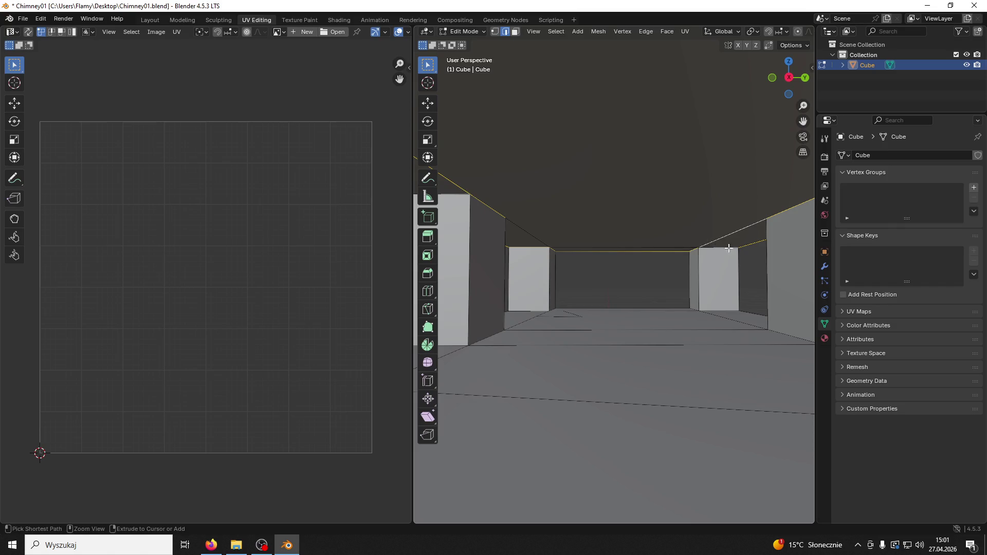
mouse_move(724, 247)
middle_down()
mouse_move(708, 236)
mouse_move(741, 245)
mouse_move(807, 234)
mouse_move(656, 262)
mouse_move(683, 258)
middle_up()
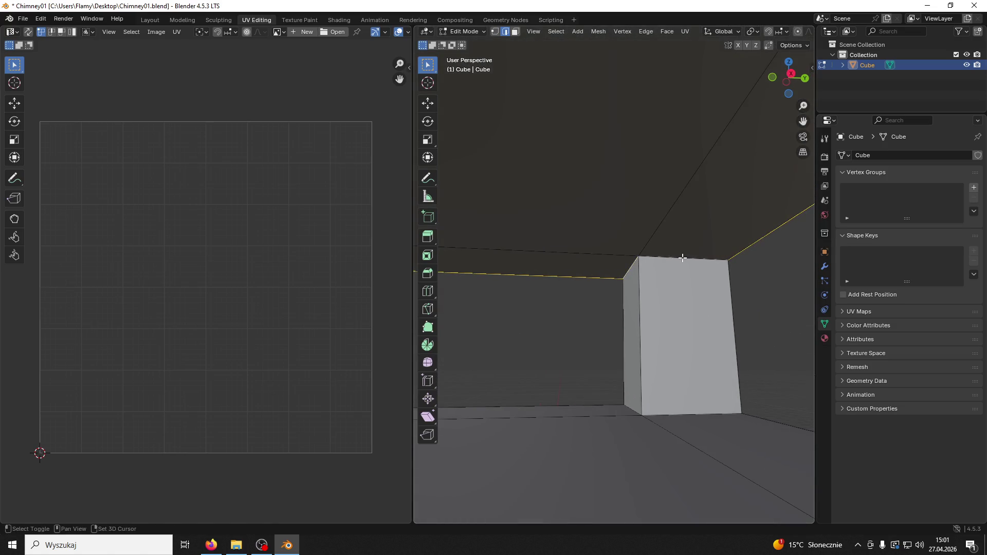
Step: Mark the selected edge along the window opening's top as a seam
right_click(652, 257)
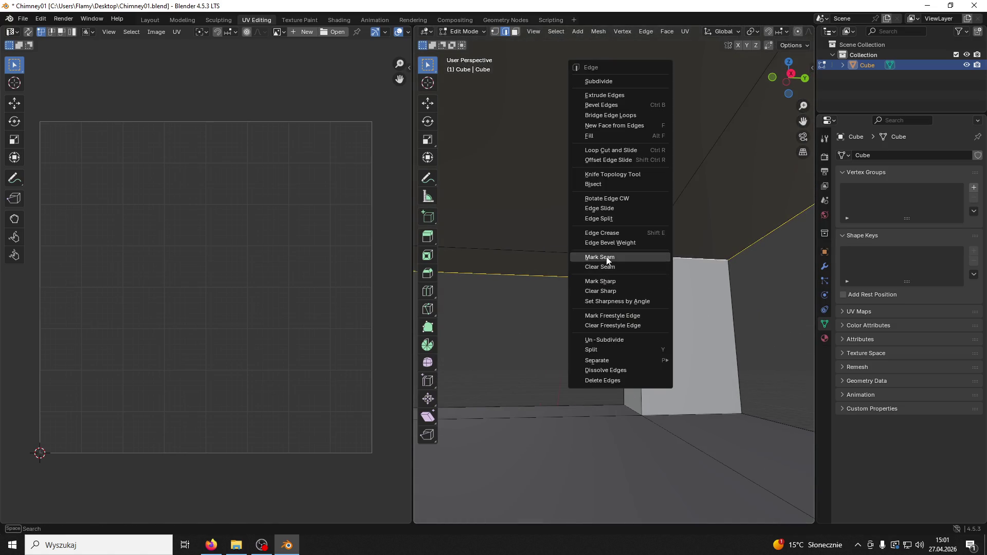
click(655, 257)
middle_drag(656, 258, 610, 258)
scroll(610, 258, down, 10)
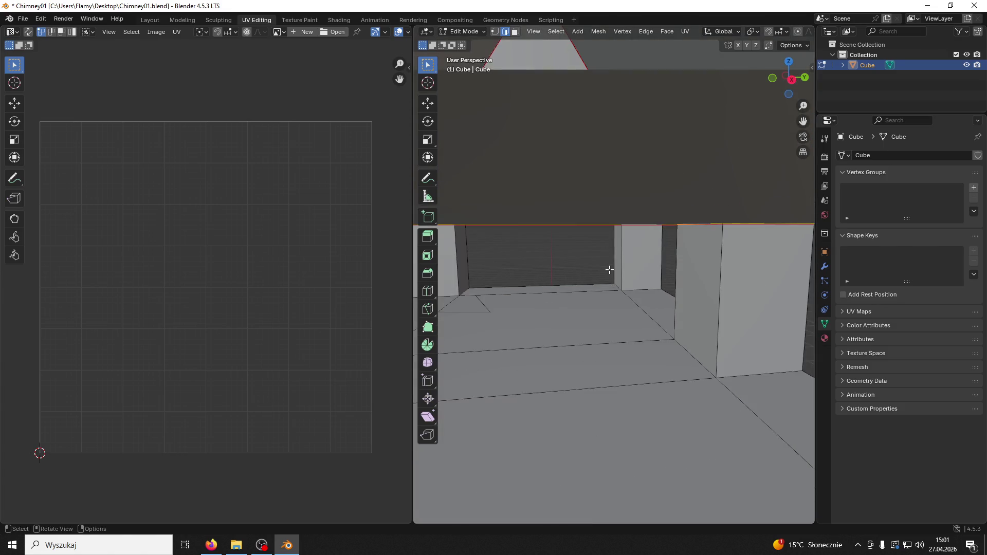
scroll(612, 267, up, 10)
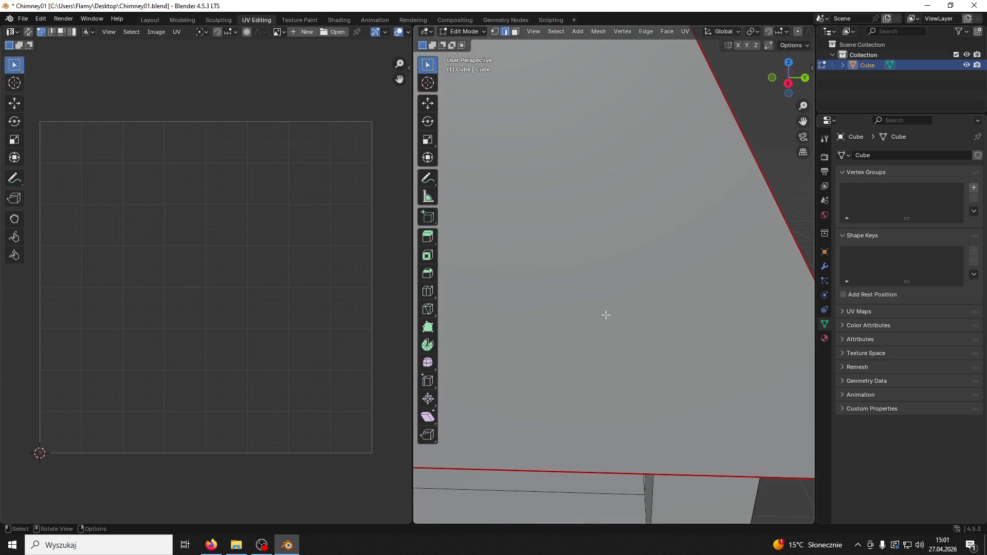
Step: Delete the floor faces inside the window opening
click(629, 279)
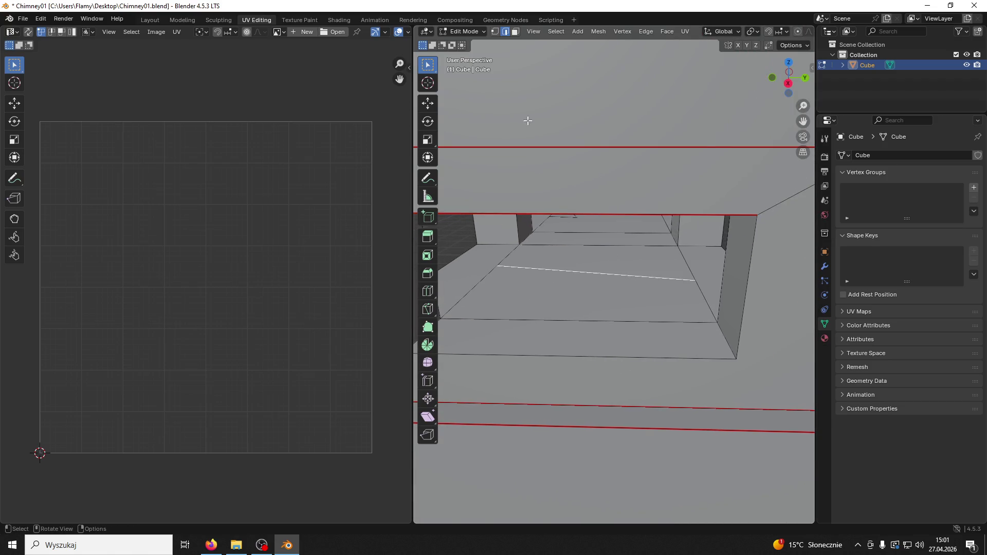
click(515, 31)
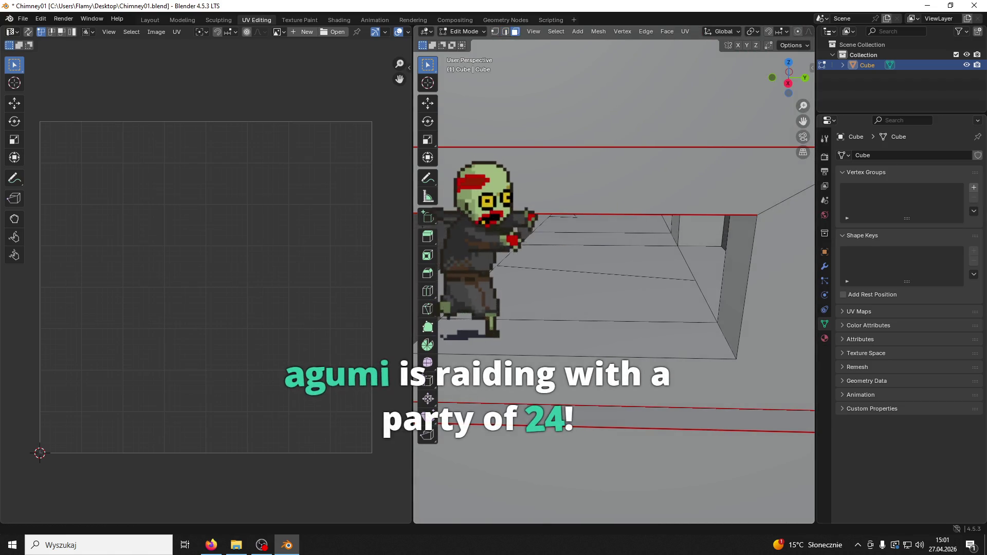
click(615, 326)
middle_drag(615, 327, 634, 319)
key(x)
key(Escape)
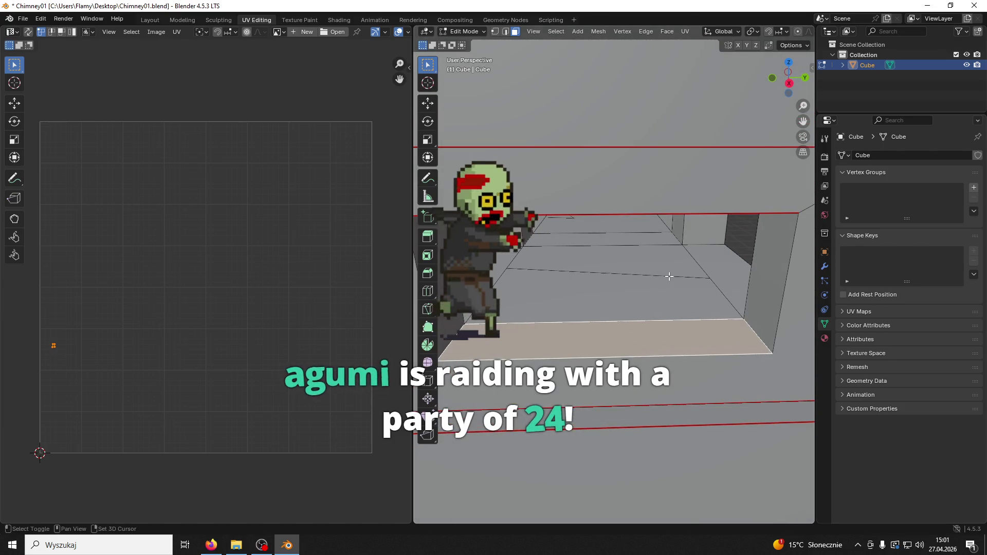
shift+click(642, 255)
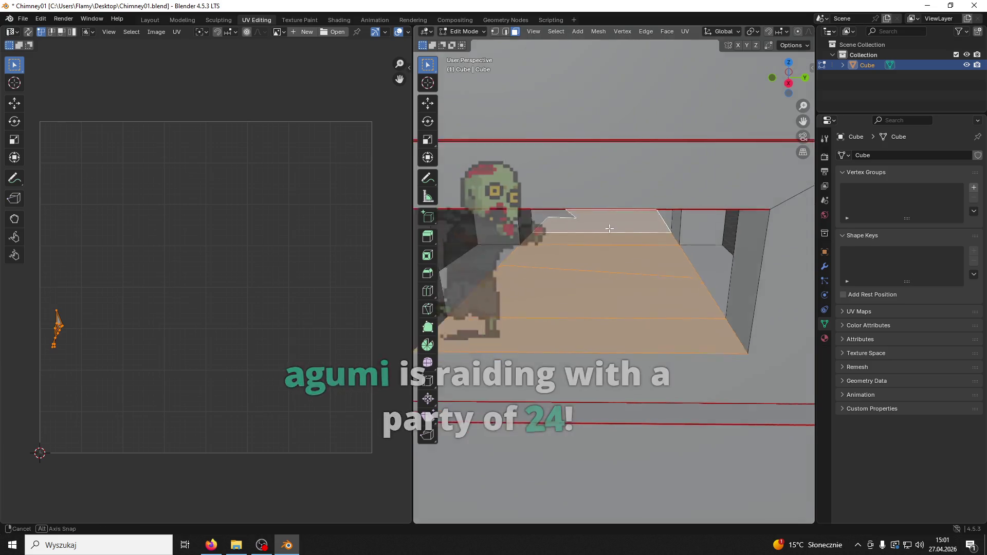
scroll(607, 236, up, 3)
shift+click(574, 215)
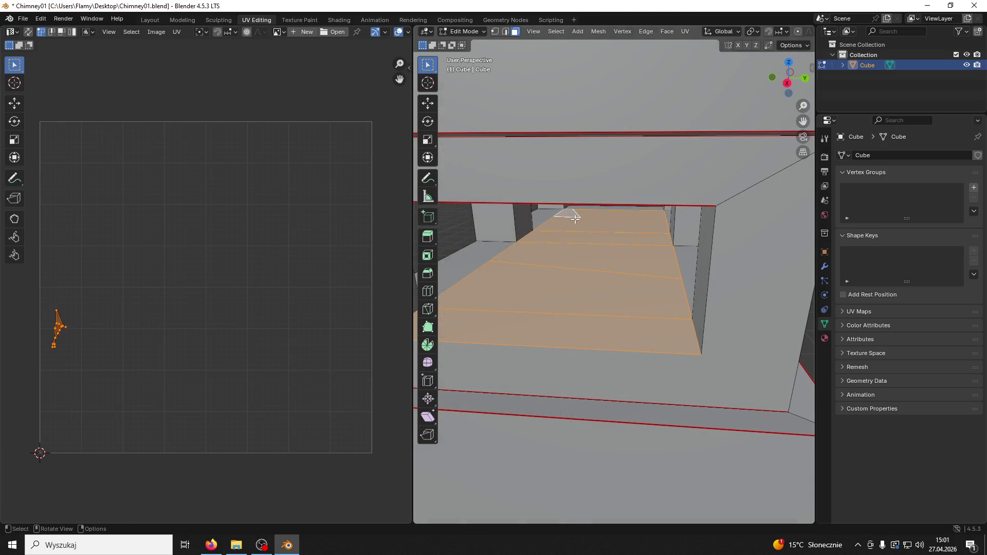
key(x)
click(548, 220)
Step: Delete the leftover strip face and the inner bottom faces of the window
click(570, 213)
key(x)
click(570, 213)
mouse_move(569, 213)
middle_down()
mouse_move(727, 240)
mouse_move(626, 480)
mouse_move(442, 198)
mouse_move(515, 128)
mouse_move(591, 360)
mouse_move(525, 265)
middle_up()
click(515, 128)
key(alt+a)
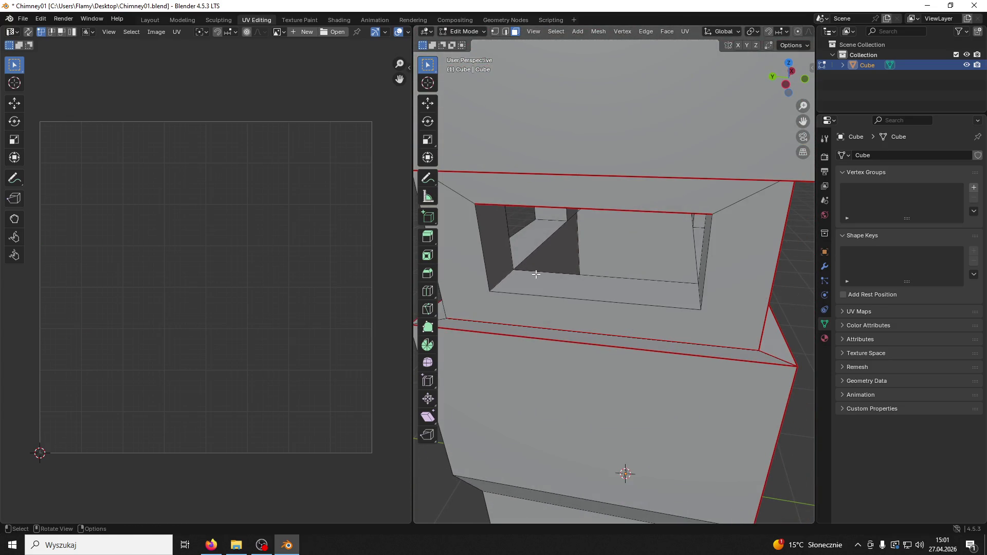
click(546, 278)
key(x)
click(546, 279)
click(526, 244)
key(x)
click(526, 244)
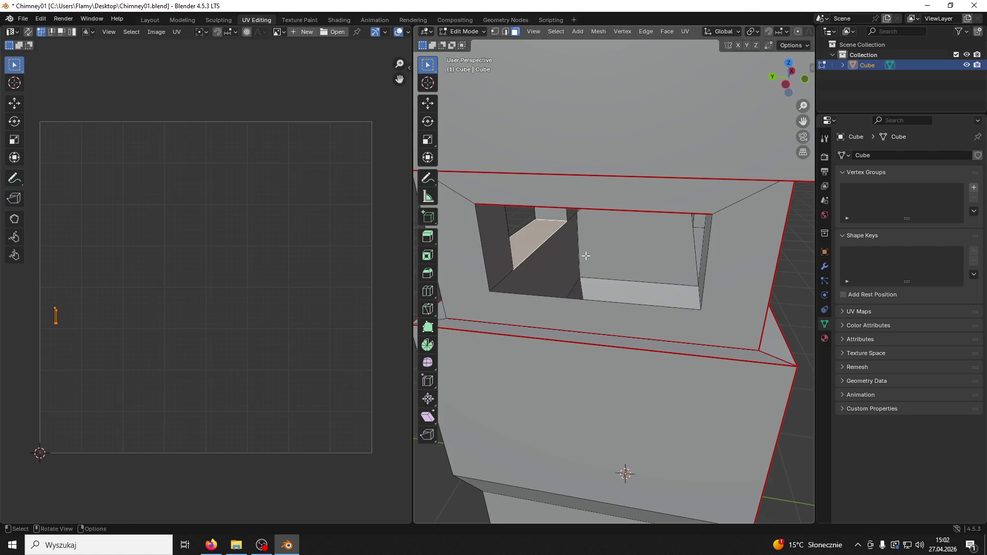
Step: Select edges at the window top, then select the window's floor face
mouse_move(611, 301)
middle_down()
mouse_move(568, 311)
mouse_move(454, 303)
mouse_move(643, 309)
mouse_move(798, 289)
mouse_move(802, 316)
mouse_move(488, 309)
mouse_move(442, 288)
mouse_move(405, 129)
middle_up()
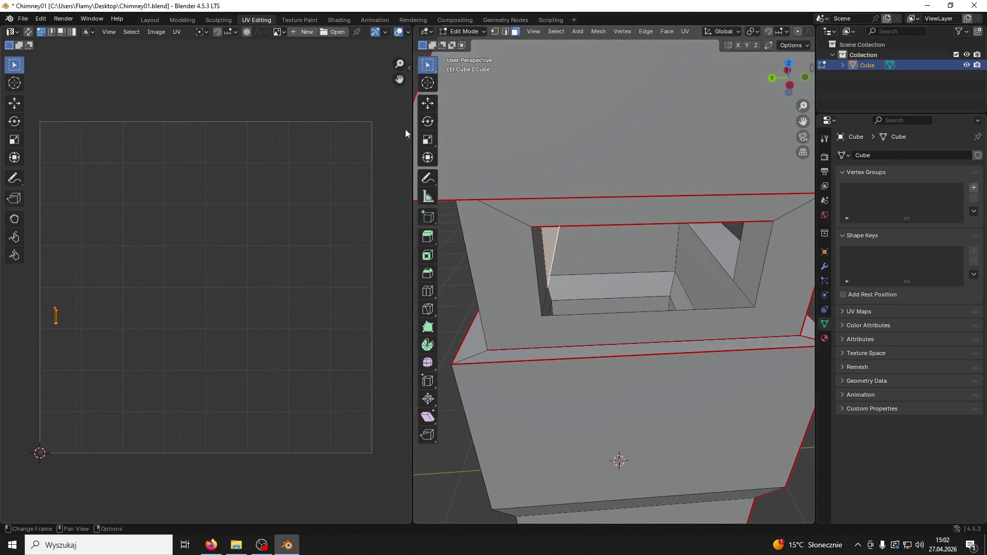
click(506, 32)
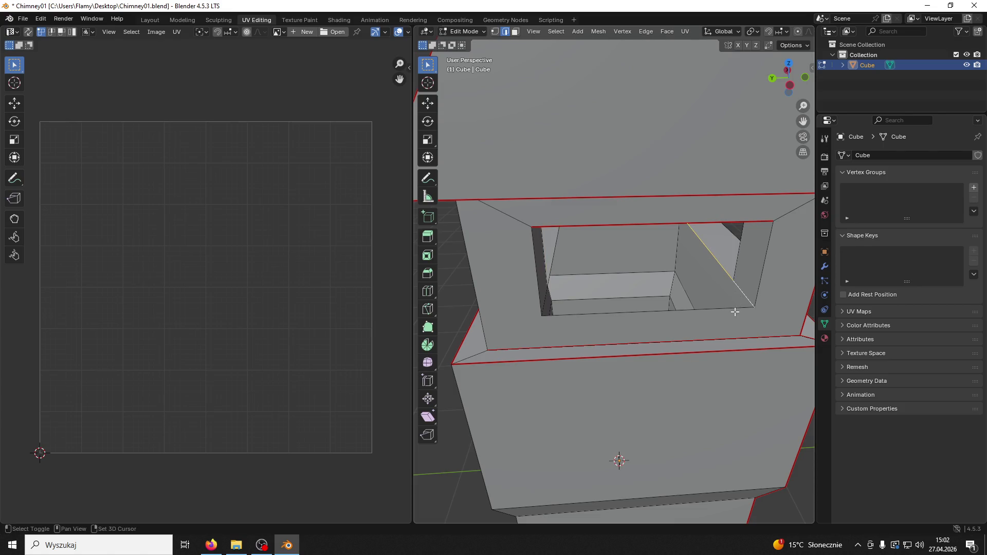
mouse_move(729, 308)
middle_down()
mouse_move(489, 271)
mouse_move(591, 220)
mouse_move(518, 272)
middle_up()
shift+click(498, 256)
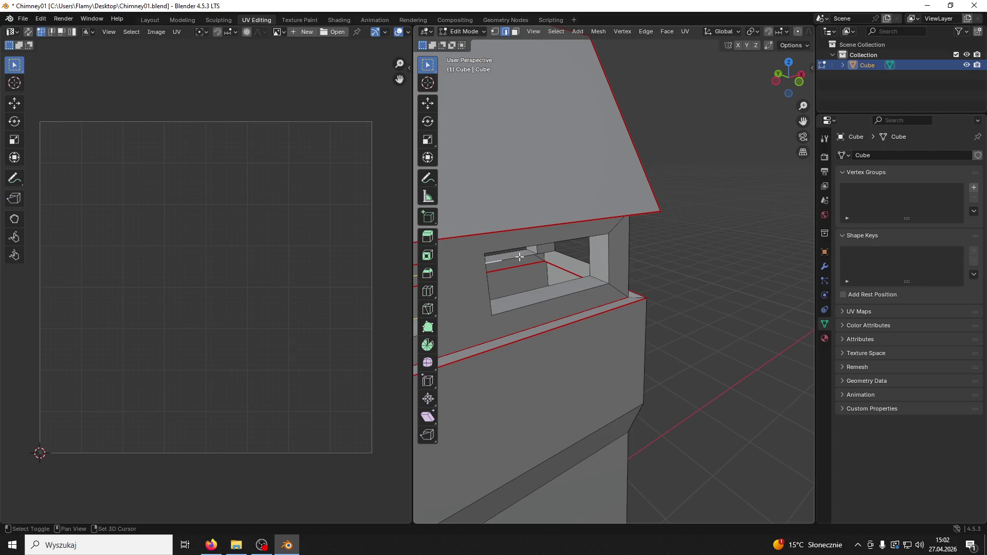
shift+click(558, 254)
scroll(570, 260, up, 2)
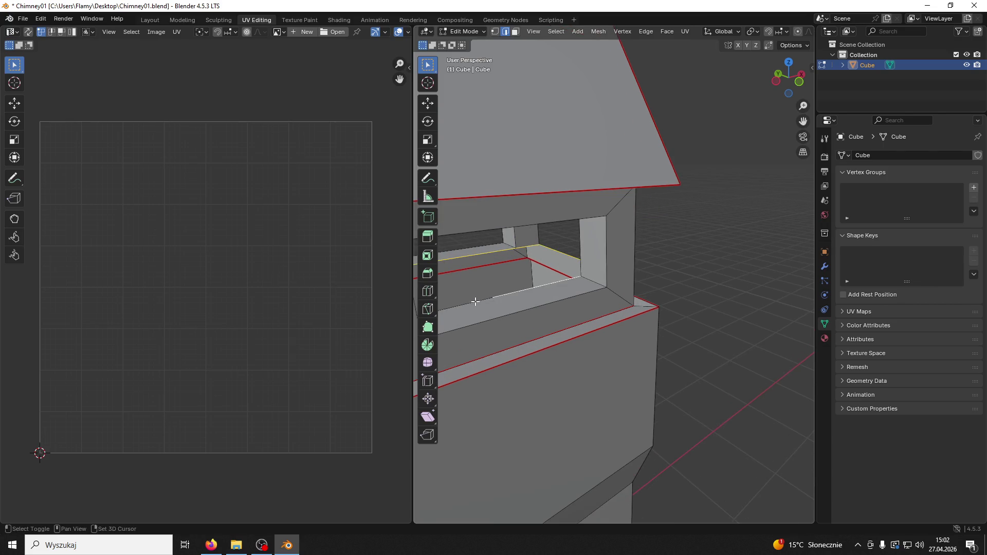
scroll(476, 302, up, 5)
mouse_move(577, 300)
middle_down()
mouse_move(611, 287)
mouse_move(590, 314)
mouse_move(687, 325)
mouse_move(597, 337)
mouse_move(556, 316)
middle_up()
scroll(626, 313, down, 4)
scroll(693, 326, down, 4)
scroll(545, 312, up, 4)
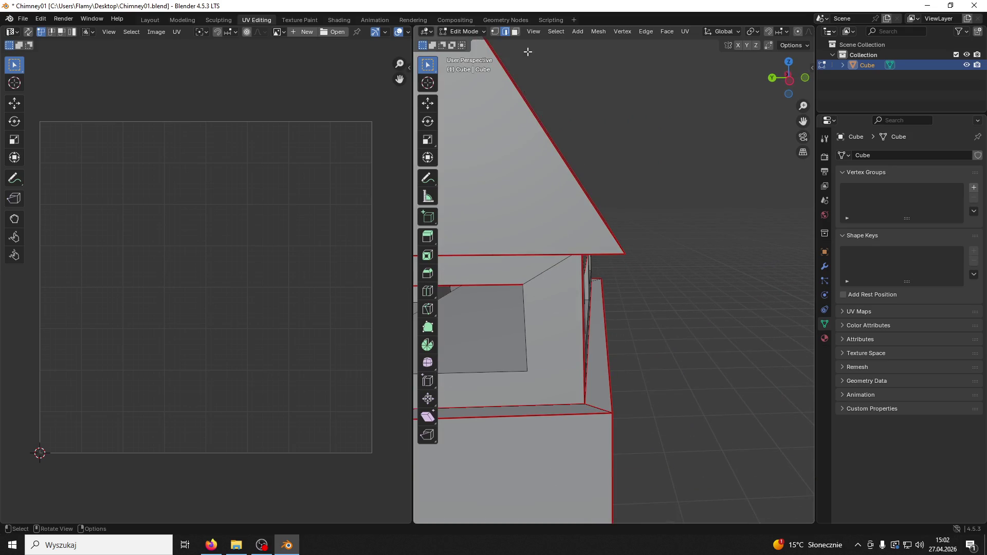
middle_drag(566, 164, 617, 282)
click(624, 293)
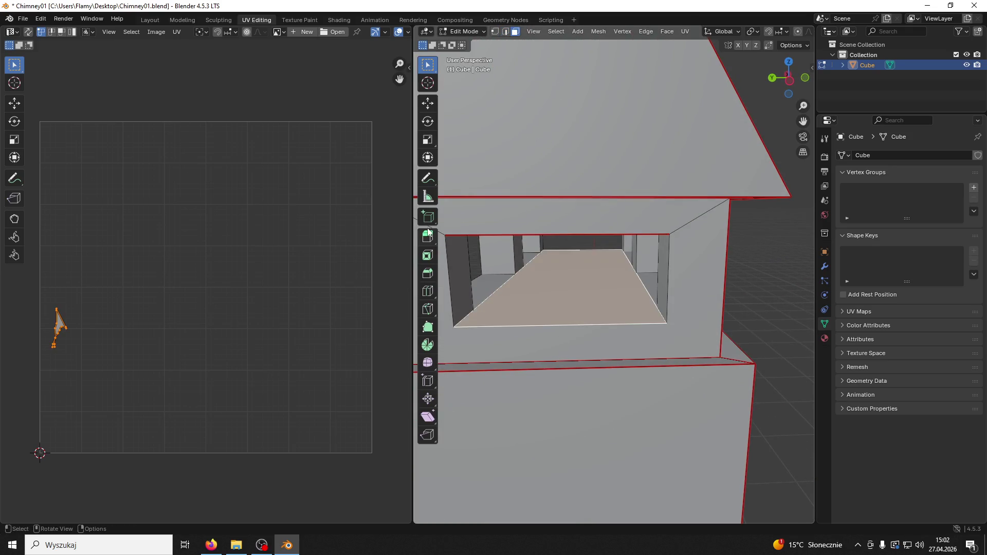
Step: Shift the window floor face along Z, then mark its front edge as a seam
click(428, 102)
mouse_move(580, 229)
mouse_down()
mouse_move(564, 215)
mouse_move(568, 236)
mouse_up()
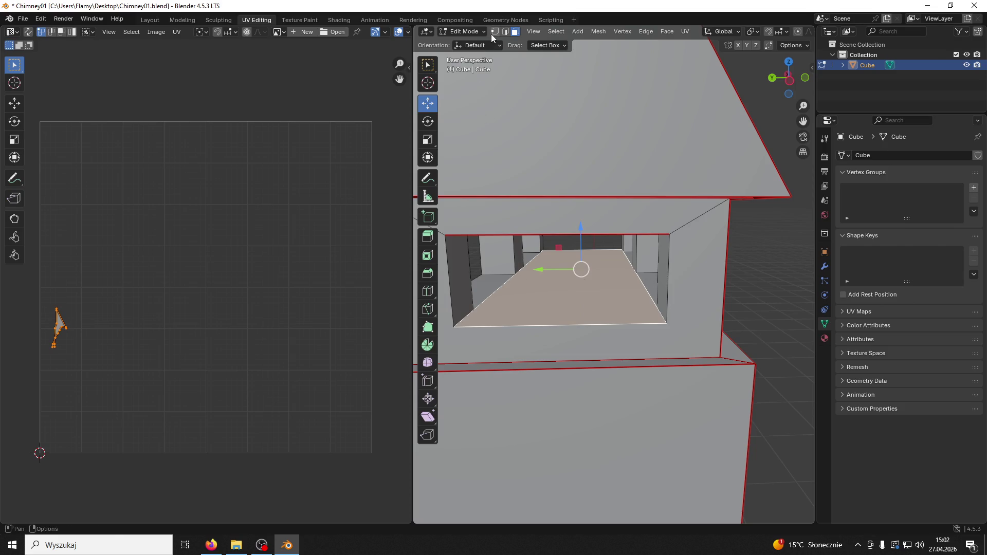
click(506, 31)
click(479, 324)
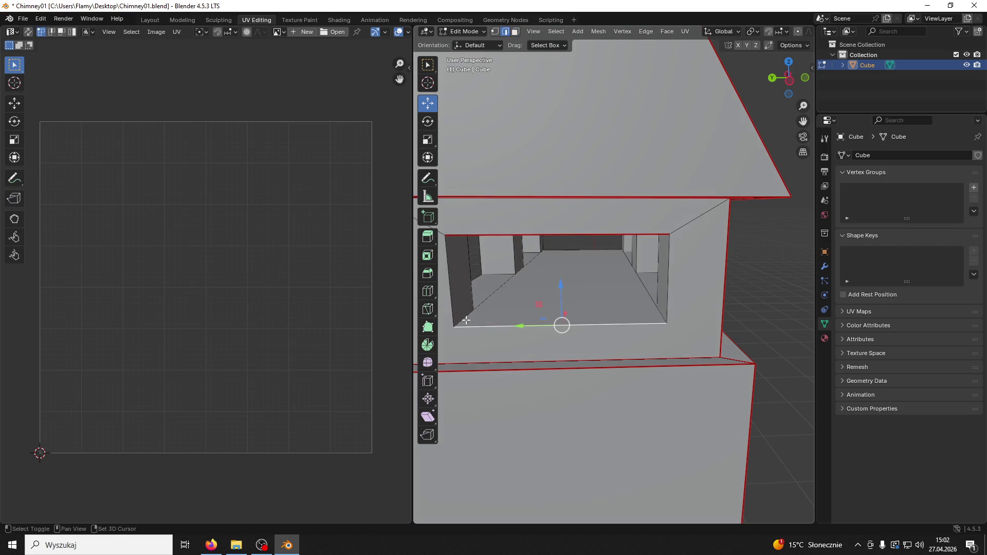
mouse_move(466, 320)
middle_down()
mouse_move(579, 331)
mouse_move(772, 320)
mouse_move(641, 346)
mouse_move(523, 310)
mouse_move(675, 298)
middle_up()
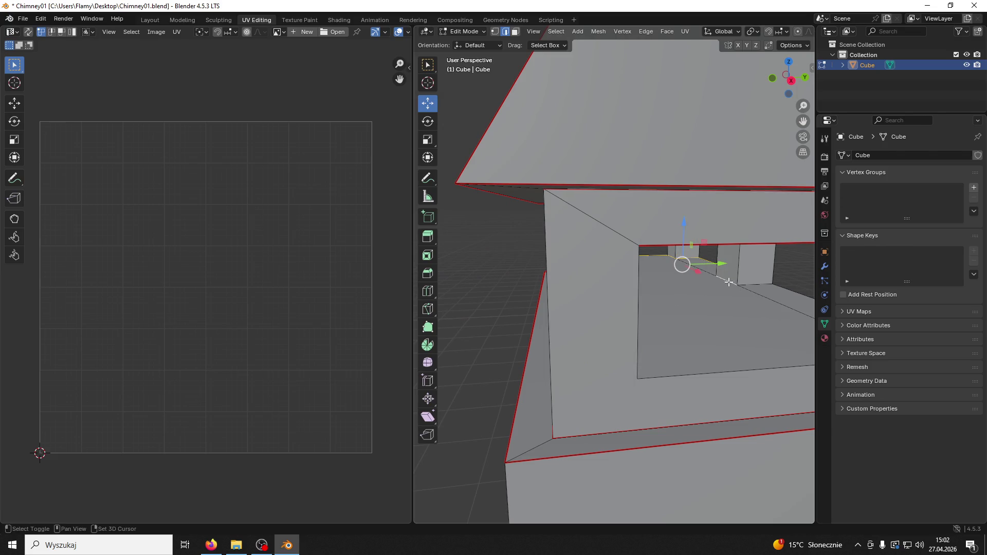
mouse_move(689, 265)
middle_down()
mouse_move(533, 335)
mouse_move(544, 315)
mouse_move(595, 335)
mouse_move(588, 346)
mouse_move(663, 334)
mouse_move(468, 319)
mouse_move(513, 320)
mouse_move(661, 230)
mouse_move(738, 257)
mouse_move(449, 252)
mouse_move(767, 256)
mouse_move(729, 278)
mouse_move(566, 308)
mouse_move(772, 289)
mouse_move(703, 254)
mouse_move(668, 252)
mouse_move(742, 227)
middle_up()
mouse_move(719, 276)
middle_down()
mouse_move(544, 254)
mouse_move(465, 275)
mouse_move(652, 308)
mouse_move(707, 289)
mouse_move(453, 264)
mouse_move(577, 271)
mouse_move(499, 269)
mouse_move(516, 269)
mouse_move(509, 257)
mouse_move(520, 260)
mouse_move(446, 258)
mouse_move(634, 313)
middle_up()
scroll(669, 305, down, 8)
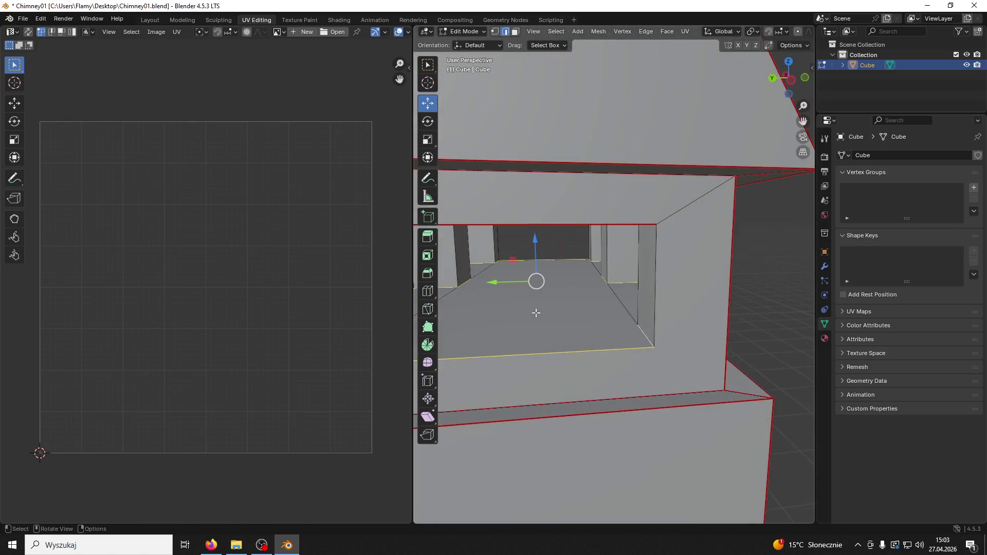
key(ctrl+e)
click(531, 319)
Step: Mark two chimney corner edges as seams, including the vertical shaft corner
mouse_move(716, 298)
middle_down()
mouse_move(763, 298)
mouse_move(684, 287)
mouse_move(557, 311)
mouse_move(494, 275)
mouse_move(617, 265)
middle_up()
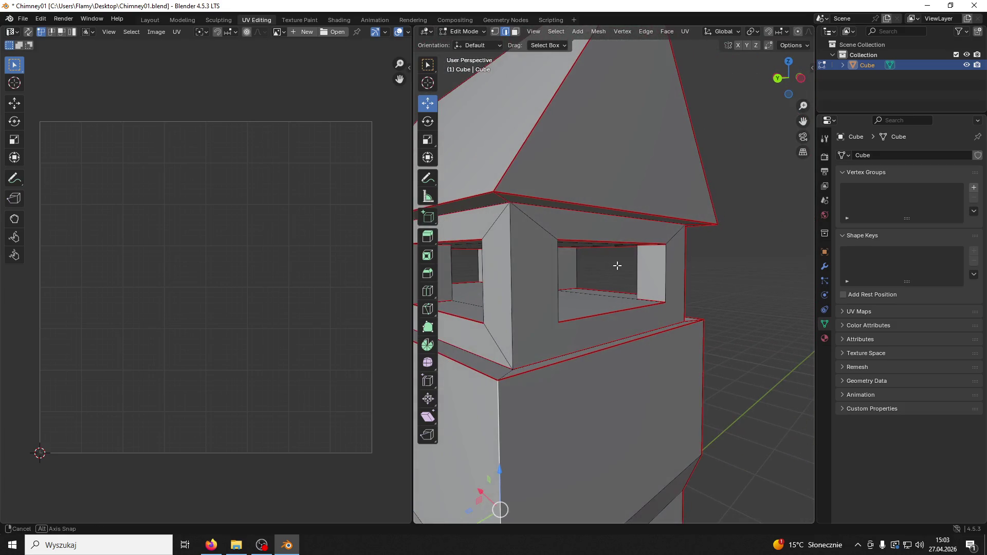
right_click(509, 282)
click(478, 280)
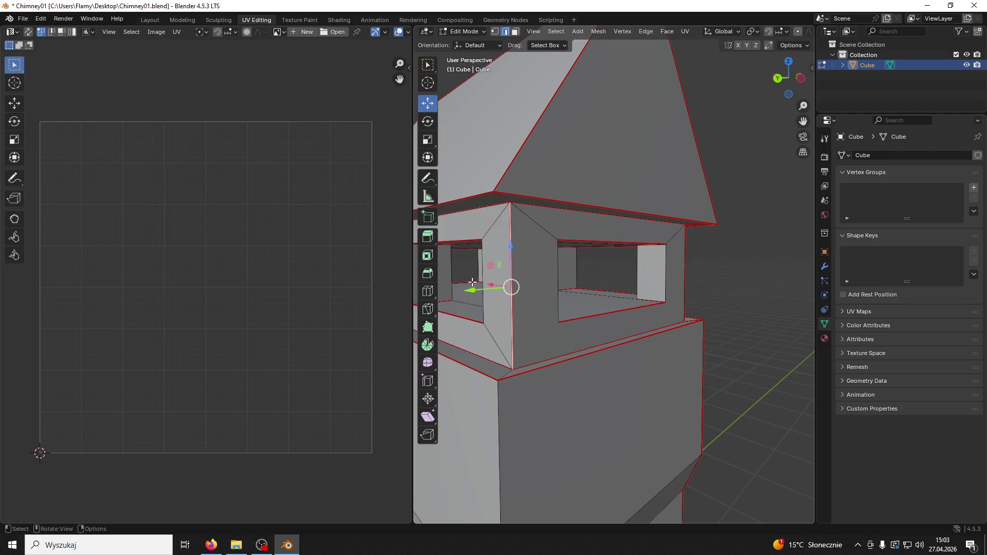
middle_drag(511, 286, 715, 300)
right_click(552, 292)
click(549, 290)
Step: Mark the edge beside the window opening as a seam
middle_drag(550, 290, 502, 291)
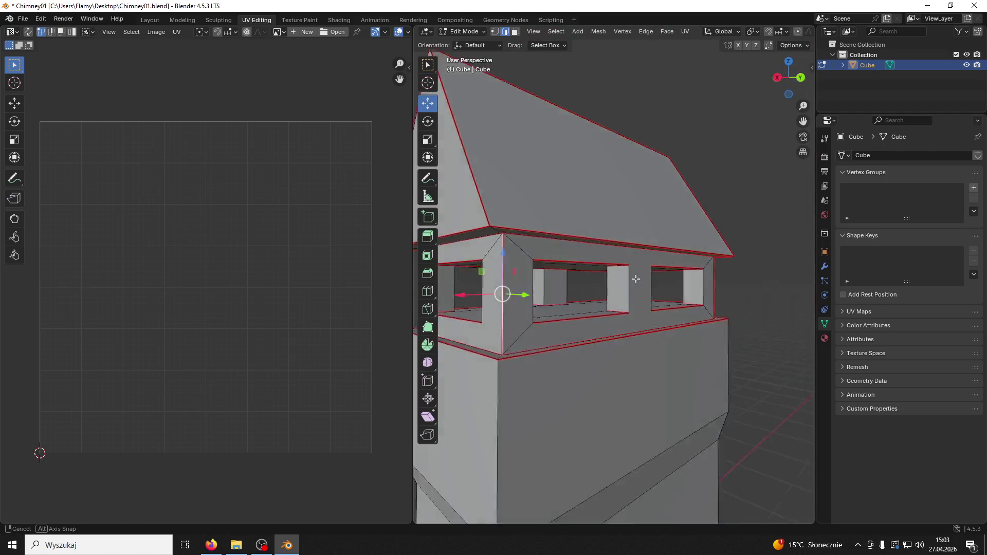
scroll(591, 289, up, 4)
middle_drag(591, 288, 668, 300)
click(585, 296)
right_click(577, 297)
click(576, 297)
mouse_move(576, 298)
middle_down()
mouse_move(806, 293)
mouse_move(776, 322)
mouse_move(768, 292)
middle_up()
scroll(672, 296, down, 4)
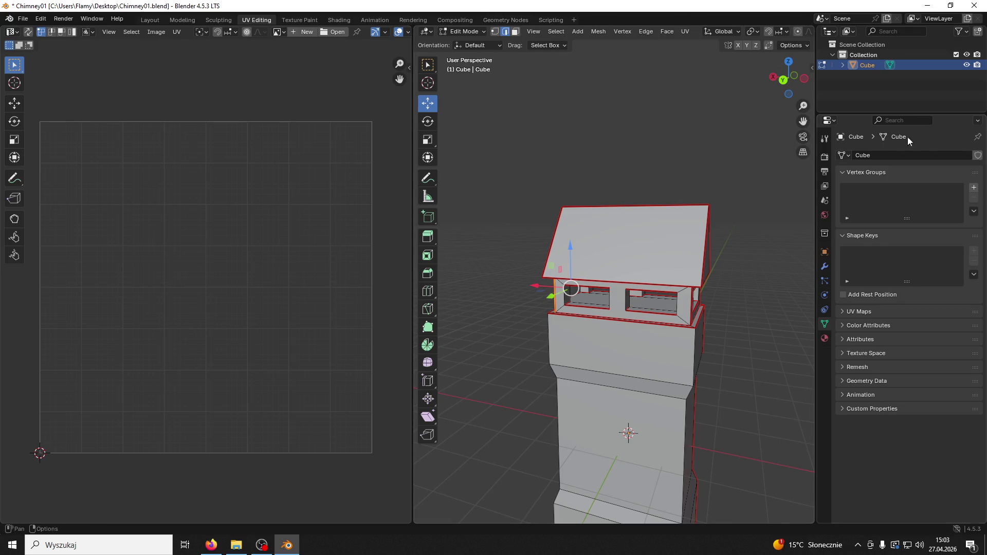
Step: Add a second material slot and create the new material Material.001 in it
click(823, 341)
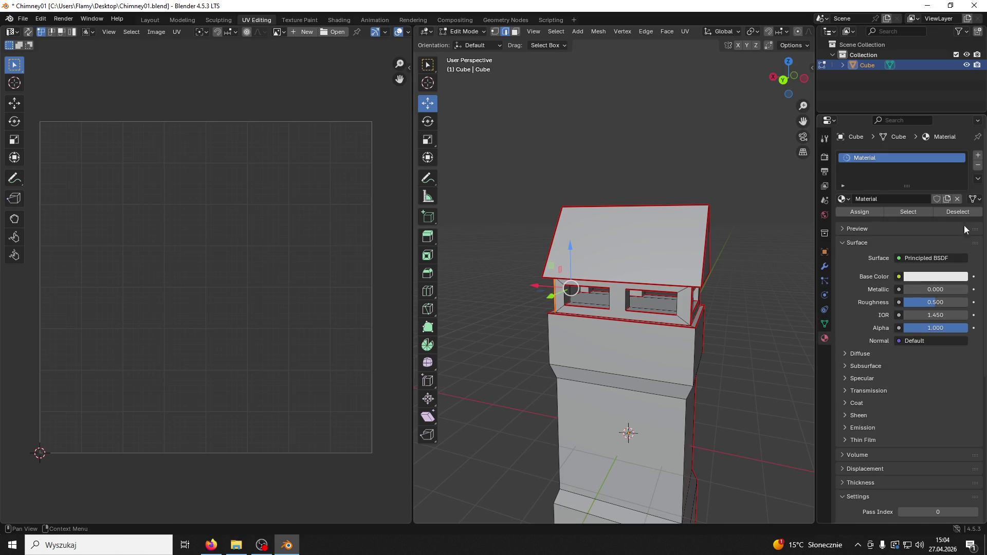
click(978, 155)
click(888, 160)
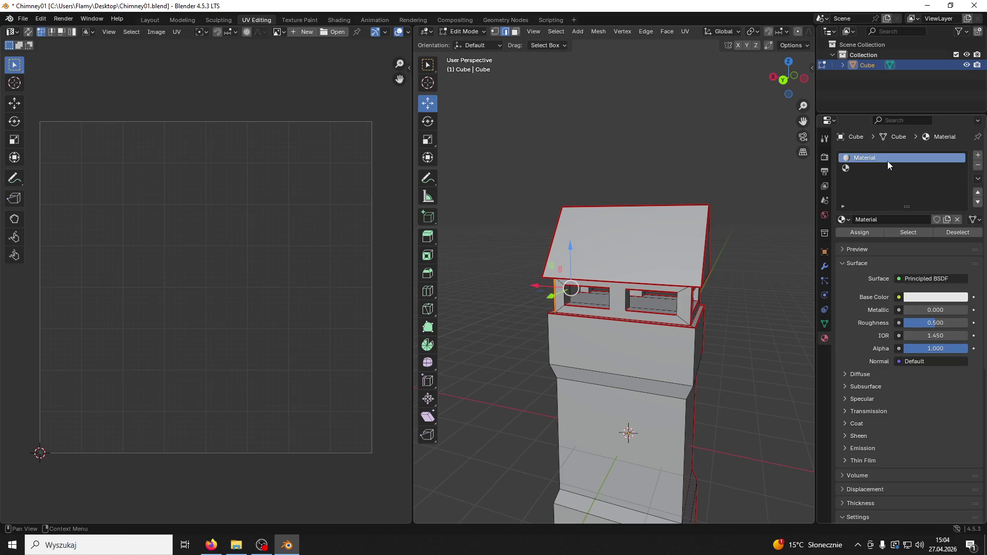
click(978, 166)
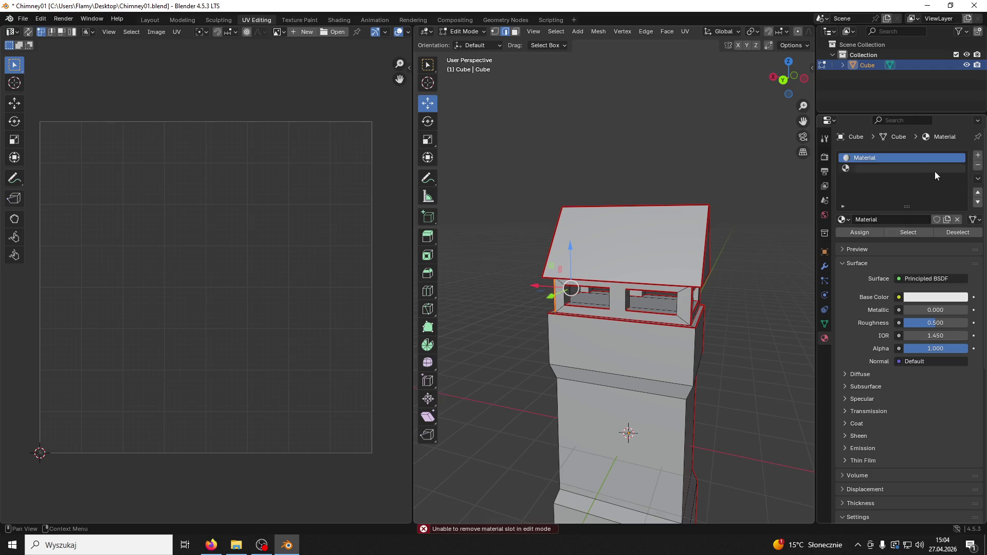
click(887, 169)
click(858, 221)
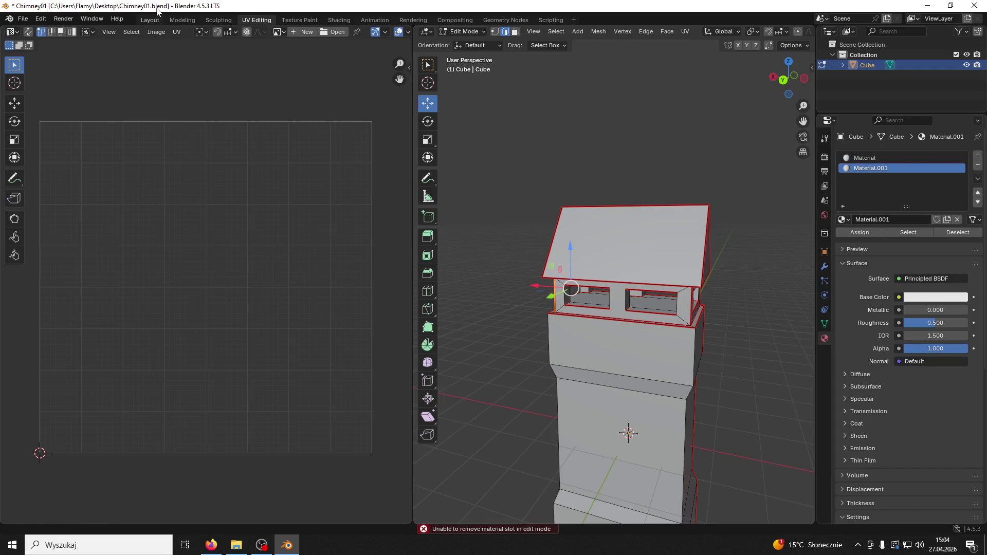
Step: In Shading, bring in Dachowka.PNG and link its Color to Material.001's Base Color
click(340, 19)
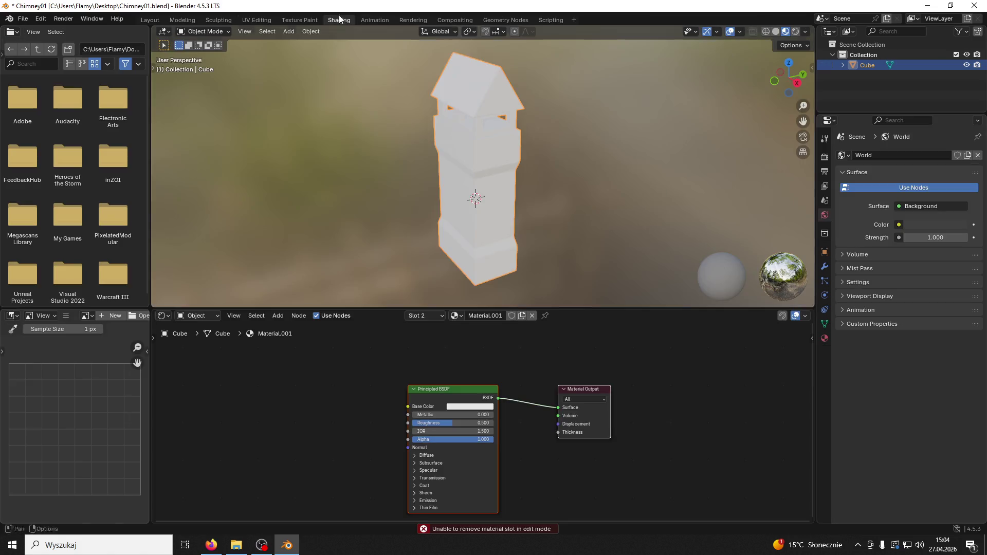
click(825, 338)
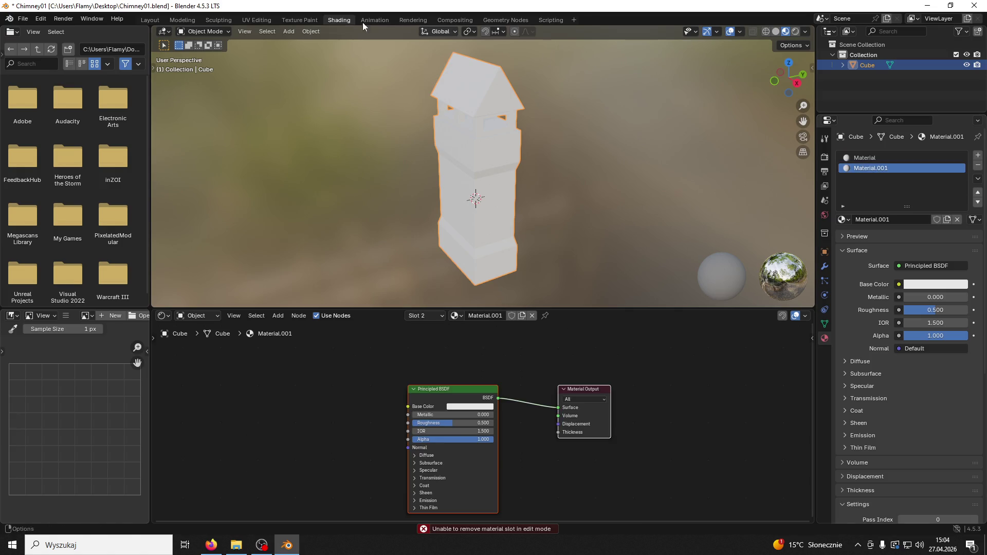
double_click(362, 7)
mouse_move(143, 123)
mouse_down()
mouse_move(342, 287)
mouse_move(639, 437)
mouse_move(738, 447)
mouse_up()
drag(787, 462, 824, 466)
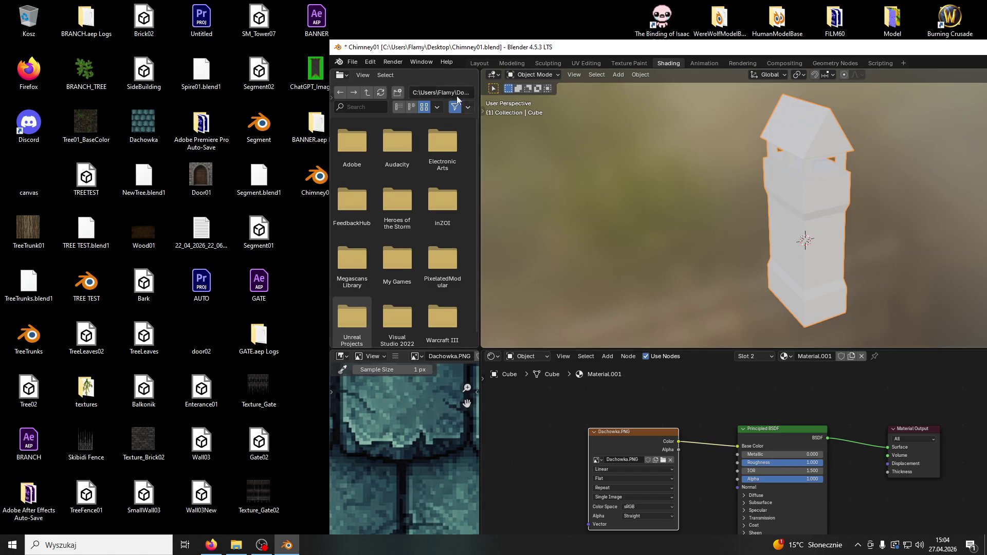
double_click(428, 47)
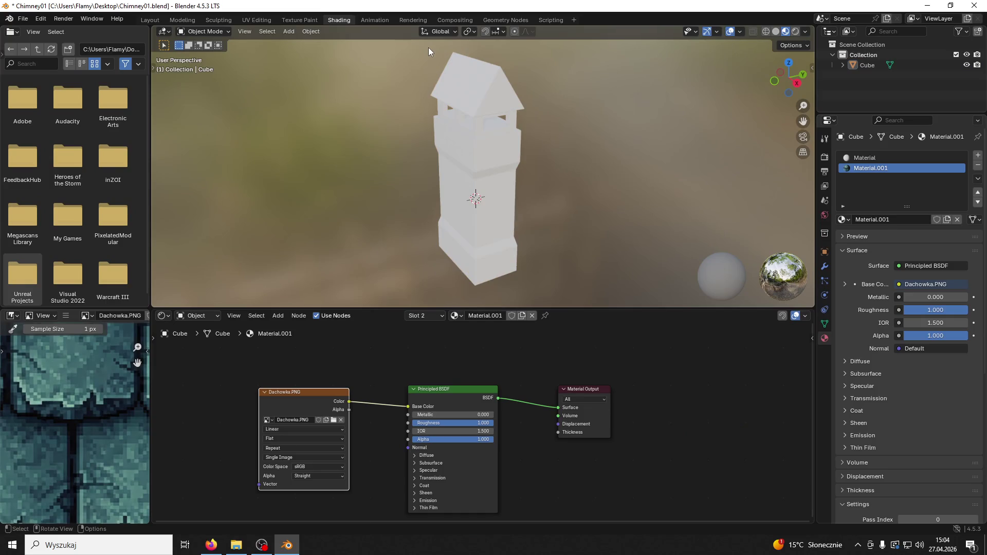
click(256, 20)
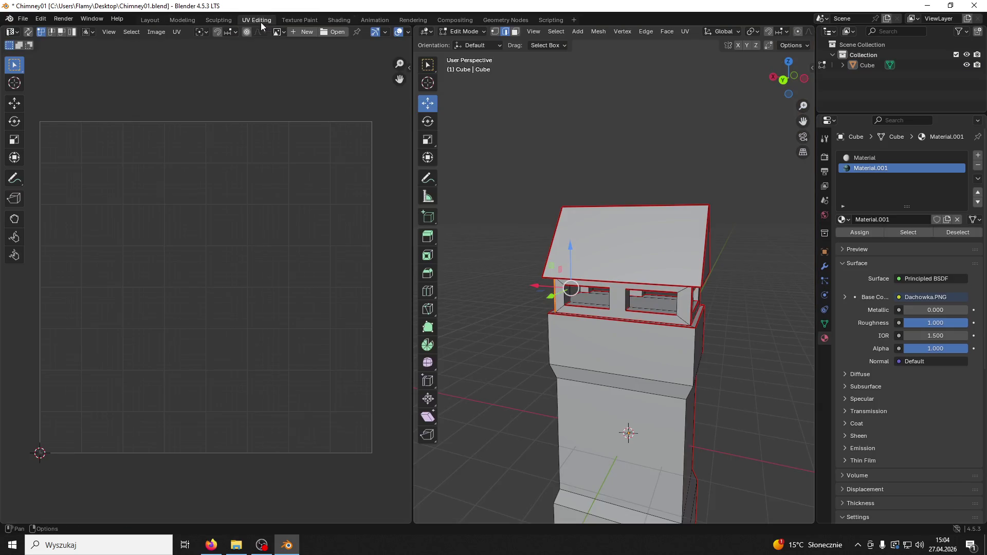
Step: Select the roof face, make Material.001 active, and resize the UV editor and 3D view
key(3)
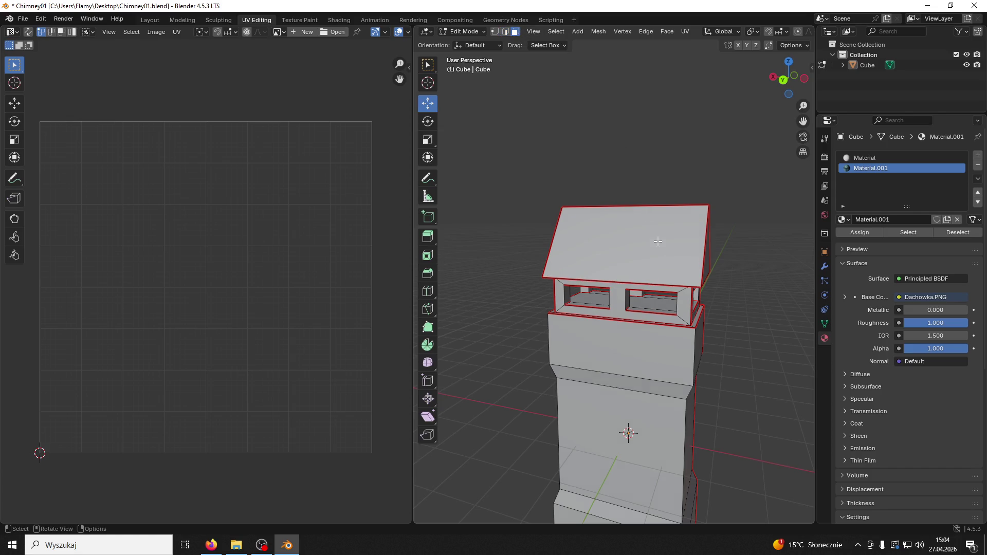
click(668, 251)
middle_drag(668, 251, 558, 258)
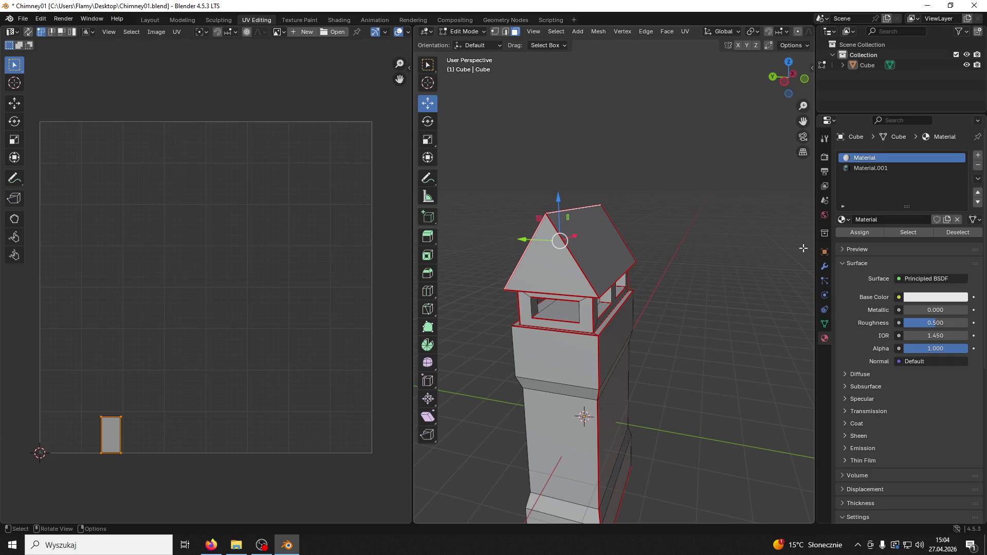
click(864, 168)
mouse_move(816, 120)
mouse_down()
mouse_move(972, 121)
mouse_move(801, 120)
mouse_up()
drag(409, 169, 299, 170)
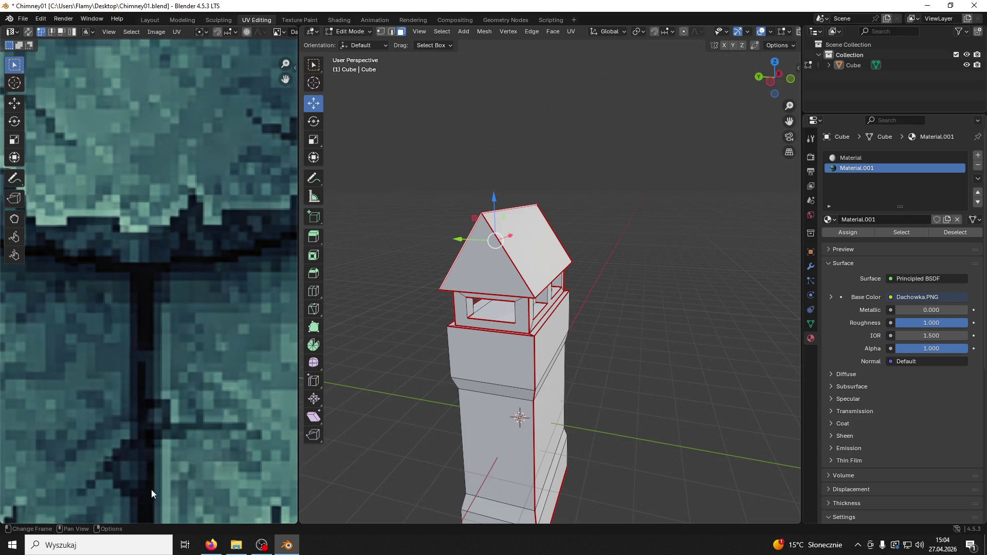
Step: Save Chimney01.blend and fit the whole roof-tile texture in the UV editor
click(288, 546)
click(289, 548)
key(ctrl+s)
middle_drag(380, 273, 476, 285)
scroll(218, 217, down, 10)
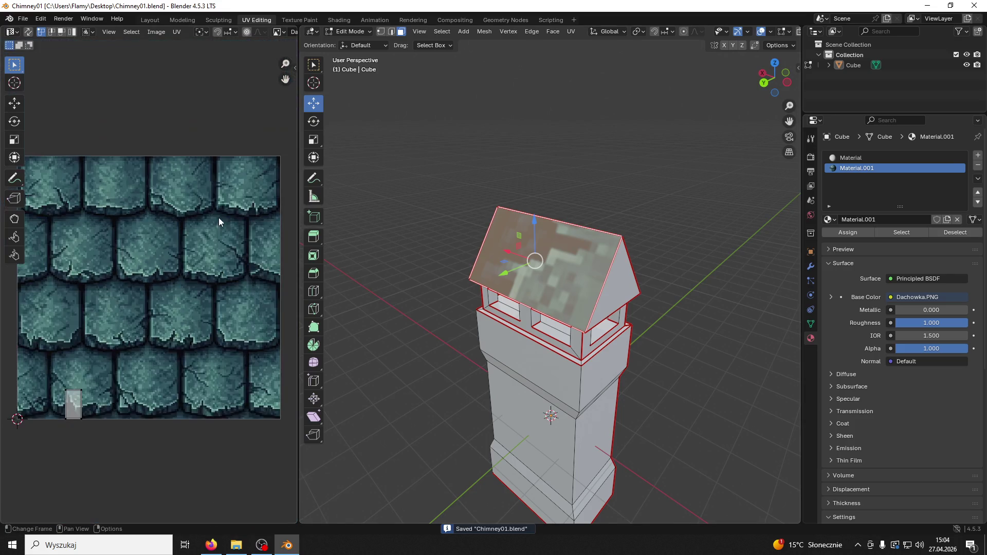
key(Home)
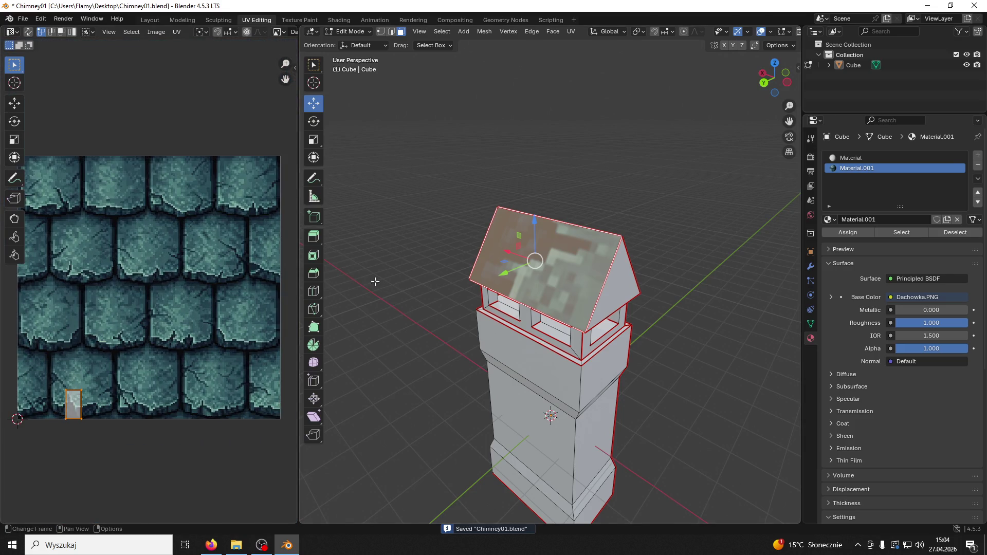
click(212, 545)
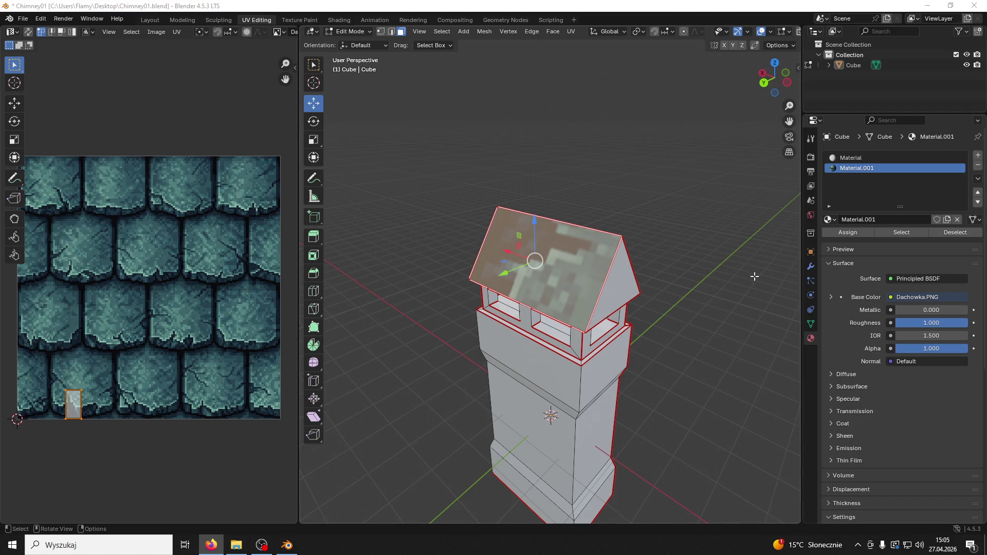
Step: Unwrap the roof slope, rotate its UV island 90 degrees and enlarge it
key(u)
click(162, 317)
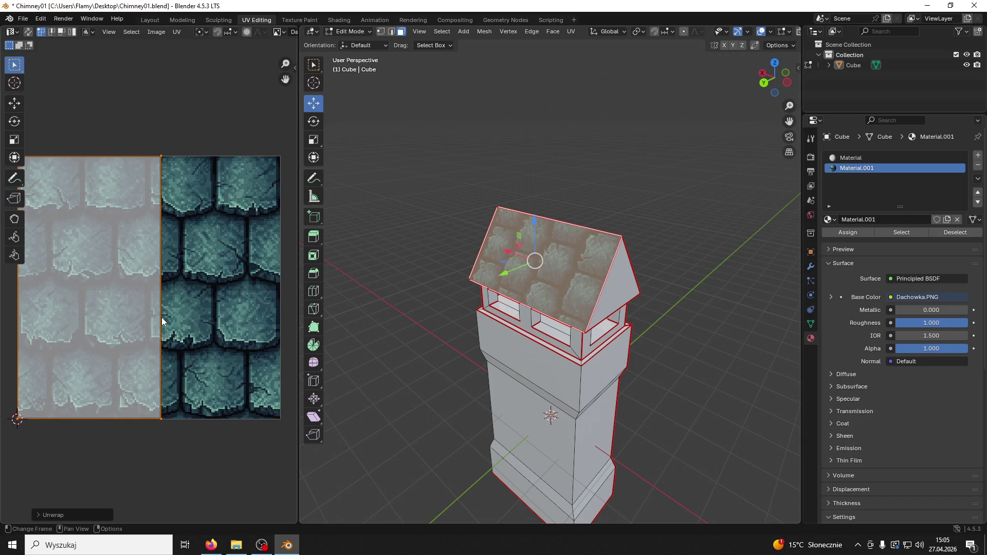
text(r90)
key(Return)
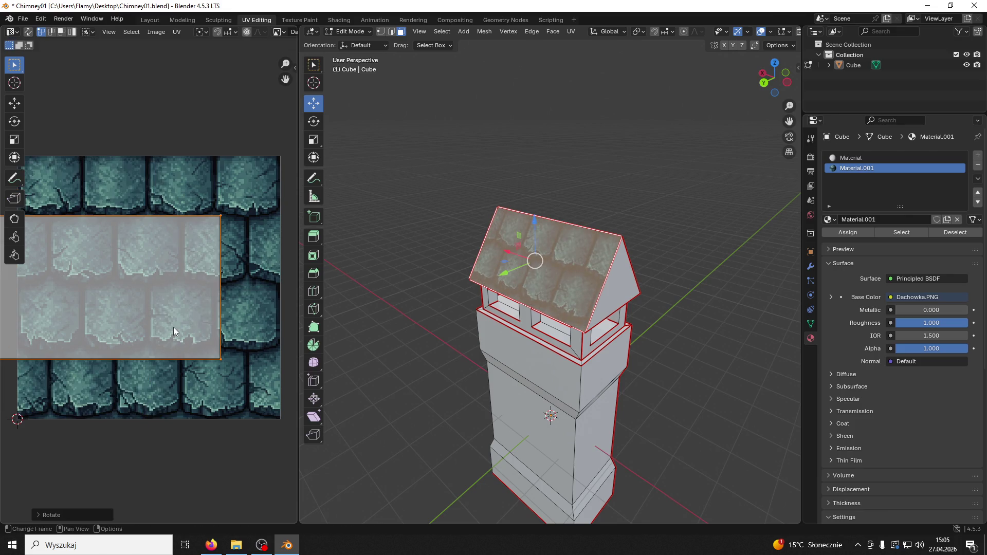
key(s)
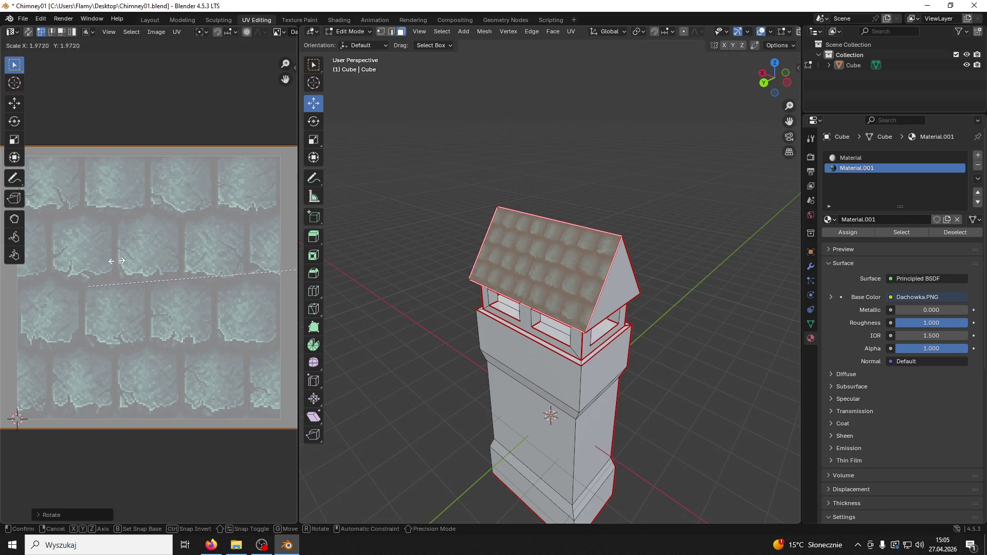
click(230, 178)
Step: Shift the UV island right over the tiles and shrink it to about 0.58
scroll(157, 208, down, 6)
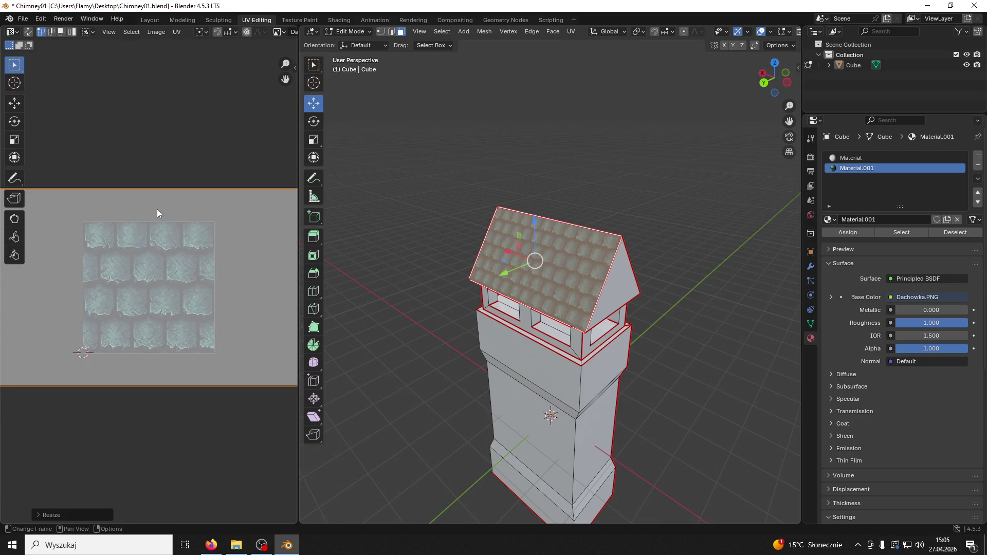
click(15, 104)
scroll(179, 280, up, 1)
drag(171, 282, 180, 287)
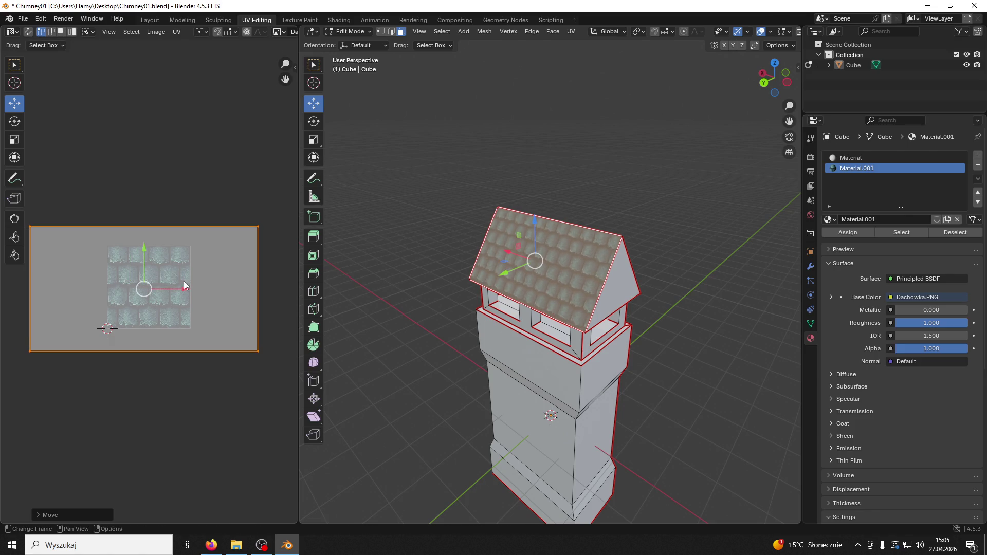
key(s)
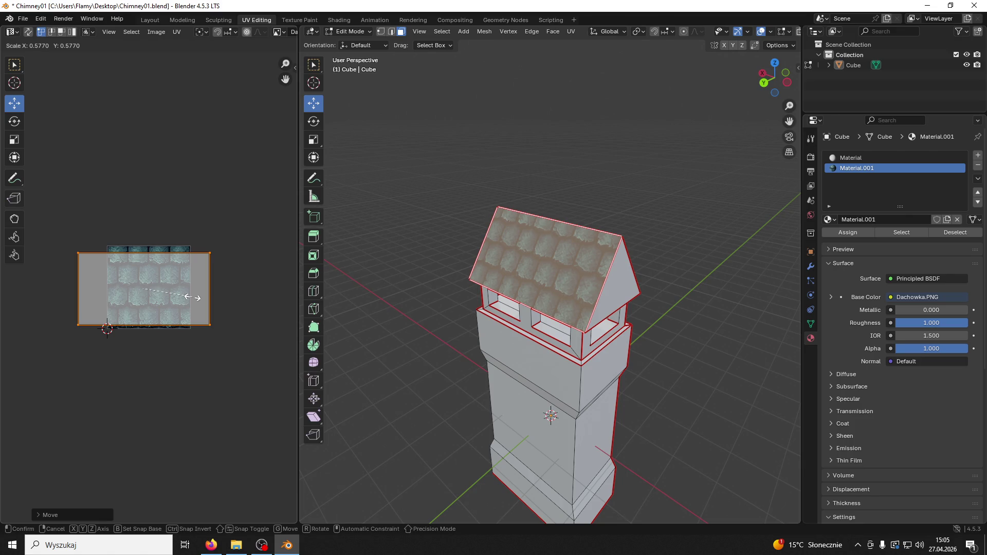
click(189, 291)
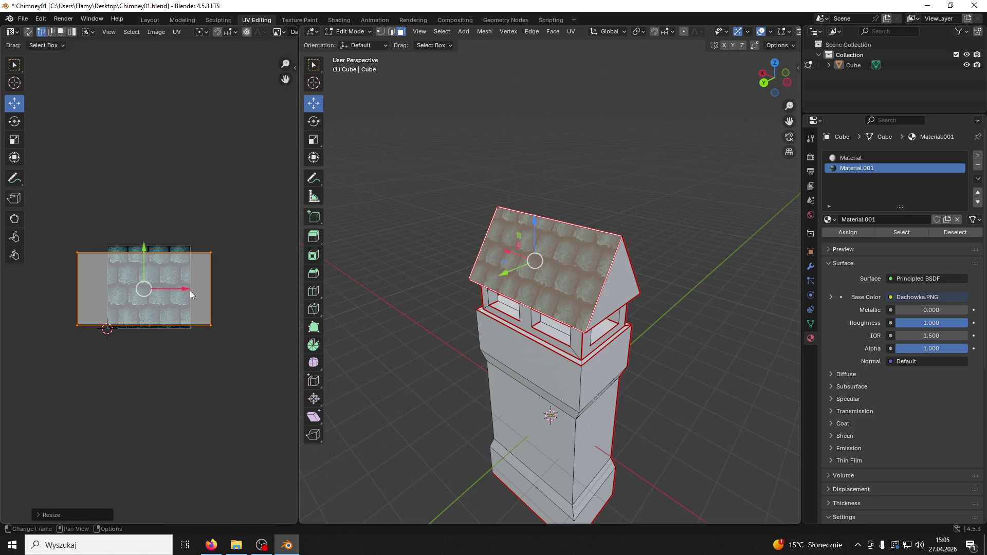
Step: Lower the island's top edge and move its bottom edge to fit the tile rows
mouse_move(234, 214)
mouse_down()
mouse_move(163, 247)
mouse_move(13, 275)
mouse_up()
mouse_move(142, 213)
mouse_down()
mouse_move(139, 222)
mouse_move(136, 202)
mouse_up()
drag(249, 315, 2, 353)
drag(134, 288, 139, 293)
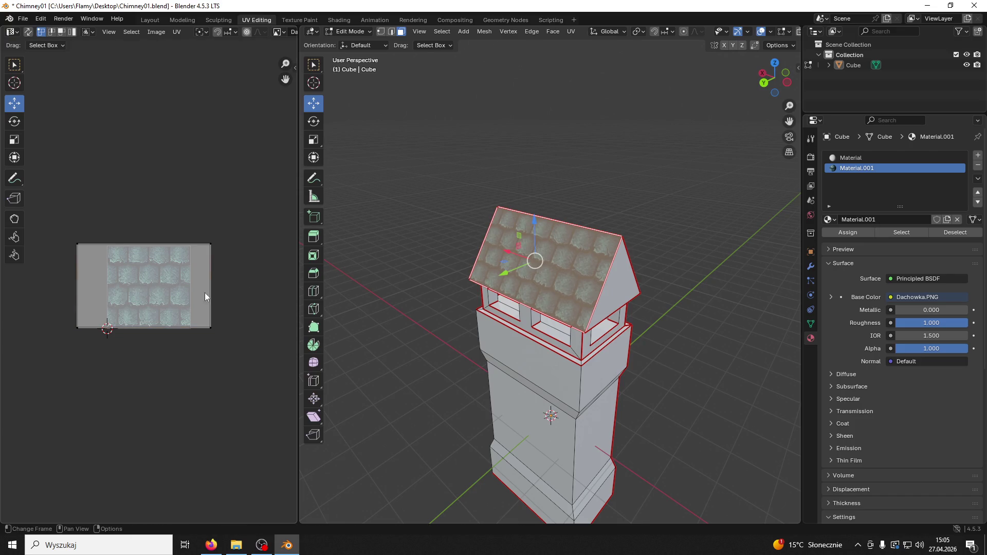
click(431, 225)
middle_drag(430, 226, 319, 216)
click(514, 231)
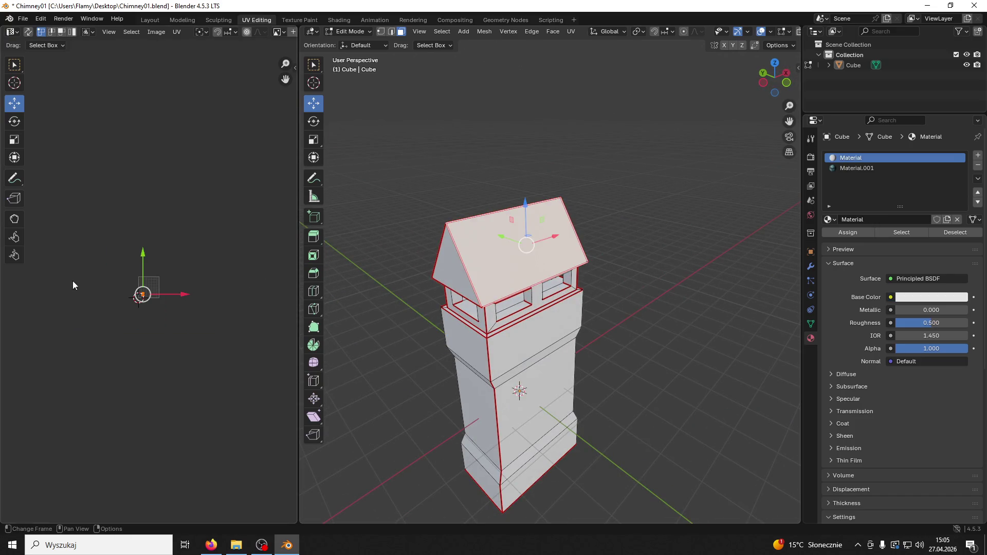
Step: Assign Material.001 to the second roof slope, unwrap it and rotate its UVs 90 degrees
click(858, 168)
click(838, 233)
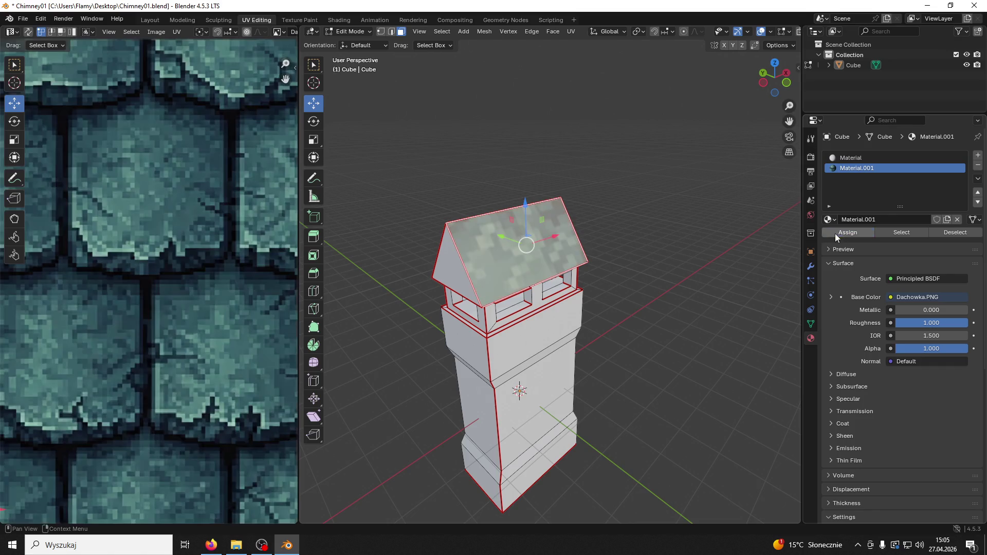
key(Home)
key(u)
click(238, 332)
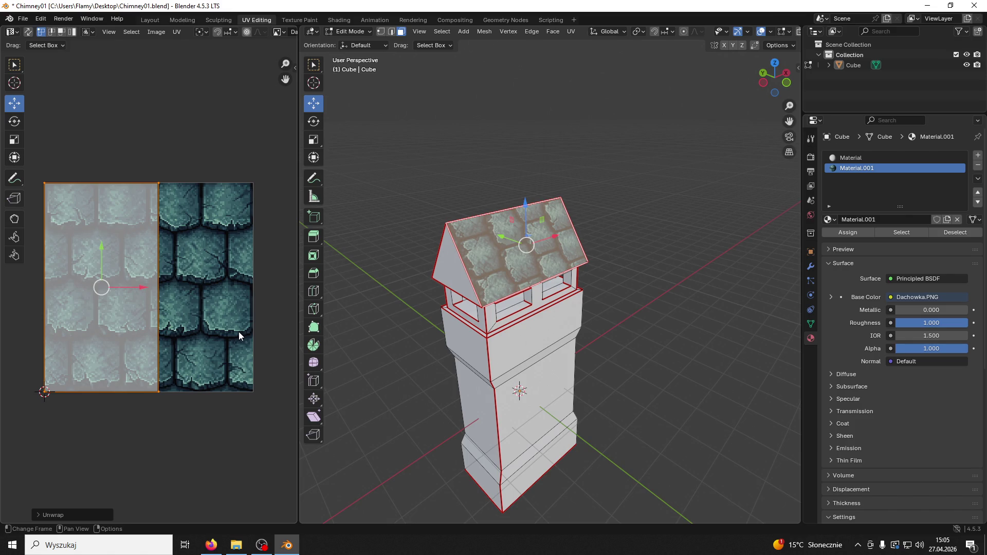
text(r90)
key(Return)
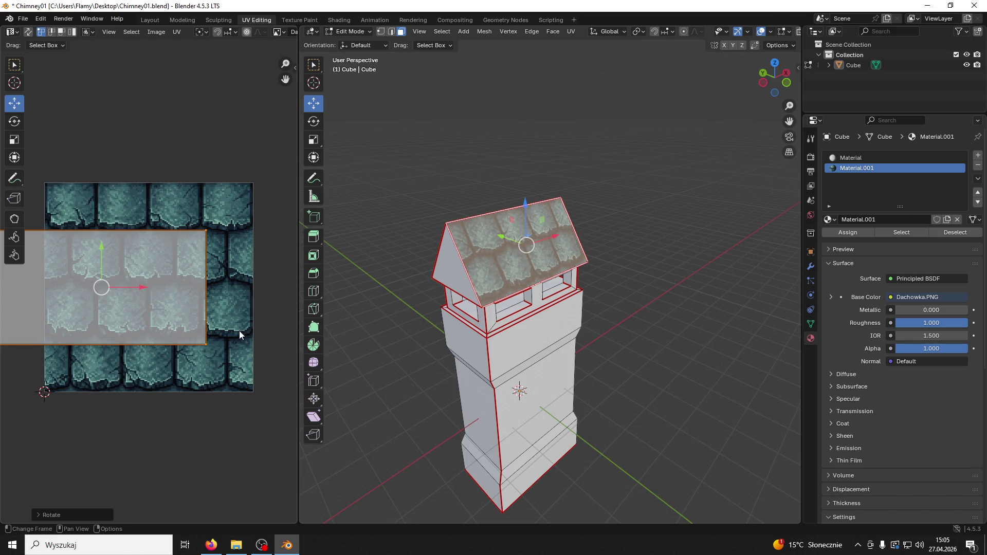
Step: Resize the second slope's UV island to about 0.72 and move it down
key(s)
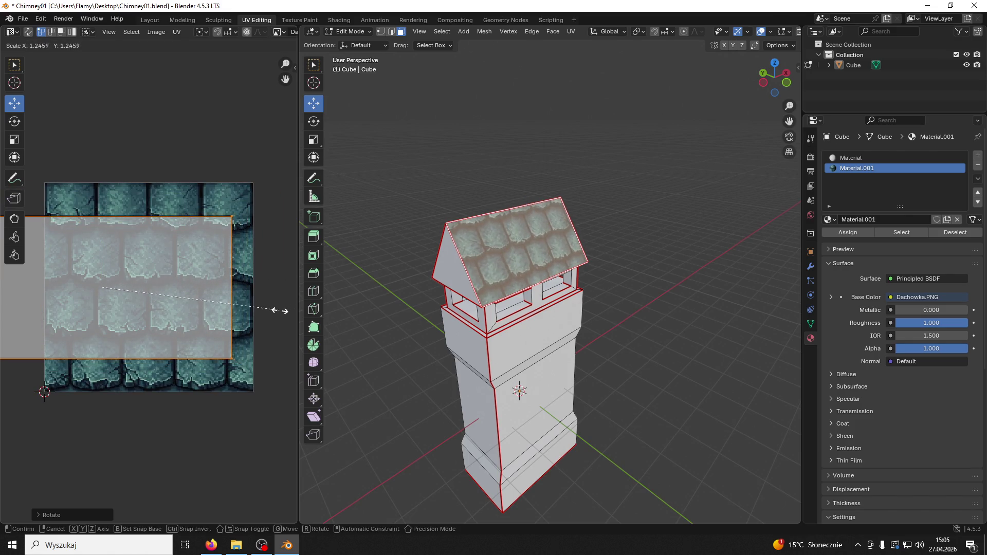
click(288, 311)
middle_drag(607, 288, 679, 287)
key(s)
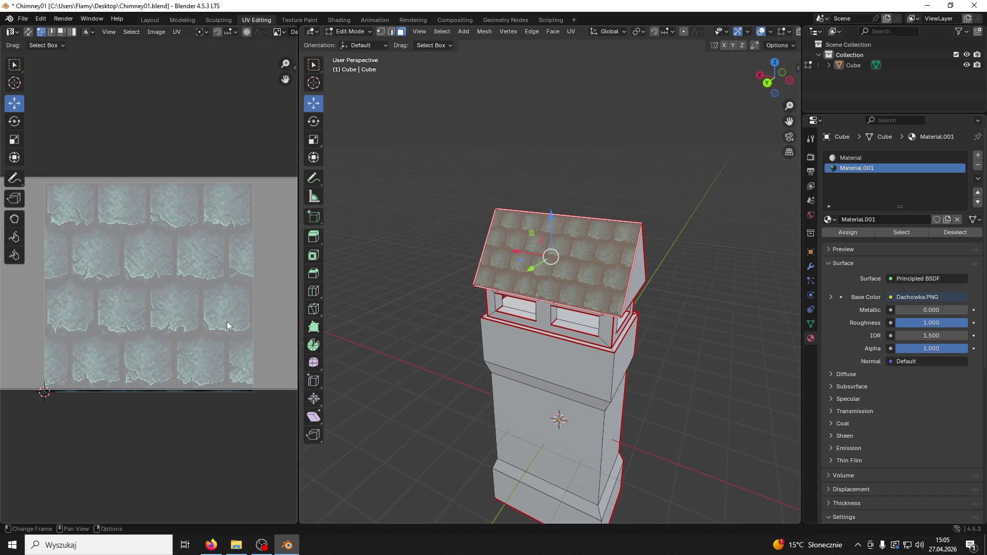
scroll(227, 322, down, 3)
key(s)
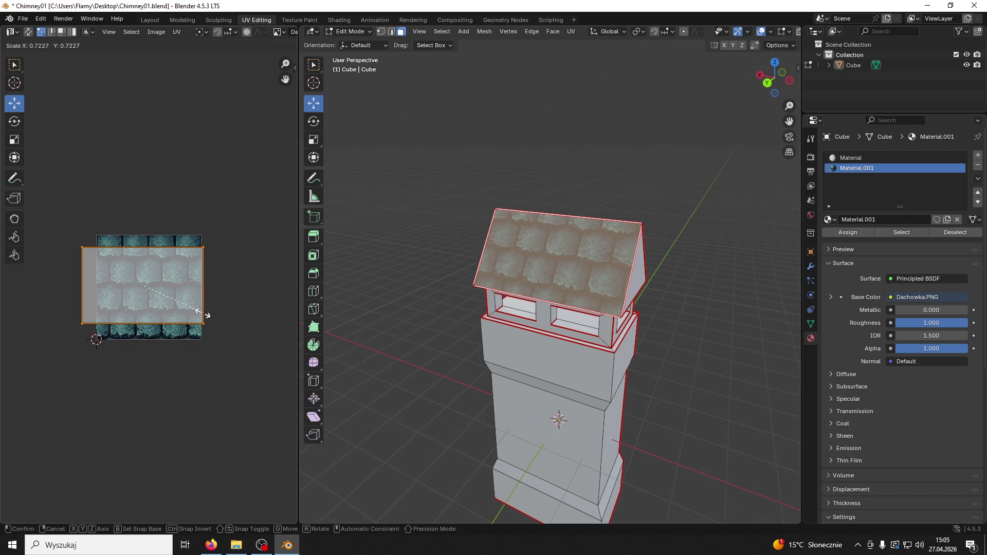
click(202, 314)
drag(143, 249, 137, 264)
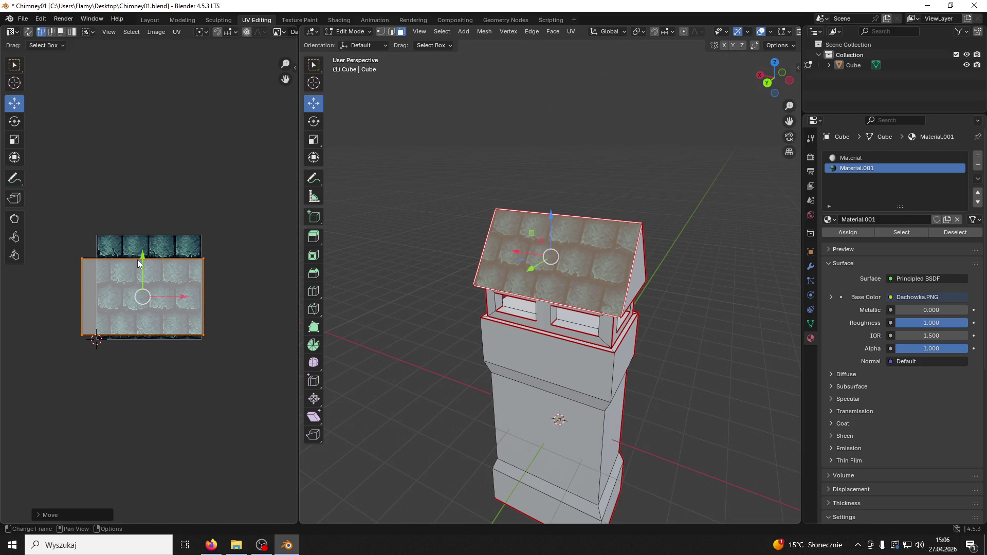
Step: Nudge the island down, lower its bottom edge and shift it slightly right
middle_drag(608, 302, 466, 278)
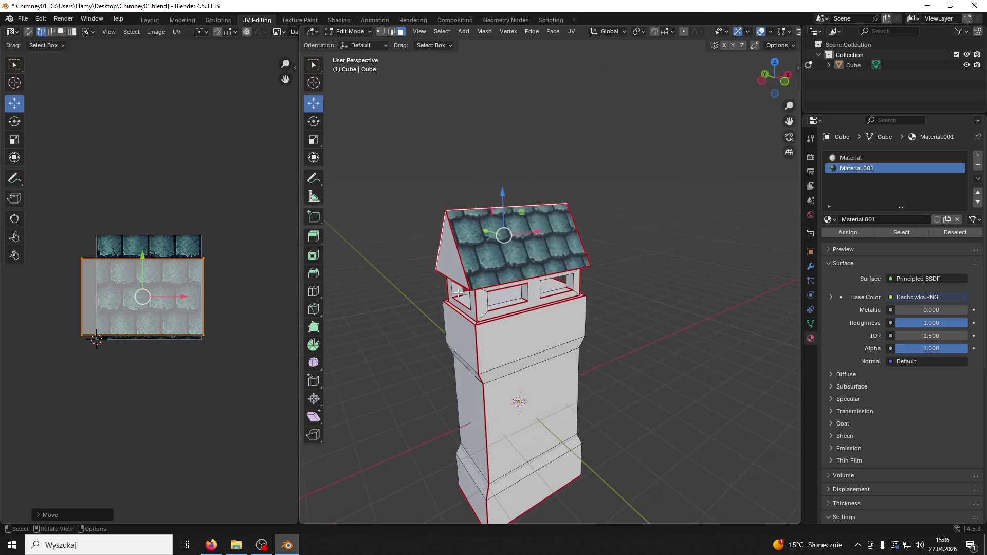
click(484, 256)
scroll(174, 315, up, 1)
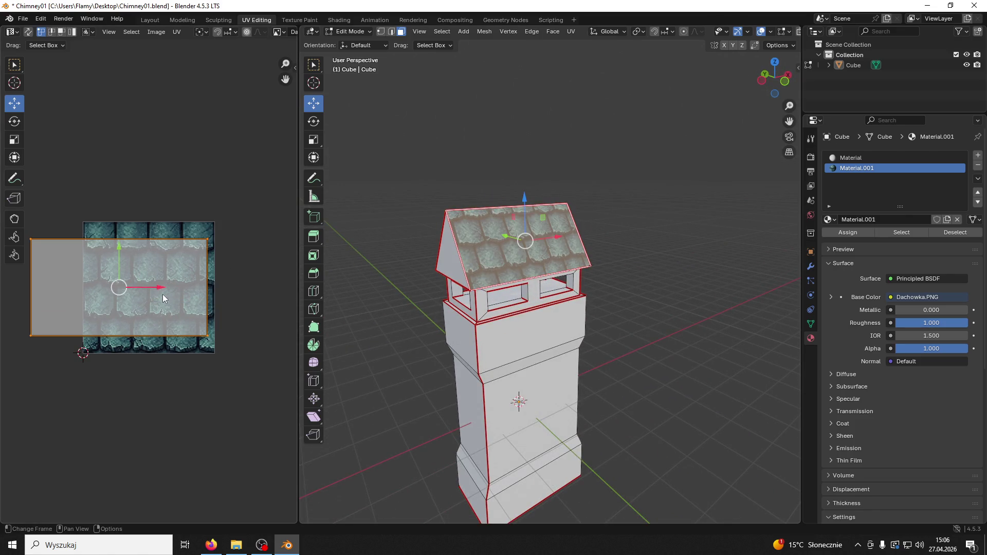
drag(126, 248, 128, 258)
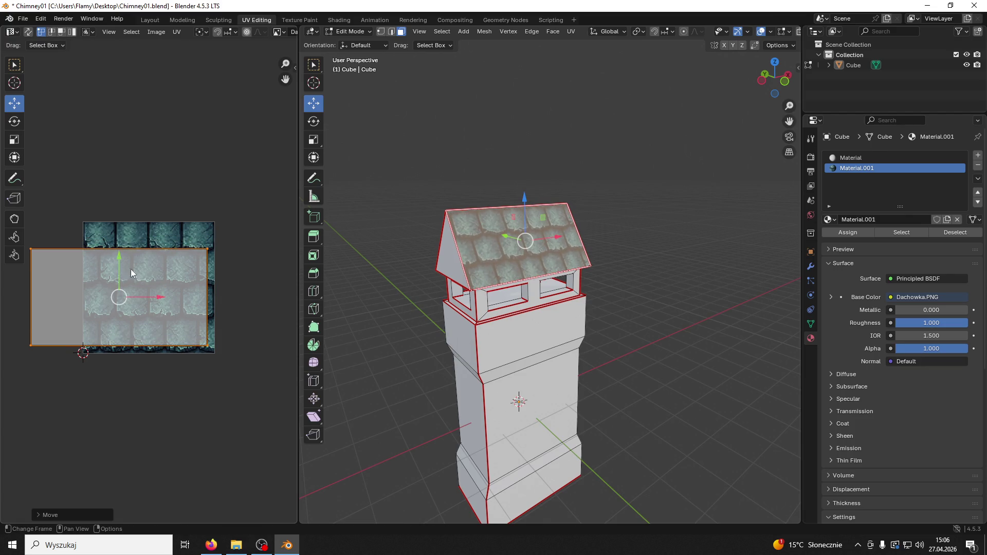
drag(221, 329, 10, 360)
key(g)
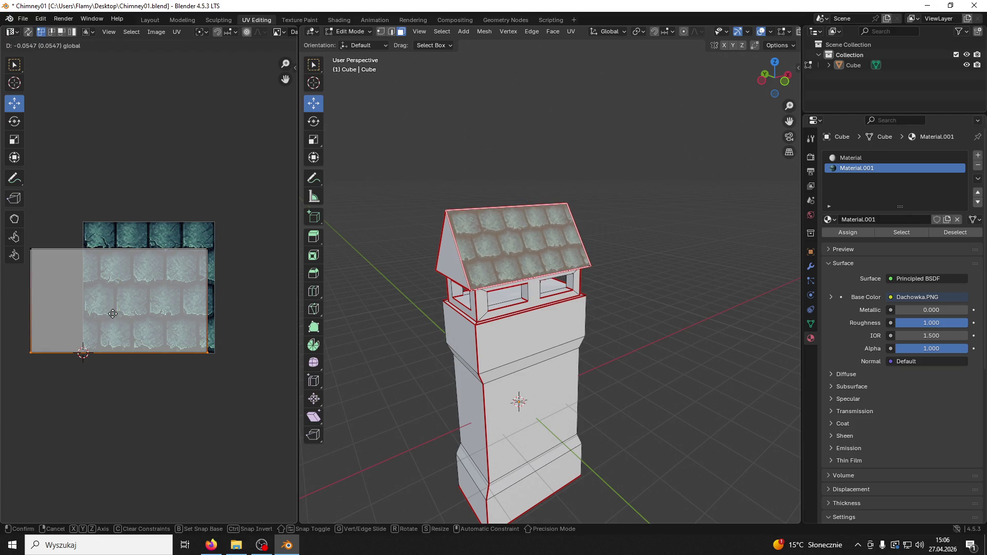
click(187, 316)
key(g)
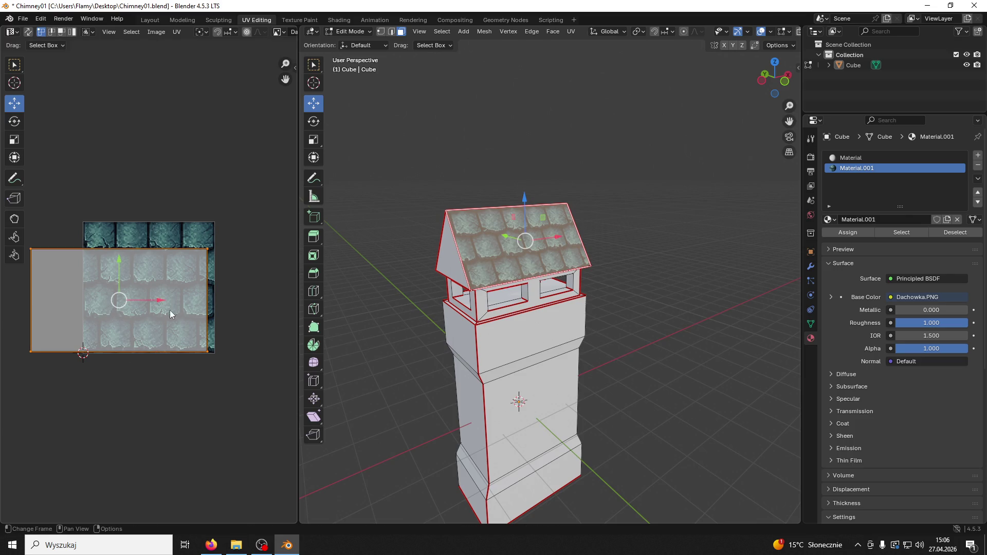
click(170, 304)
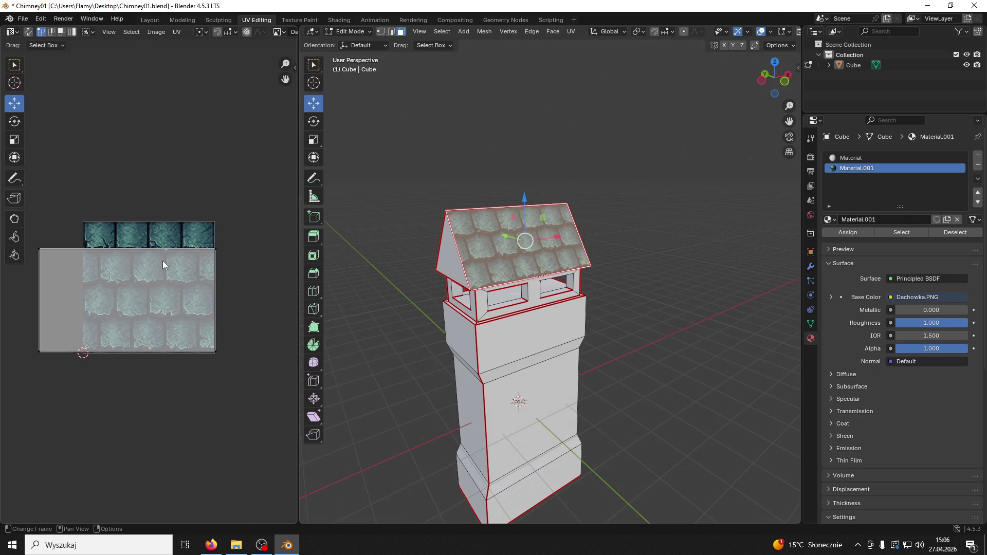
Step: Move the island's top edge so the tiles fill the slope evenly
key(alt+a)
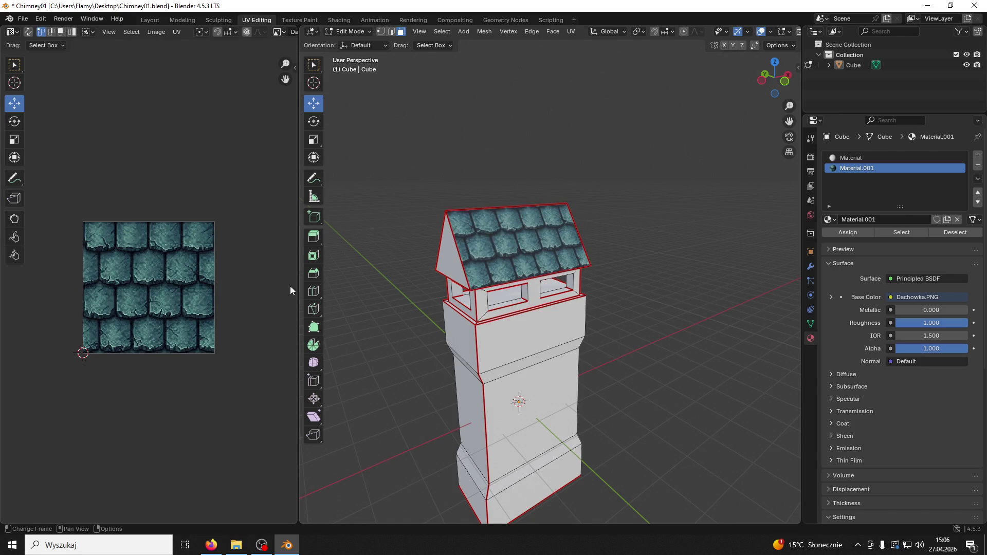
click(481, 226)
drag(244, 226, 31, 267)
drag(127, 207, 125, 181)
key(alt+a)
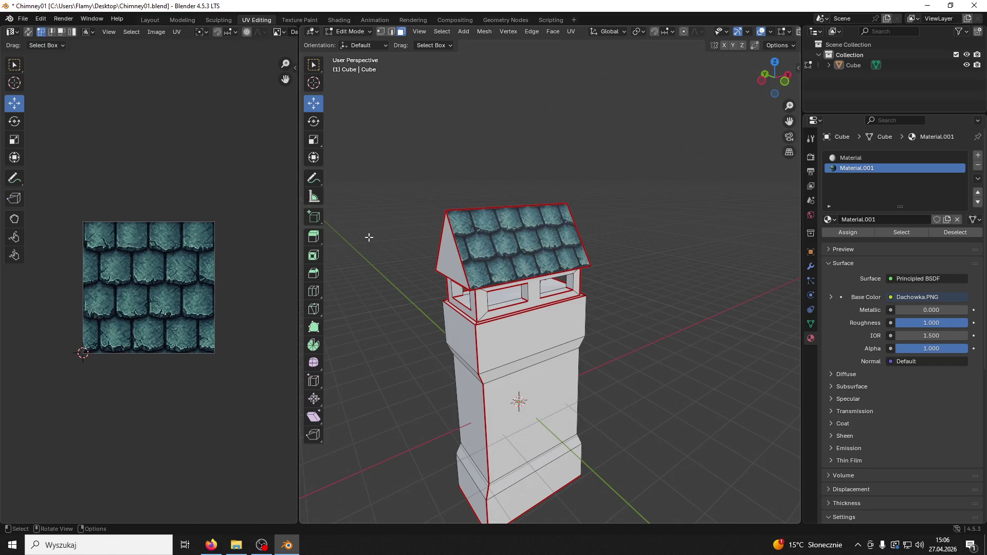
Step: Select the triangular gable face and add a new empty material slot
middle_drag(494, 241, 456, 240)
click(456, 241)
click(978, 155)
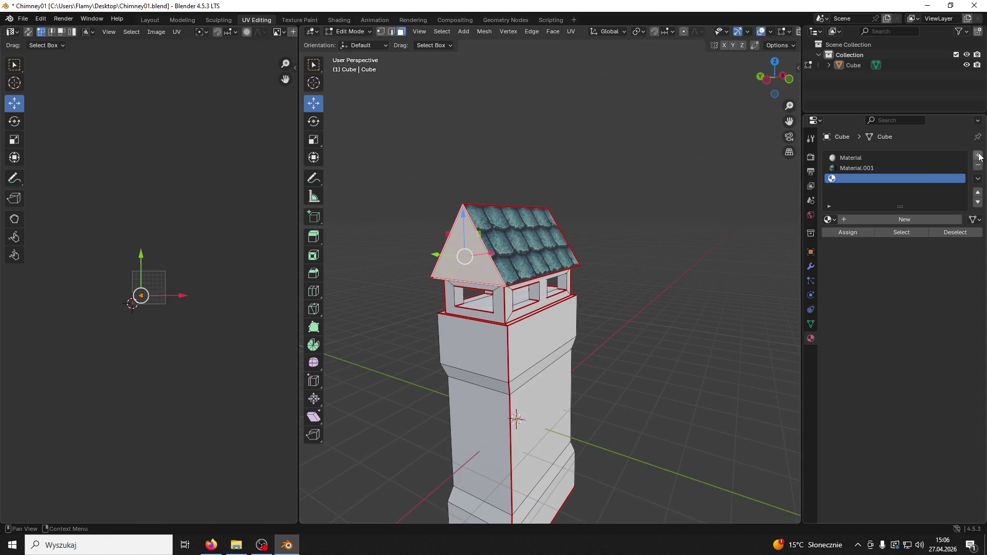
Step: Create Material.002 and feed Wood01.PNG into its Base Color in the Shading node editor
click(848, 219)
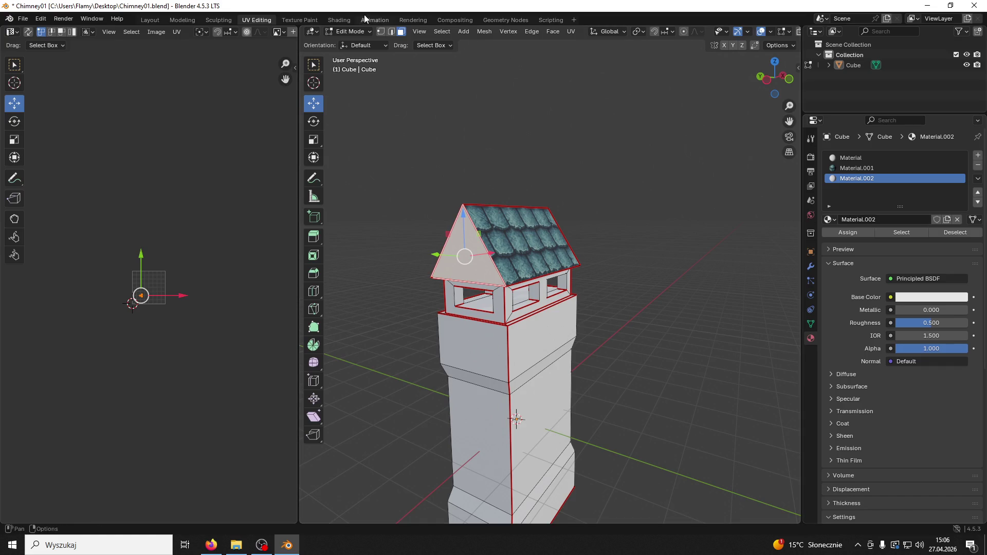
key(super+Down)
drag(620, 93, 623, 66)
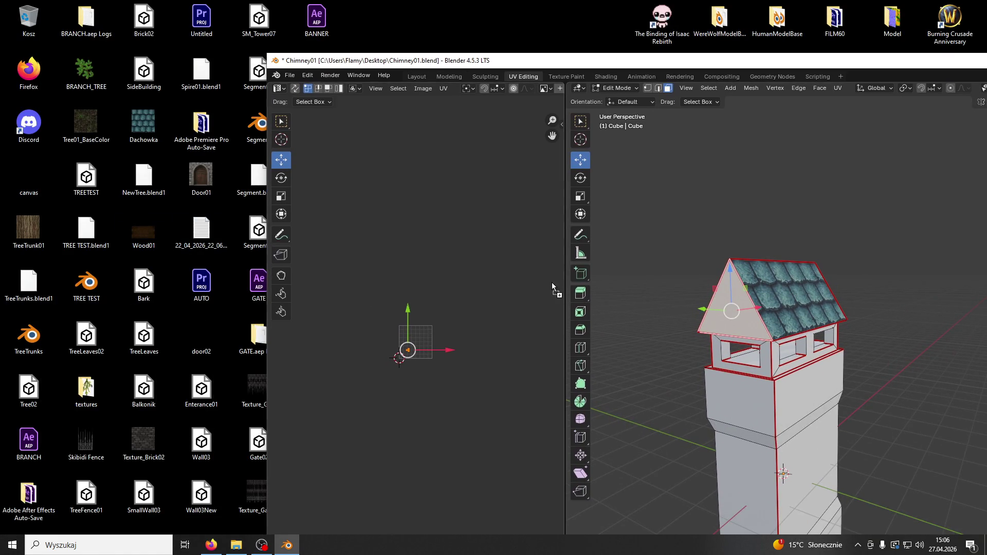
click(606, 77)
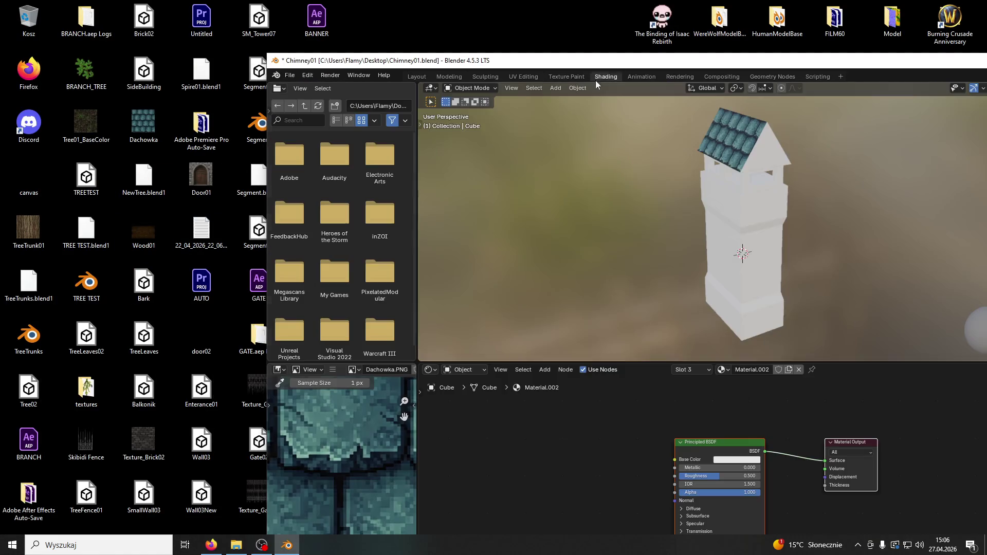
mouse_move(144, 234)
mouse_down()
mouse_move(675, 459)
mouse_move(764, 481)
mouse_up()
key(alt+Tab)
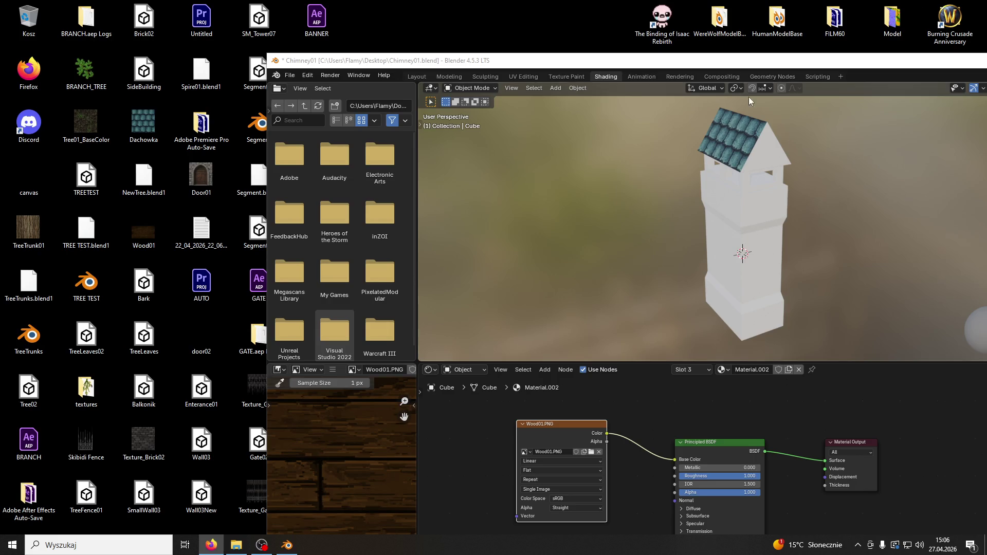
double_click(535, 60)
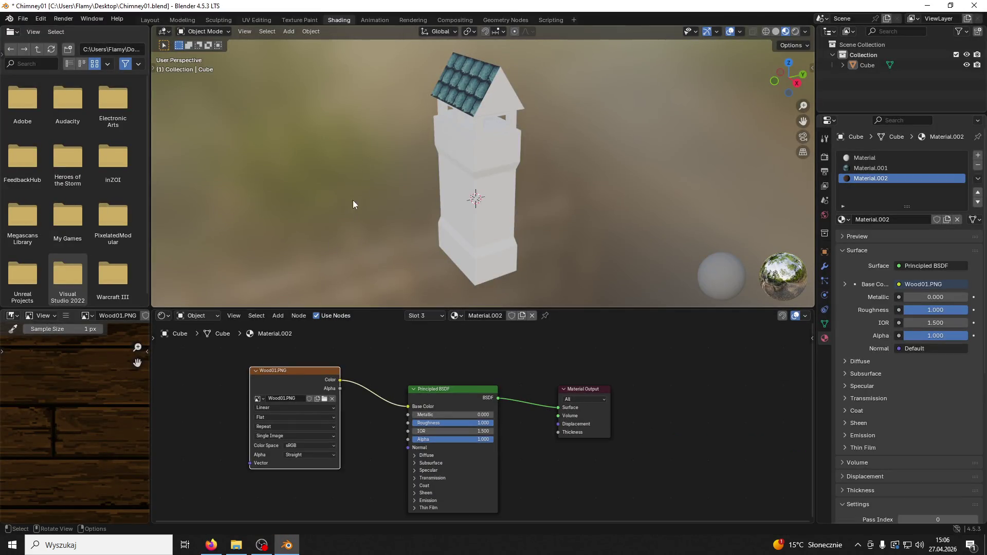
click(260, 20)
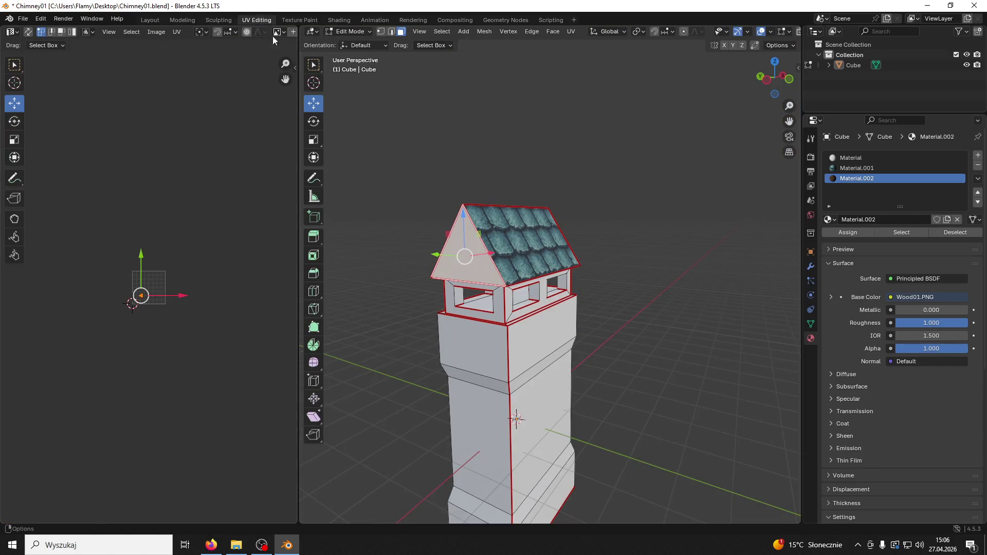
Step: Apply the Material.002 wood to the gable faces and unwrap them
mouse_move(329, 216)
middle_down()
mouse_move(360, 232)
mouse_move(593, 259)
middle_up()
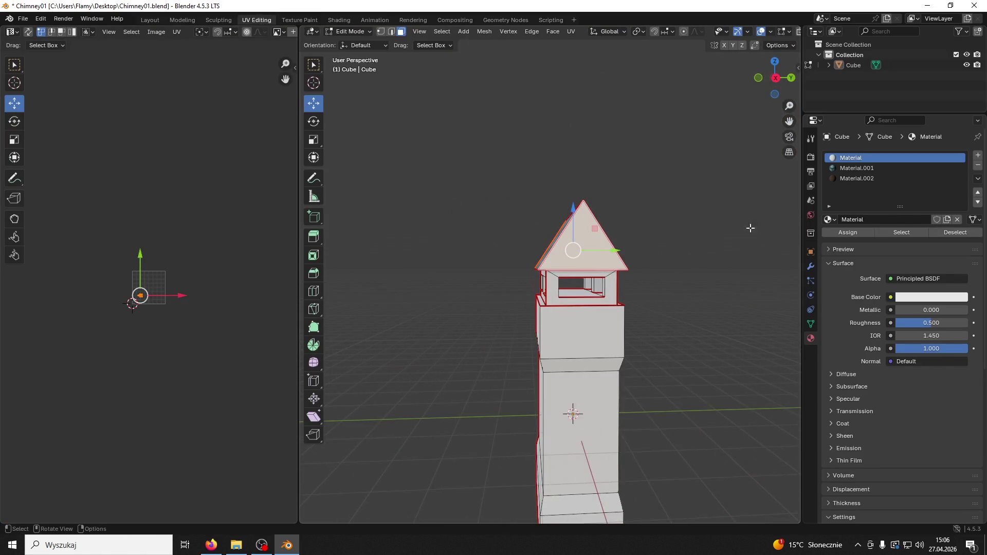
click(850, 232)
key(ctrl+z)
middle_drag(659, 253, 715, 254)
scroll(191, 297, up, 2)
key(u)
key(Return)
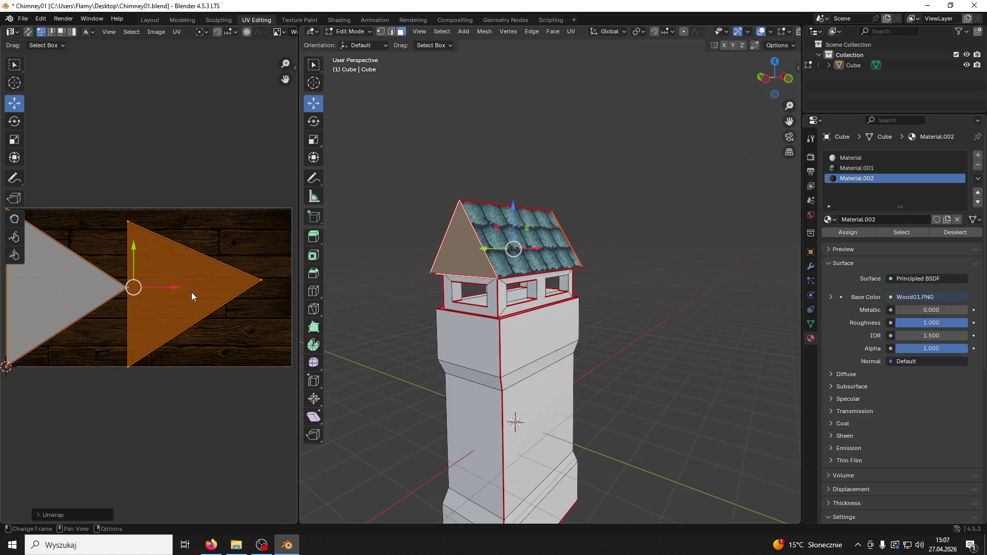
Step: Move the first gable triangle's UVs further left onto the wood
click(656, 302)
mouse_move(617, 301)
middle_down()
mouse_move(656, 302)
mouse_move(617, 303)
middle_up()
scroll(655, 302, up, 2)
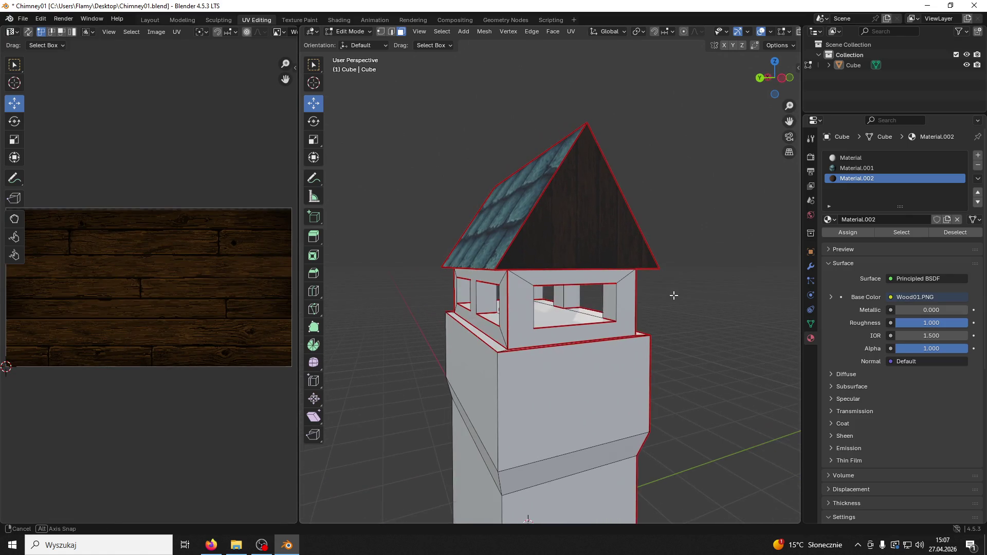
click(591, 236)
key(g)
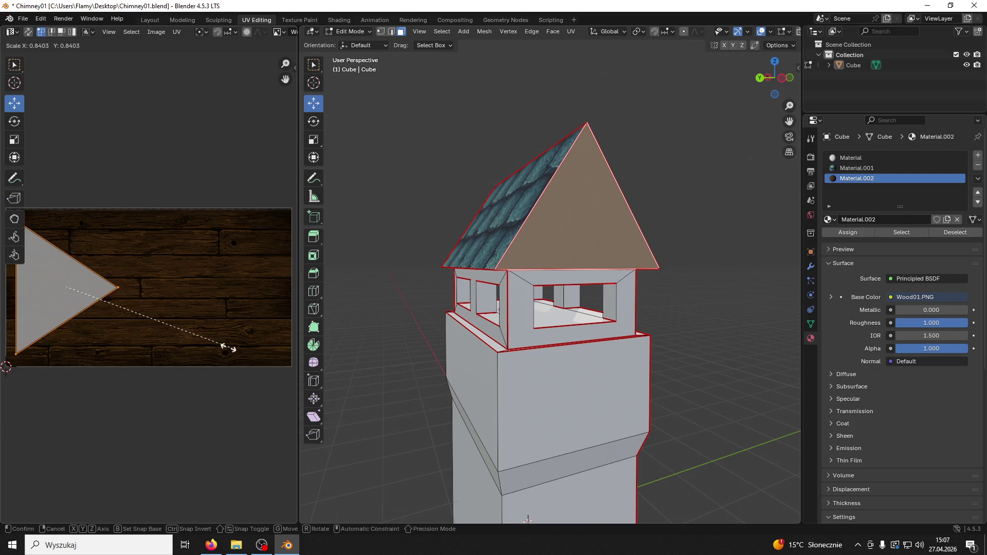
click(128, 350)
Step: Rotate the other gable's UV triangle by -90 degrees
click(492, 305)
middle_drag(491, 305, 535, 246)
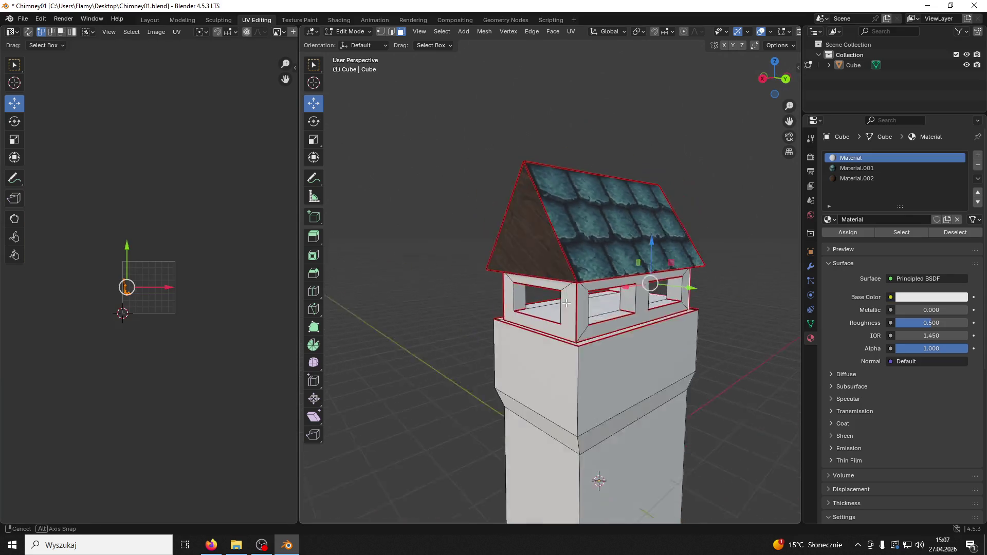
click(535, 242)
text(r)
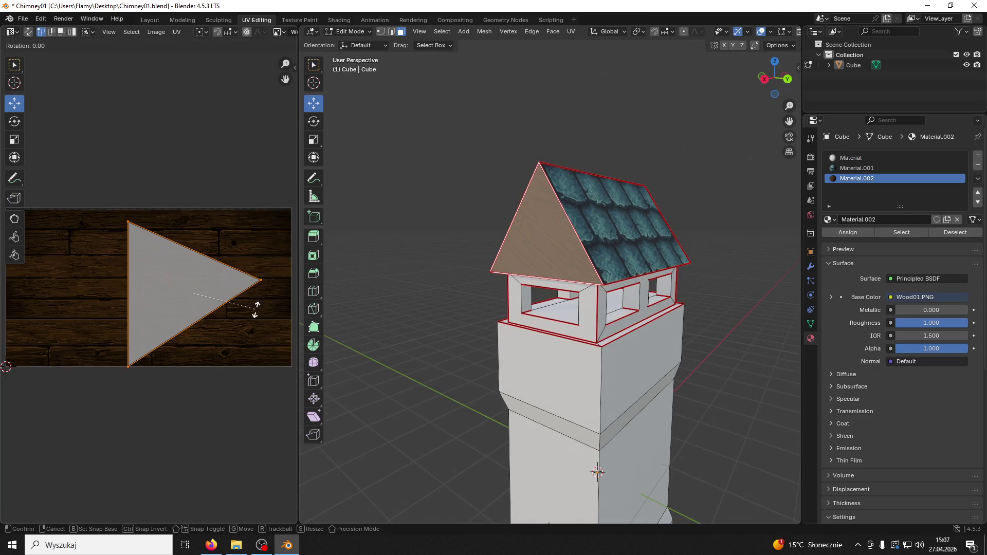
text(-90)
key(Return)
key(s)
click(256, 310)
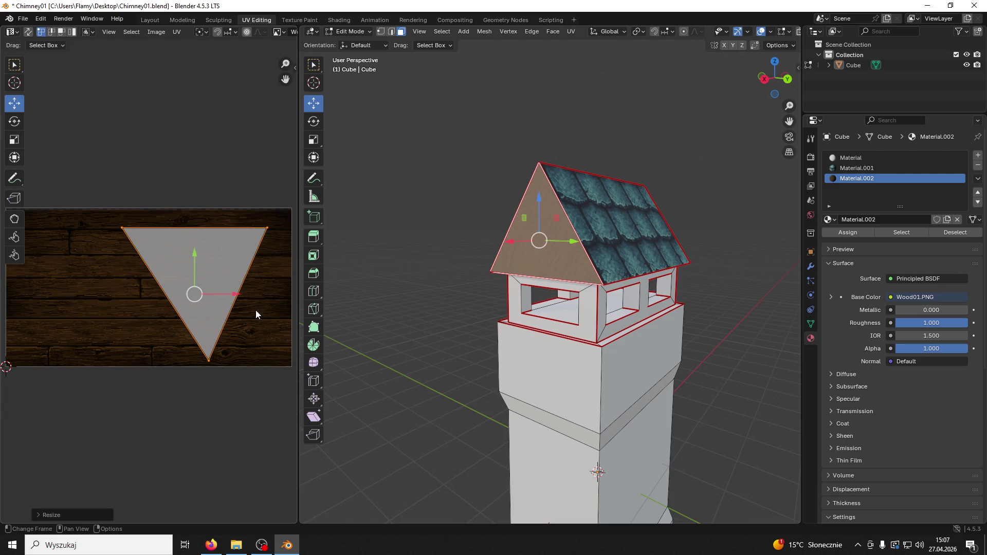
Step: Rotate that UV triangle further onto the planks and shrink it
click(15, 122)
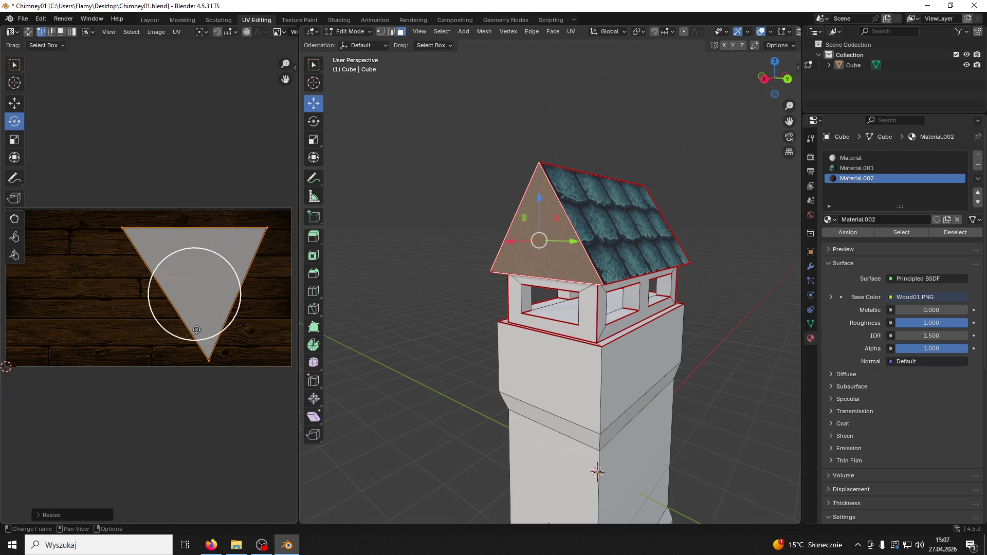
drag(208, 338, 282, 313)
click(282, 313)
key(s)
click(230, 299)
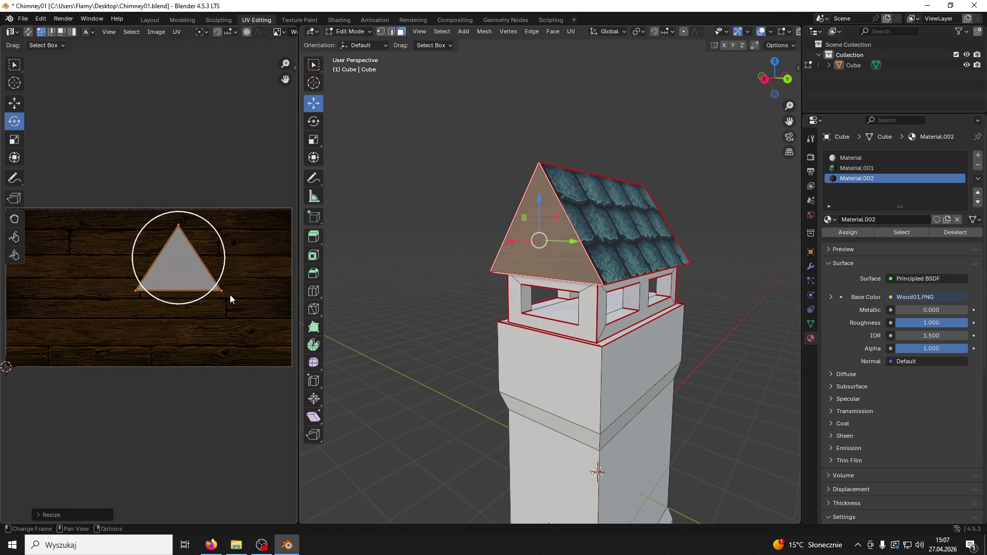
click(419, 221)
Step: Rotate the opposite gable's UV triangle to sit on the wood planks
mouse_move(418, 220)
middle_down()
mouse_move(655, 227)
mouse_move(463, 247)
middle_up()
click(428, 255)
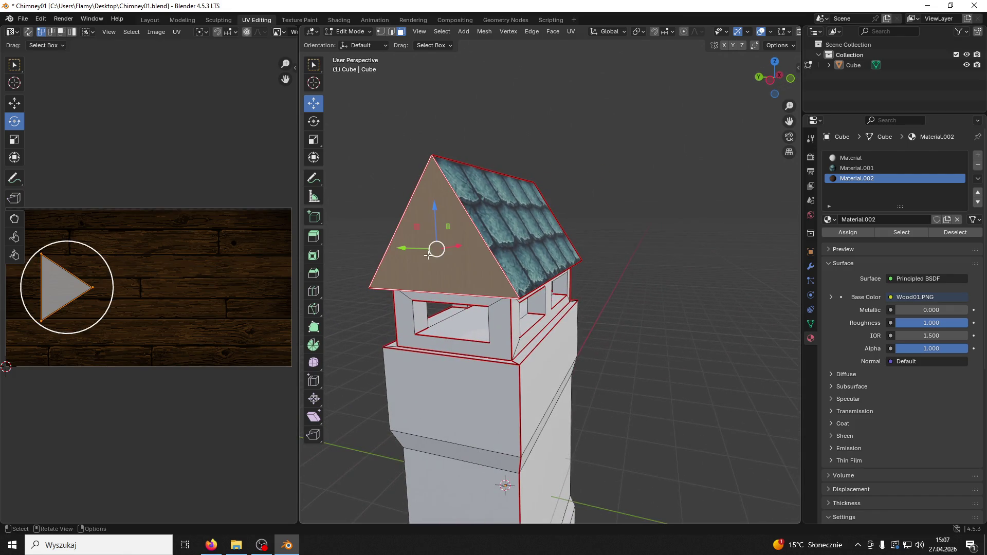
key(r)
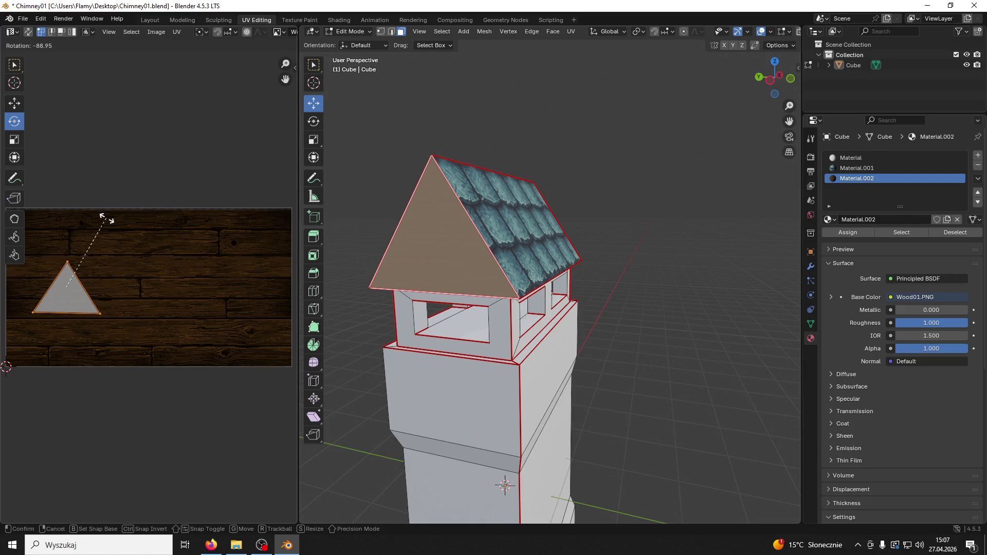
click(105, 219)
mouse_move(437, 249)
middle_down()
mouse_move(434, 194)
mouse_move(469, 168)
mouse_move(588, 239)
middle_up()
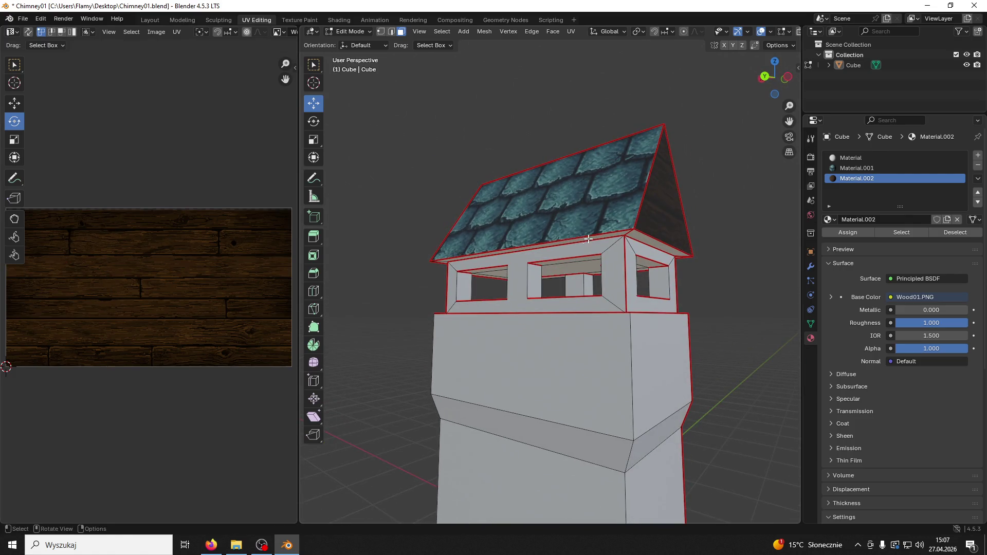
key(l)
scroll(203, 282, up, 5)
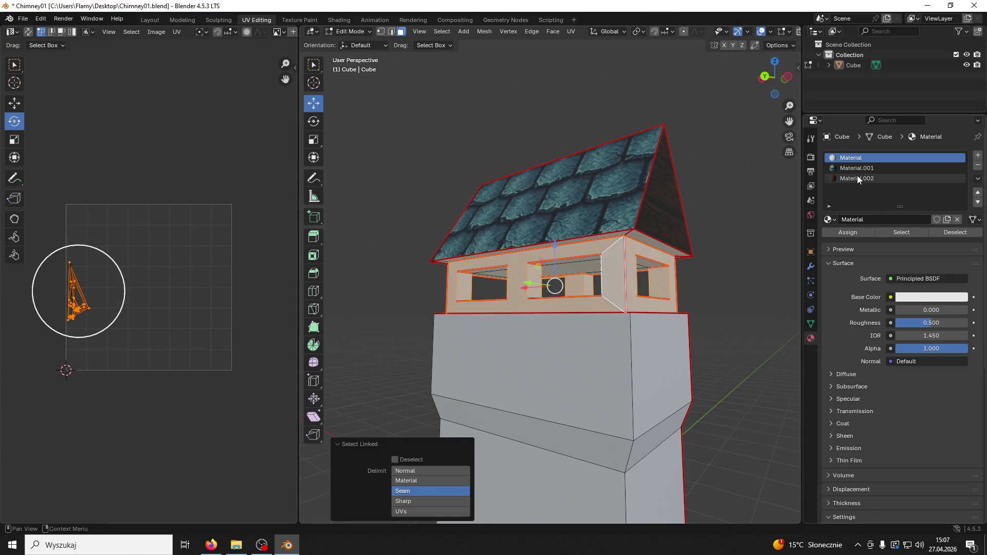
Step: Select the connected roof-edge strip beneath the roof
click(641, 234)
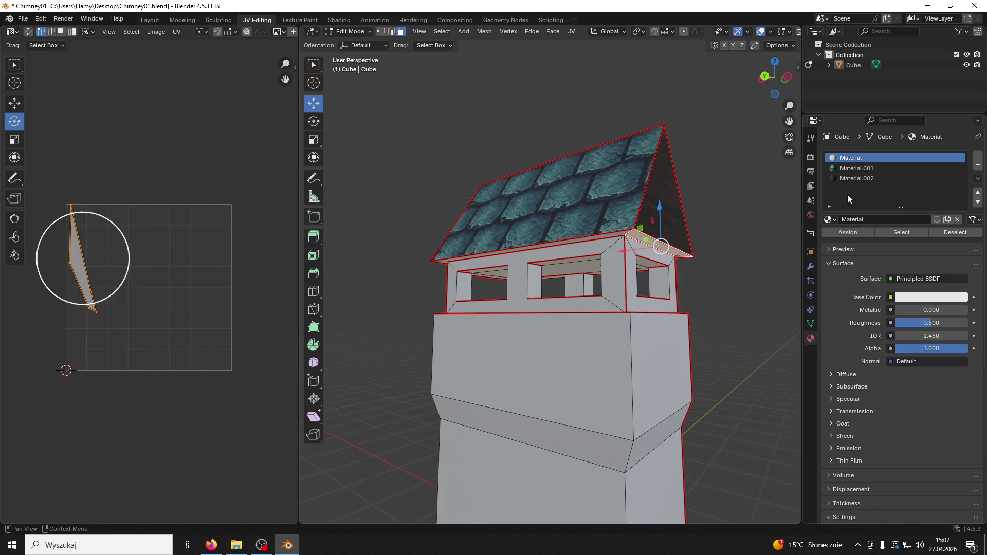
click(620, 233)
key(l)
scroll(645, 238, up, 5)
middle_drag(645, 238, 521, 60)
Step: Mark a seam on the edge at the trim corner
click(392, 32)
click(533, 63)
key(ctrl+e)
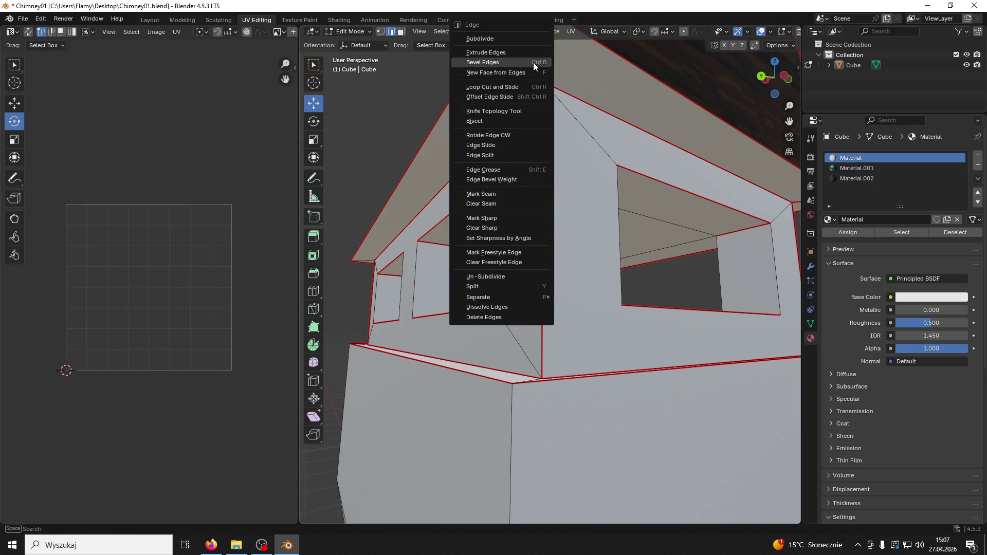
click(484, 195)
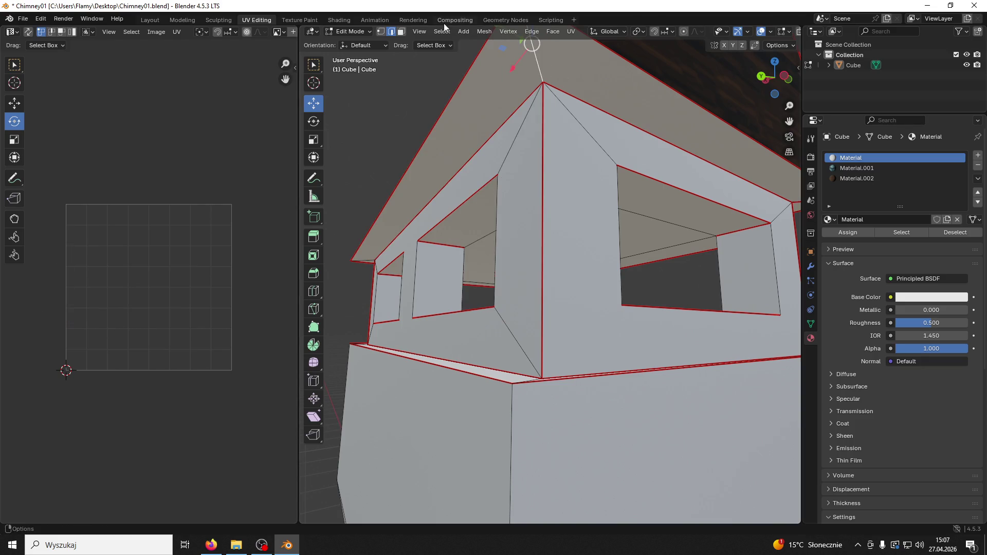
click(401, 34)
Step: Select the seam-bounded trim piece under the front roof overhang with Ctrl+L
scroll(530, 82, down, 4)
mouse_move(529, 82)
middle_down()
mouse_move(518, 209)
mouse_move(718, 179)
mouse_move(761, 154)
mouse_move(617, 185)
mouse_move(506, 192)
mouse_move(581, 195)
middle_up()
click(523, 189)
key(ctrl+l)
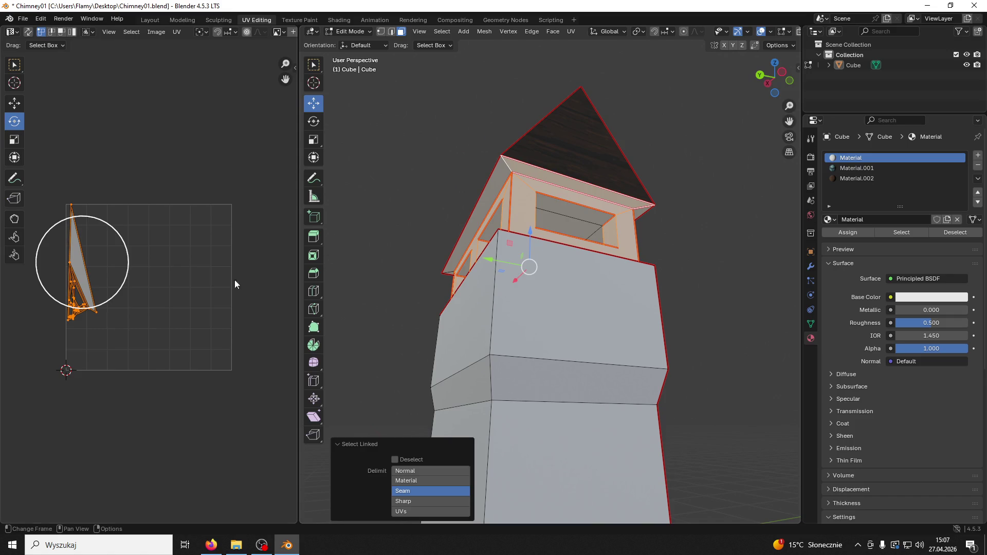
scroll(85, 337, up, 3)
scroll(85, 335, down, 2)
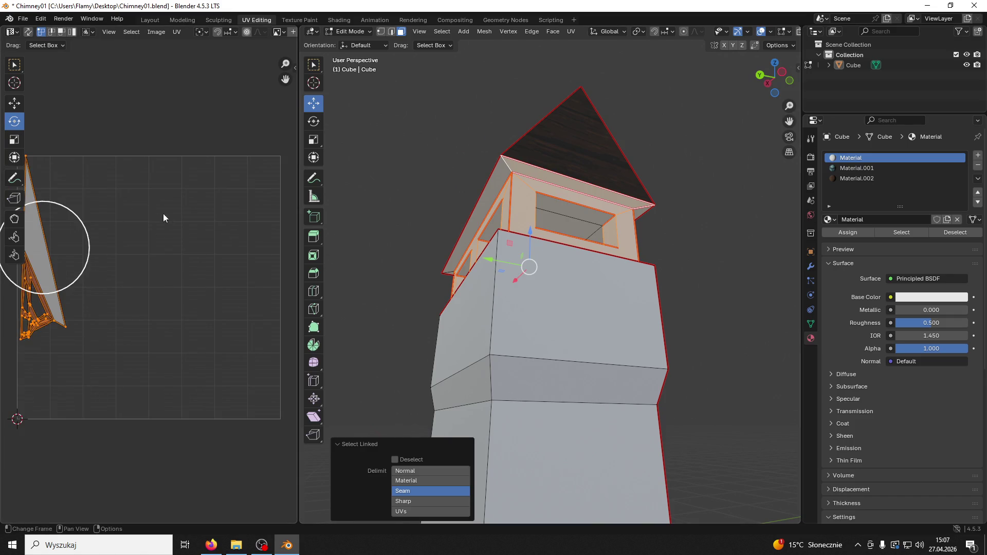
click(520, 169)
key(ctrl+z)
middle_drag(520, 168, 507, 187)
Step: Assign wood Material.002 to the trim and unwrap it with Angle Based, Lightmap Pack, then Follow Active Quads
click(861, 178)
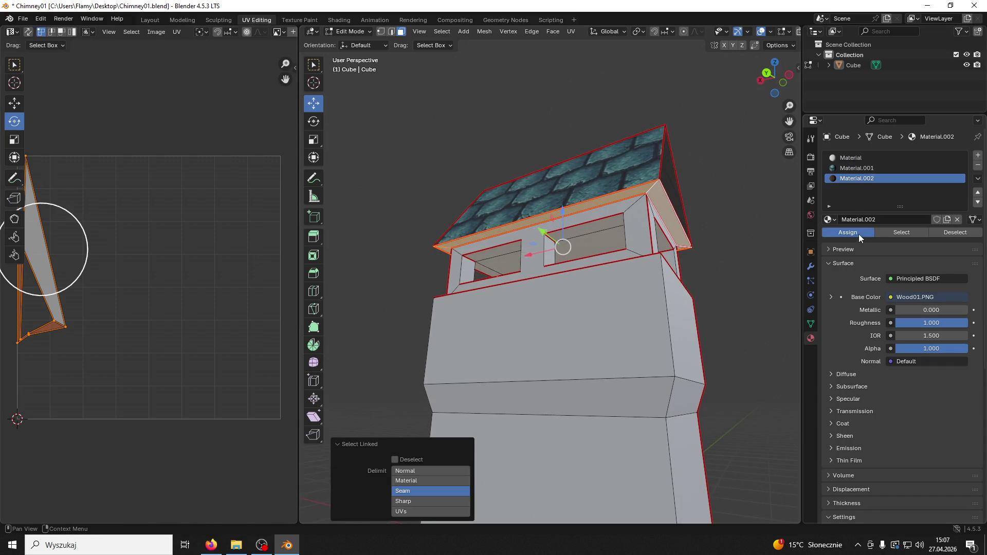
click(859, 233)
scroll(192, 340, down, 4)
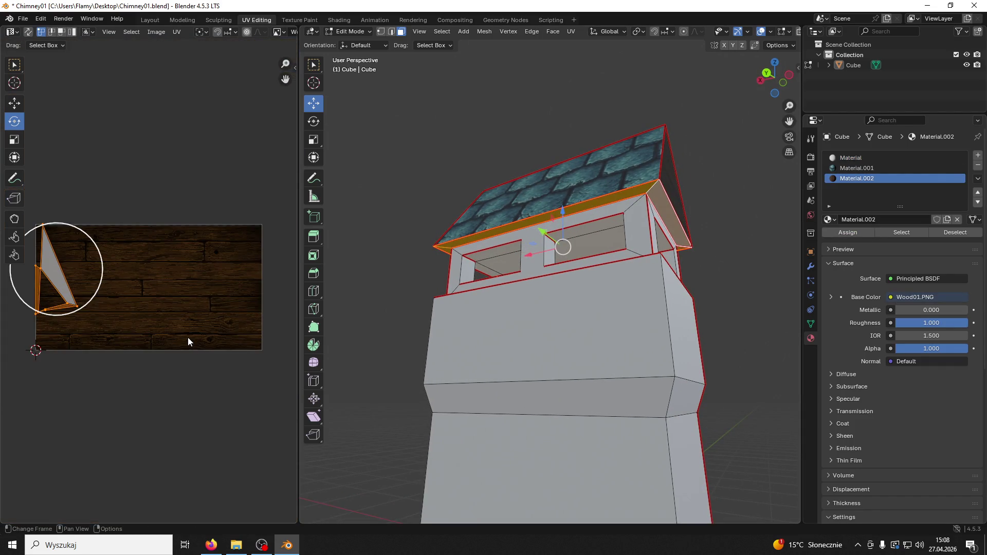
key(u)
click(187, 338)
scroll(187, 337, up, 1)
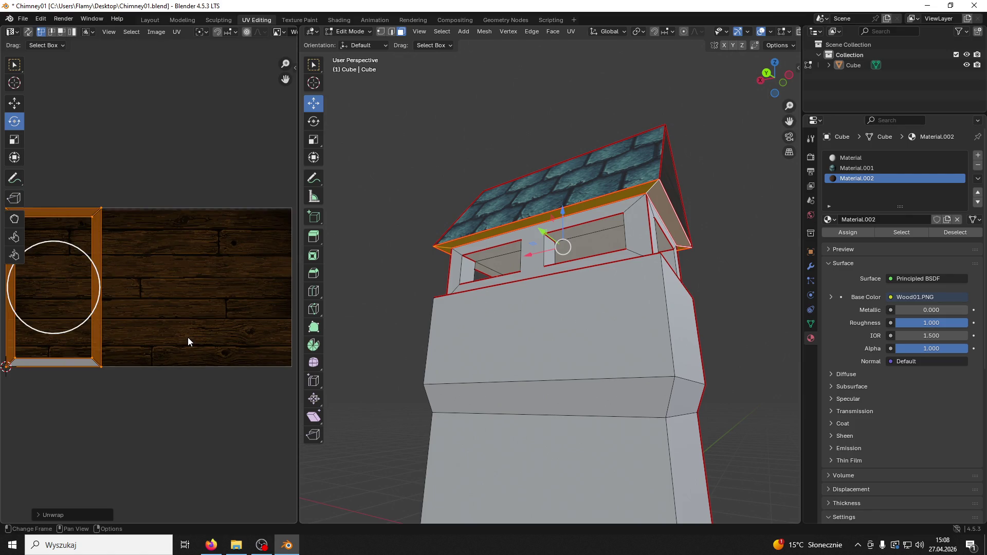
key(u)
click(170, 382)
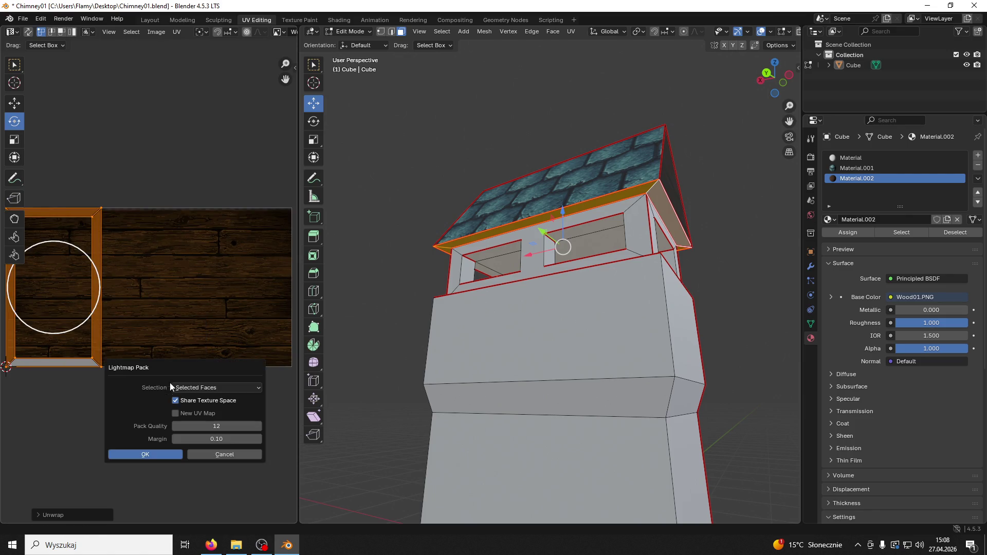
click(154, 453)
key(u)
click(149, 357)
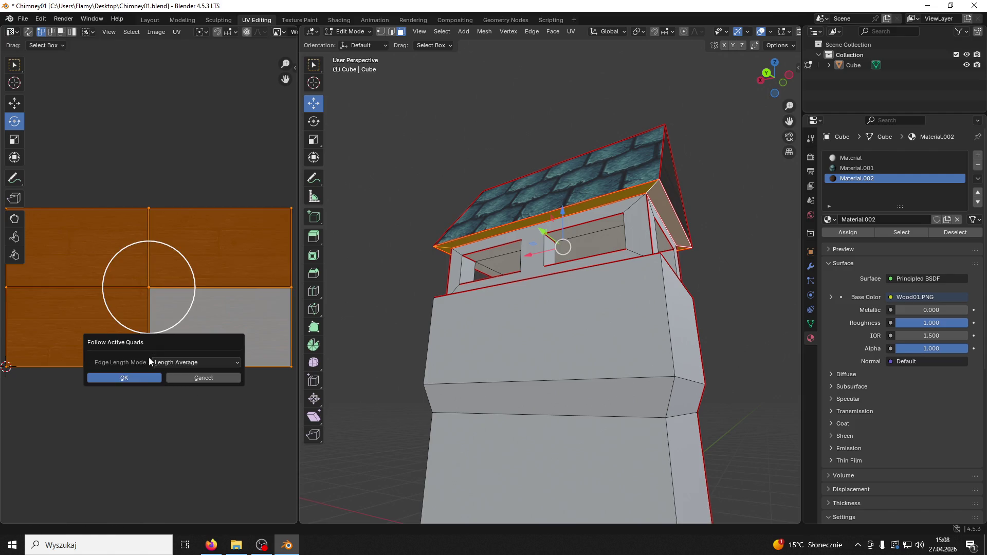
click(124, 378)
Step: Rotate the trim's UV strip 90°, then scale it and move it onto the wood planks
text(r)
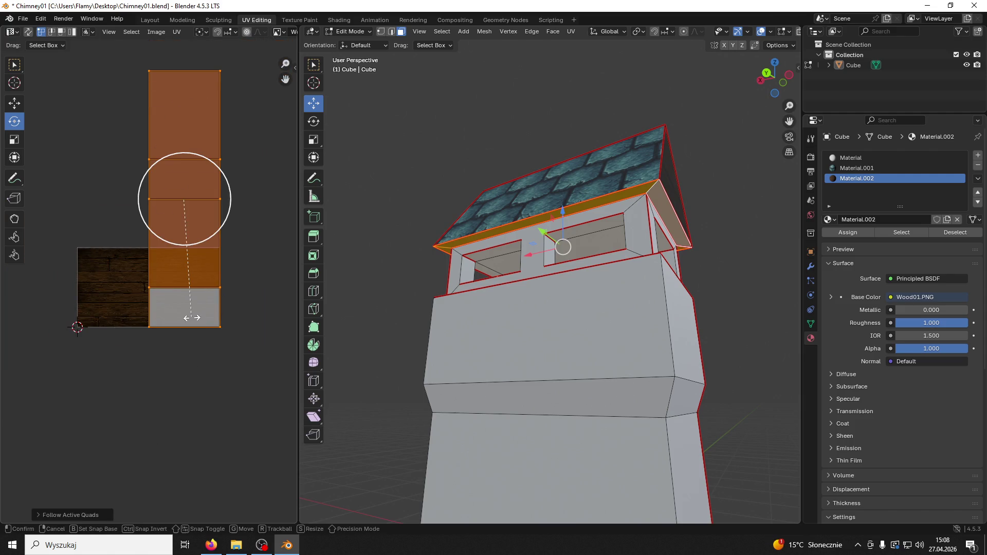
text(90)
key(Return)
key(s)
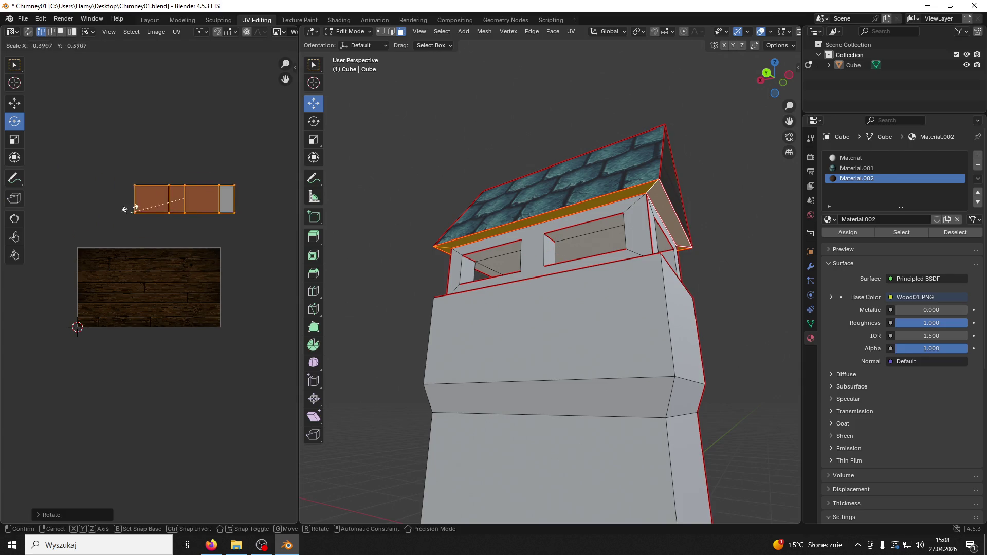
click(242, 196)
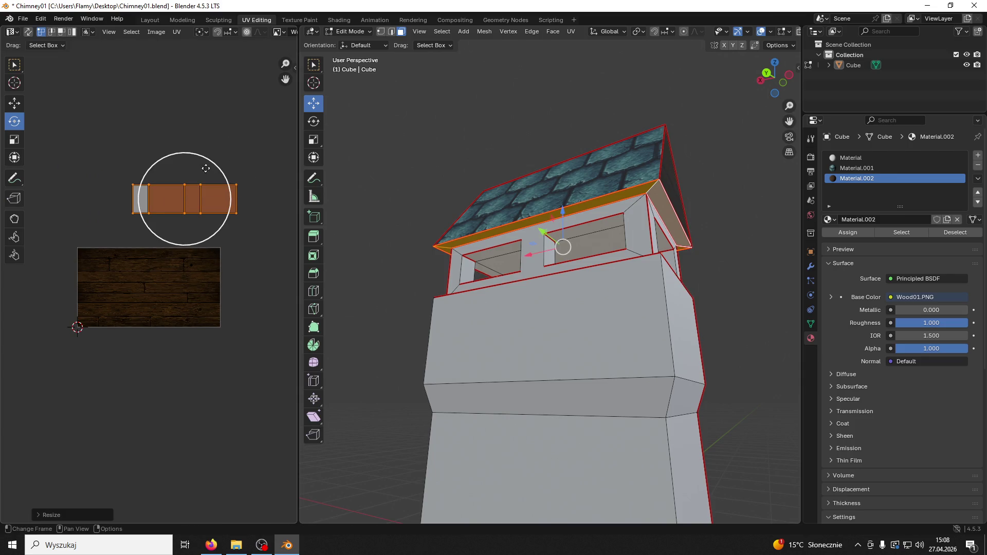
click(15, 103)
drag(188, 200, 188, 293)
scroll(218, 284, up, 4)
key(s)
click(226, 298)
key(s)
click(231, 277)
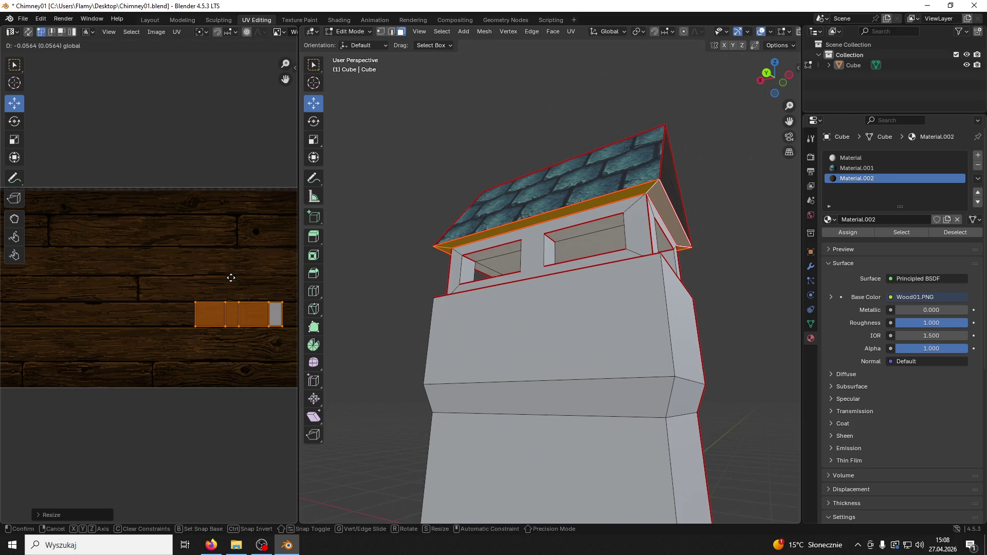
click(231, 282)
Step: Stretch the whole UV strip wider along X, then add a new material slot
key(a)
key(s)
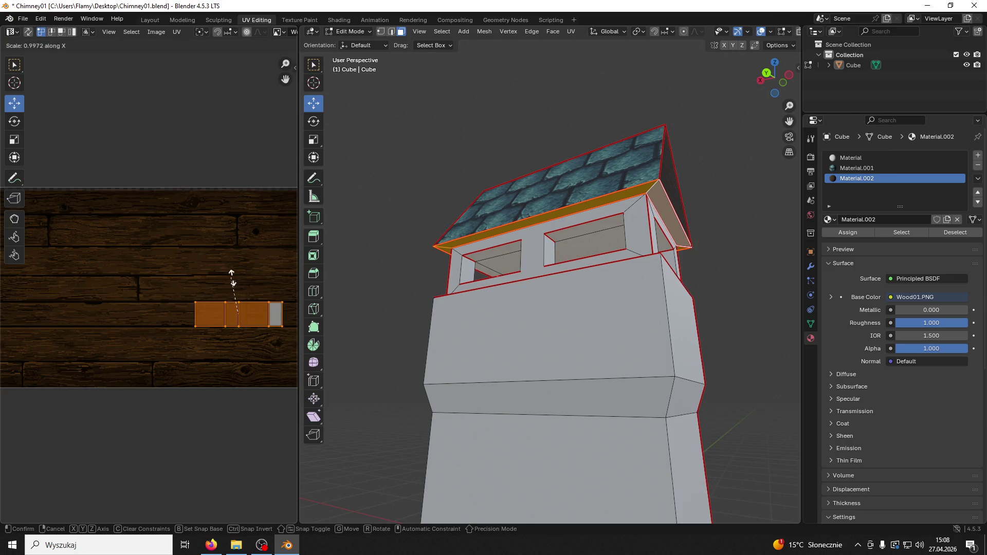
key(x)
click(40, 280)
click(703, 193)
mouse_move(704, 193)
middle_down()
mouse_move(679, 176)
mouse_move(663, 199)
mouse_move(684, 217)
mouse_move(634, 233)
mouse_move(565, 281)
middle_up()
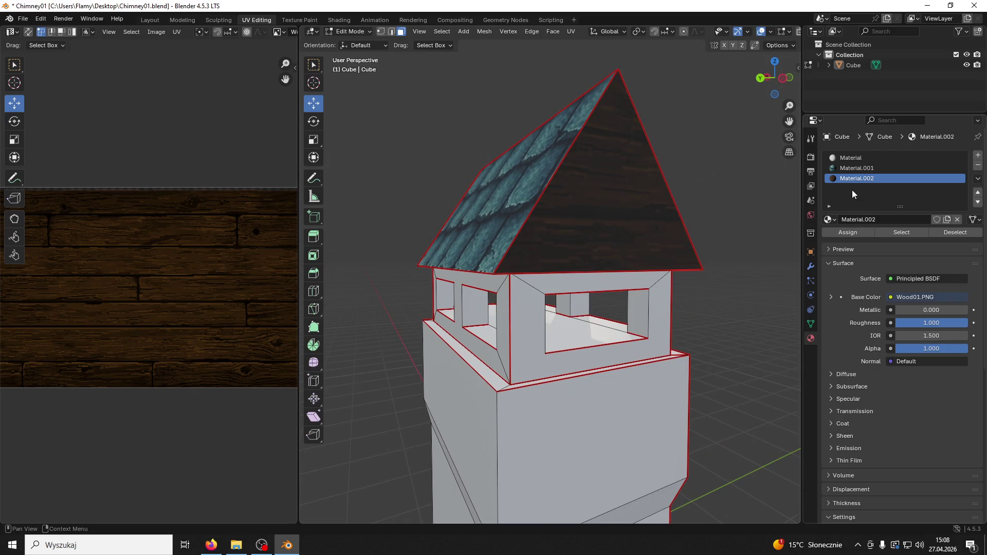
click(979, 156)
Step: Create Material.003 and wire Texture_Brick02.PNG into its Principled BSDF base colour in the Shading workspace
click(844, 218)
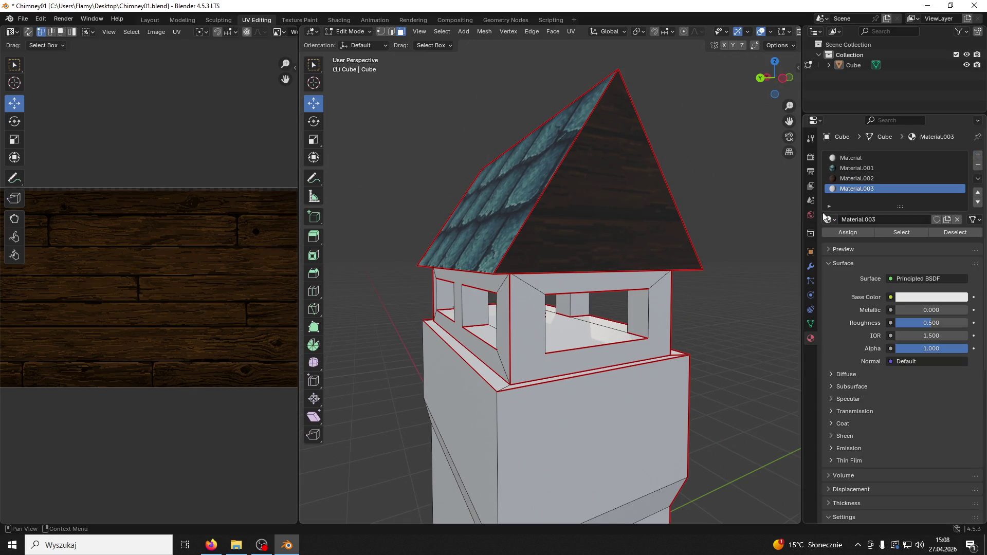
mouse_move(224, 15)
mouse_down()
mouse_move(472, 87)
mouse_move(454, 46)
mouse_up()
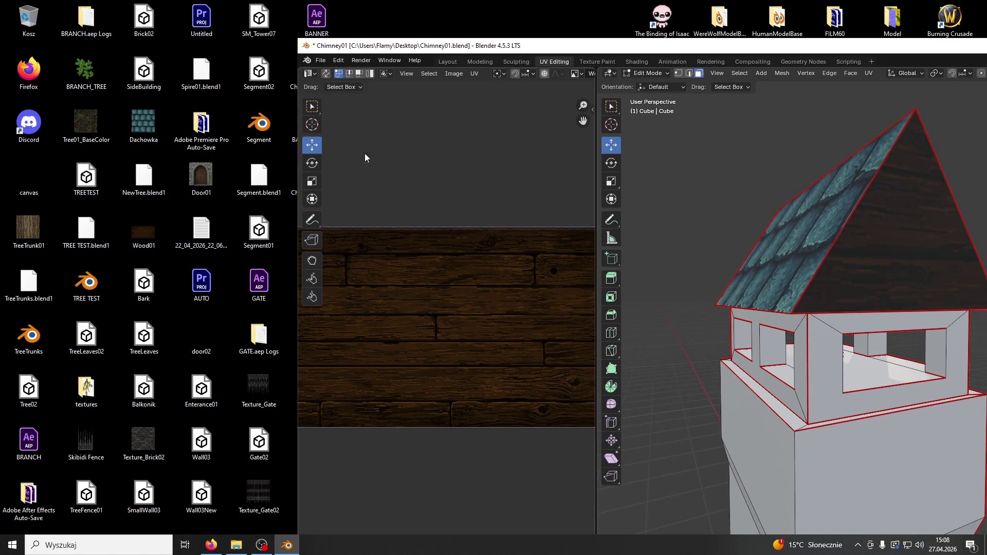
click(637, 61)
drag(149, 441, 542, 443)
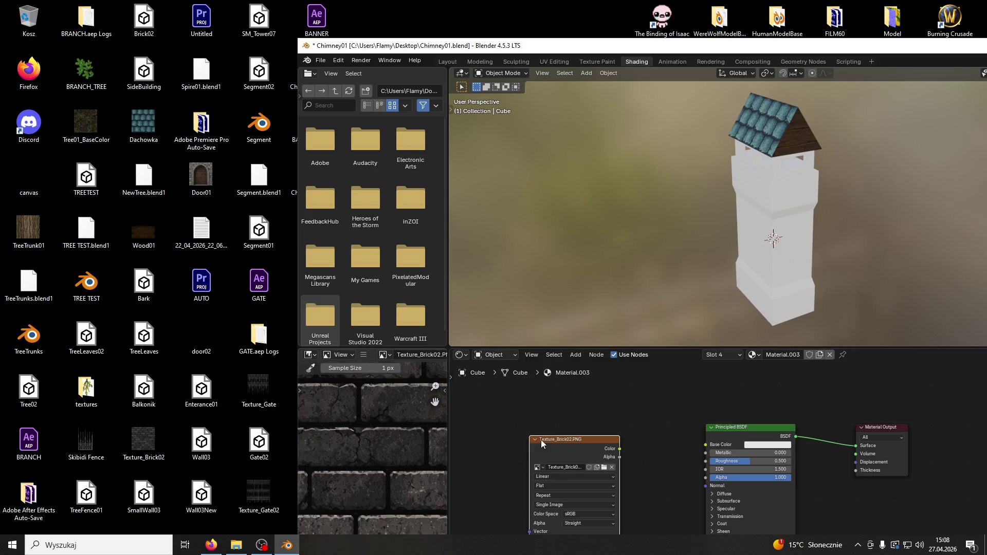
drag(714, 450, 680, 441)
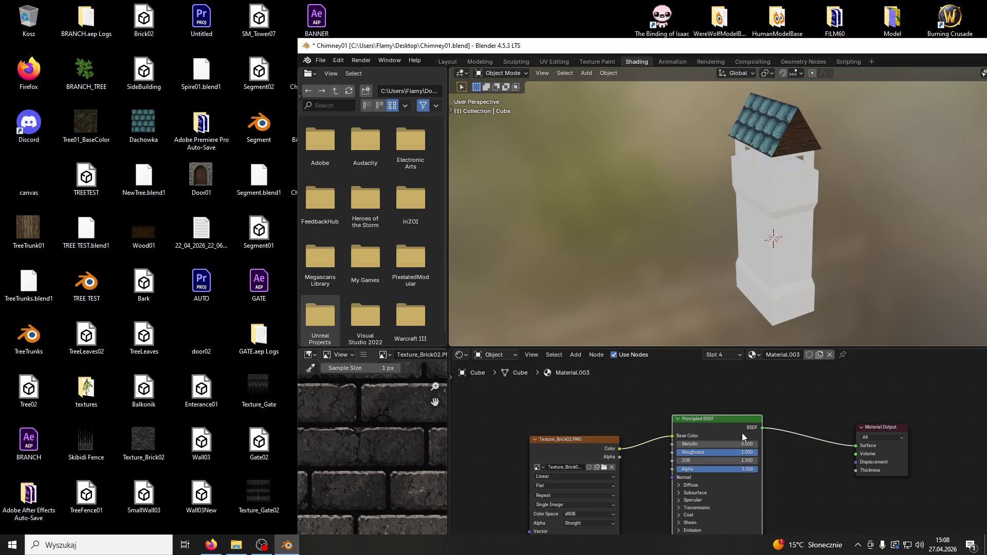
Step: Maximize Blender again, return to UV Editing and save Chimney01.blend
double_click(447, 49)
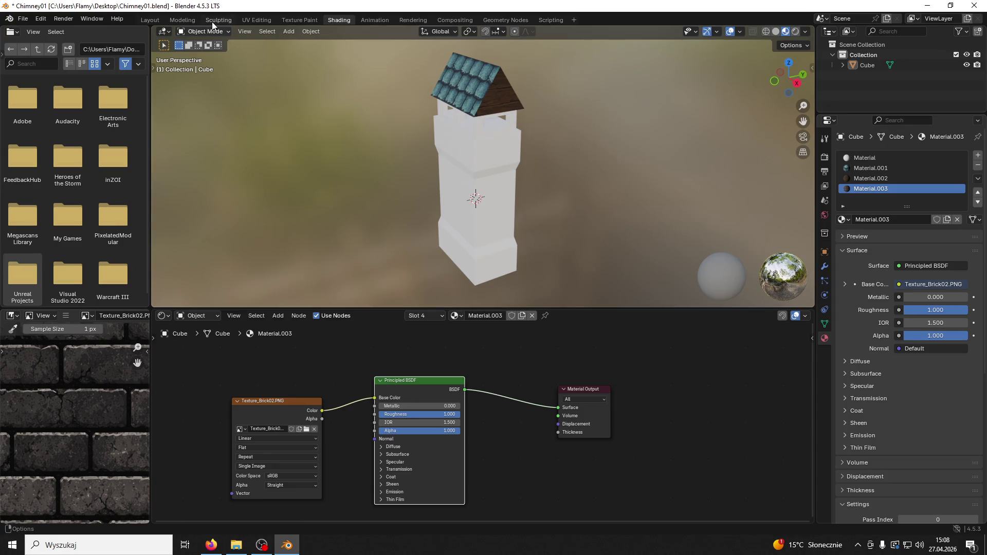
click(242, 20)
key(ctrl+s)
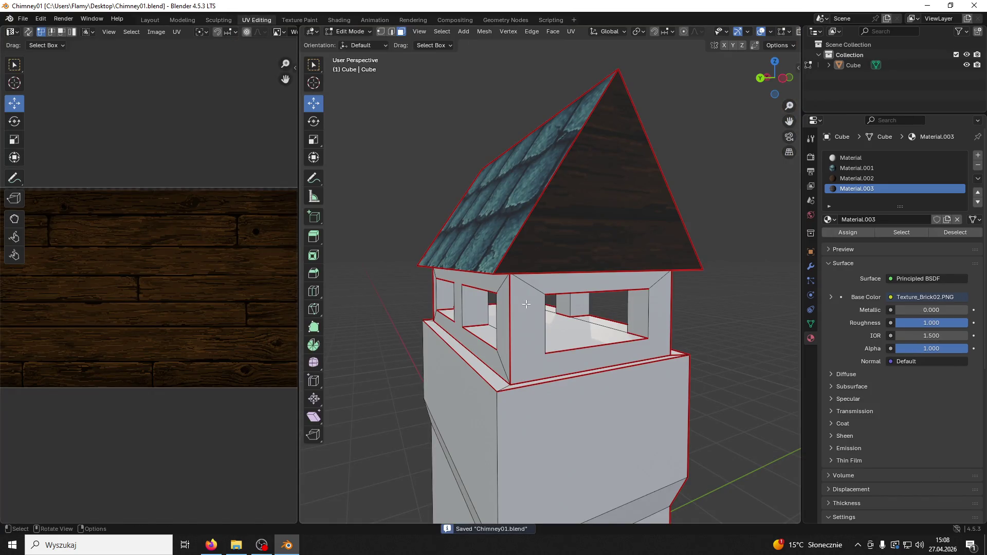
Step: Select the connected window band of the chimney top and assign brick Material.003 to it
click(526, 305)
middle_drag(526, 305, 730, 287)
key(l)
click(874, 192)
click(843, 230)
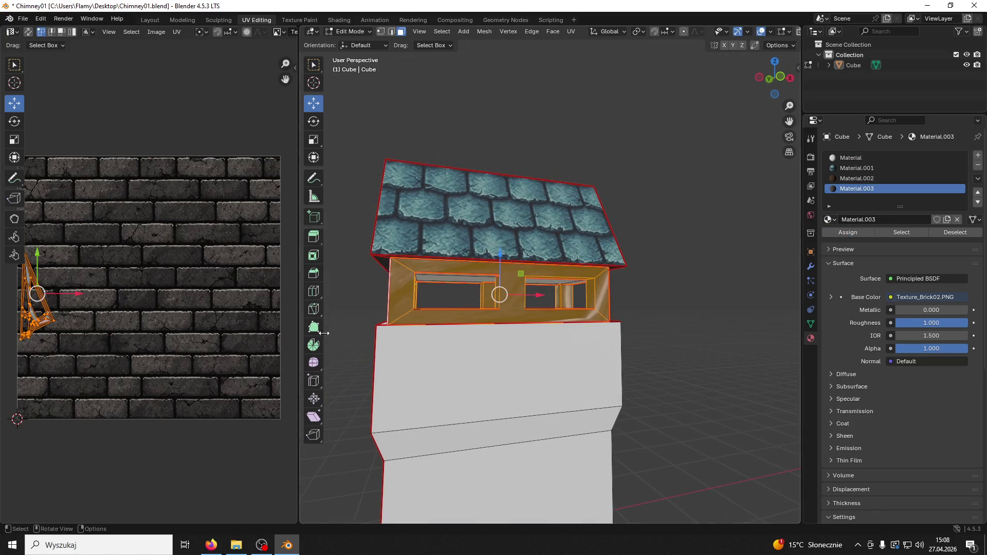
Step: Unwrap the band using Angle Based, then Lightmap Pack, then Follow Active Quads
key(u)
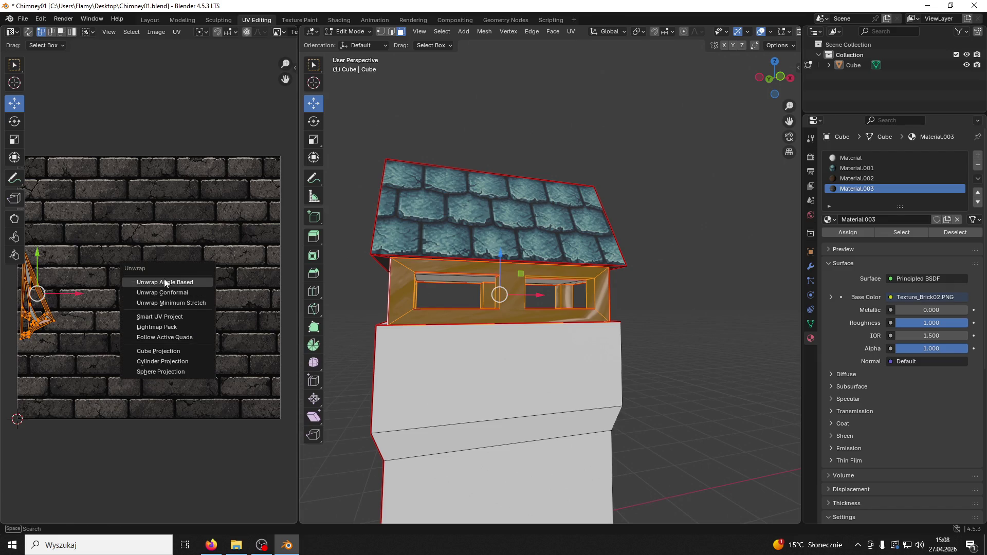
click(165, 279)
key(u)
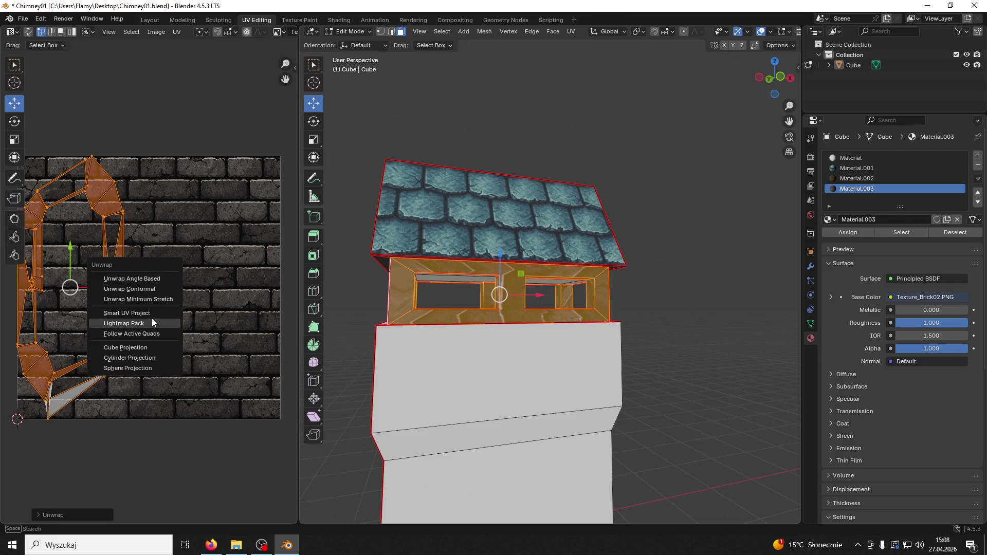
click(152, 319)
click(137, 392)
key(u)
click(139, 396)
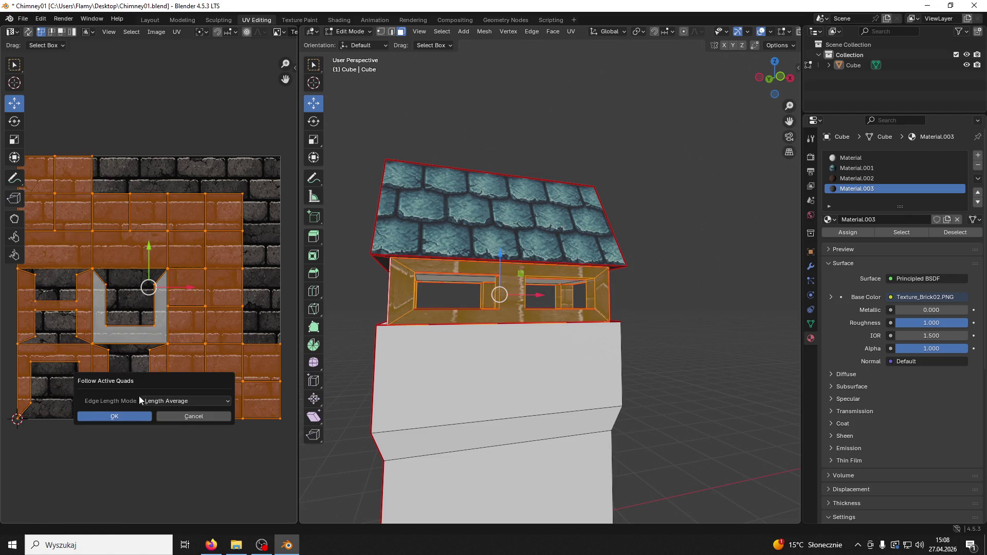
click(139, 420)
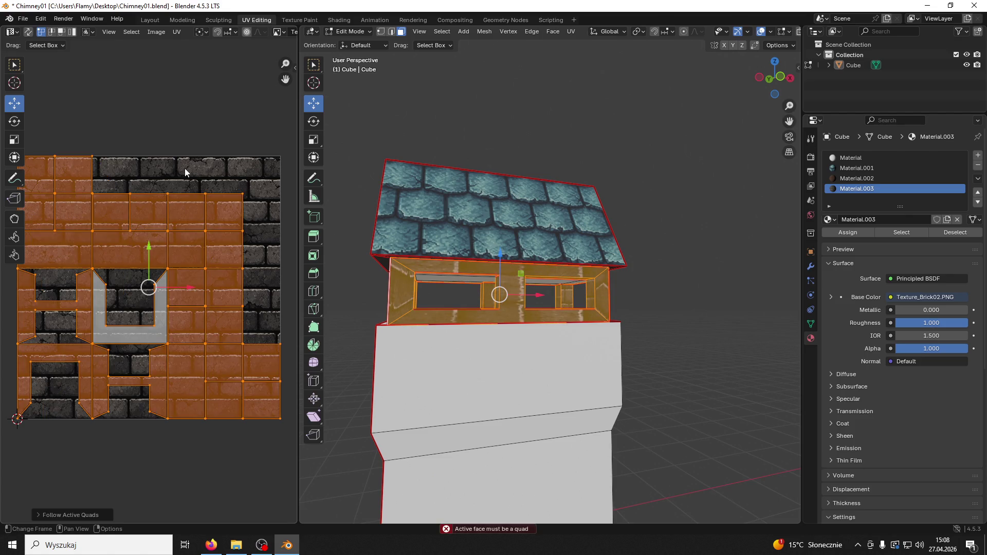
Step: Select the band's side face, H-shaped front face and the inner window faces
mouse_move(577, 278)
middle_down()
mouse_move(726, 280)
mouse_move(579, 285)
mouse_move(651, 293)
middle_up()
click(579, 285)
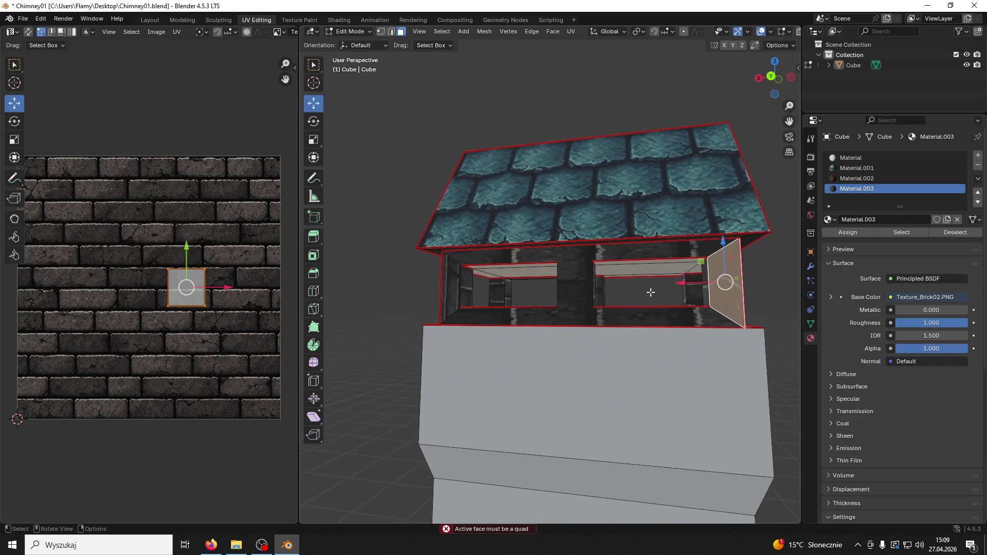
shift+click(609, 261)
shift+click(471, 280)
mouse_move(471, 280)
middle_down()
mouse_move(417, 291)
mouse_move(491, 305)
middle_up()
shift+click(452, 297)
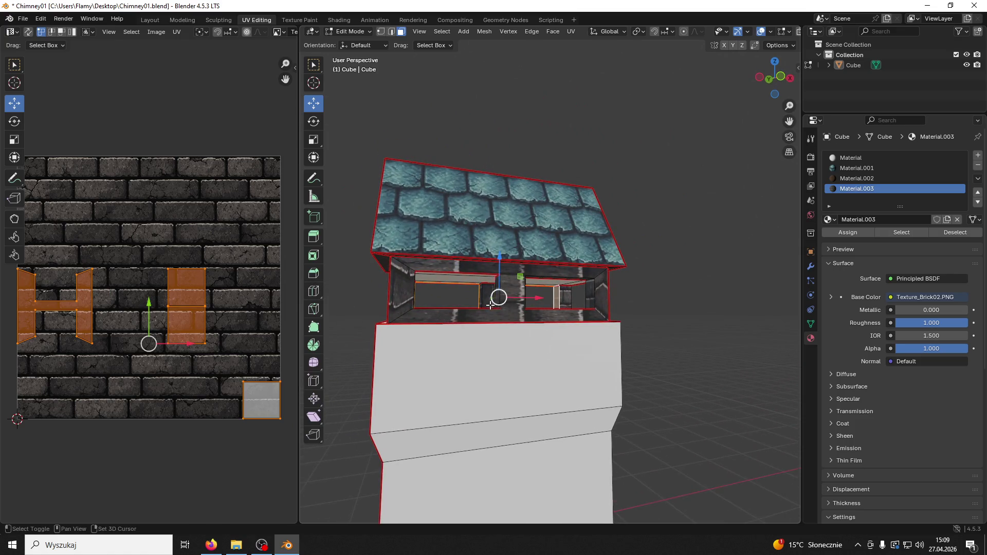
shift+click(557, 296)
mouse_move(557, 295)
middle_down()
mouse_move(700, 296)
mouse_move(342, 294)
mouse_move(301, 282)
middle_up()
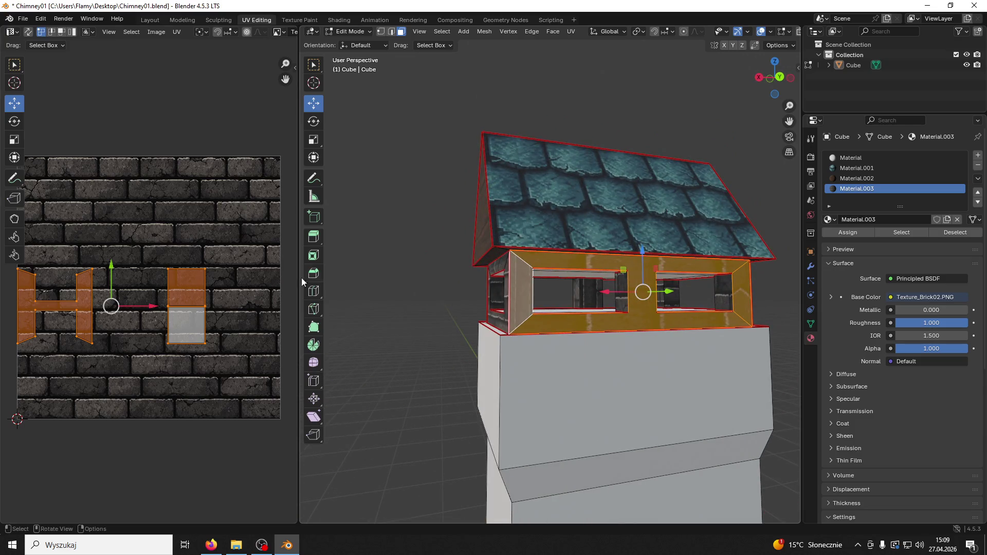
Step: Re-unwrap the selected faces with Unwrap, Lightmap Pack, Follow Active Quads, and finally Smart UV Project
key(u)
click(172, 188)
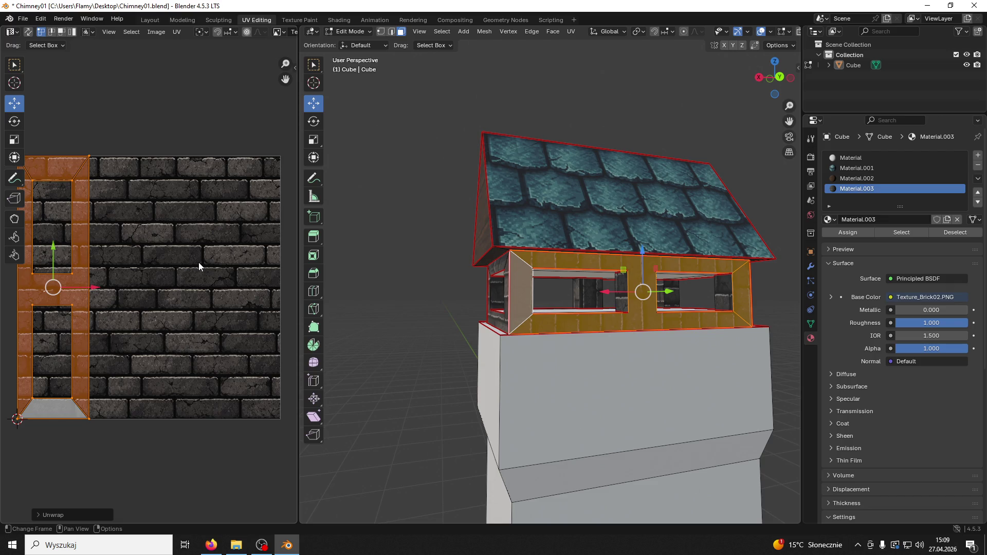
key(u)
click(187, 307)
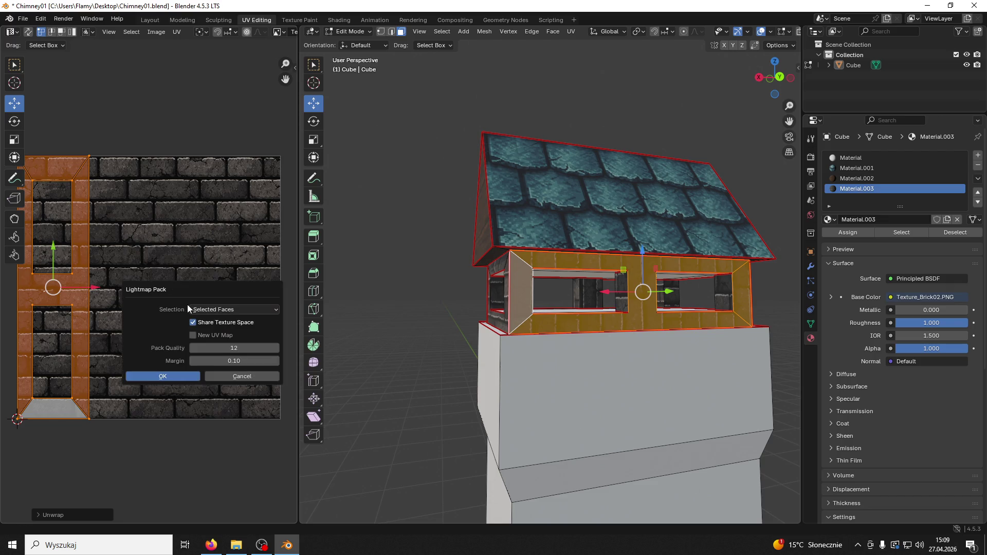
click(173, 375)
key(u)
click(172, 384)
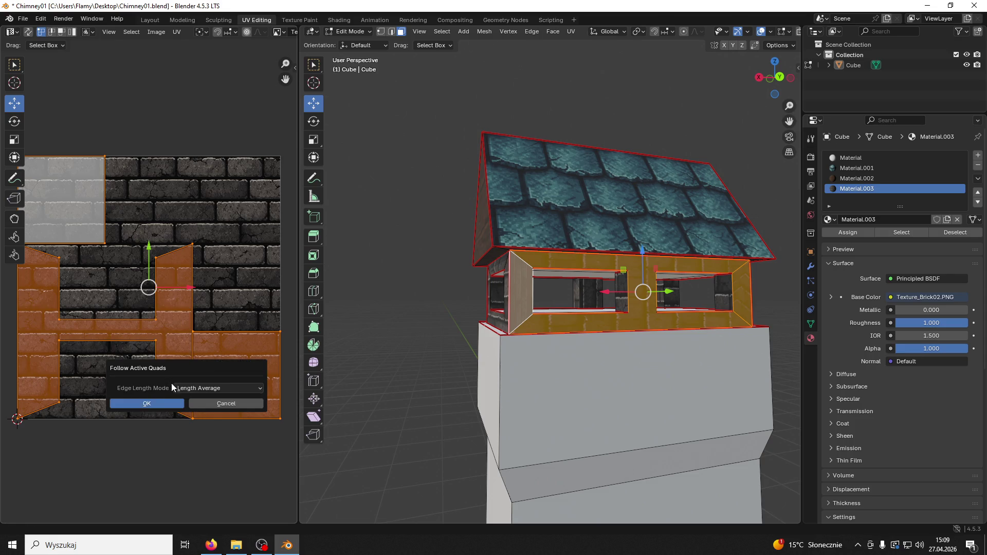
click(161, 402)
key(u)
click(139, 263)
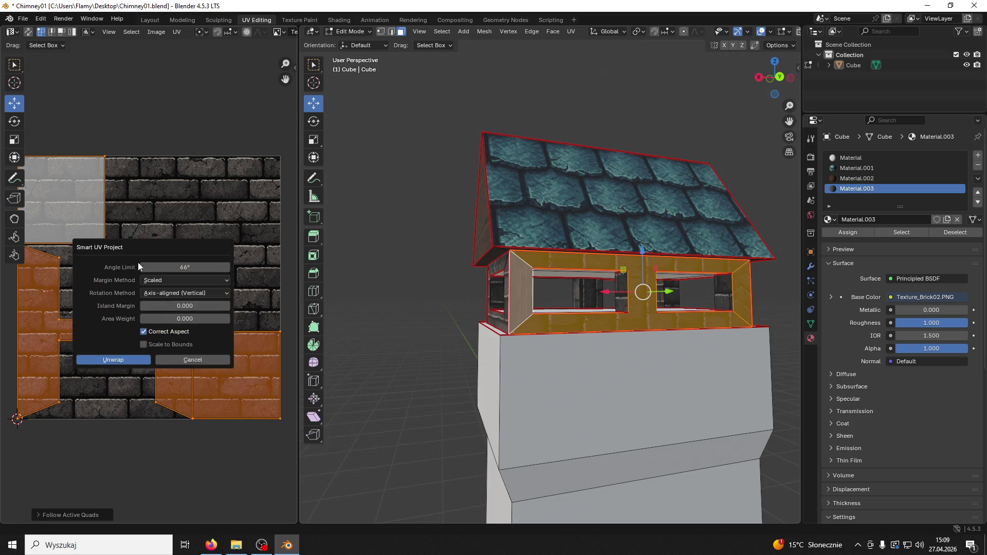
click(140, 360)
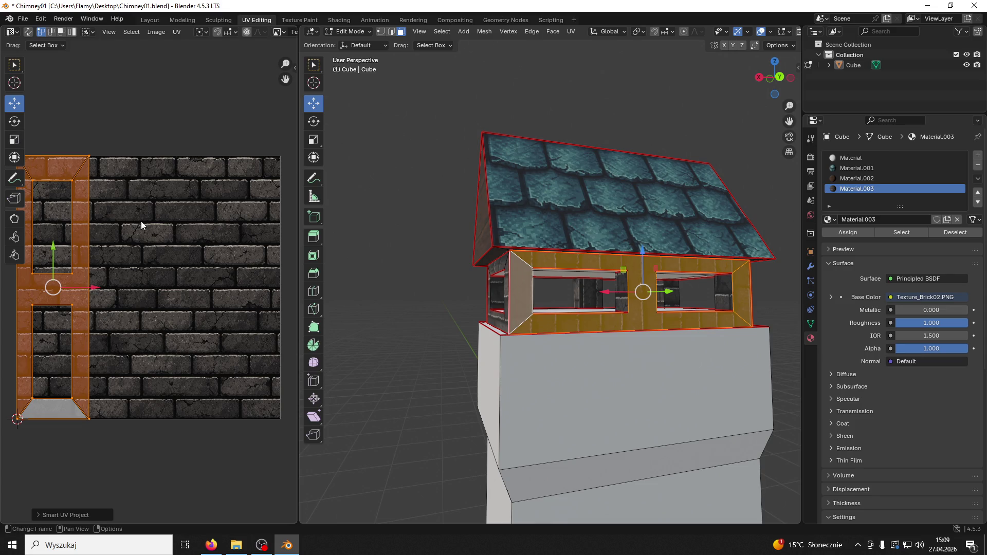
Step: Rotate the UV islands 90° so the bricks run horizontally, and scale them up slightly
key(r)
key(9)
key(0)
key(Return)
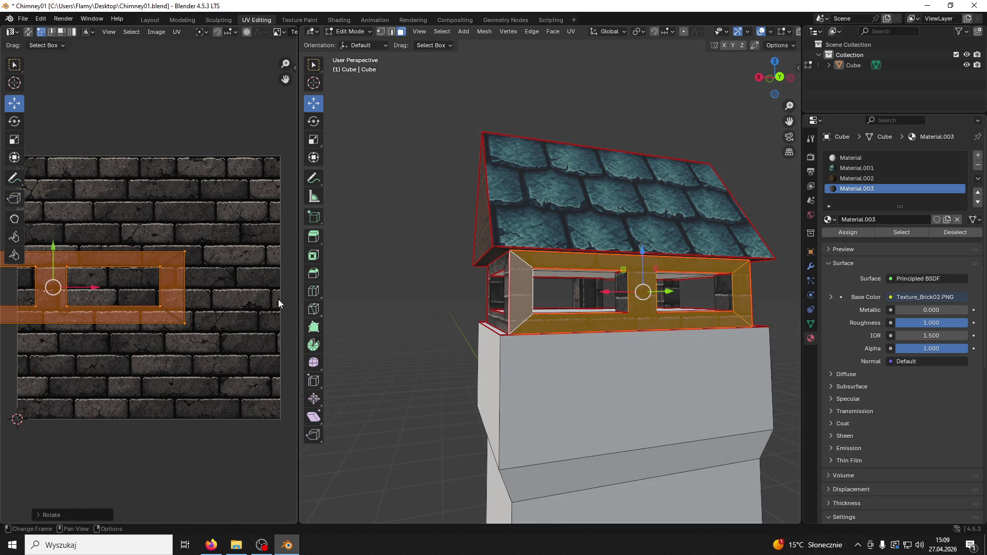
key(s)
click(294, 297)
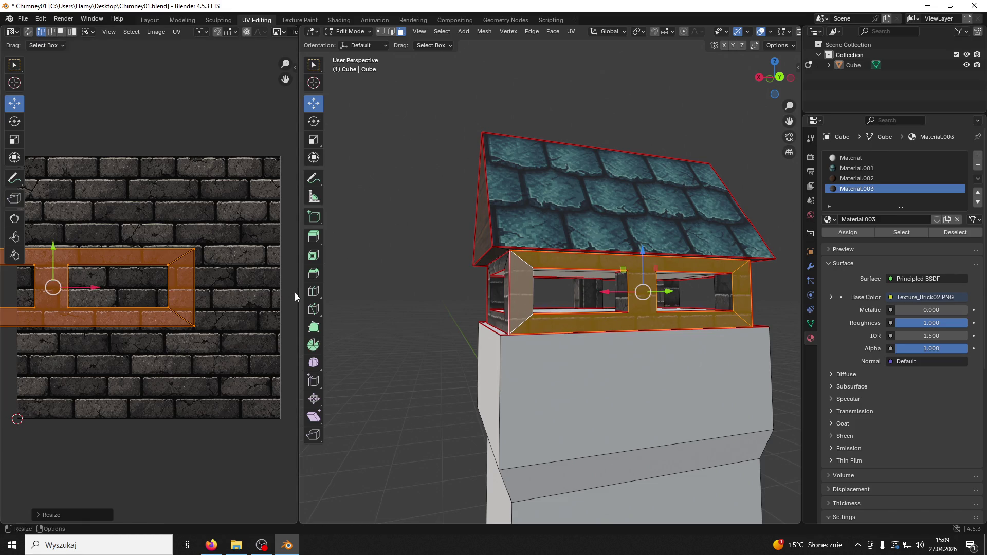
key(s)
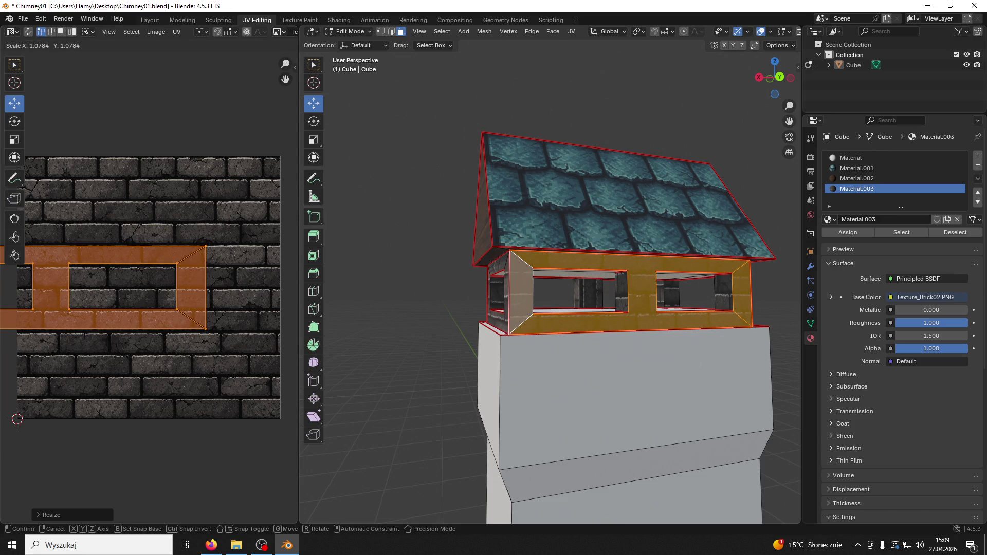
click(19, 292)
Step: Nudge the UV islands vertically to align with the bricks, then select the front U-shaped face
scroll(169, 301, down, 2)
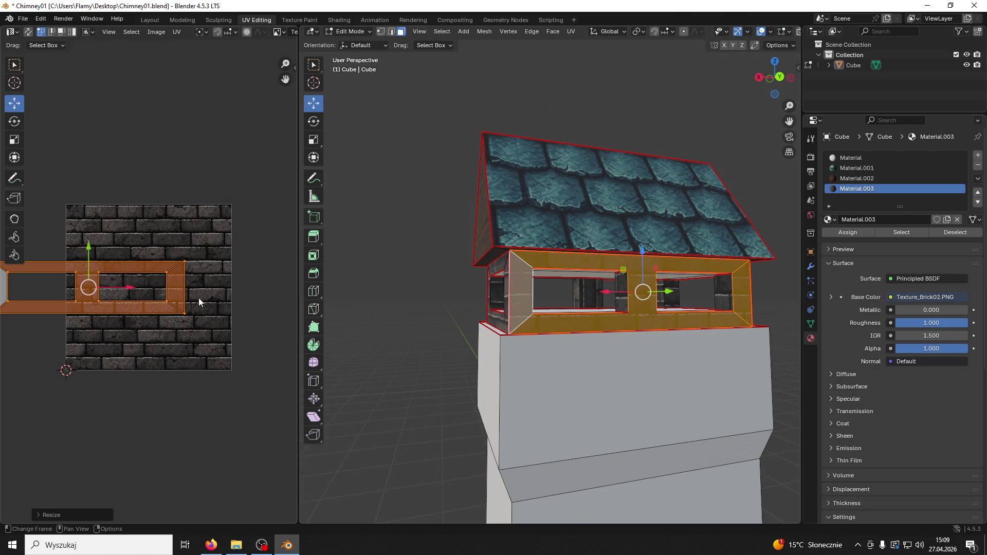
drag(7, 364, 78, 341)
scroll(103, 346, down, 1)
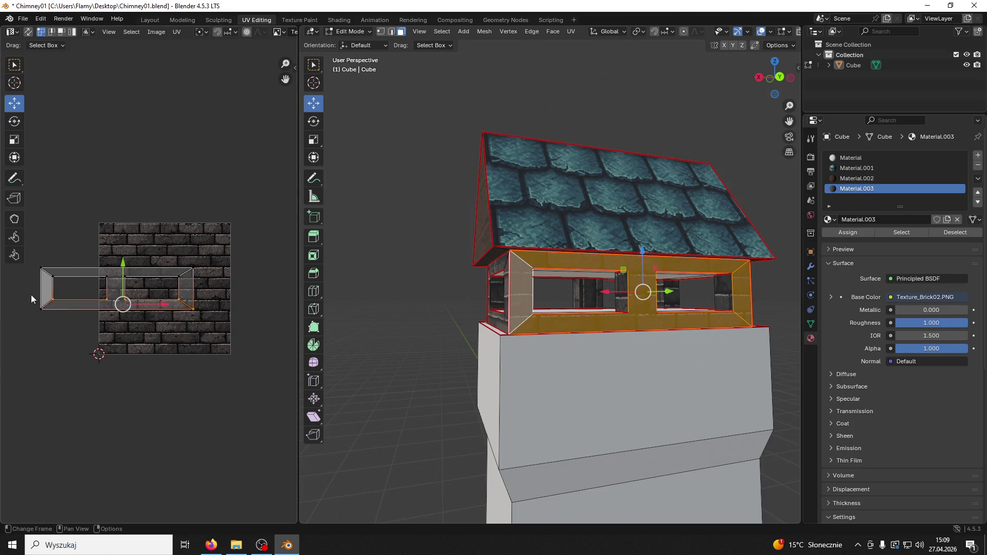
scroll(154, 303, up, 2)
drag(97, 278, 96, 276)
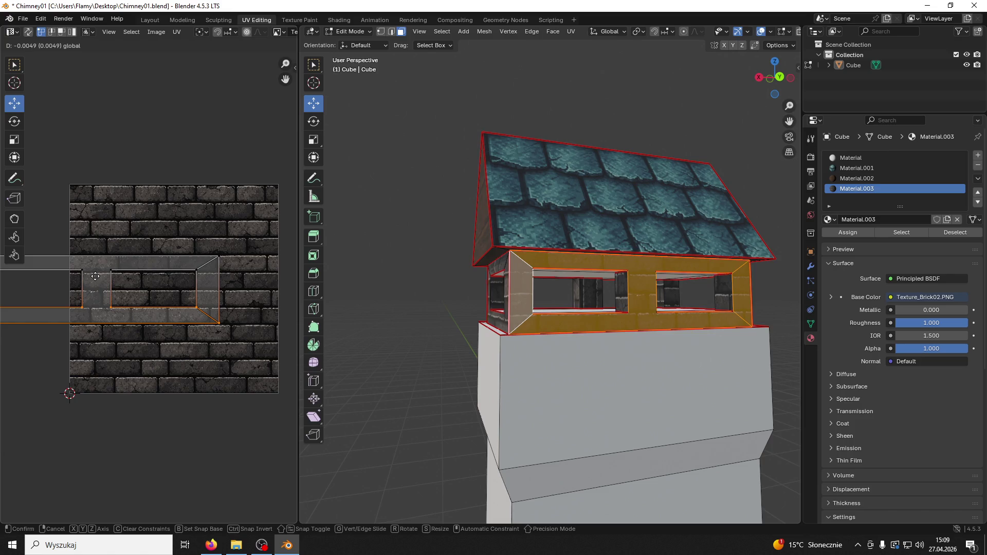
click(95, 277)
click(463, 331)
mouse_move(463, 331)
middle_down()
mouse_move(457, 307)
mouse_move(369, 312)
middle_up()
click(455, 314)
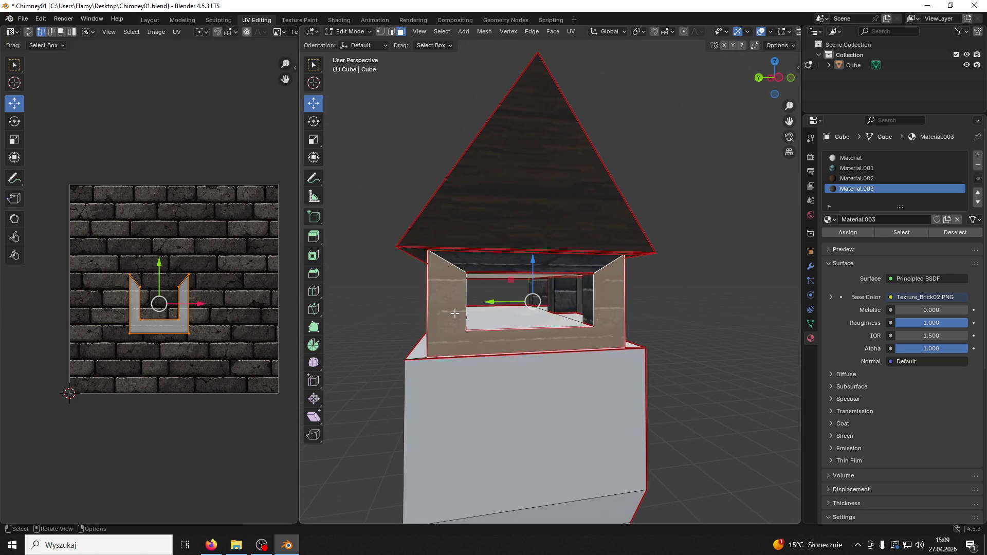
Step: Unwrap the whole front frame, rotate its UV island 90°, then resize and reposition it
key(l)
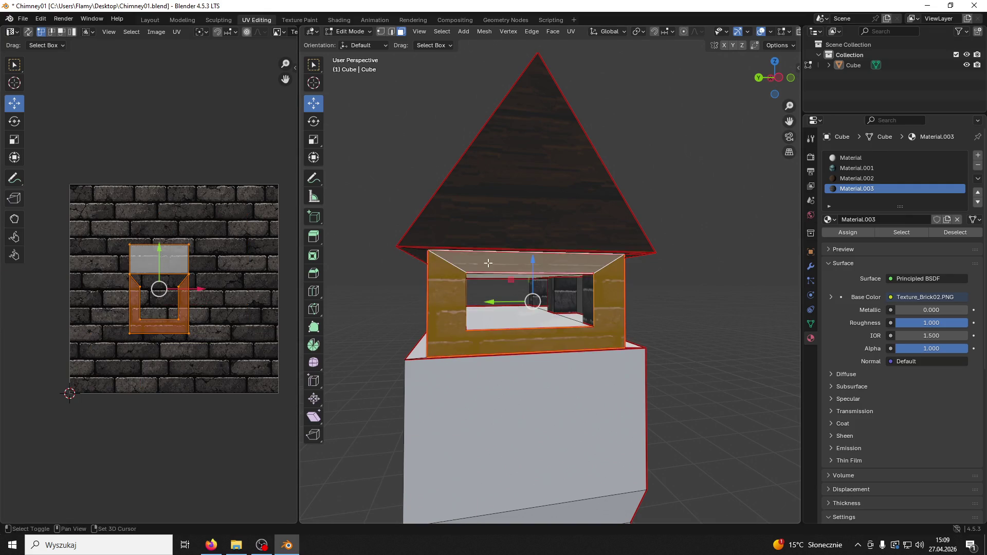
scroll(233, 277, up, 2)
key(u)
click(199, 251)
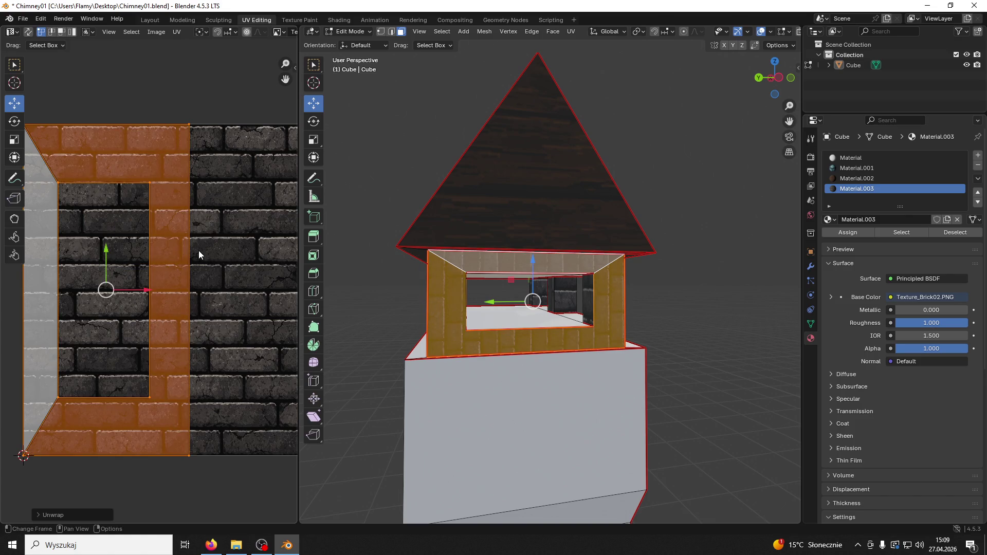
text(r90)
key(Return)
key(s)
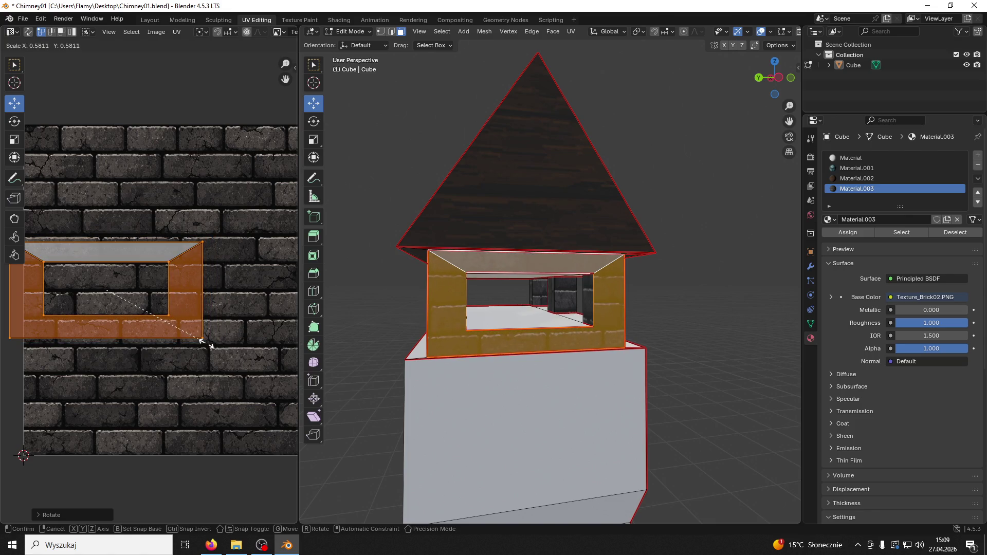
click(235, 337)
key(g)
click(96, 257)
Step: Select the island's bottom UV vertices and raise that edge slightly
drag(260, 383, 2, 306)
middle_drag(143, 353, 180, 345)
shift+drag(21, 327, 254, 383)
drag(147, 296, 134, 282)
click(679, 289)
Step: Select the front wall around both windows plus its left and right side faces
middle_drag(680, 289, 524, 294)
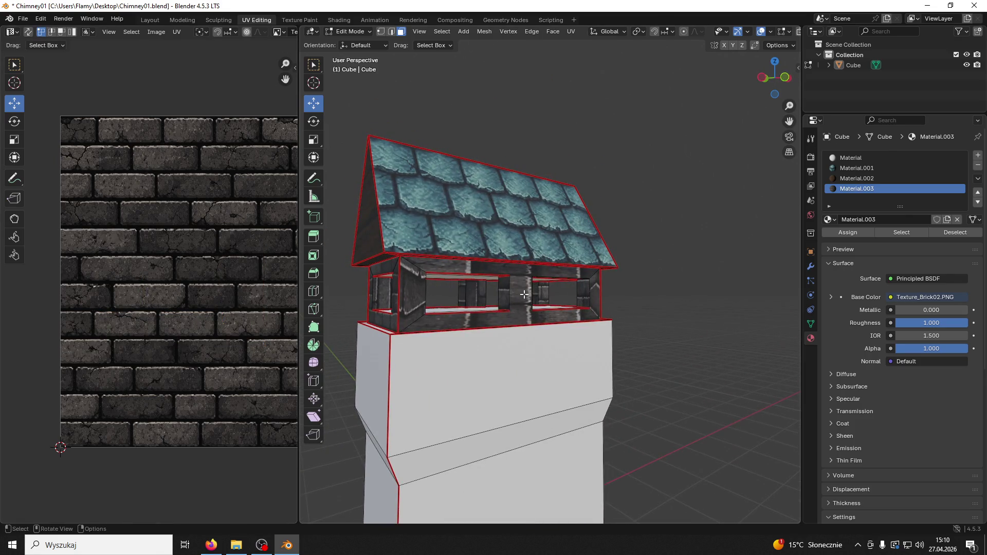
click(524, 294)
shift+click(595, 289)
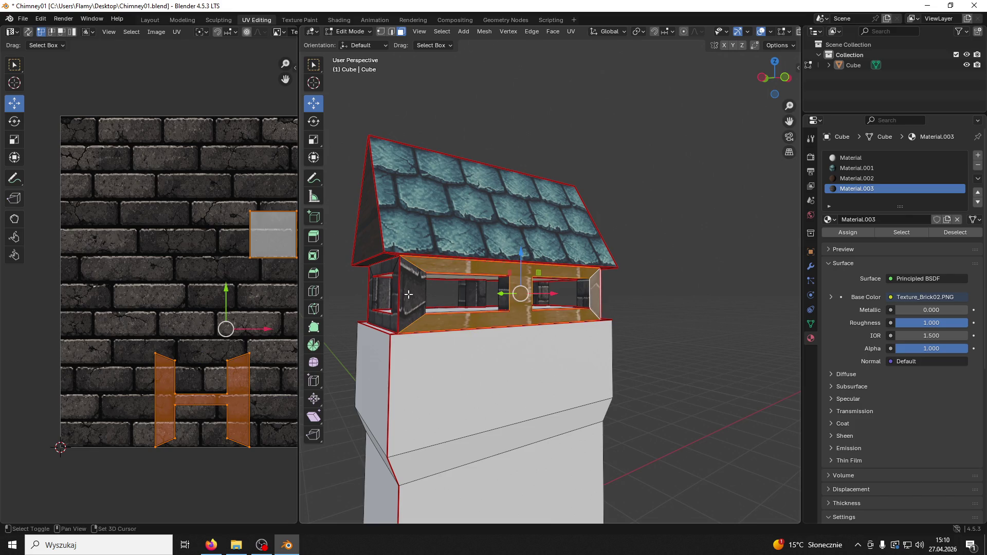
shift+click(408, 293)
scroll(277, 294, down, 1)
Step: Unwrap those wall faces, turn the UV island horizontal and enlarge it by about 1.21
key(u)
click(274, 292)
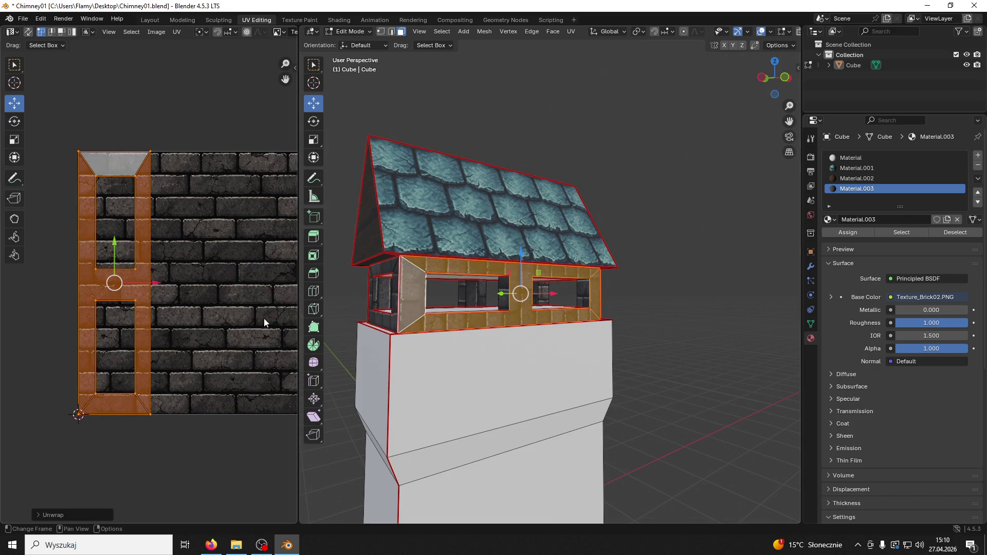
text(r90)
key(Return)
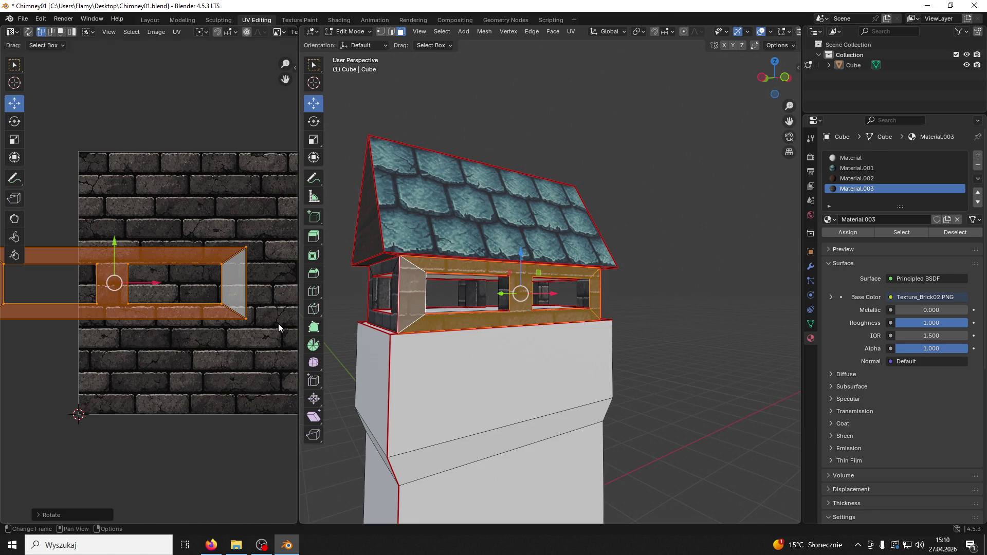
key(r)
click(278, 330)
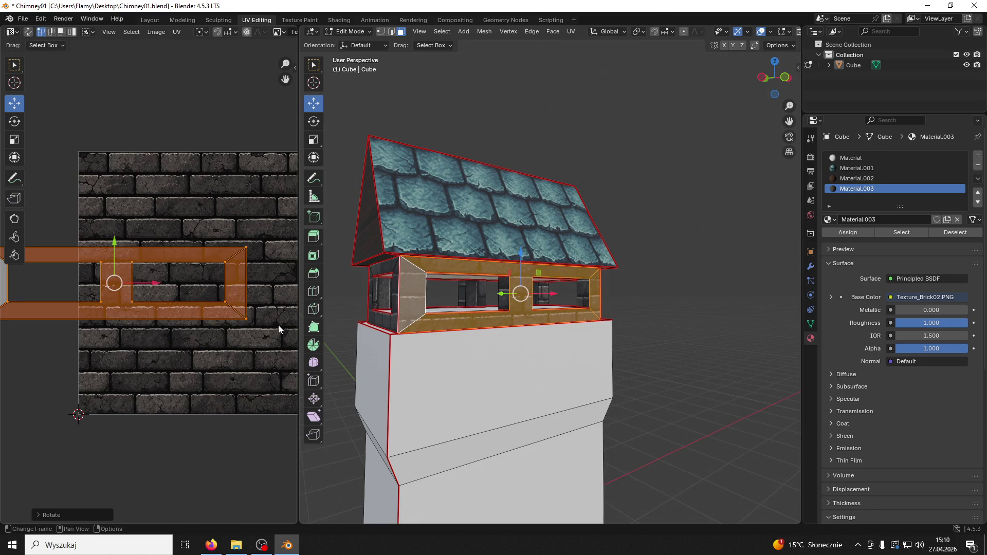
key(s)
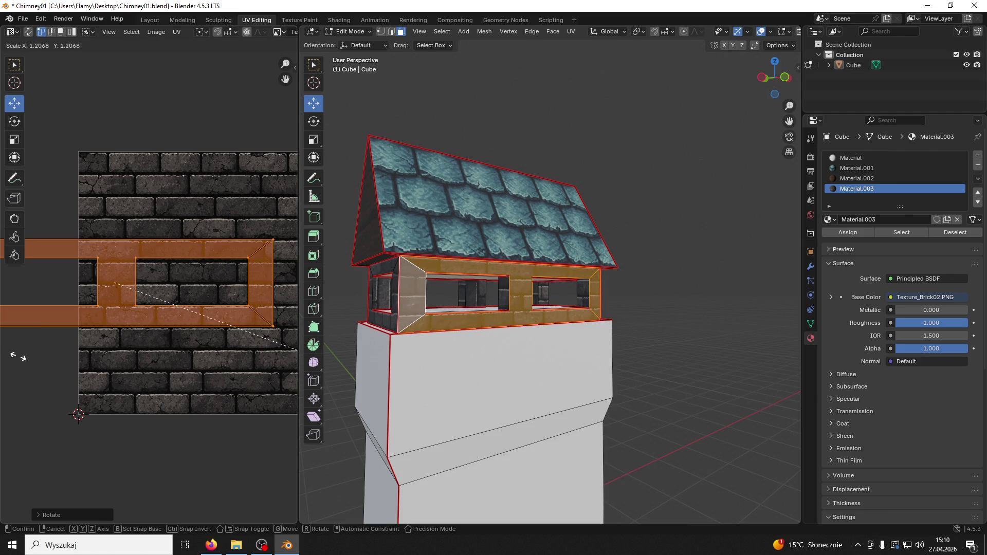
click(18, 358)
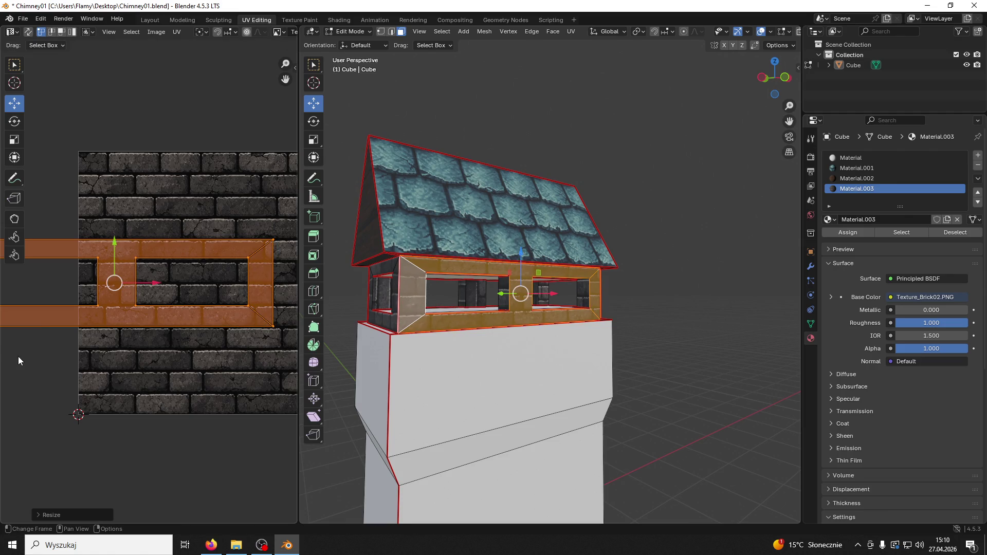
Step: Unwrap the loop of upper wall faces, rotate it 90° and shrink its UV island
click(661, 307)
mouse_move(672, 307)
middle_down()
mouse_move(534, 309)
mouse_move(556, 299)
middle_up()
alt+click(573, 294)
key(u)
click(178, 362)
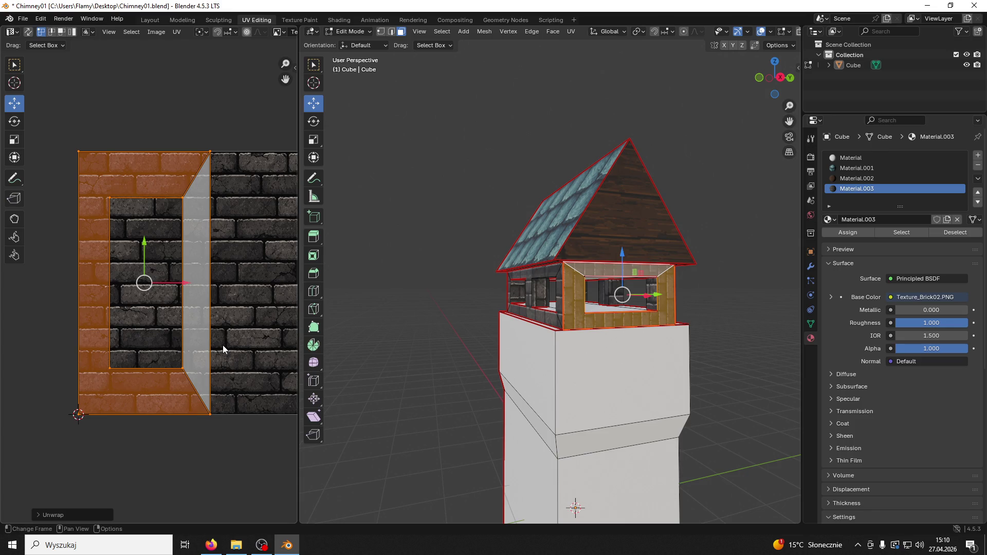
text(r90)
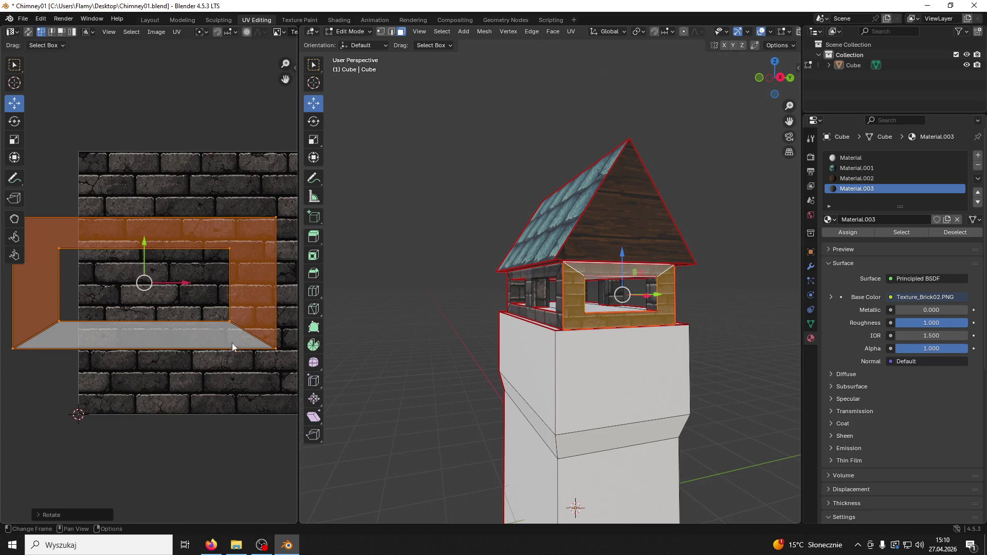
click(200, 355)
Step: Select the U-shaped faces around the window, then cancel the island rotation and deselect all
click(452, 338)
mouse_move(452, 337)
middle_down()
mouse_move(527, 325)
mouse_move(426, 323)
middle_up()
key(l)
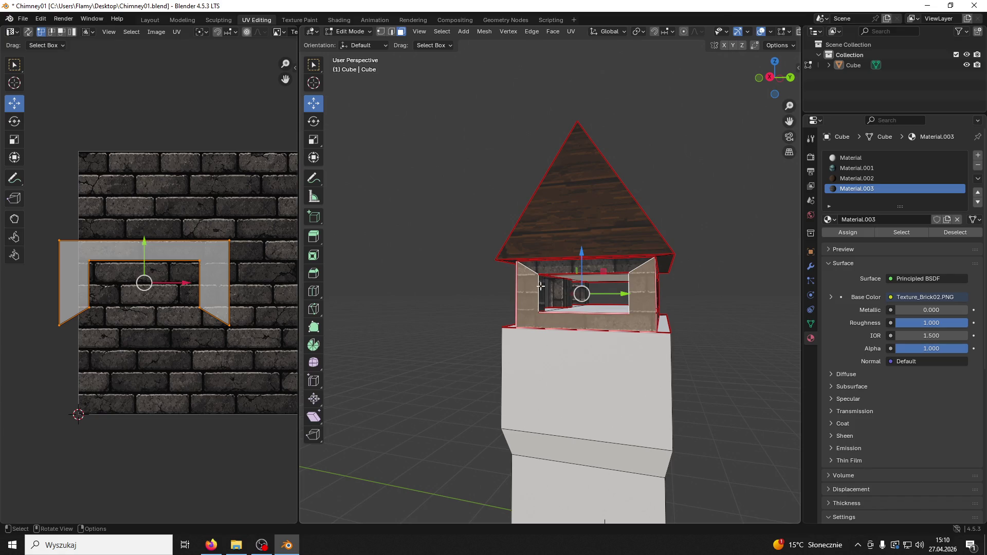
key(a)
key(r)
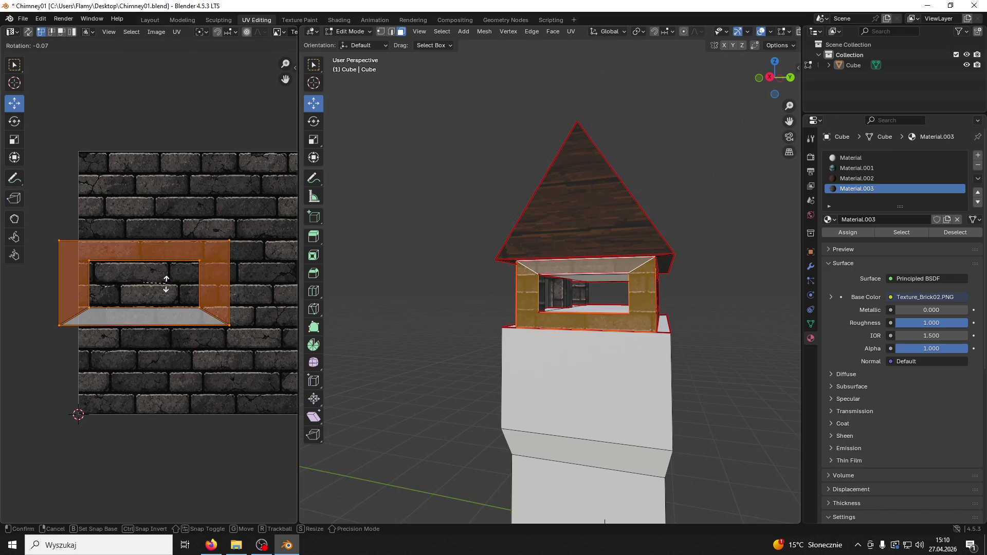
key(Escape)
key(alt+a)
Step: Select the inner floor face and the inner faces under the roof
mouse_move(592, 316)
middle_down()
mouse_move(523, 317)
mouse_move(731, 324)
mouse_move(668, 322)
middle_up()
click(575, 300)
mouse_move(579, 294)
middle_down()
mouse_move(644, 303)
mouse_move(589, 368)
mouse_move(465, 350)
mouse_move(466, 300)
middle_up()
shift+click(589, 368)
shift+click(484, 238)
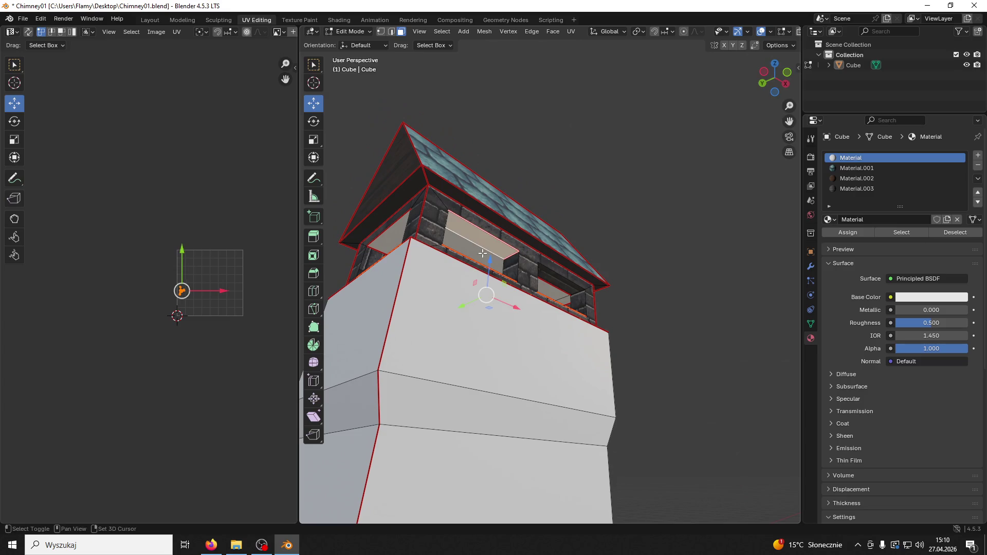
Step: Give the inner faces under the roof the brick Material.003 and unwrap them
shift+click(546, 286)
shift+click(393, 238)
mouse_move(394, 238)
middle_down()
mouse_move(423, 301)
mouse_move(460, 343)
middle_up()
scroll(234, 337, up, 6)
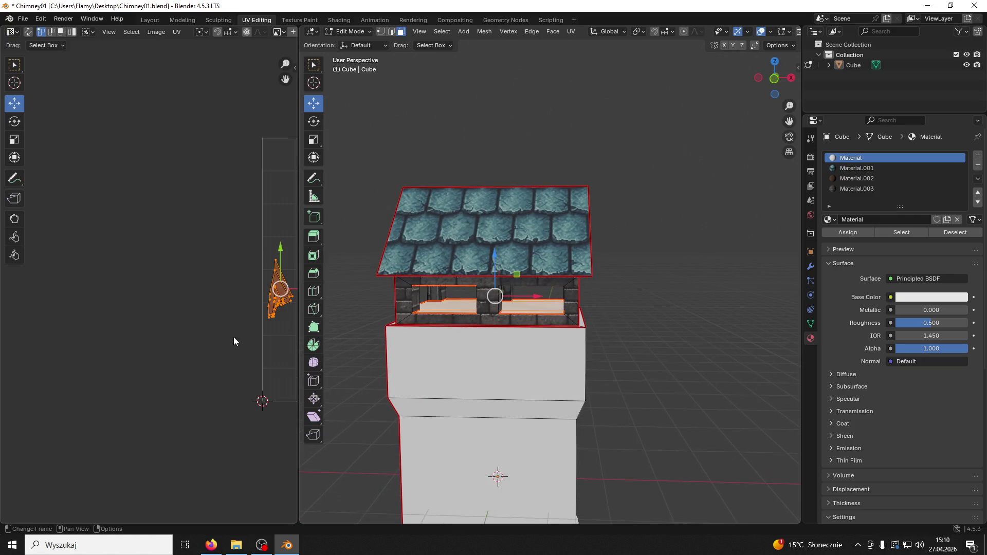
click(845, 191)
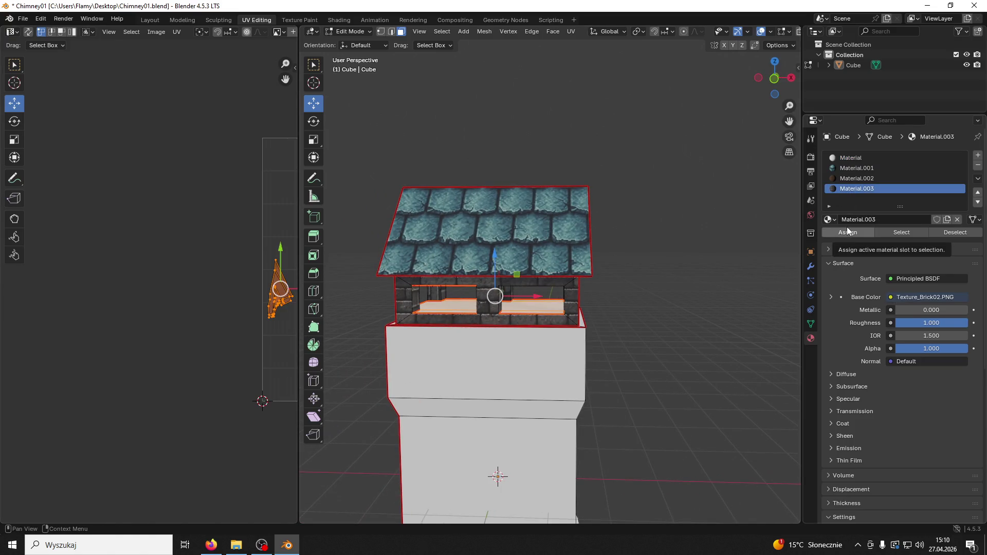
scroll(218, 302, down, 7)
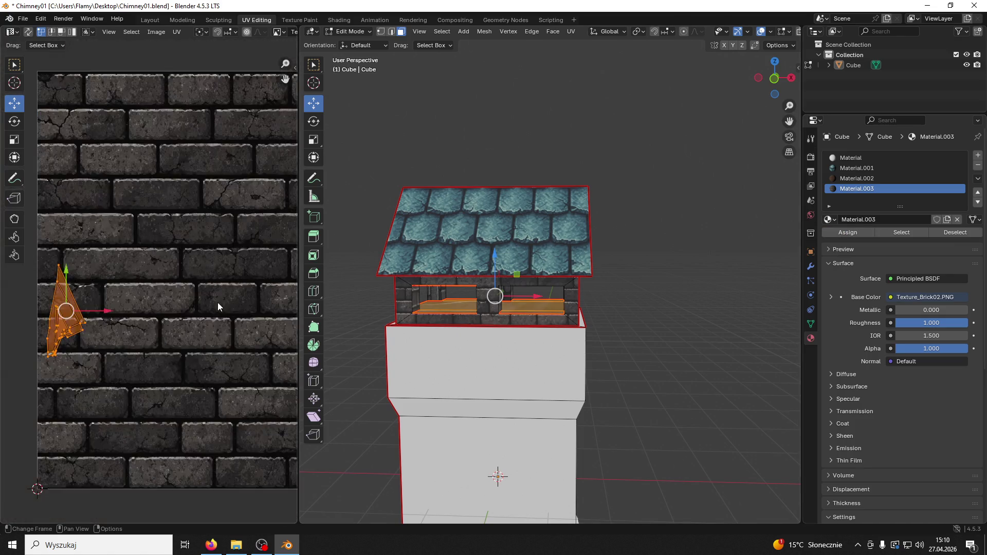
key(u)
click(218, 302)
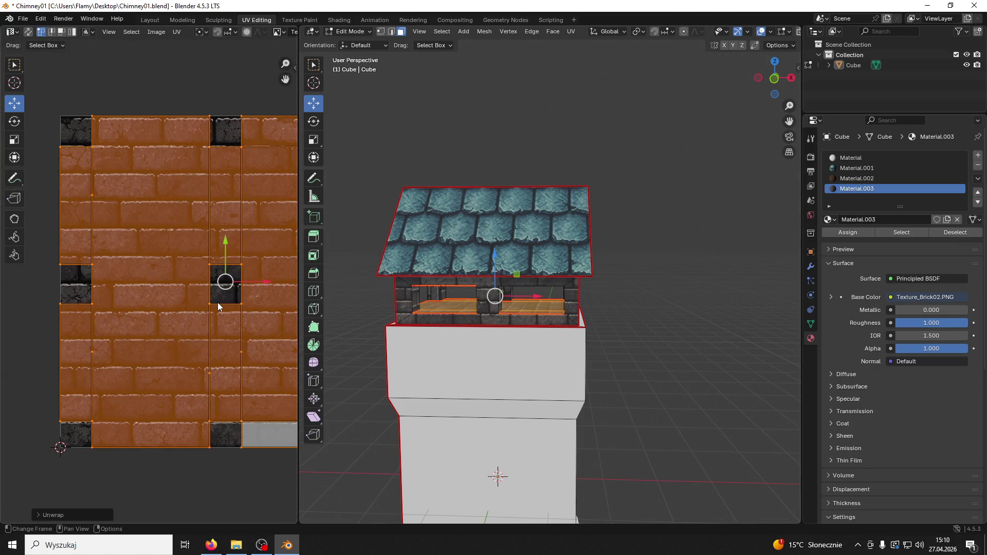
scroll(266, 309, down, 3)
Step: Add a new material slot and create the plain white Material.004
click(638, 323)
mouse_move(638, 322)
middle_down()
mouse_move(509, 341)
mouse_move(334, 324)
mouse_move(316, 332)
mouse_move(456, 485)
mouse_move(655, 363)
mouse_move(612, 402)
mouse_move(592, 356)
middle_up()
click(621, 327)
middle_drag(621, 327, 607, 339)
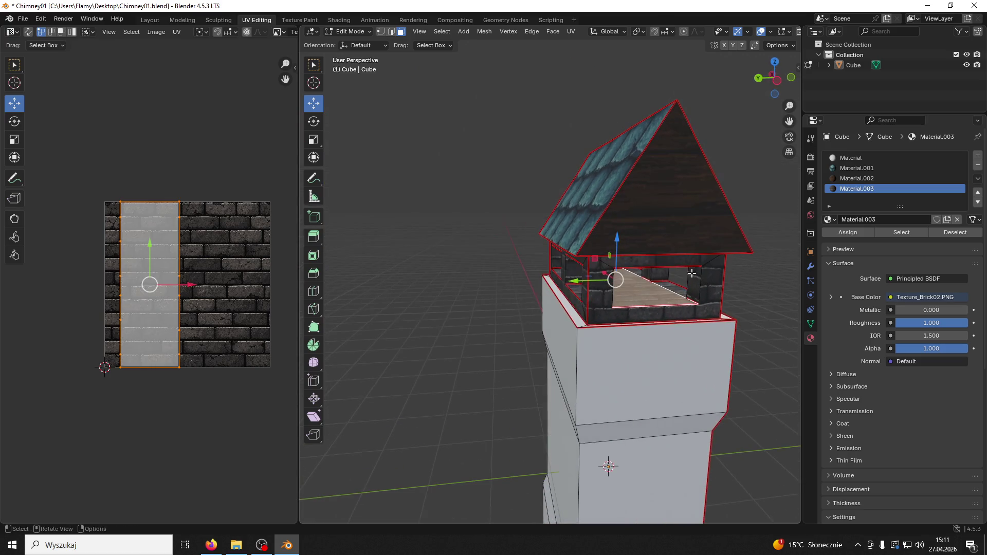
click(979, 155)
click(846, 218)
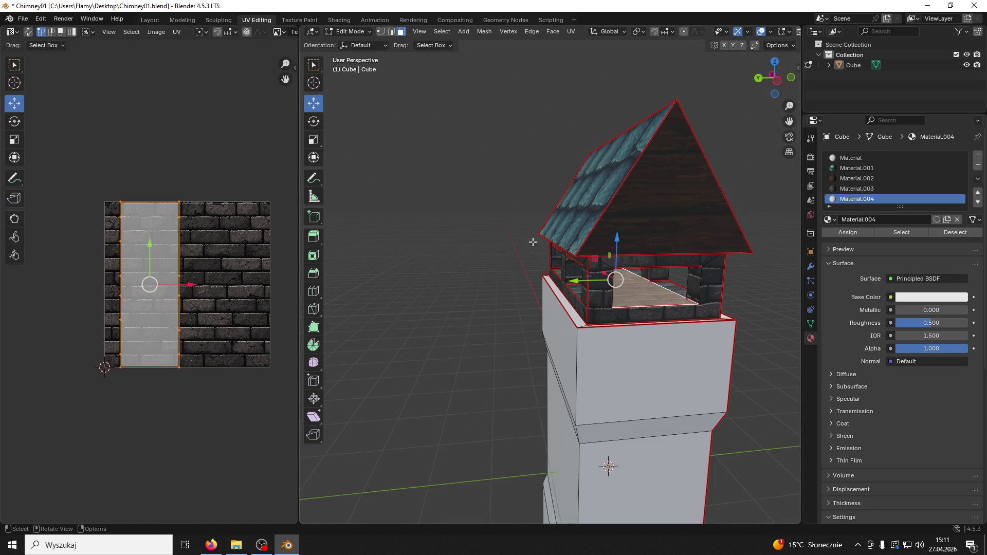
Step: Select the inner window faces on the front of the chimney top
mouse_move(618, 278)
middle_down()
mouse_move(619, 226)
mouse_move(607, 263)
mouse_move(568, 284)
middle_up()
click(619, 227)
shift+click(662, 235)
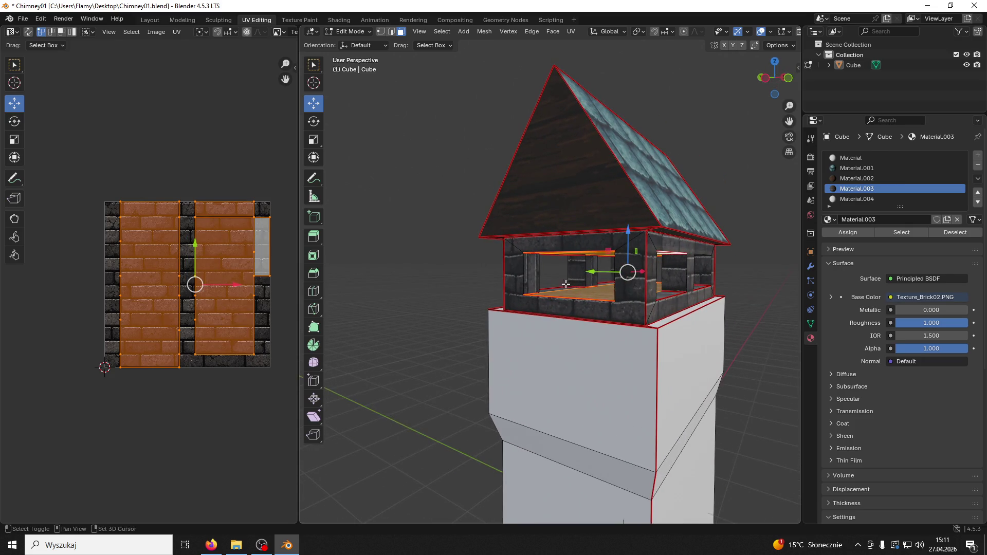
shift+click(570, 288)
mouse_move(654, 293)
middle_down()
mouse_move(662, 321)
mouse_move(594, 332)
mouse_move(726, 292)
mouse_move(611, 288)
middle_up()
shift+click(662, 321)
shift+click(667, 312)
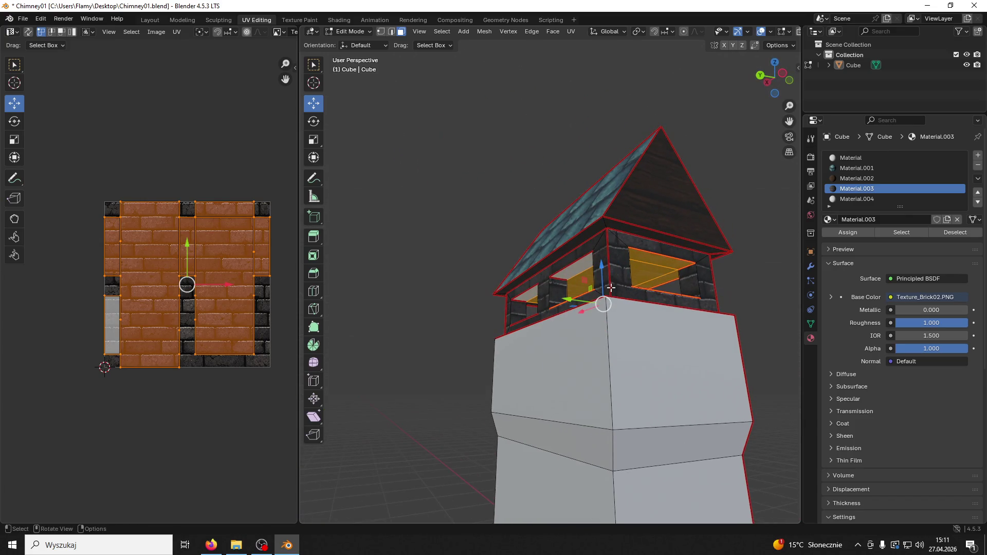
shift+click(575, 269)
shift+click(519, 307)
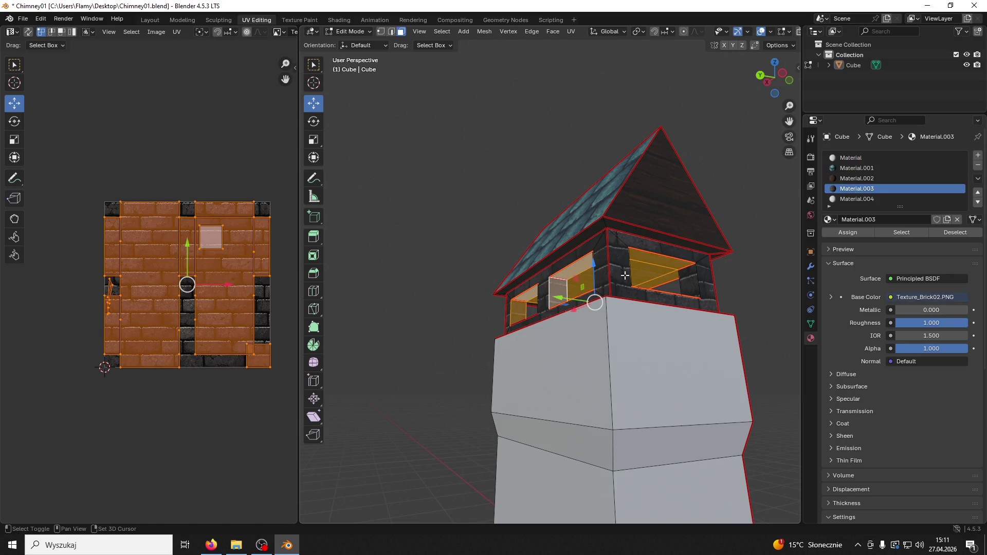
shift+click(696, 283)
Step: Add the remaining window faces around the other sides of the tower to the selection
mouse_move(695, 282)
middle_down()
mouse_move(712, 308)
mouse_move(458, 326)
middle_up()
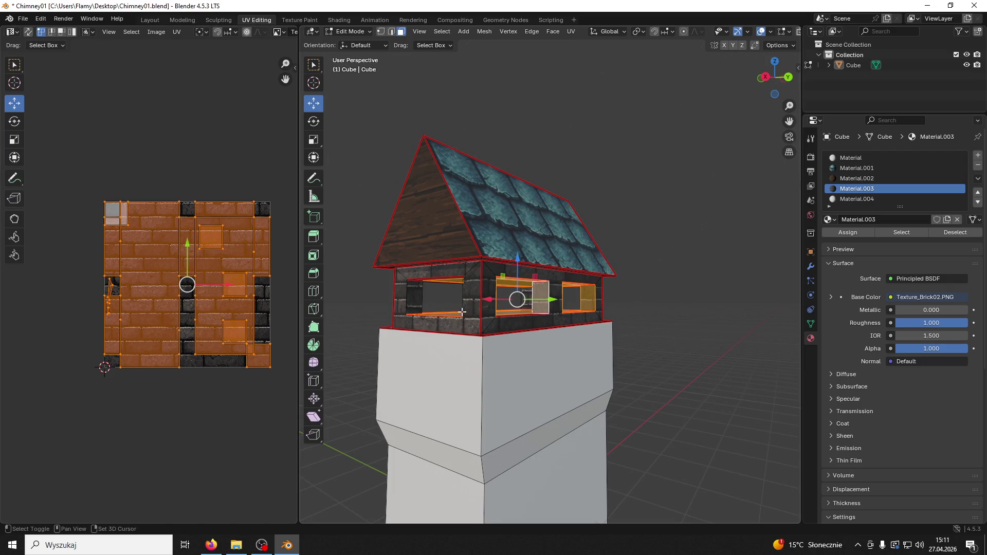
shift+click(410, 299)
mouse_move(410, 299)
middle_down()
mouse_move(553, 522)
mouse_move(582, 520)
middle_up()
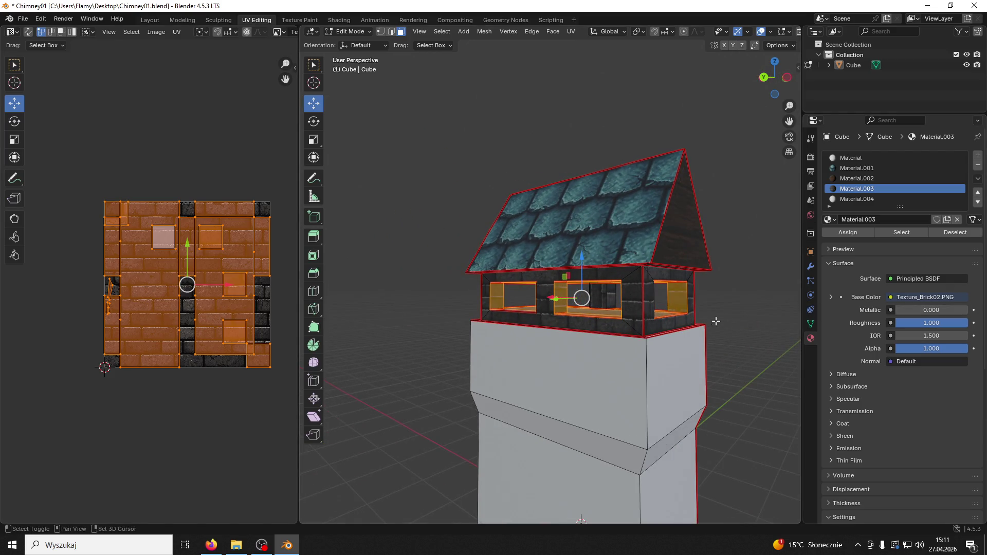
shift+click(600, 298)
mouse_move(599, 298)
middle_down()
mouse_move(498, 311)
mouse_move(546, 308)
mouse_move(520, 320)
middle_up()
shift+click(546, 308)
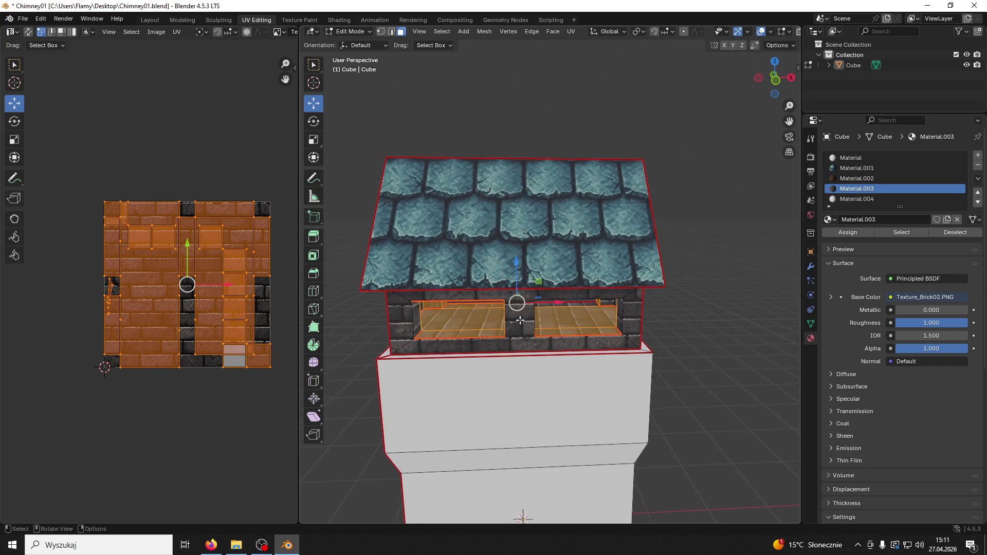
shift+click(575, 304)
mouse_move(575, 304)
middle_down()
mouse_move(617, 291)
mouse_move(649, 334)
mouse_move(509, 324)
mouse_move(398, 330)
mouse_move(434, 304)
mouse_move(349, 293)
mouse_move(766, 295)
mouse_move(705, 294)
mouse_move(542, 325)
mouse_move(471, 318)
mouse_move(801, 235)
middle_up()
shift+click(591, 299)
shift+click(608, 290)
shift+click(624, 293)
shift+click(466, 299)
Step: Assign the white Material.004 to the selected window faces and deselect them
scroll(706, 293, up, 5)
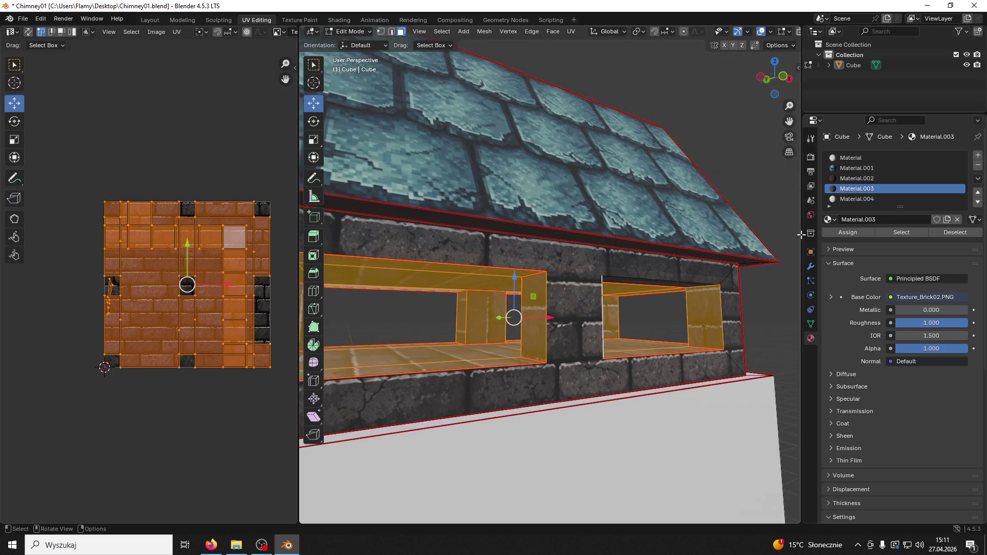
click(854, 199)
click(846, 232)
key(alt+a)
middle_drag(669, 294, 355, 318)
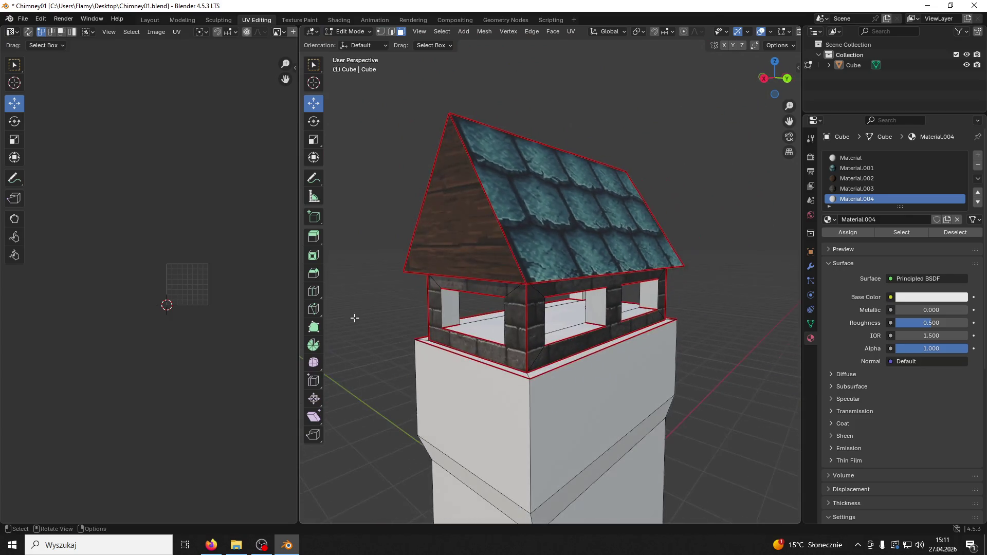
click(522, 394)
Step: Select the ledge ring under the roof and assign it the brick Material.003
middle_drag(523, 394, 567, 382)
key(ctrl+l)
click(587, 349)
middle_drag(586, 350, 573, 360)
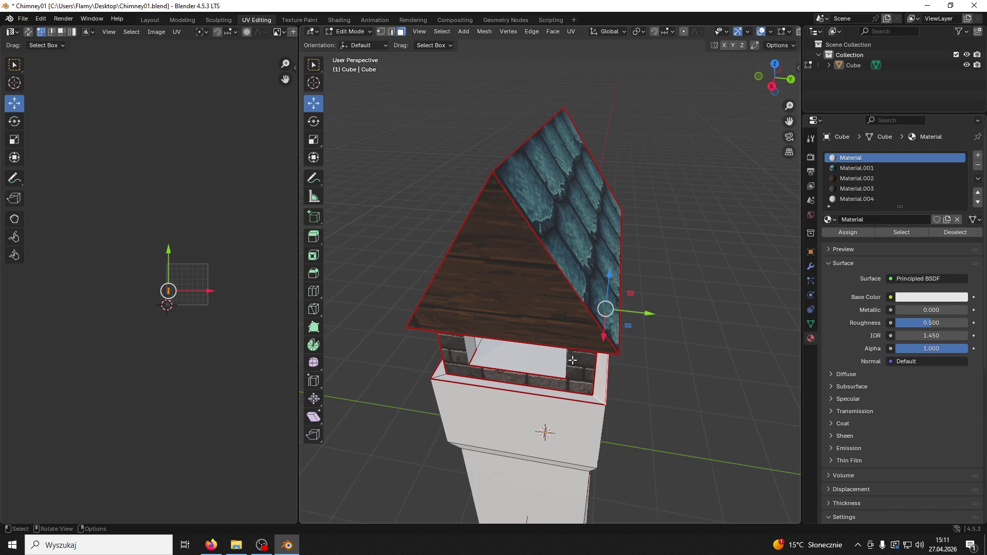
click(515, 389)
key(ctrl+l)
middle_drag(515, 389, 627, 400)
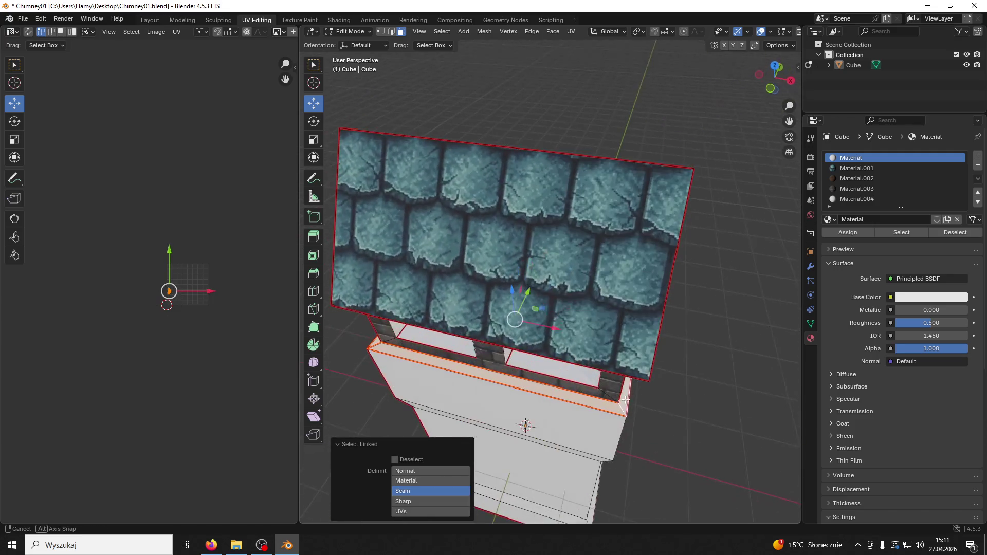
click(870, 189)
click(851, 232)
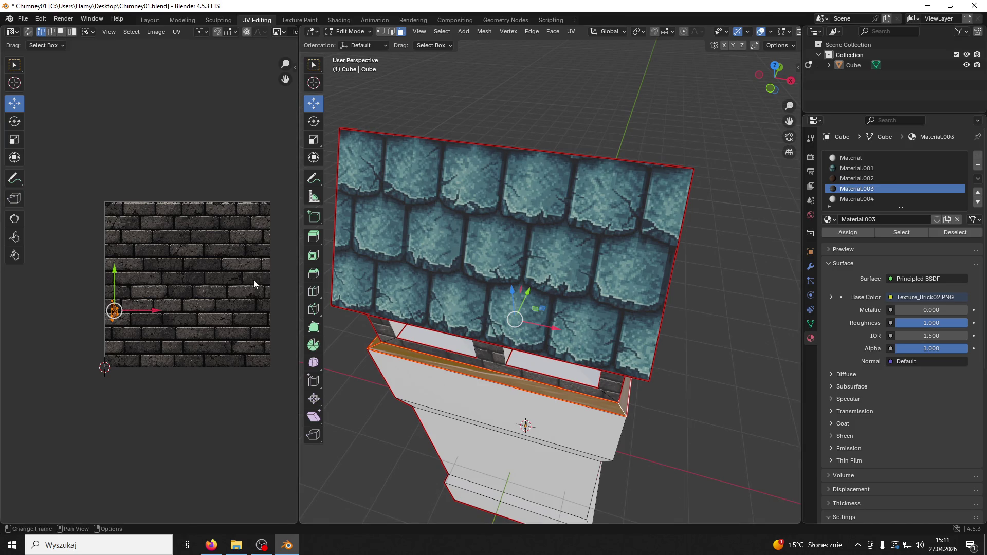
Step: Unwrap the ledge with Follow Active Quads and rotate its UV strip 90° to horizontal
scroll(254, 284, up, 3)
key(u)
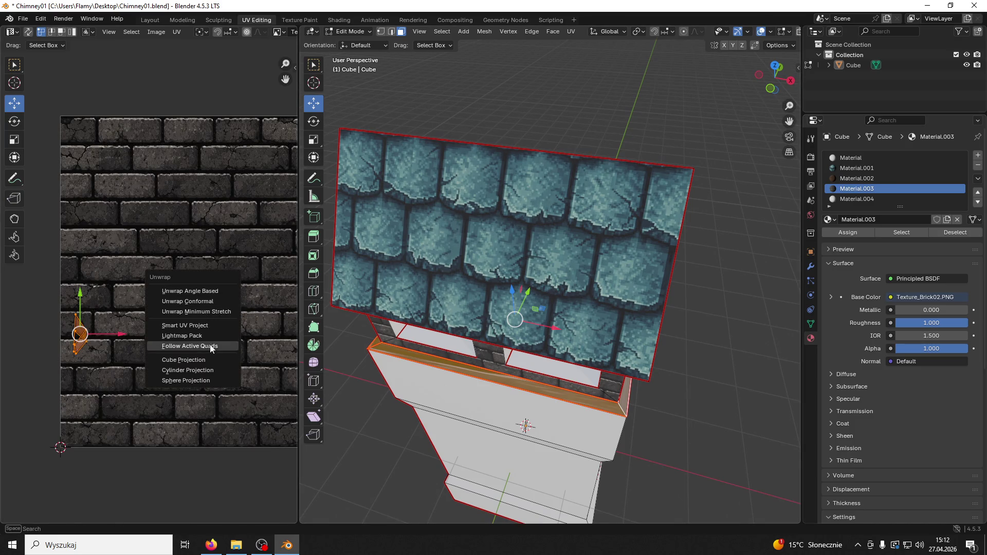
click(198, 336)
click(180, 414)
key(u)
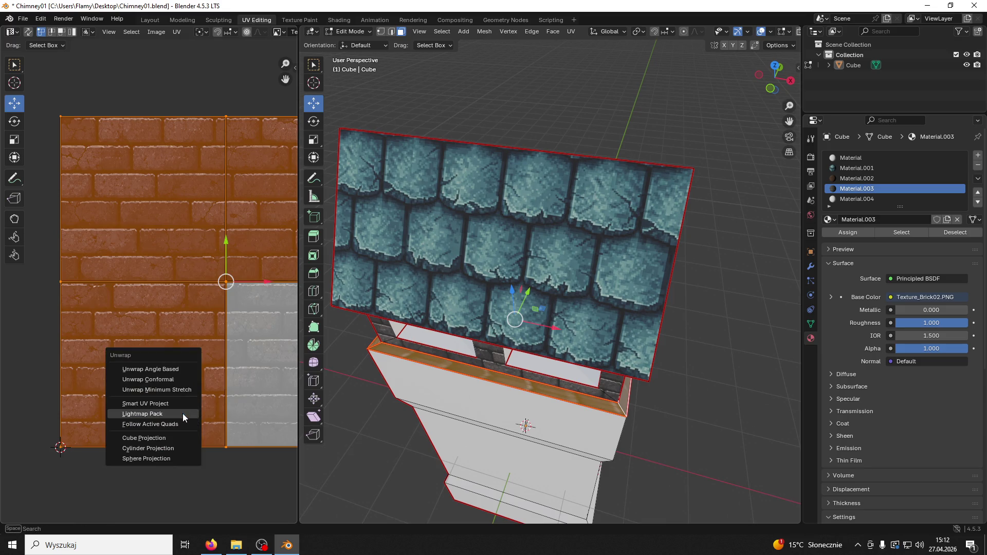
click(175, 421)
click(170, 439)
scroll(224, 384, down, 3)
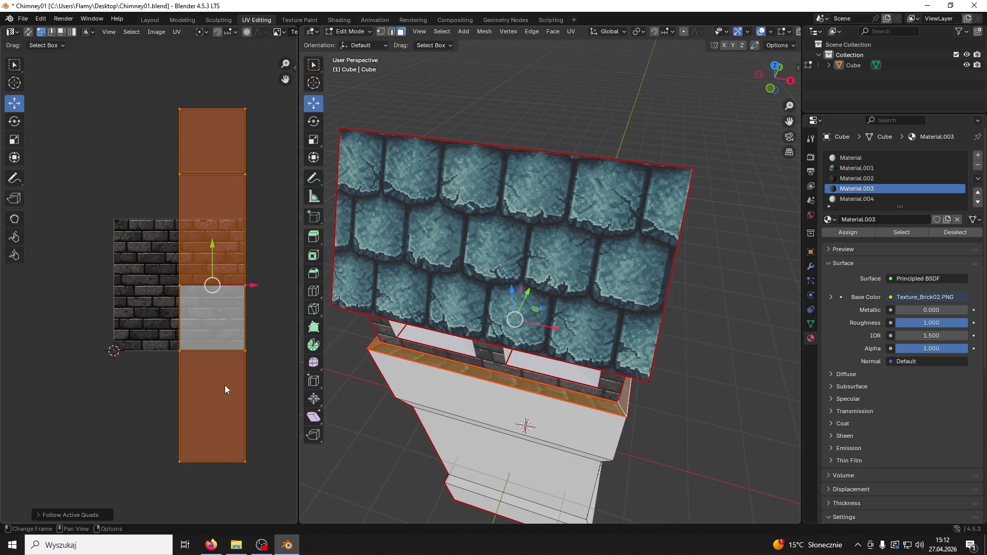
text(r90)
key(Return)
Step: Shrink the ledge UV strip, move it up the texture, and stretch it wider along X
key(s)
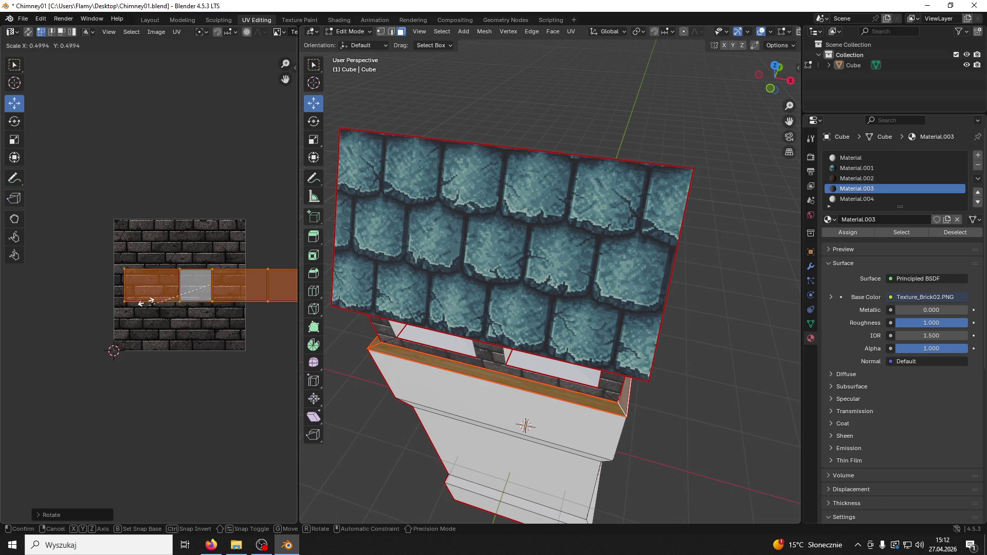
click(220, 326)
scroll(232, 329, up, 6)
key(s)
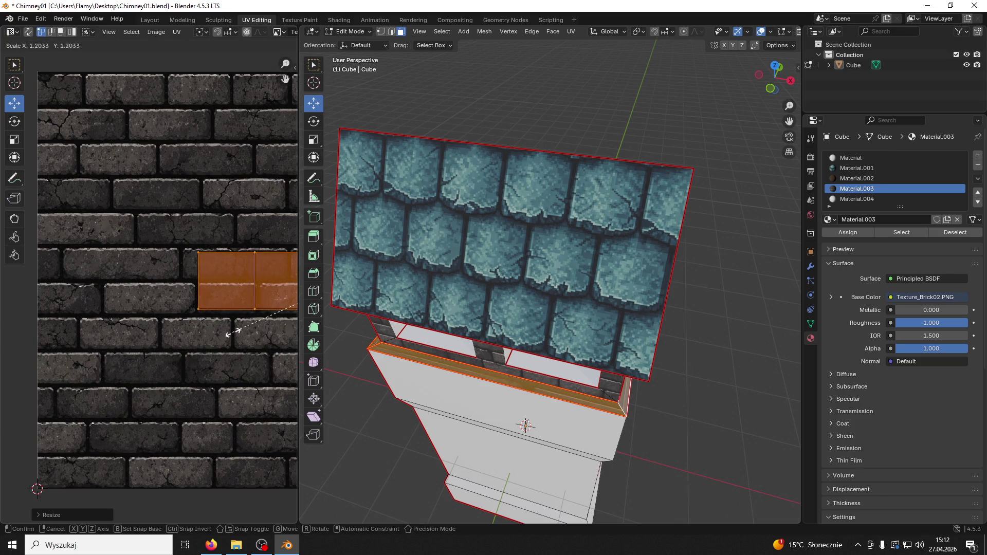
key(Return)
ctrl+scroll(149, 348, right, 5)
drag(80, 245, 82, 228)
key(s)
key(x)
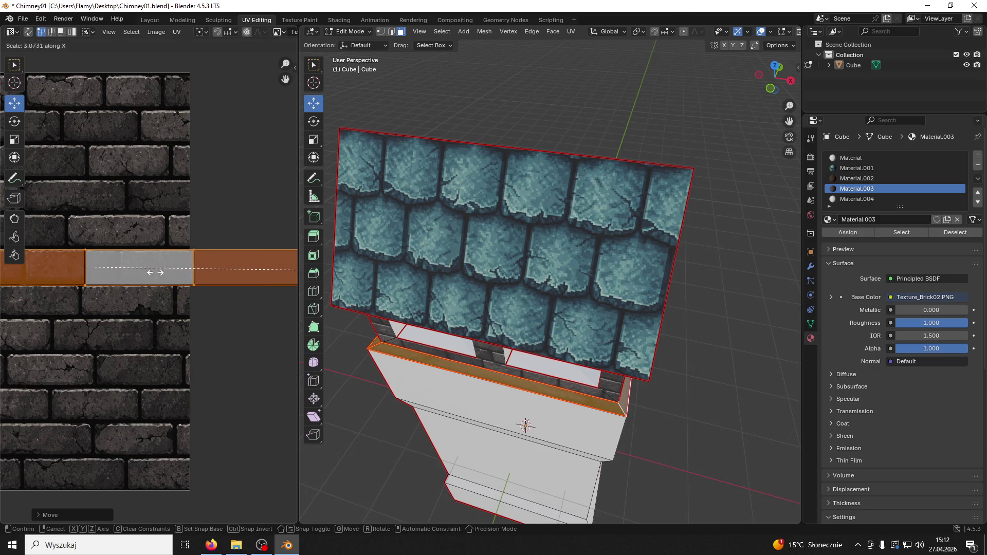
click(13, 293)
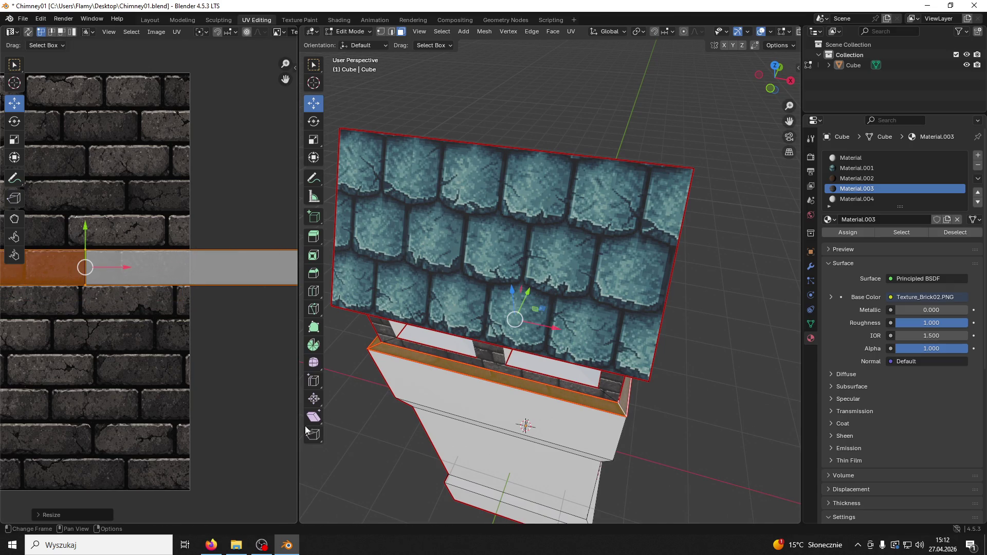
key(alt+a)
middle_drag(494, 422, 538, 389)
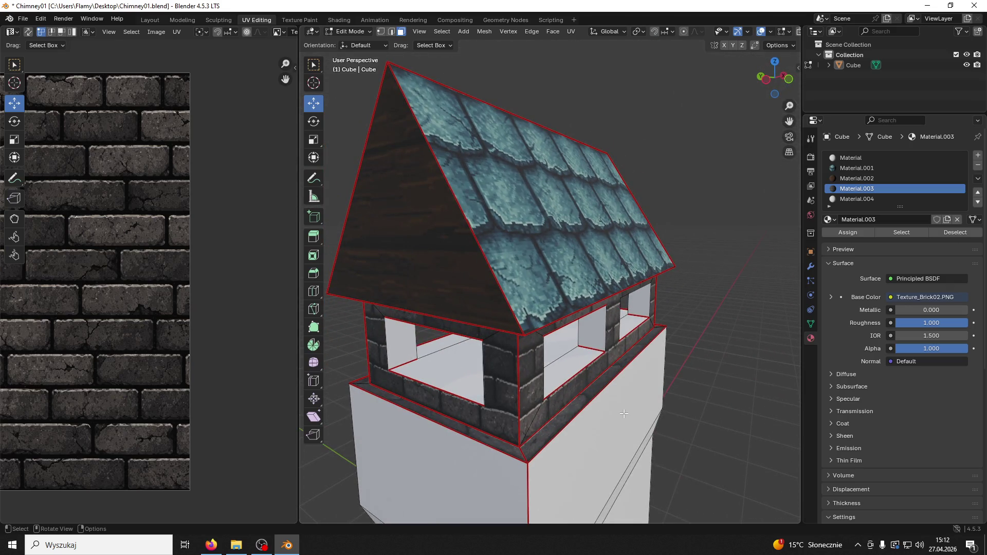
mouse_move(624, 413)
middle_down()
mouse_move(646, 367)
mouse_move(611, 362)
mouse_move(617, 319)
middle_up()
Step: Clear the window face selection and switch to Edge select mode
click(628, 281)
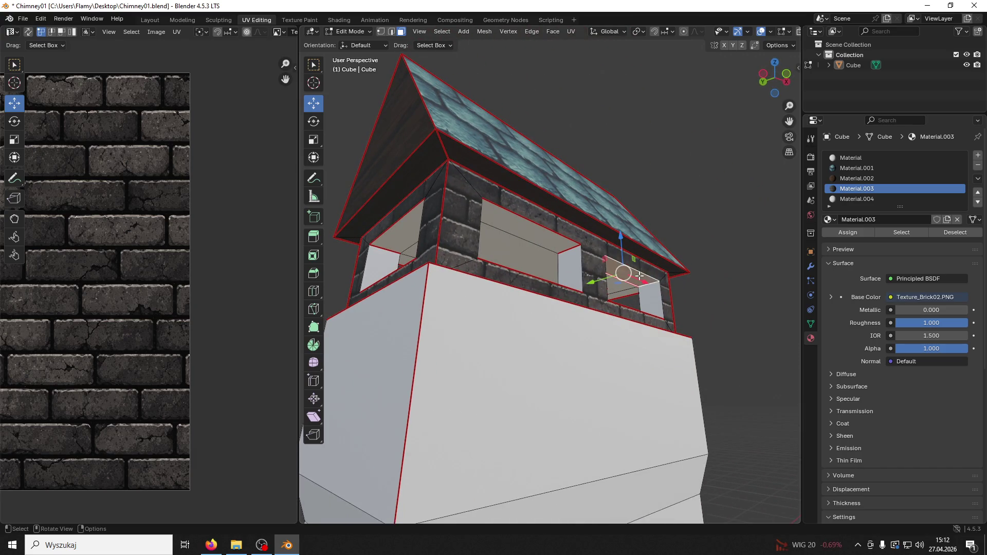
click(858, 199)
key(alt+a)
mouse_move(545, 272)
middle_down()
mouse_move(527, 299)
mouse_move(513, 299)
middle_up()
right_click(513, 297)
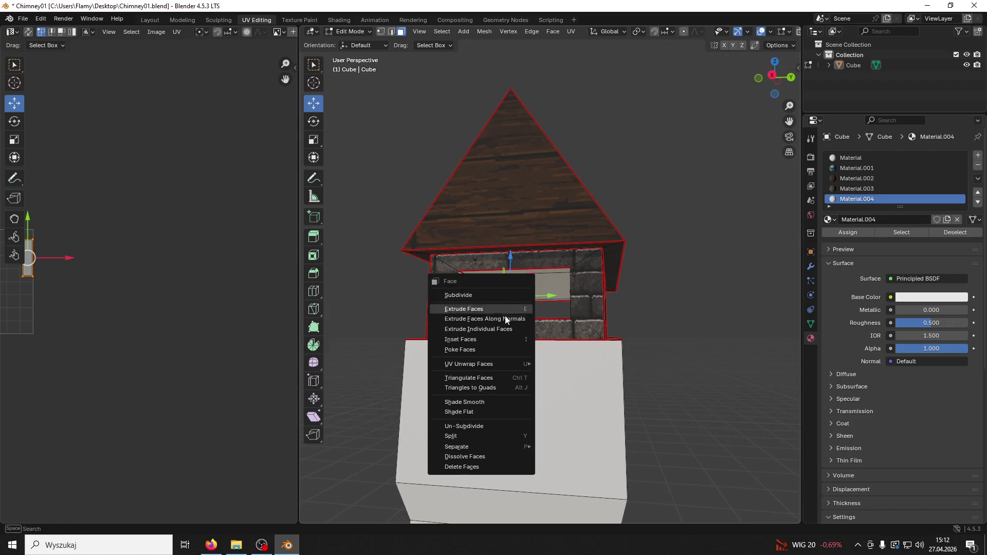
click(392, 33)
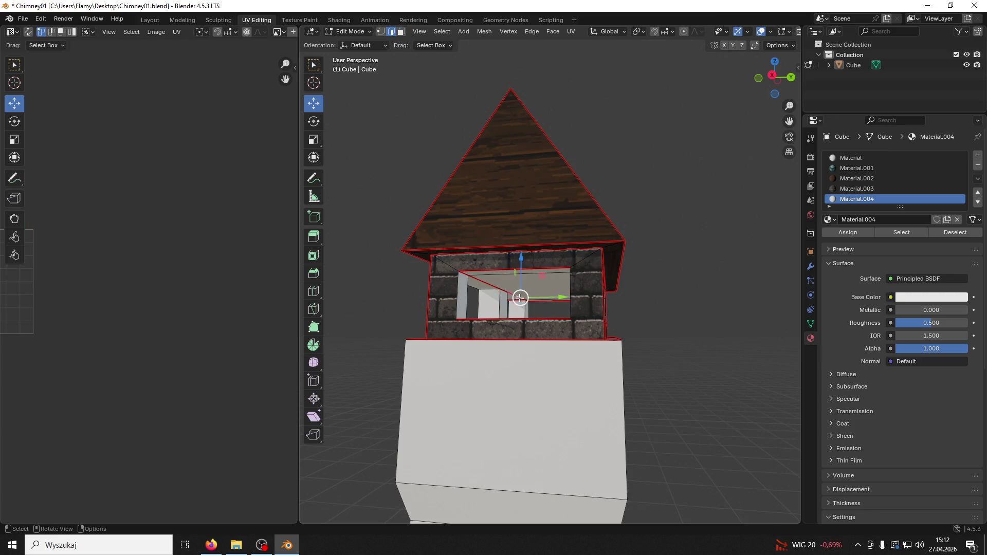
Step: Select the inner top edges of the front window openings and apply edge operations to them
right_click(520, 298)
click(482, 291)
scroll(530, 313, up, 3)
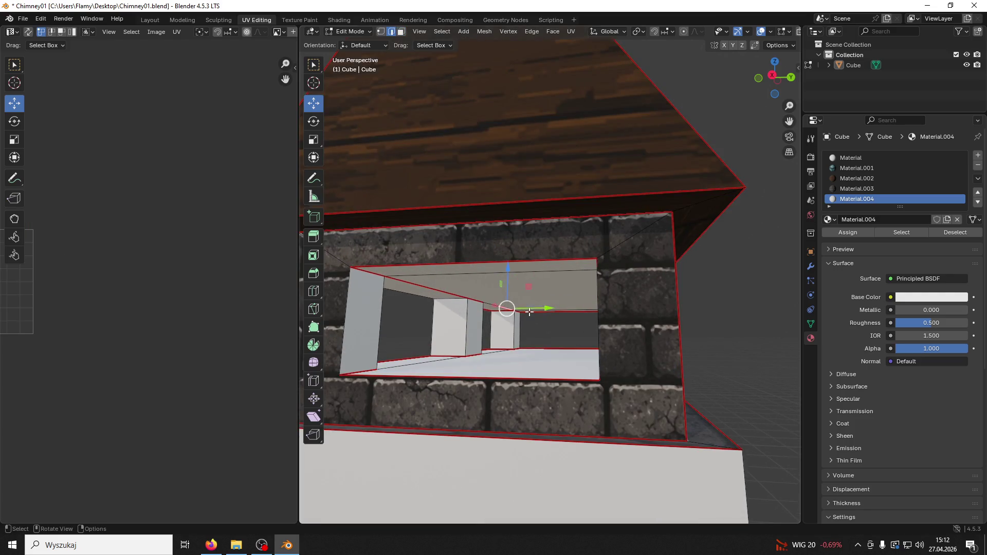
right_click(489, 304)
click(490, 304)
middle_drag(489, 304, 431, 275)
right_click(431, 275)
click(431, 274)
click(543, 273)
mouse_move(544, 273)
middle_down()
mouse_move(663, 247)
mouse_move(764, 255)
mouse_move(696, 268)
middle_up()
right_click(658, 241)
click(657, 239)
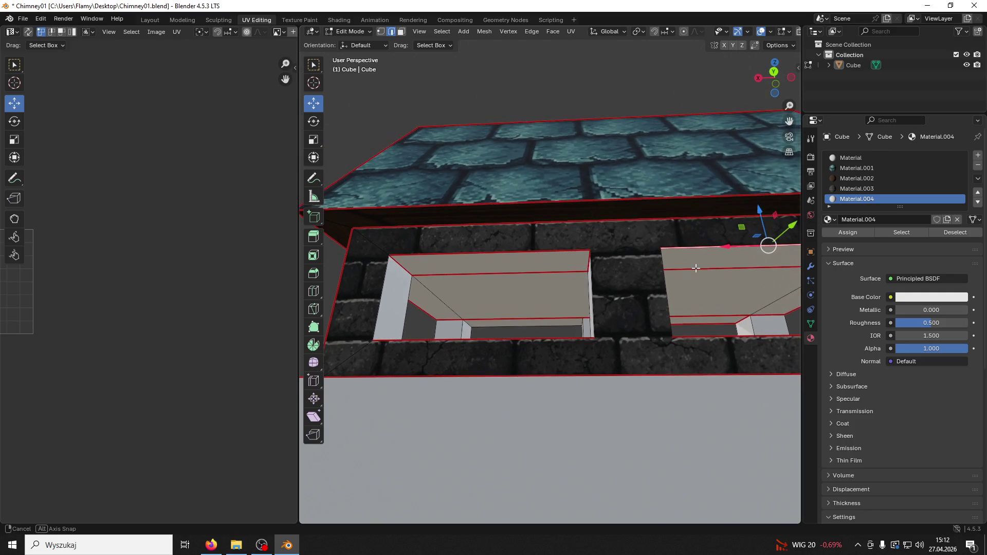
Step: Apply the same edge operation to the remaining window openings, then view the whole chimney top
right_click(441, 299)
click(441, 299)
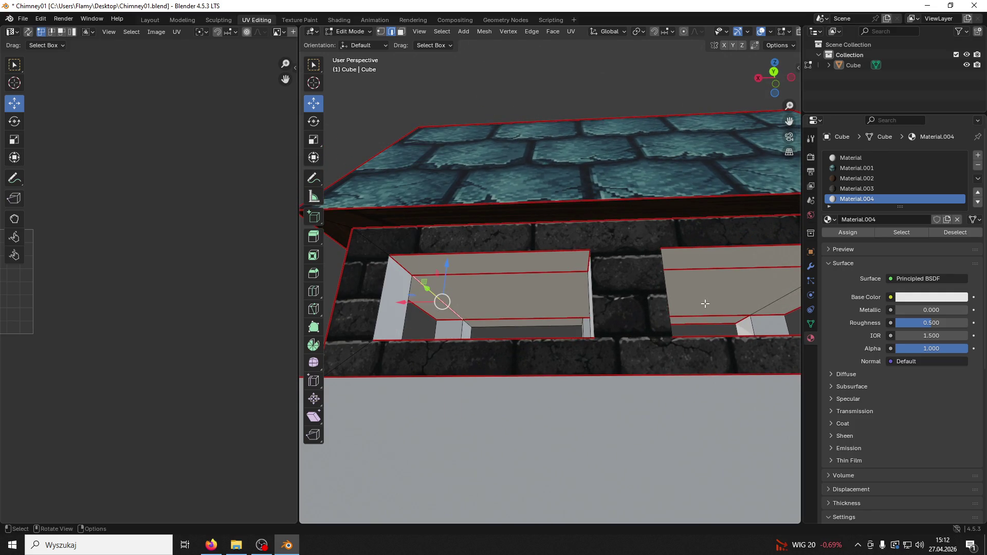
right_click(768, 307)
click(768, 307)
mouse_move(768, 307)
middle_down()
mouse_move(681, 337)
mouse_move(610, 342)
mouse_move(591, 329)
mouse_move(663, 329)
mouse_move(688, 316)
mouse_move(648, 309)
middle_up()
scroll(633, 320, down, 4)
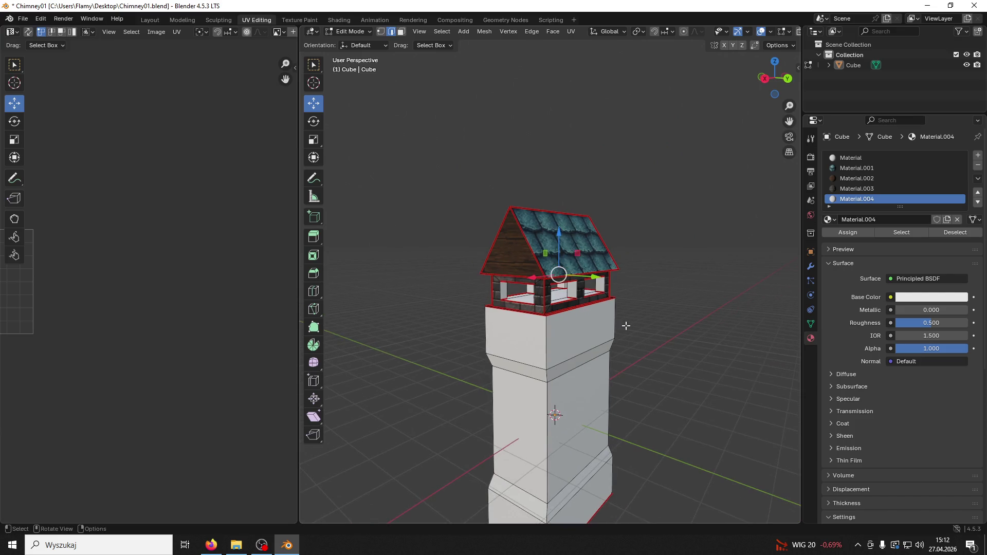
click(597, 344)
middle_drag(597, 344, 432, 337)
Step: Select the linked chimney body faces and assign the brick material Material.003
key(ctrl+l)
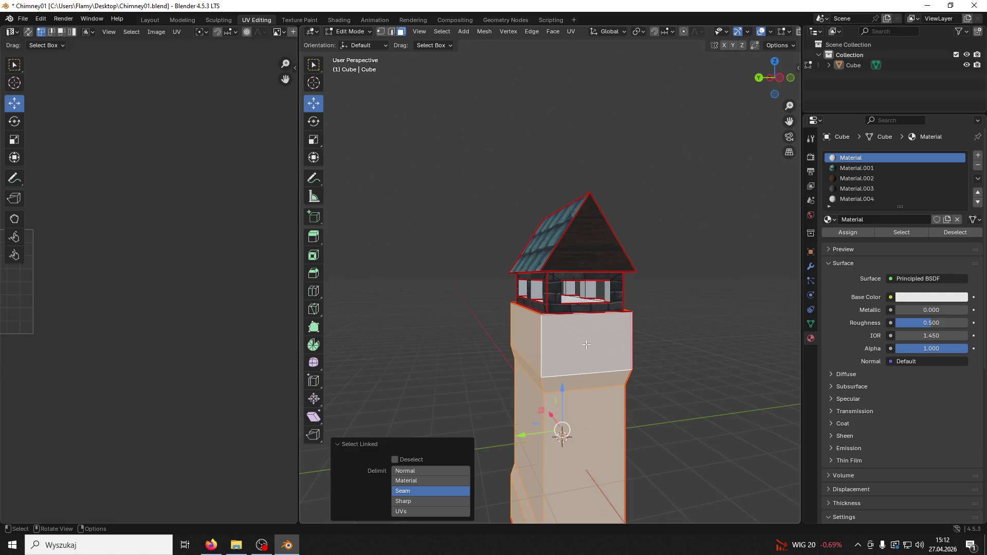
middle_drag(553, 357, 593, 358)
mouse_move(127, 302)
middle_down()
mouse_move(271, 309)
mouse_move(24, 322)
mouse_move(33, 320)
middle_up()
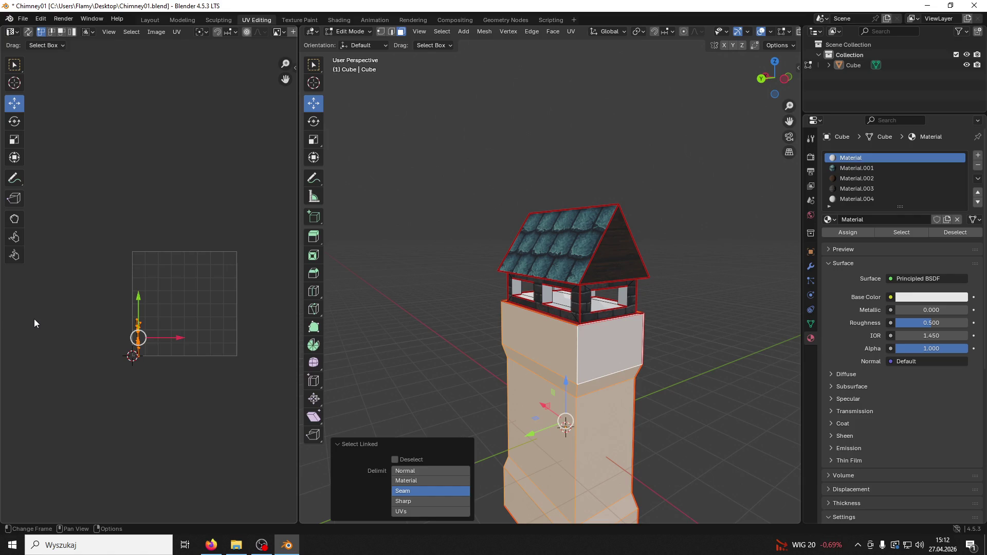
scroll(149, 304, up, 3)
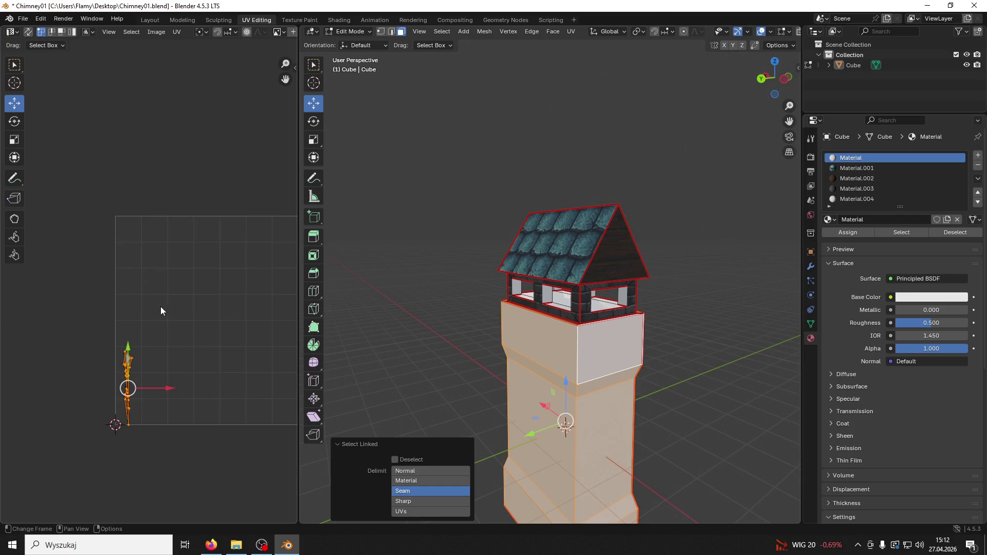
click(838, 189)
click(850, 235)
scroll(216, 356, down, 3)
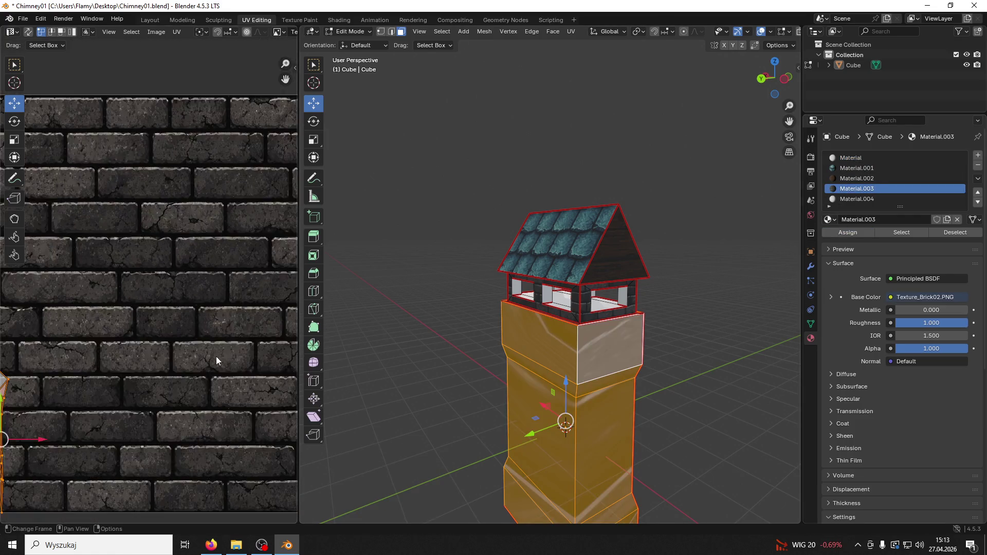
Step: Re-unwrap the body faces, settling on Follow Active Quads after trying Unwrap and Lightmap Pack
key(u)
click(181, 303)
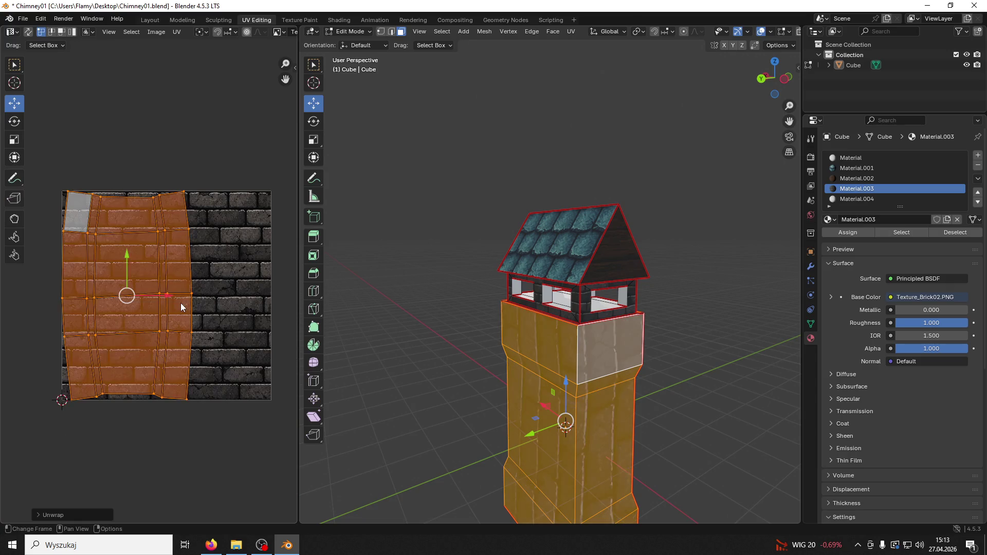
key(u)
click(167, 348)
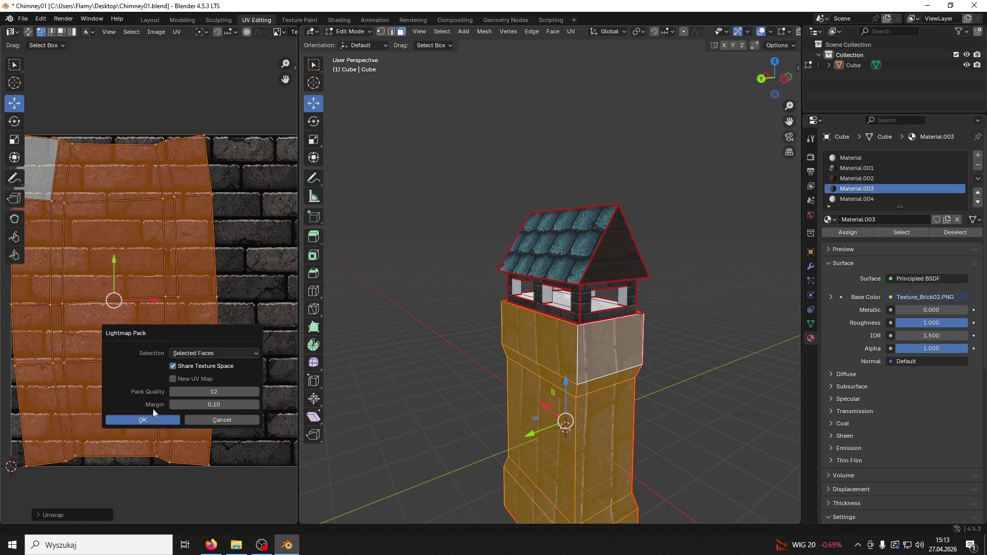
click(153, 410)
key(u)
click(147, 429)
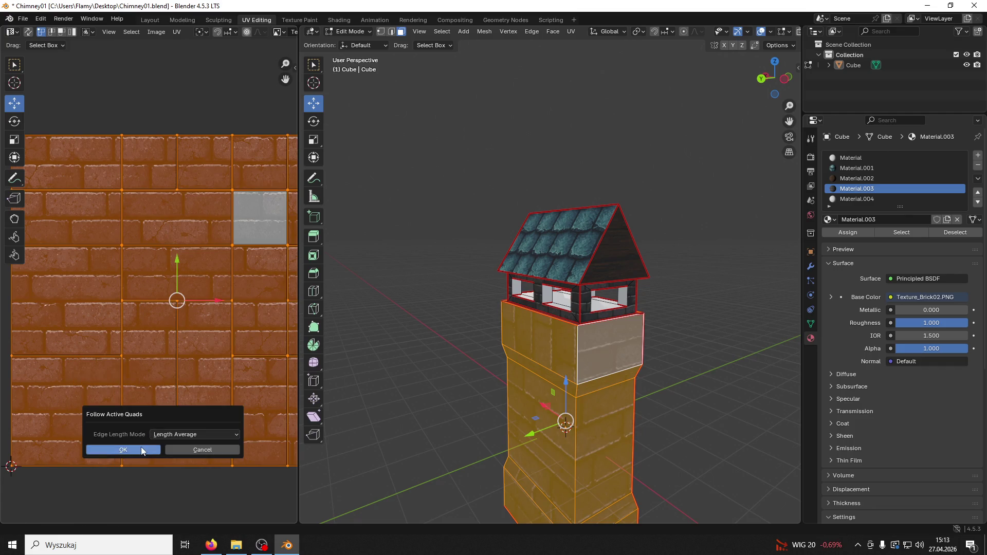
click(141, 446)
Step: Slide the UV island straight down and rotate it 180°, replacing a mistaken 200° turn
key(g)
key(y)
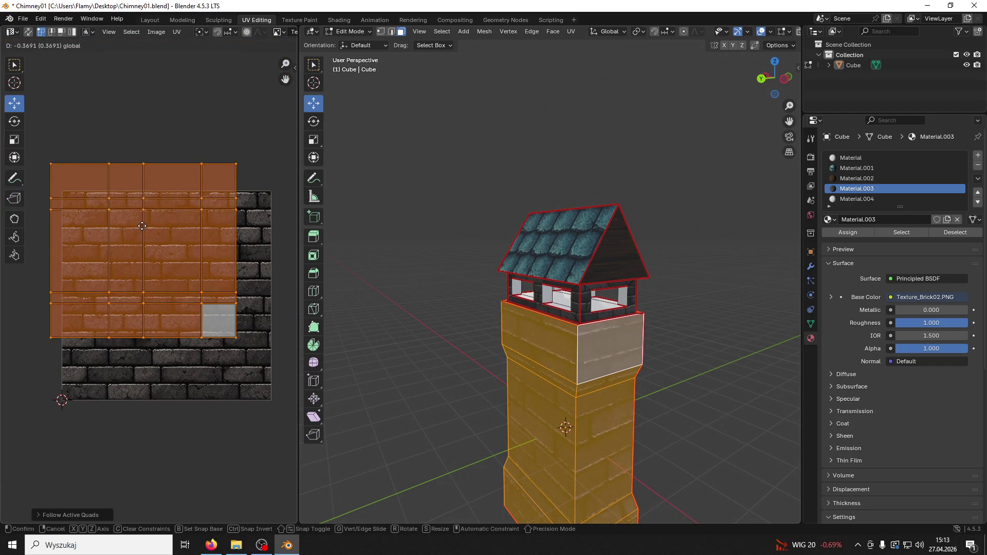
key(Return)
text(r200)
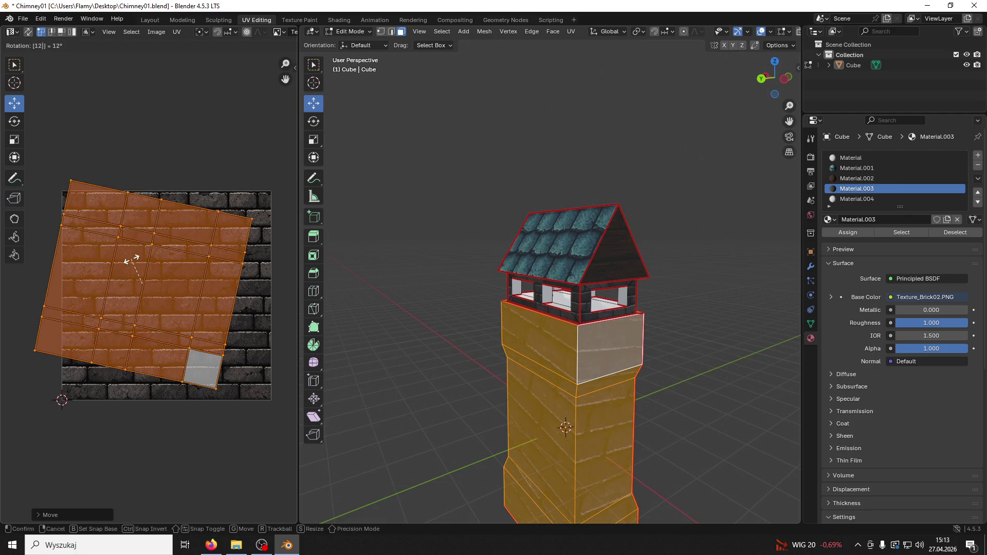
key(Return)
key(ctrl+z)
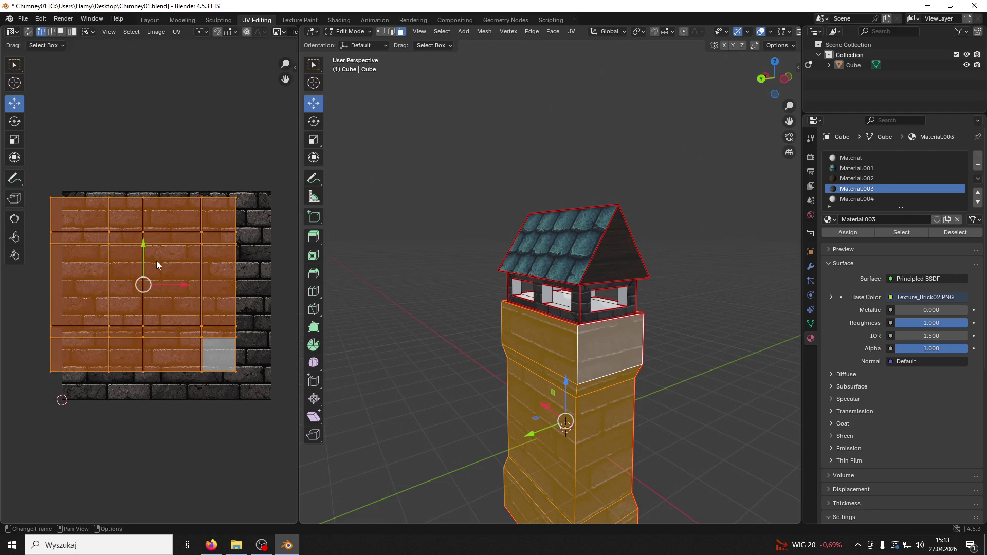
text(r180)
key(Return)
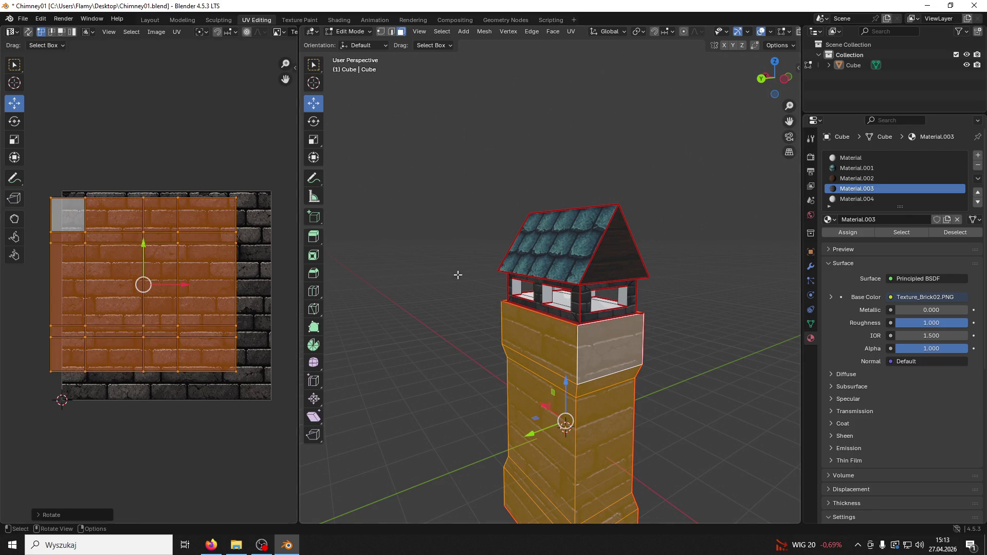
scroll(459, 275, up, 3)
Step: Rescale the UV island several times and nudge it up to fit the brick texture
key(s)
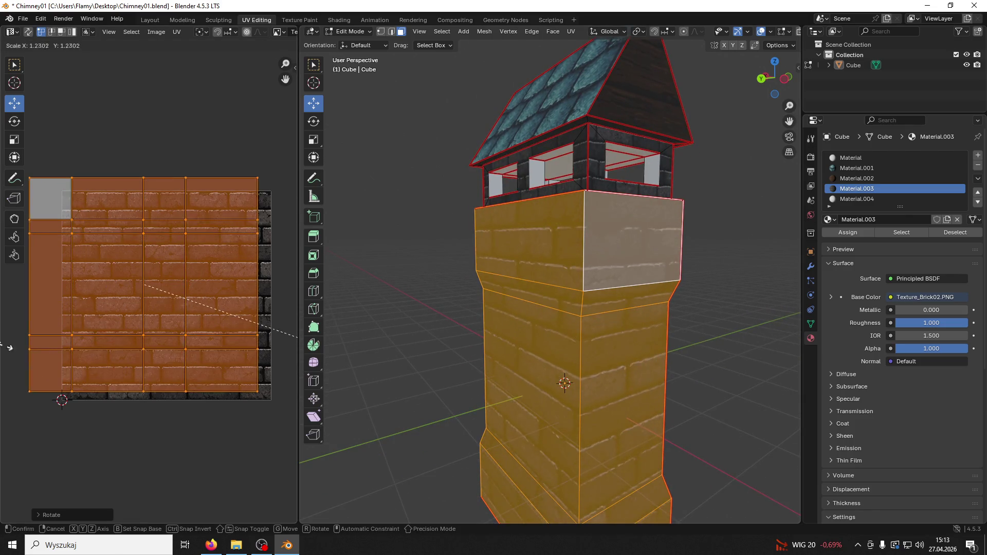
click(160, 350)
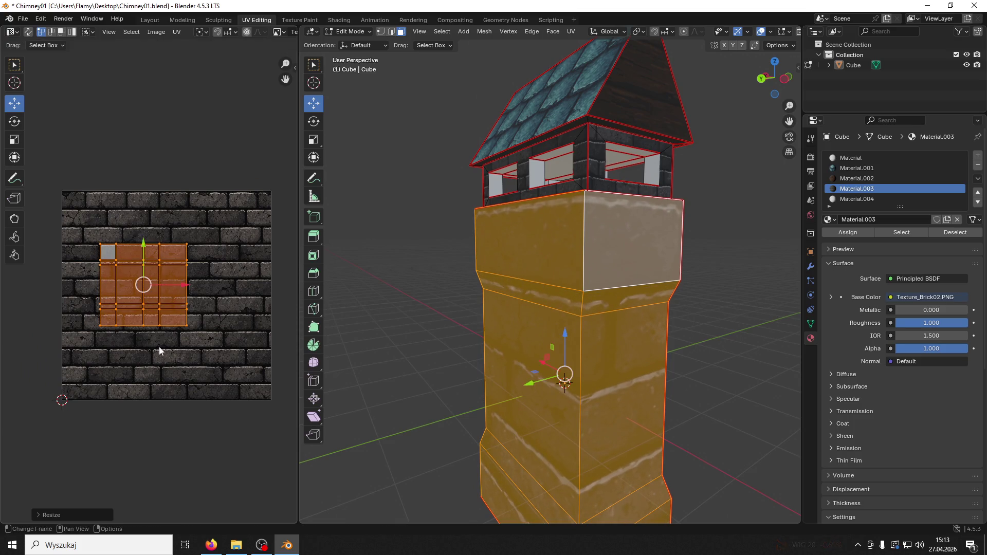
key(s)
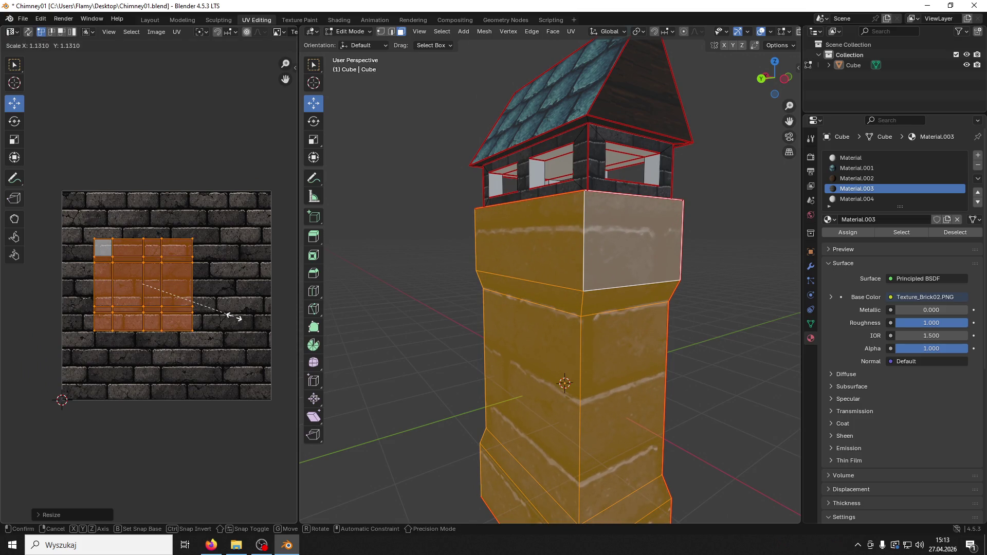
click(243, 309)
drag(141, 247, 137, 241)
key(s)
click(260, 297)
Step: Select the lower chimney panel's linked faces and enlarge their UV island about 1.4 times
click(390, 298)
mouse_move(391, 298)
middle_down()
mouse_move(505, 298)
mouse_move(468, 300)
middle_up()
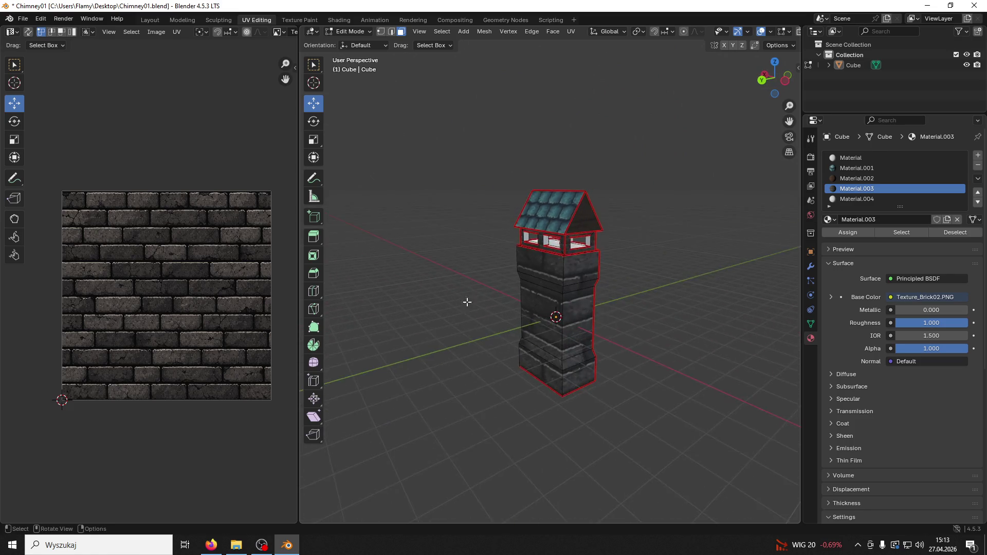
scroll(538, 256, up, 5)
middle_drag(571, 259, 438, 249)
click(524, 308)
key(ctrl+l)
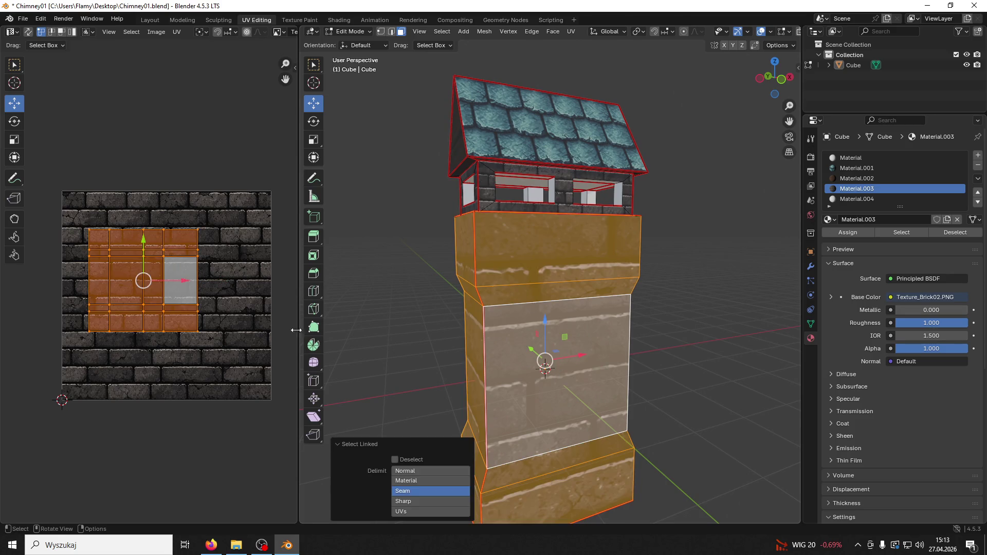
key(s)
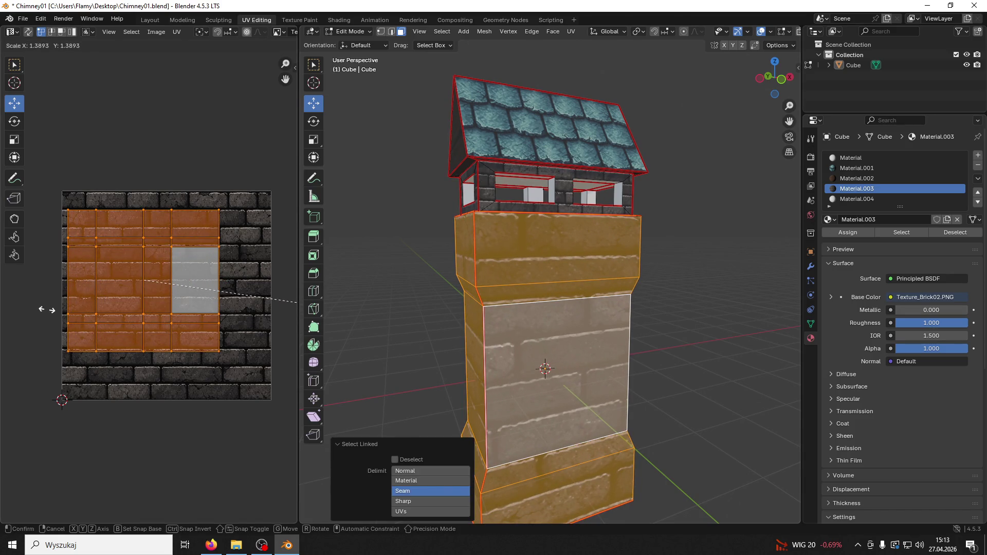
click(1, 286)
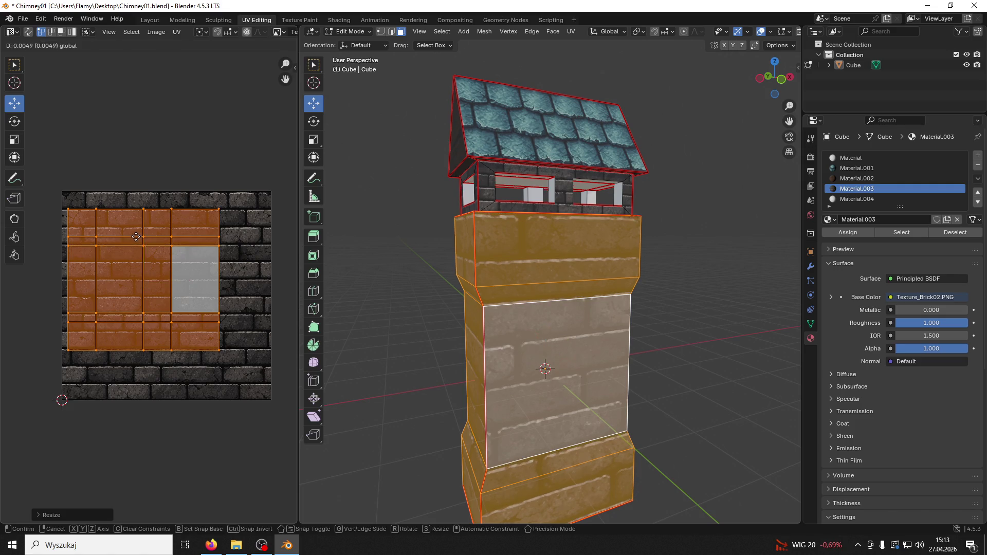
Step: Deselect everything, inspect the finished chimney, and return to Object Mode
key(alt+a)
key(alt+a)
mouse_move(396, 283)
middle_down()
mouse_move(596, 279)
mouse_move(437, 290)
middle_up()
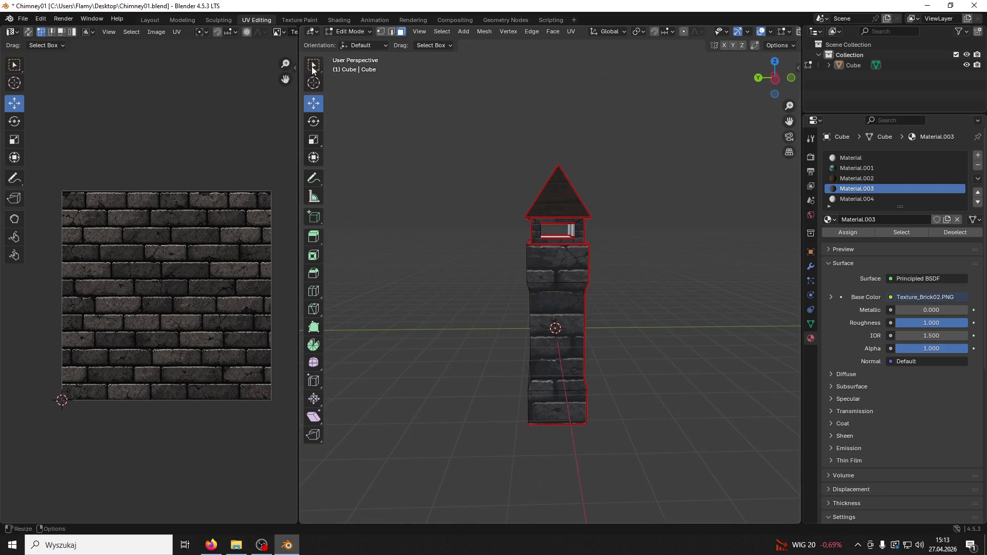
click(361, 34)
click(358, 48)
Step: Select the chimney, save Chimney01.blend, and compare solid and material preview shading
mouse_move(478, 170)
middle_down()
mouse_move(512, 208)
mouse_move(555, 214)
middle_up()
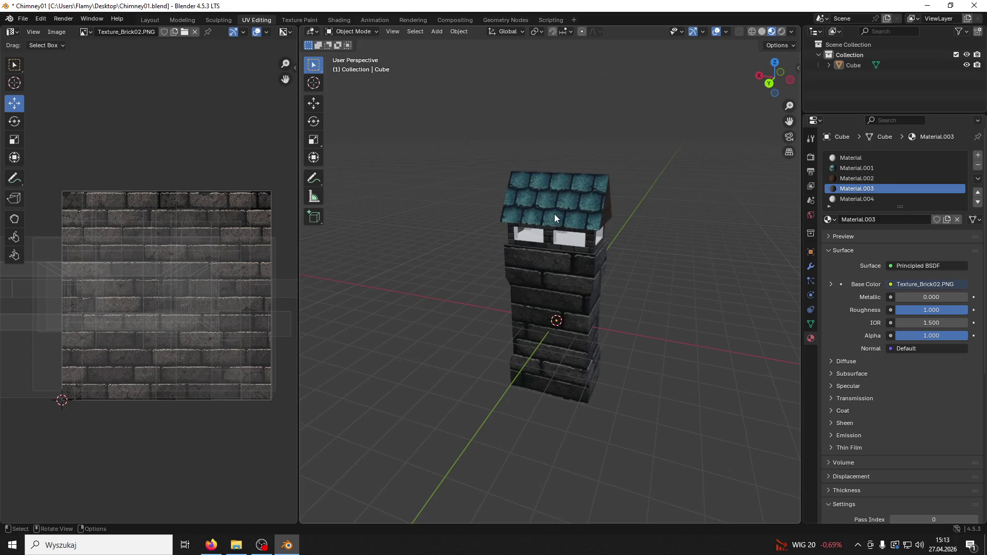
click(553, 215)
key(ctrl+s)
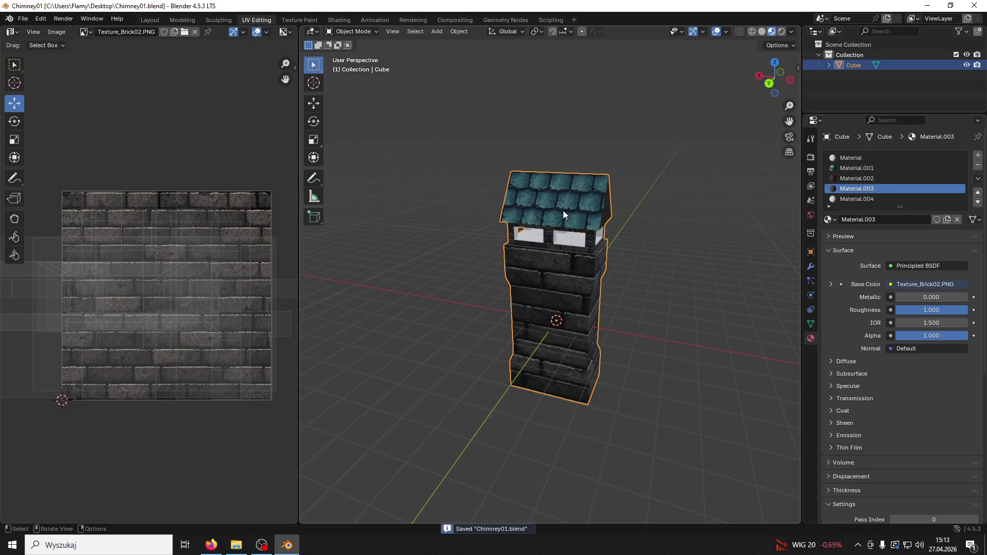
click(725, 33)
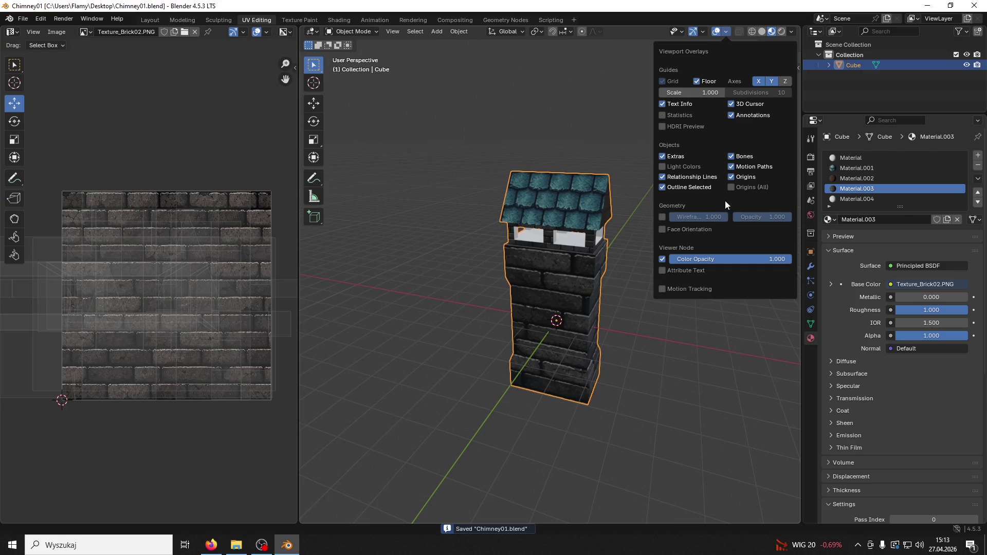
click(631, 268)
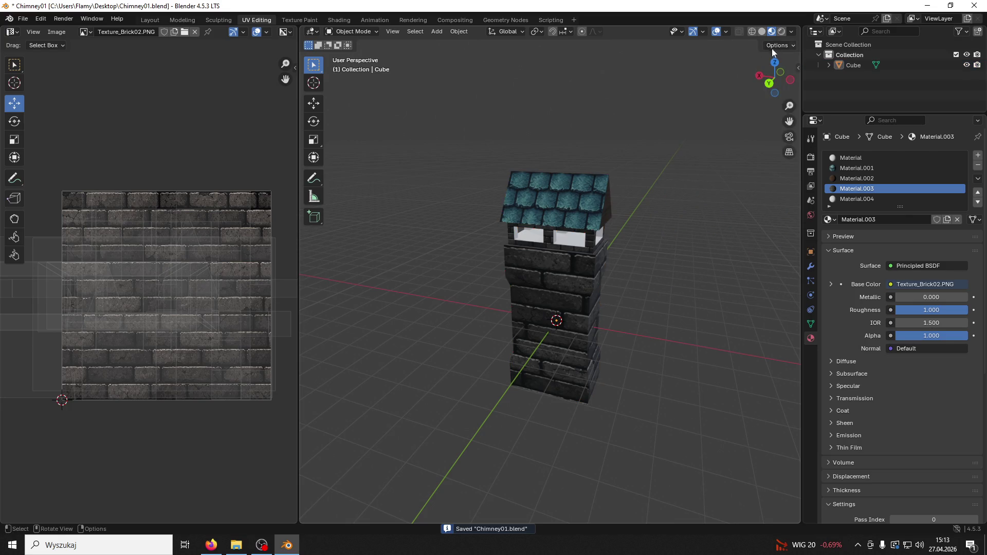
click(762, 32)
click(772, 32)
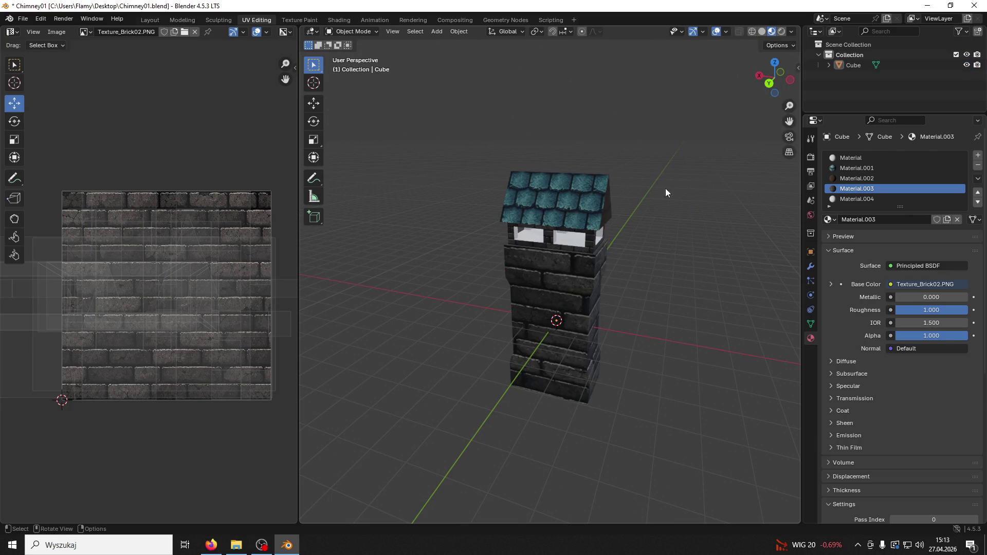
click(613, 229)
middle_drag(613, 229, 648, 227)
Step: Export only the selected chimney as Chimney01.fbx, then minimize Blender
click(15, 18)
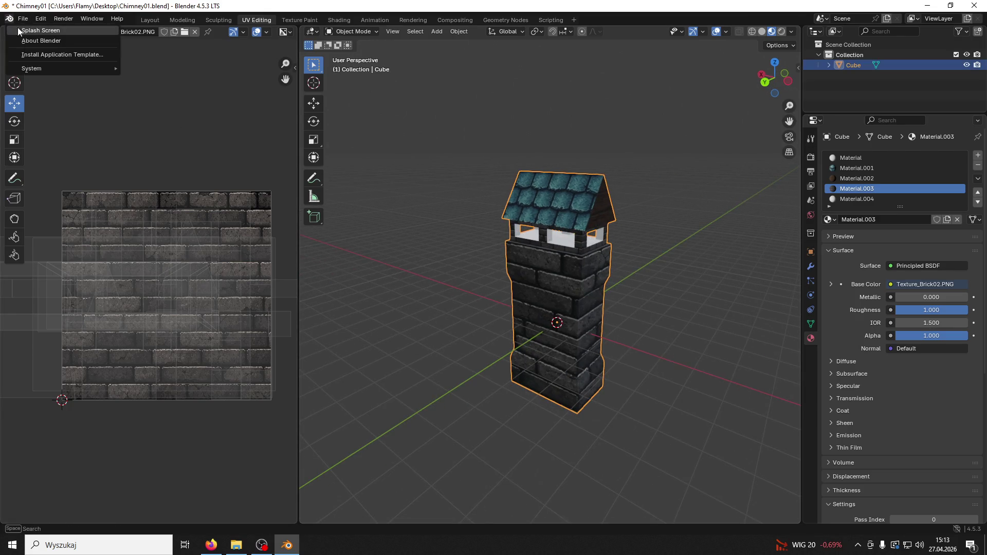
click(23, 18)
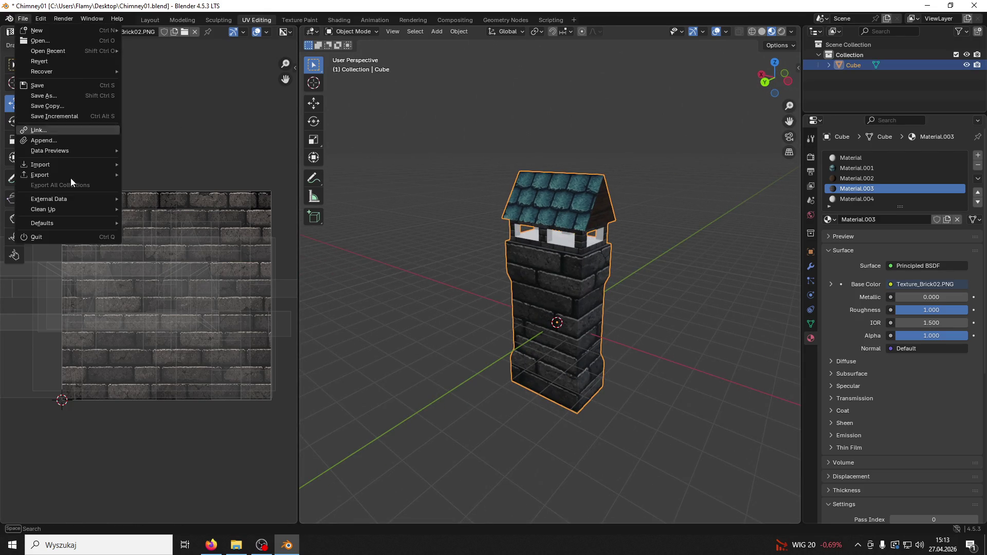
mouse_move(51, 173)
click(171, 263)
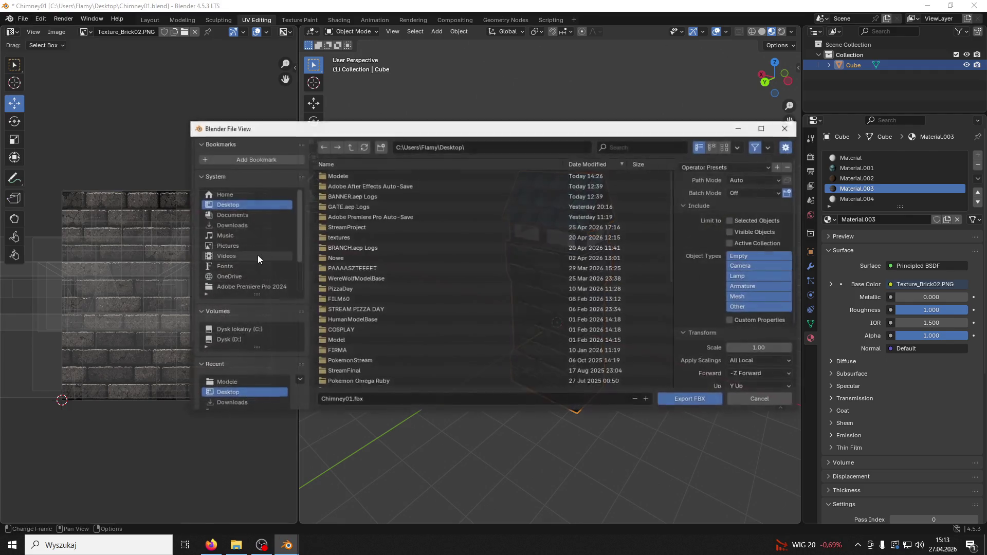
scroll(417, 338, down, 3)
click(367, 401)
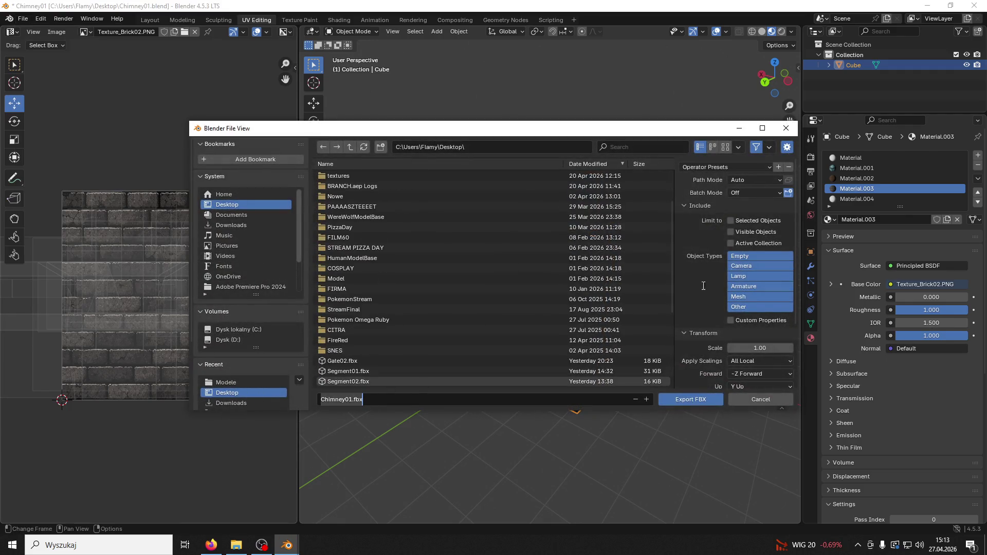
click(731, 221)
click(462, 399)
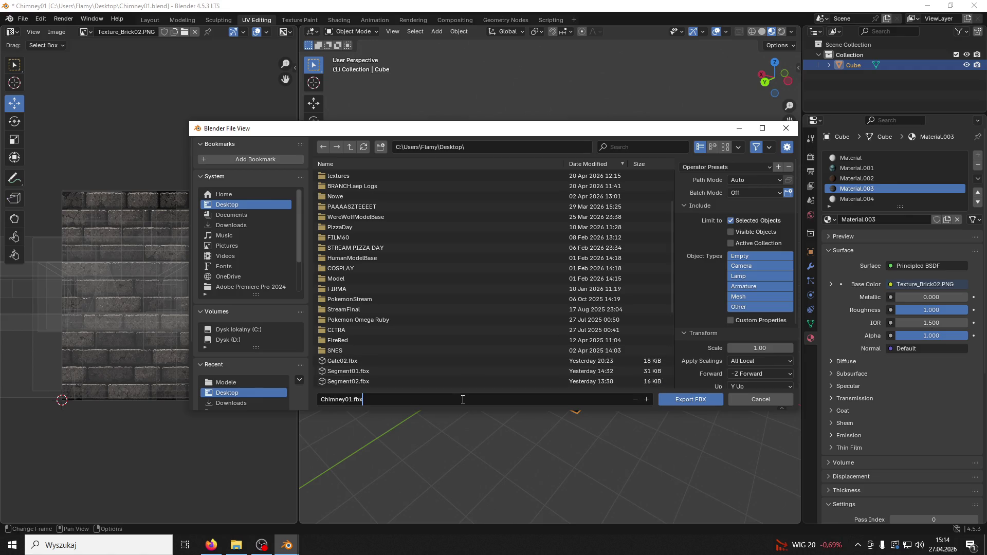
click(686, 399)
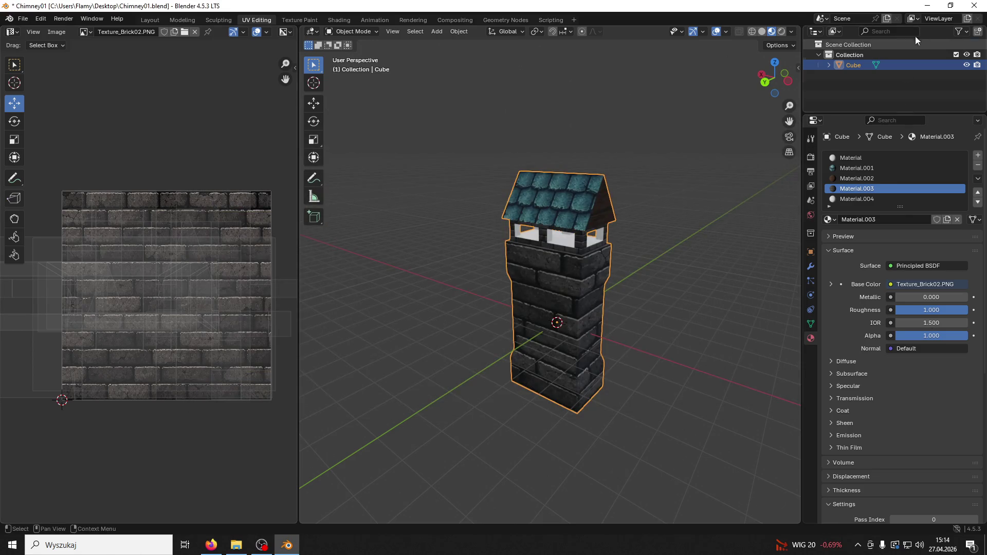
click(929, 5)
double_click(950, 441)
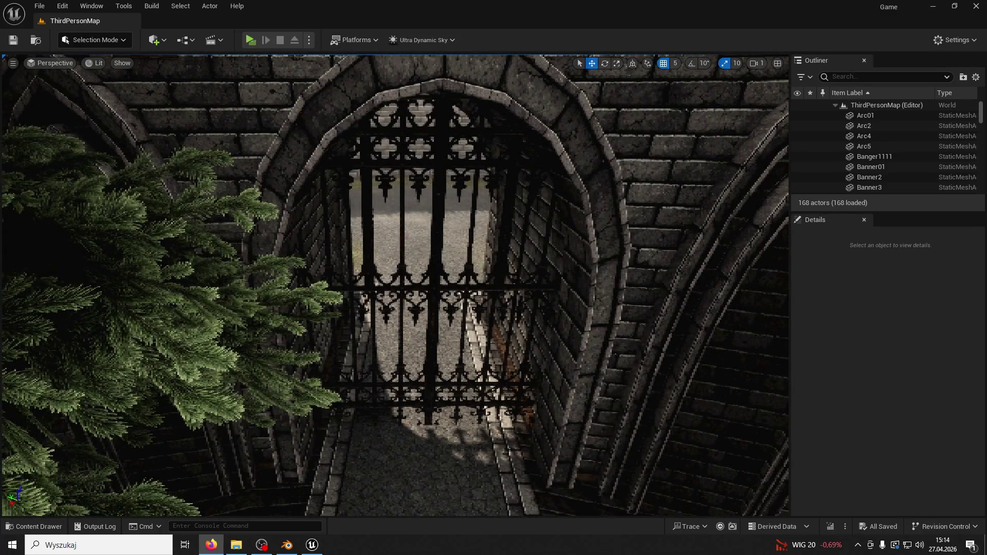
key(alt+Tab)
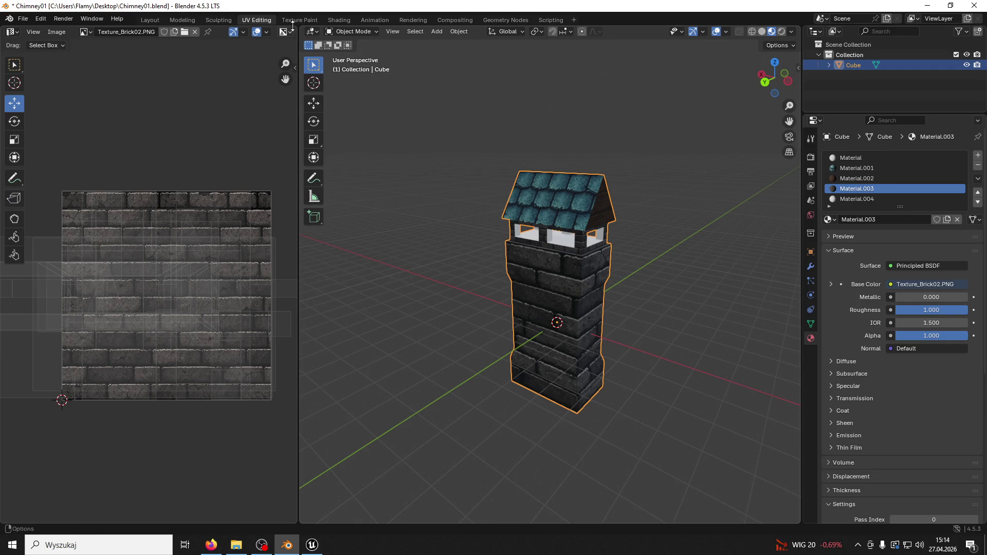
Step: Enter Edit Mode, select the whole chimney mesh, and widen the UV Editor
click(354, 33)
click(358, 54)
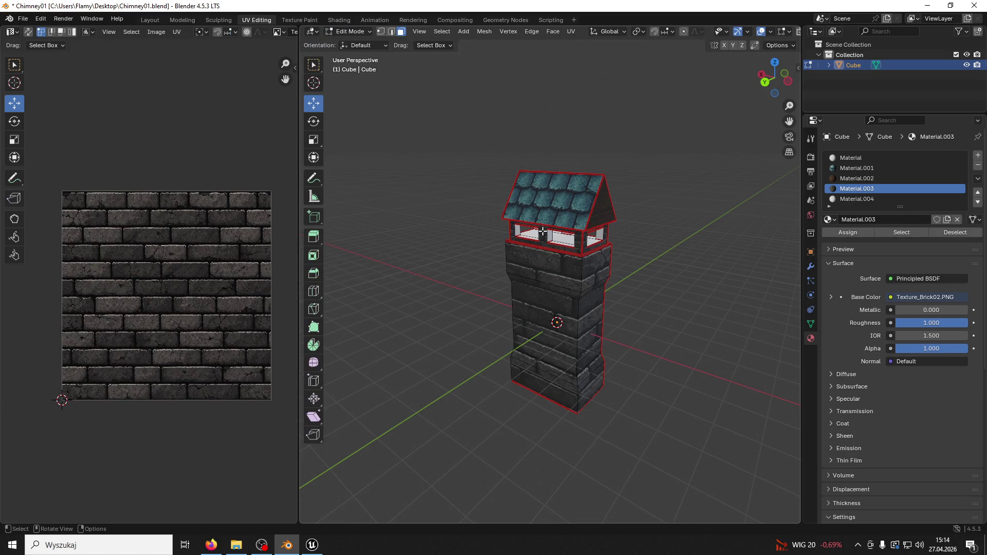
click(551, 306)
key(a)
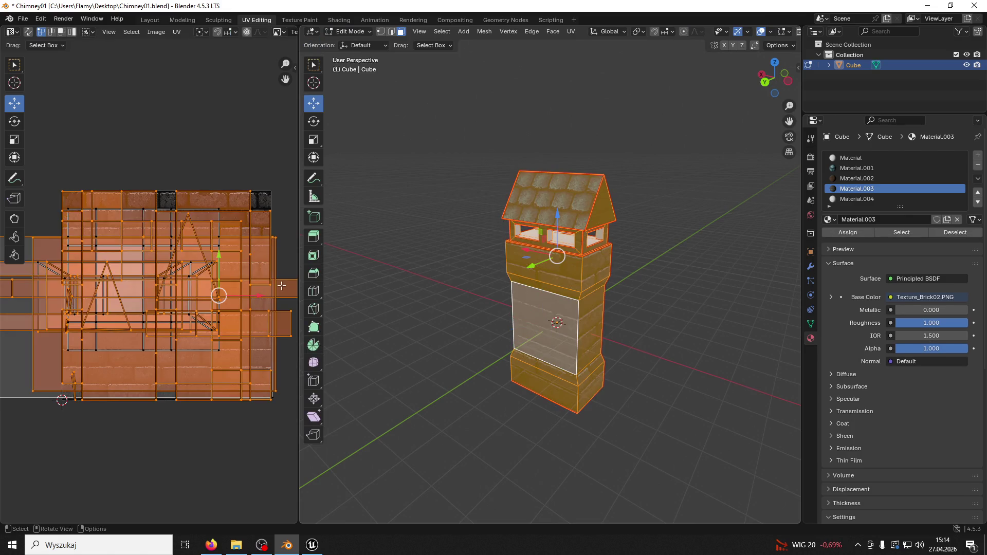
drag(297, 259, 437, 262)
click(630, 311)
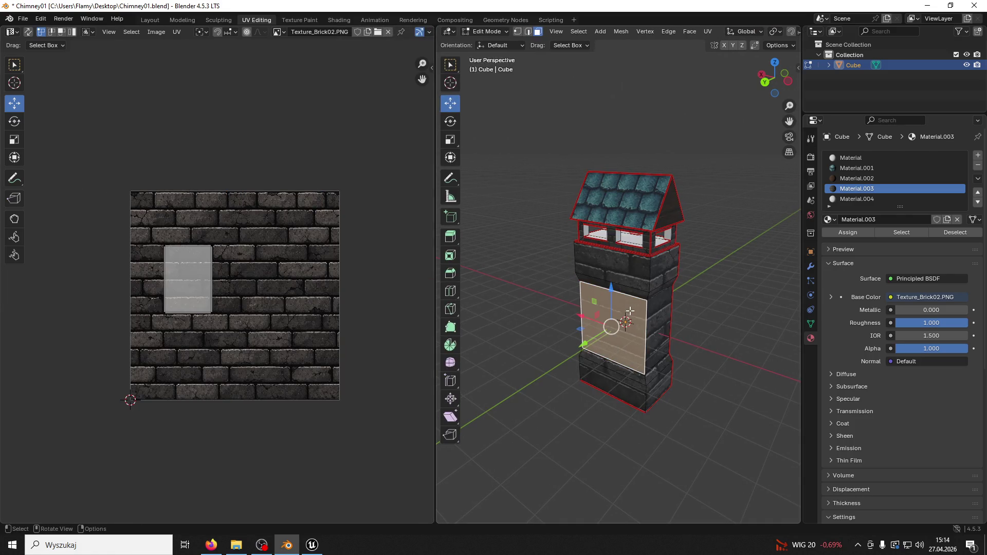
key(a)
scroll(301, 264, up, 1)
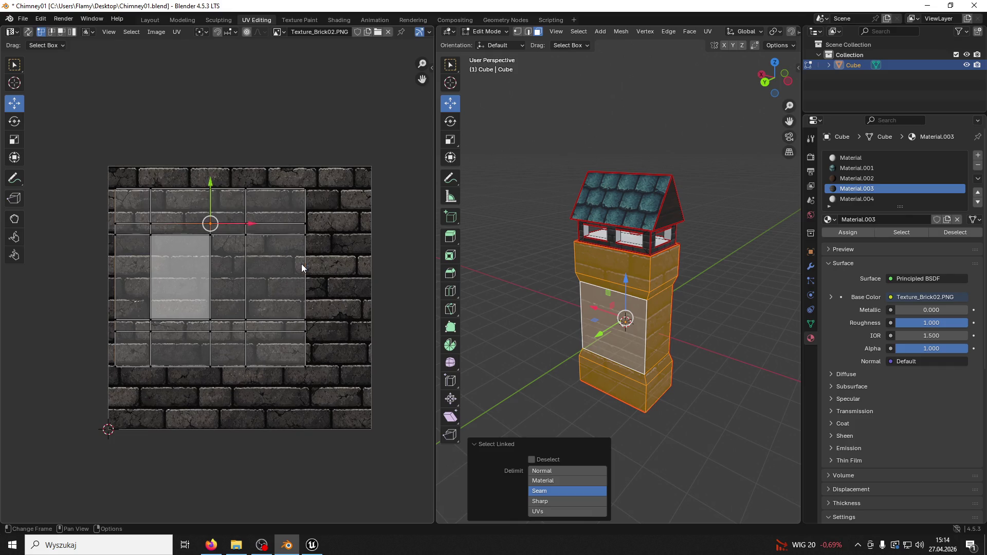
key(a)
Step: Unwrap the chimney and straighten its UVs with Follow Active Quads
key(u)
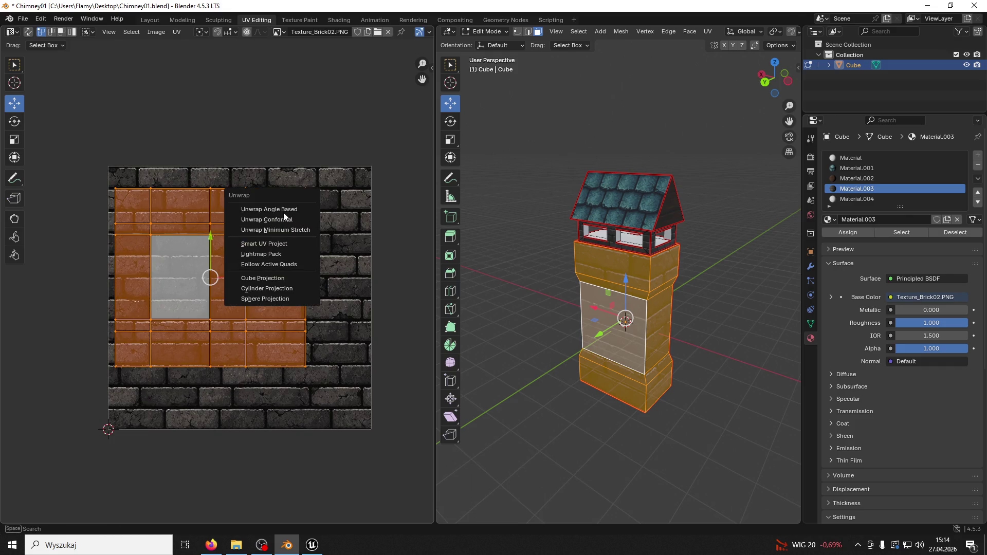
click(283, 212)
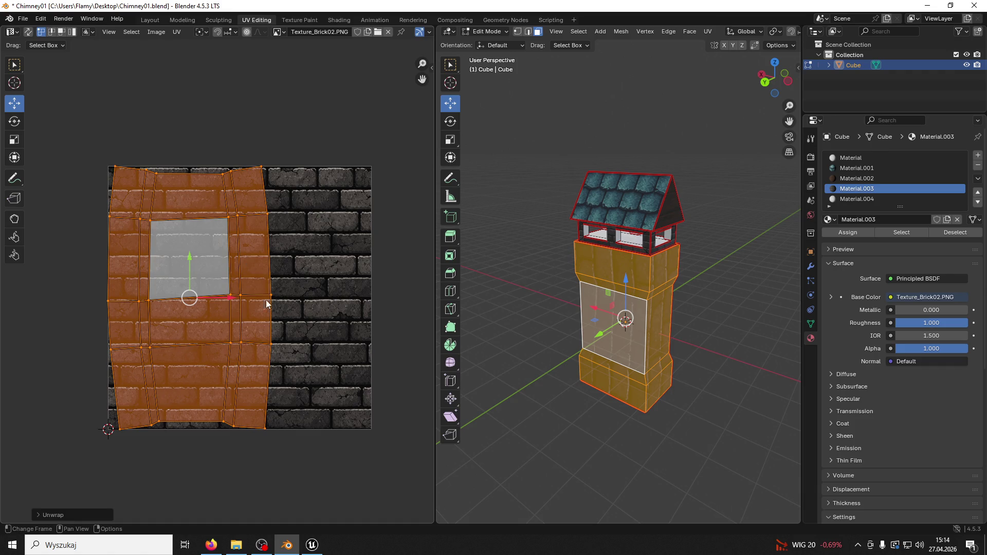
key(u)
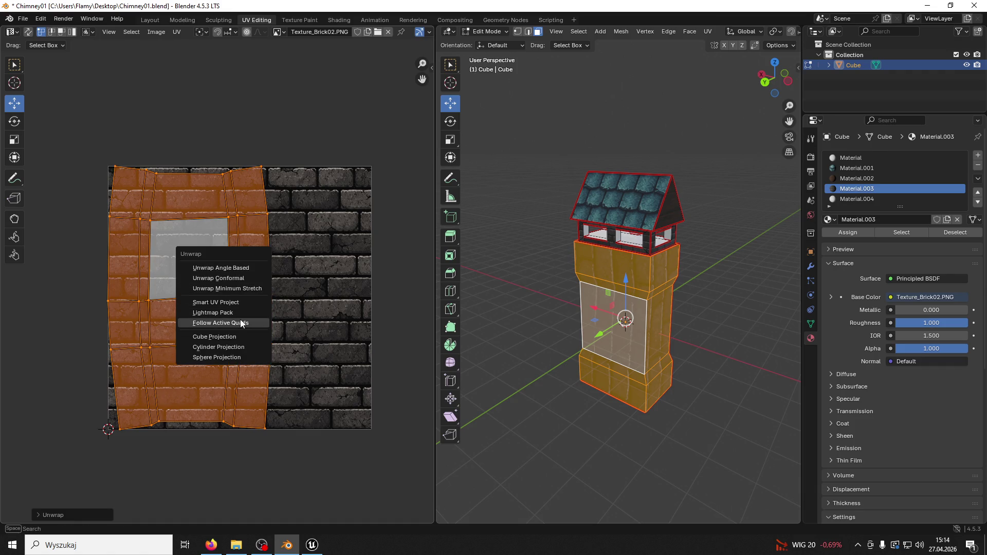
click(239, 320)
click(228, 335)
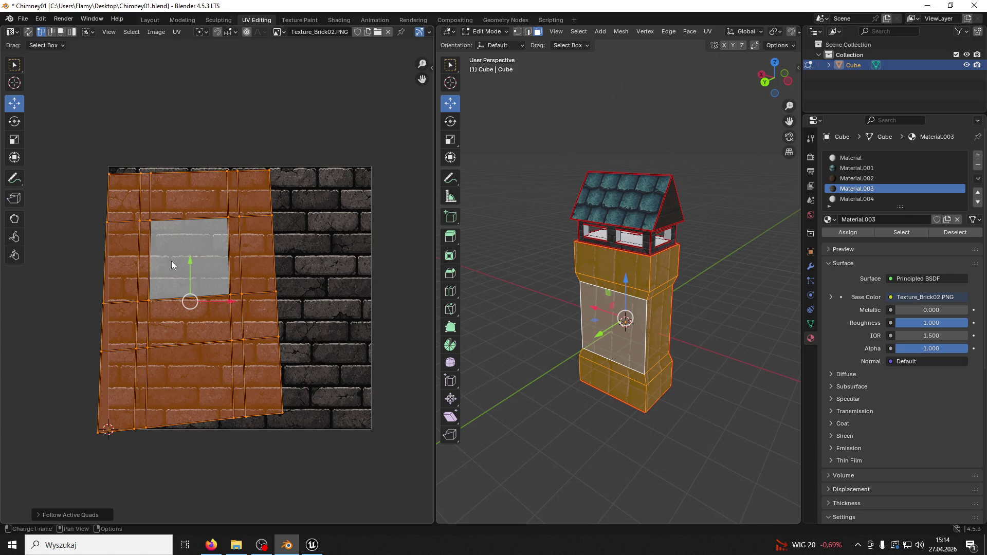
Step: Clear the selection, then select a front wall face and all faces linked to it
click(700, 385)
mouse_move(673, 367)
middle_down()
mouse_move(633, 363)
mouse_move(620, 270)
middle_up()
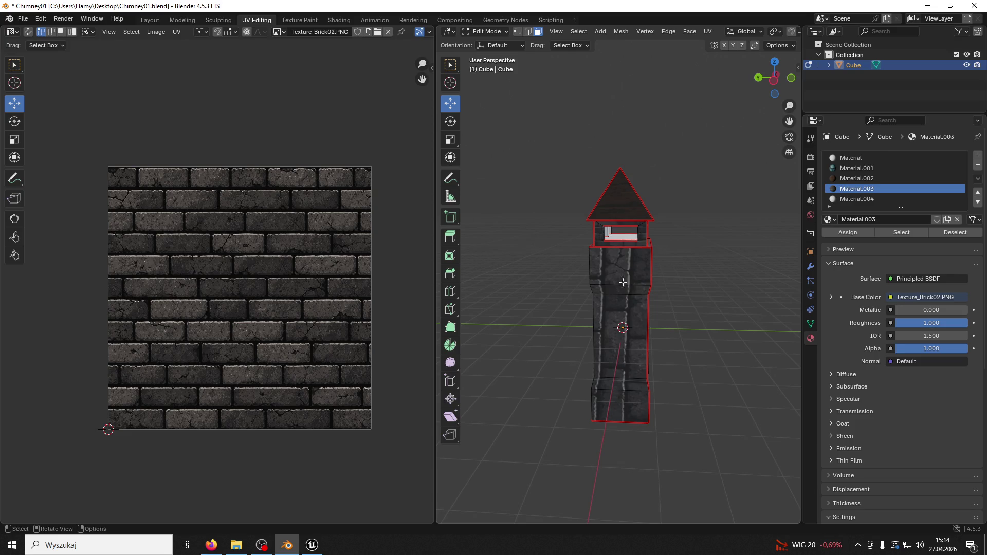
middle_drag(629, 314, 602, 357)
click(612, 312)
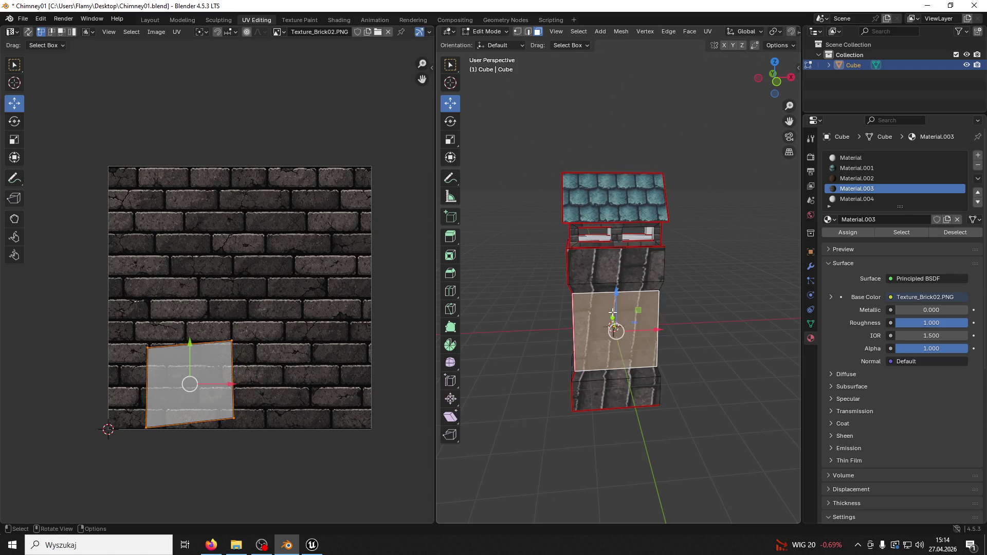
key(ctrl+l)
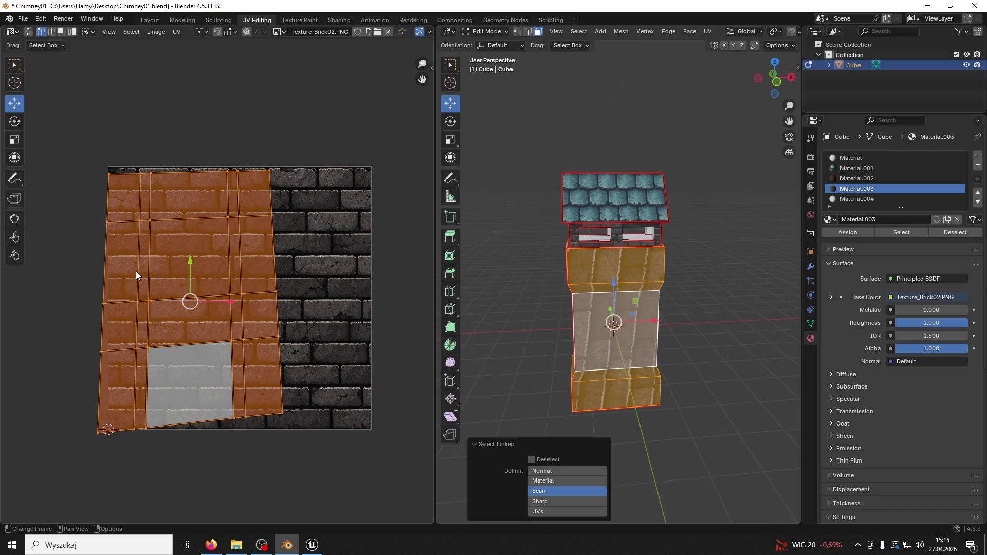
Step: Unwrap the linked wall faces, straighten with Follow Active Quads, then Lightmap Pack them
key(u)
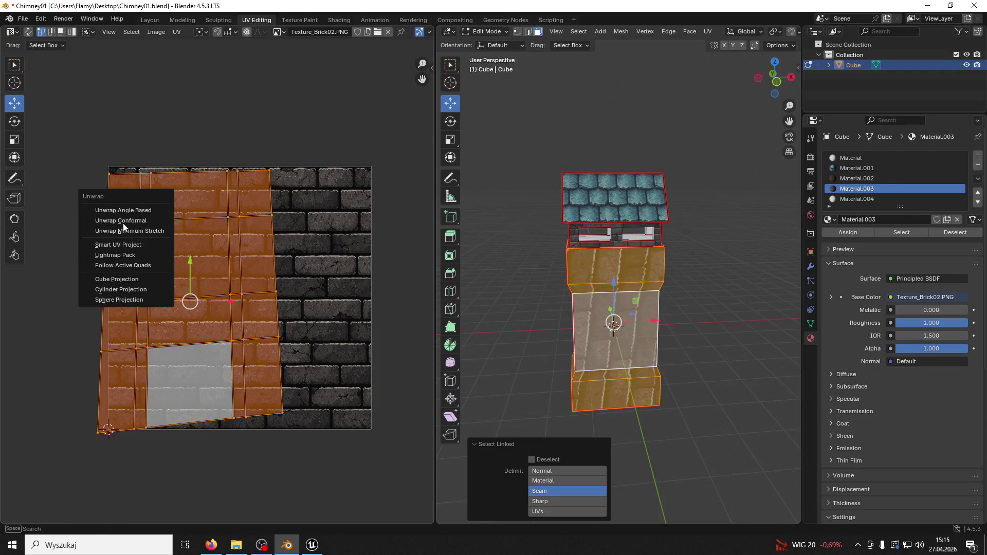
click(125, 210)
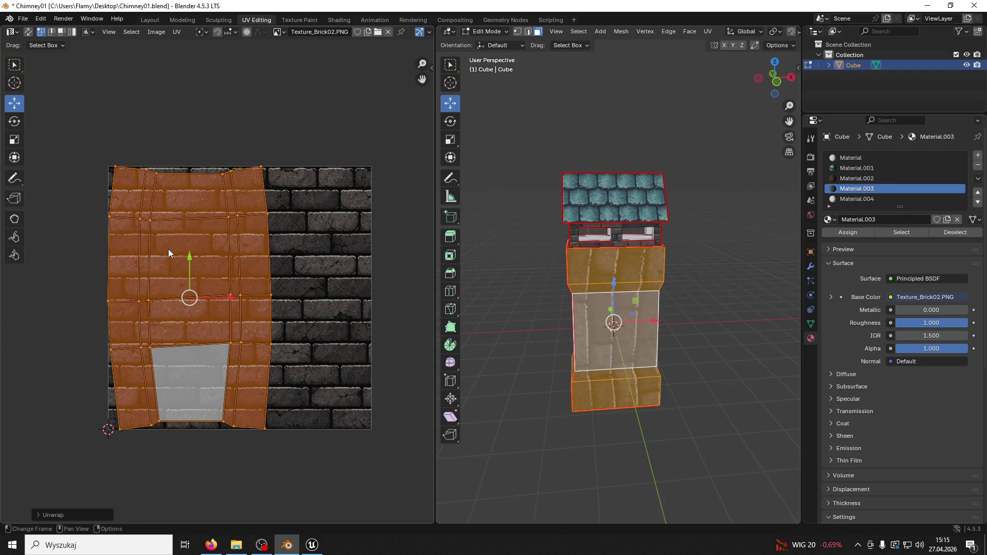
key(u)
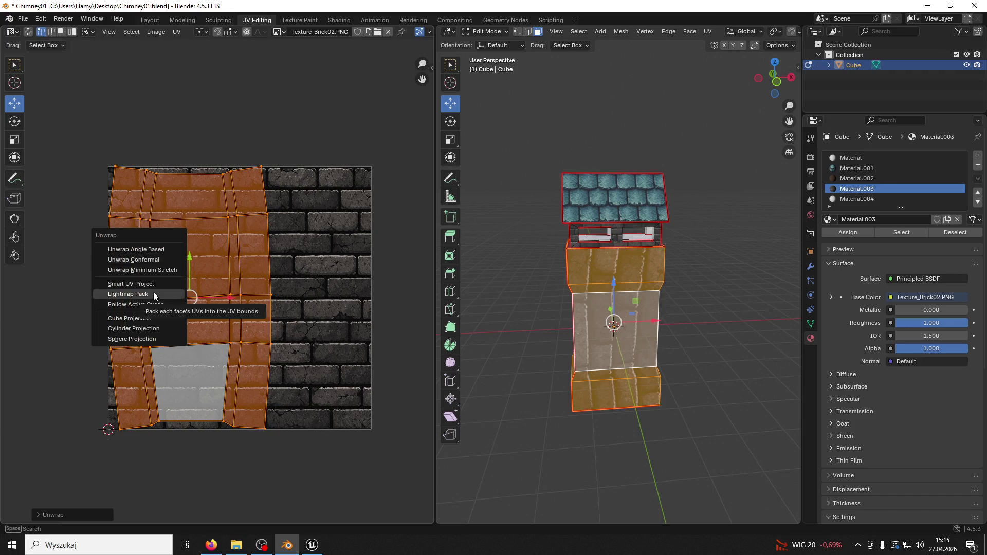
click(162, 305)
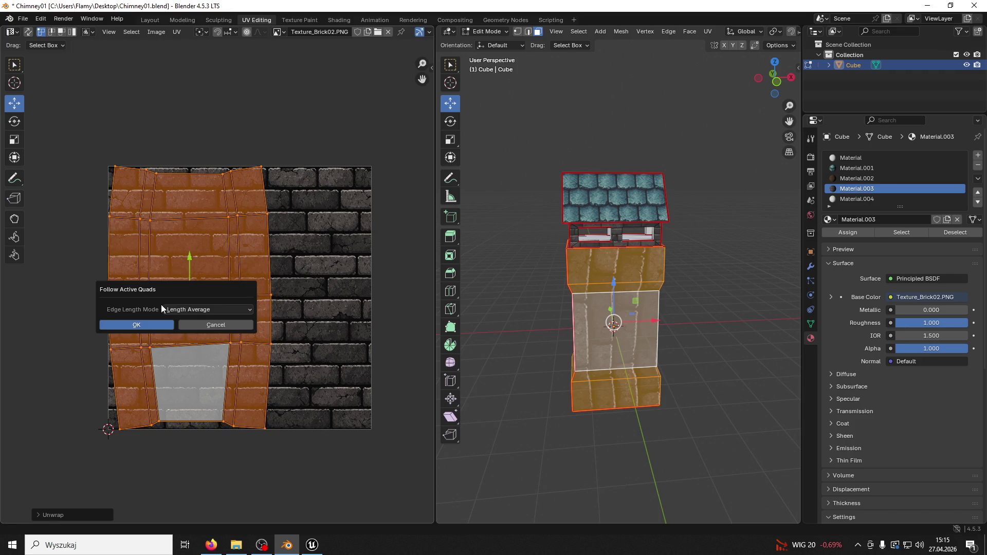
click(146, 323)
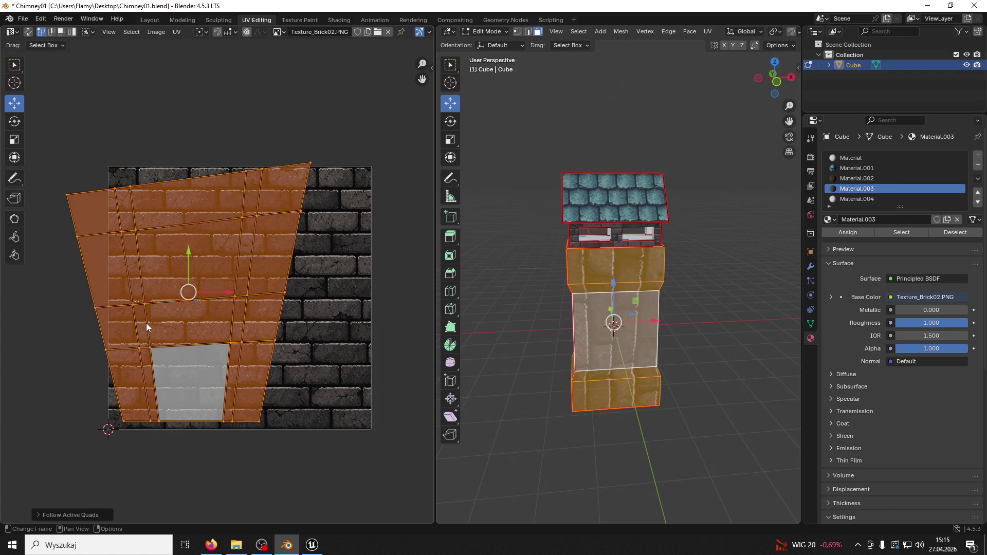
key(u)
click(132, 312)
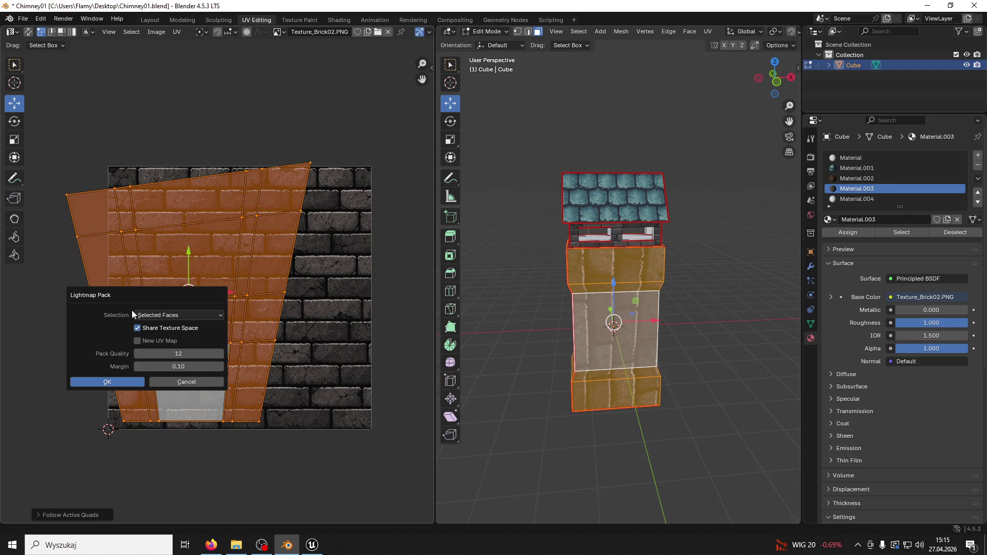
click(126, 381)
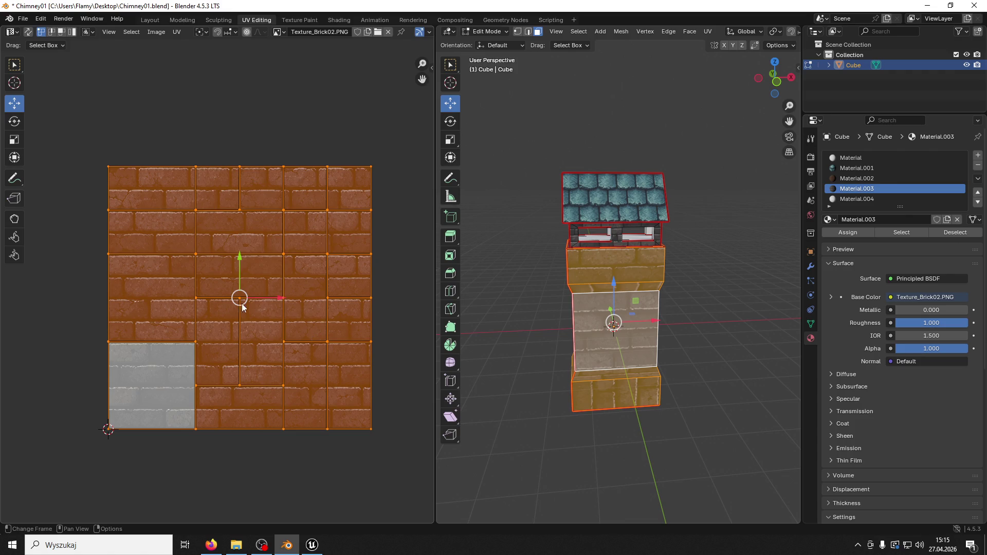
Step: Redo Follow Active Quads on the wall faces and move their UVs upward
mouse_move(525, 293)
middle_down()
mouse_move(562, 300)
mouse_move(624, 285)
mouse_move(595, 287)
middle_up()
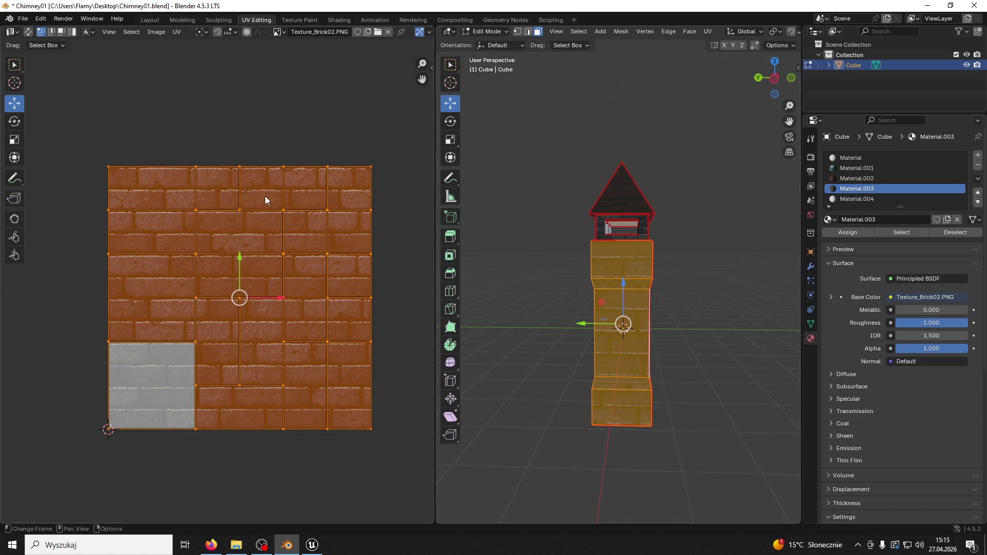
key(u)
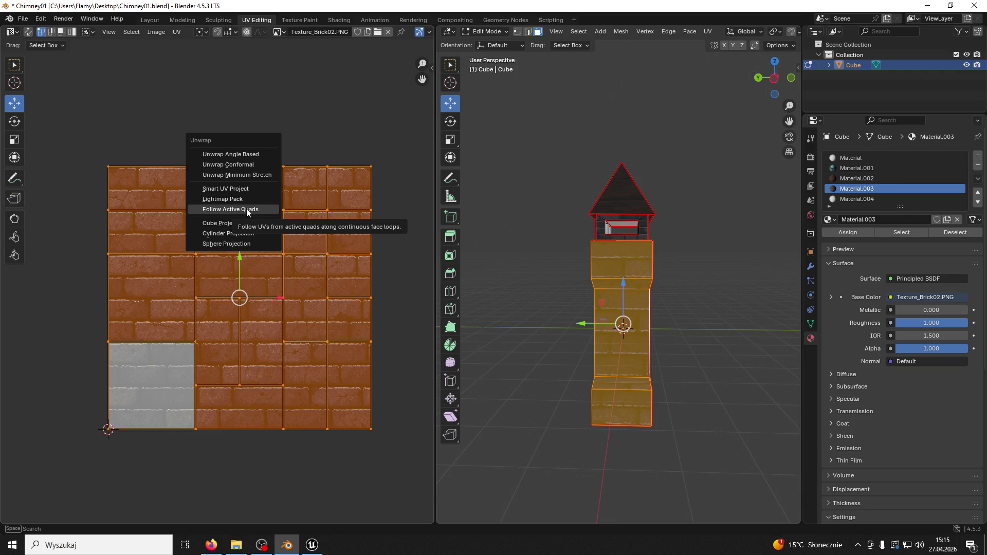
click(246, 209)
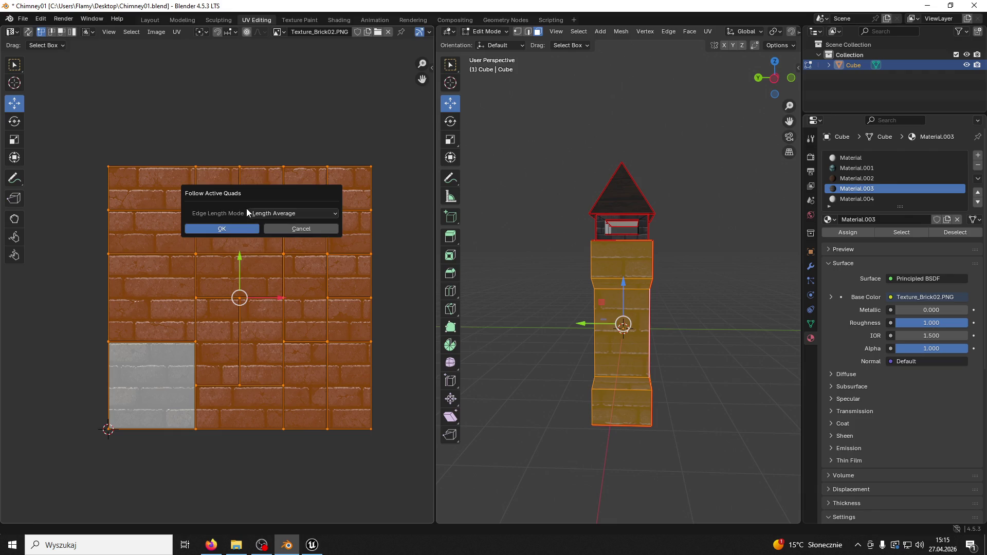
click(204, 232)
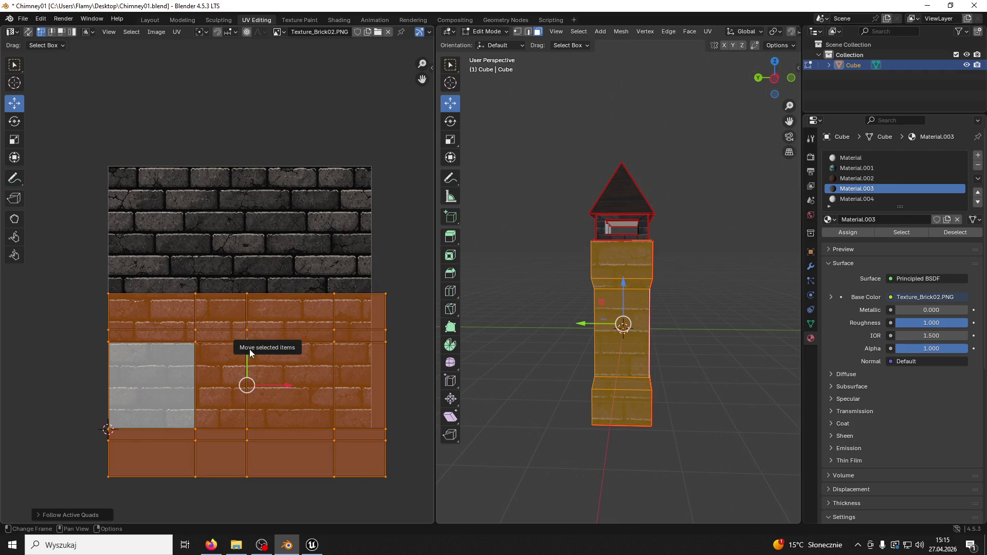
middle_drag(529, 330, 572, 330)
drag(248, 348, 251, 291)
Step: Rotate the UV island 180° and shift it up along Y over the bricks
text(r)
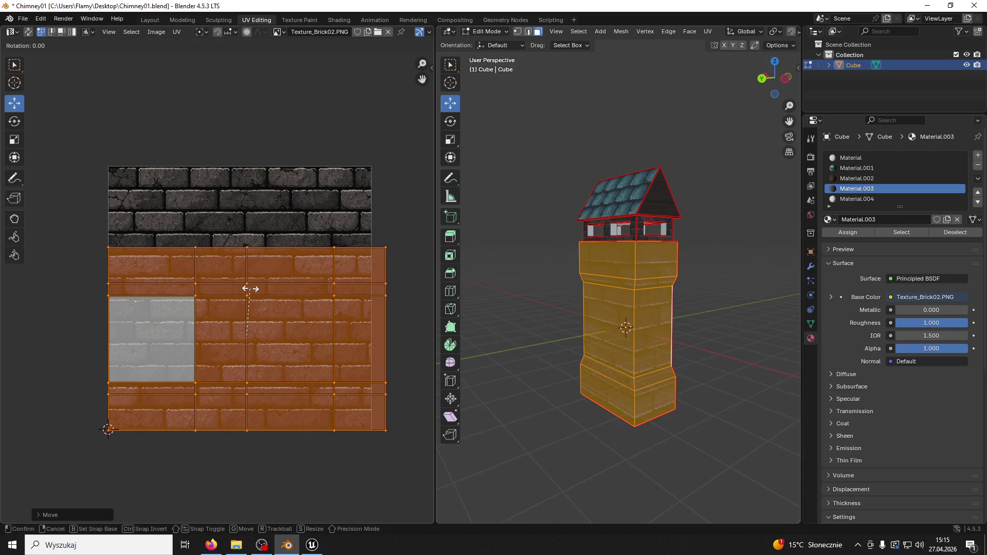
text(180)
key(Return)
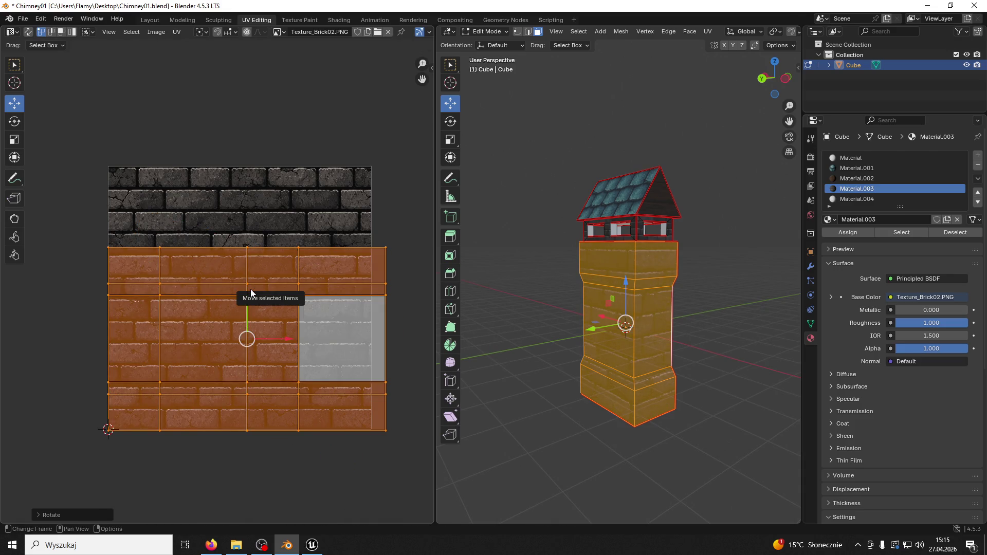
drag(251, 291, 234, 270)
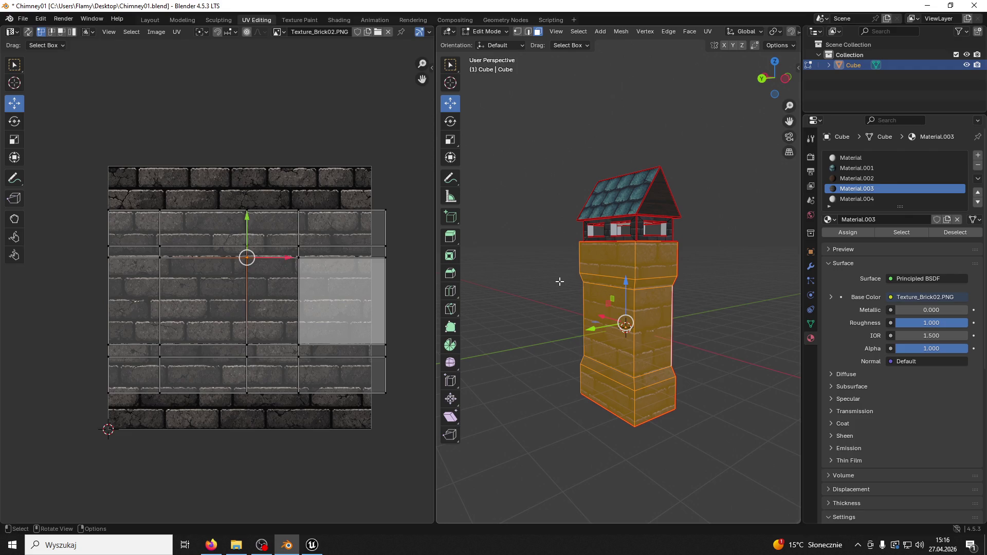
Step: Select the whole UV island, then close Blender with Don't Save
click(384, 310)
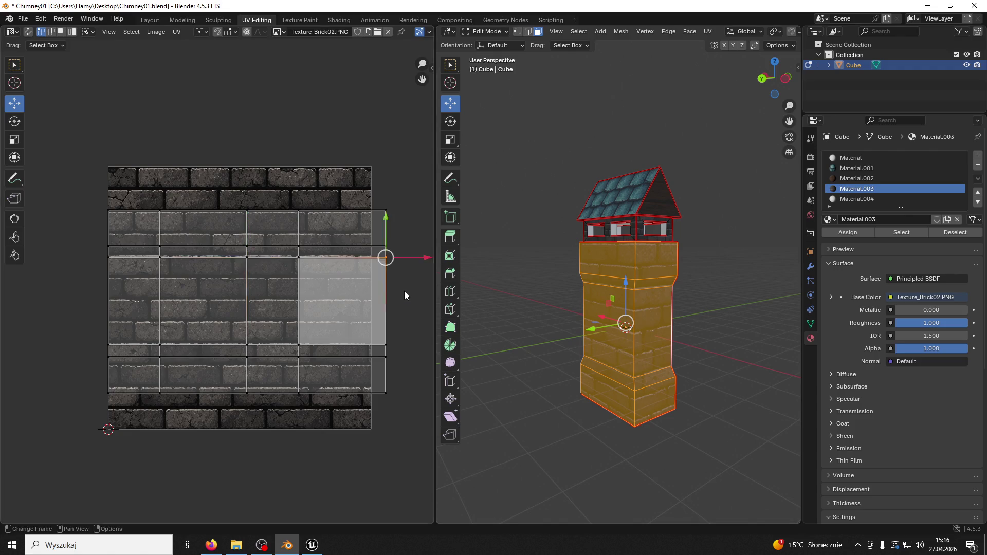
key(a)
right_click(341, 292)
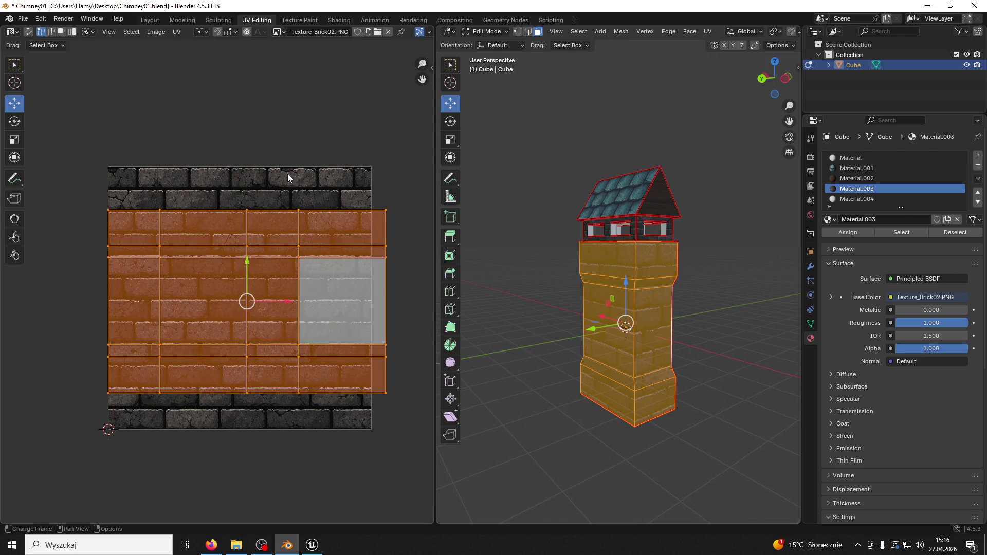
key(u)
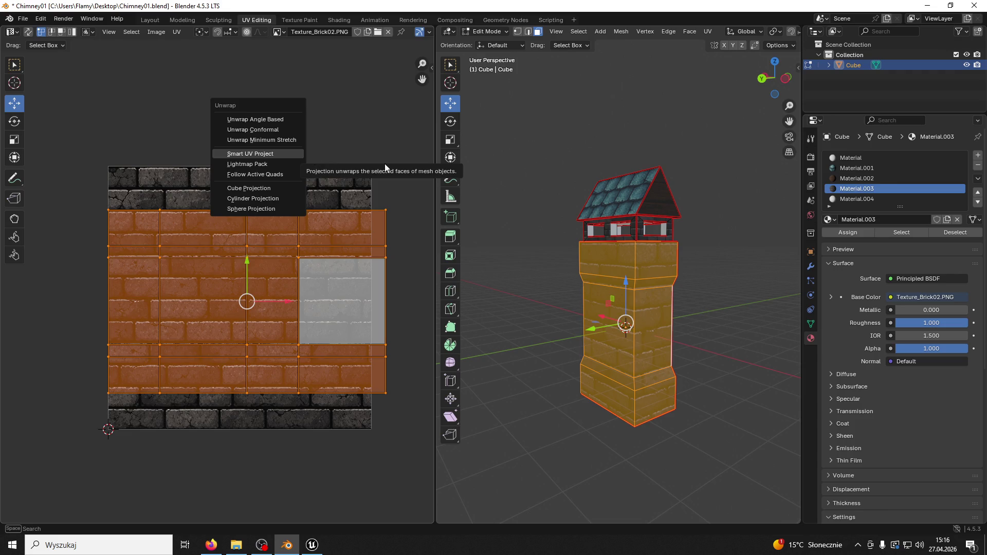
click(506, 218)
click(975, 6)
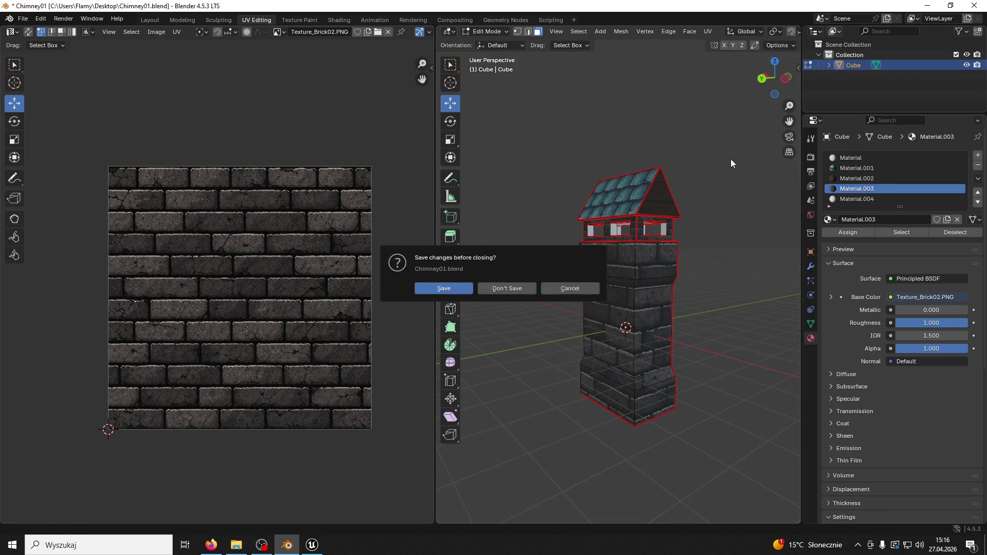
click(484, 288)
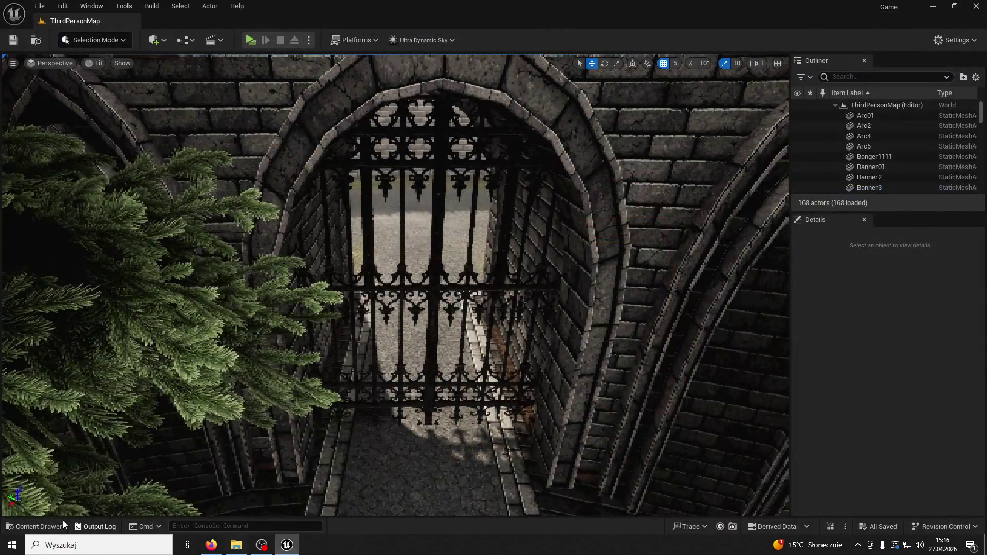
Step: Create a folder named Chimney in ModularV3 and open it
click(49, 525)
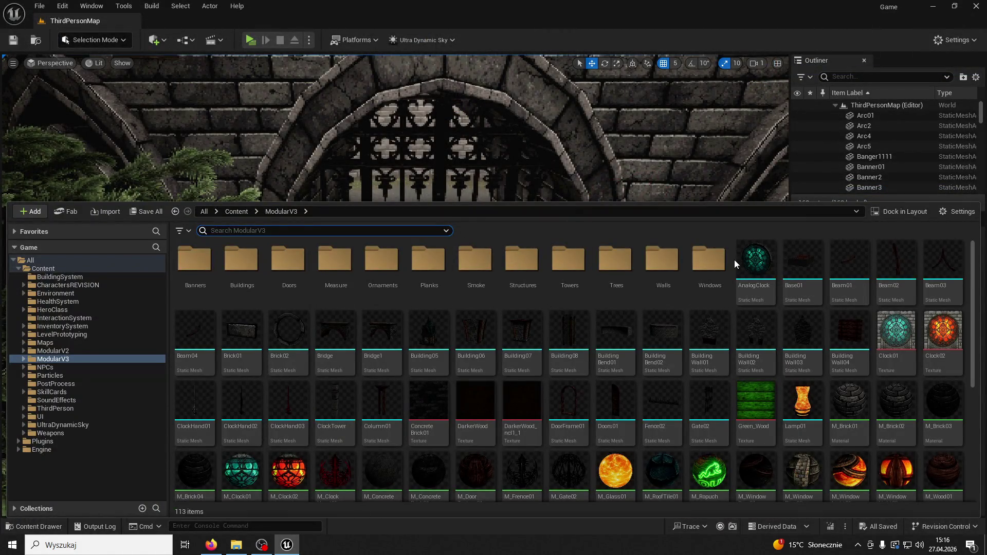
right_click(734, 260)
click(773, 201)
text(CH)
key(BackSpace)
text(hi)
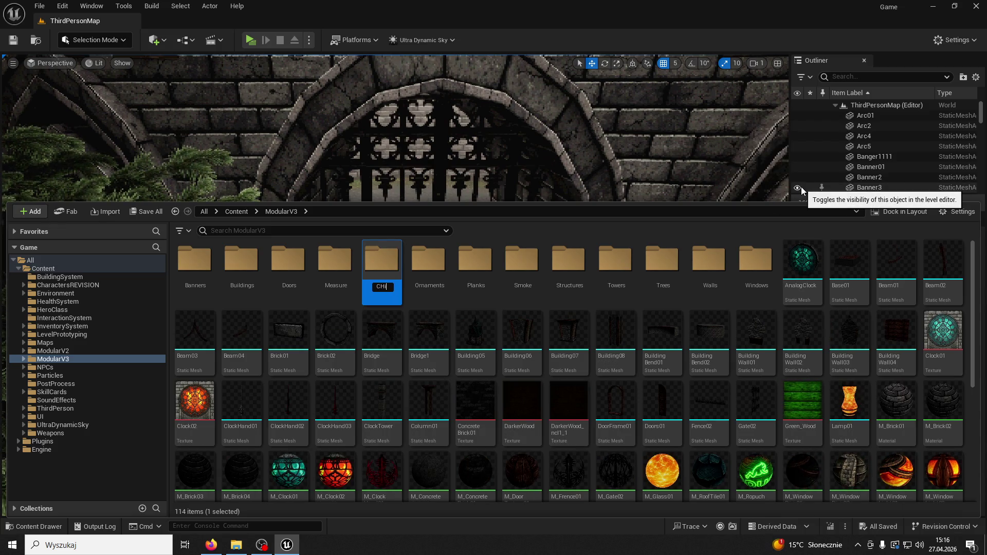
text(mney)
key(Return)
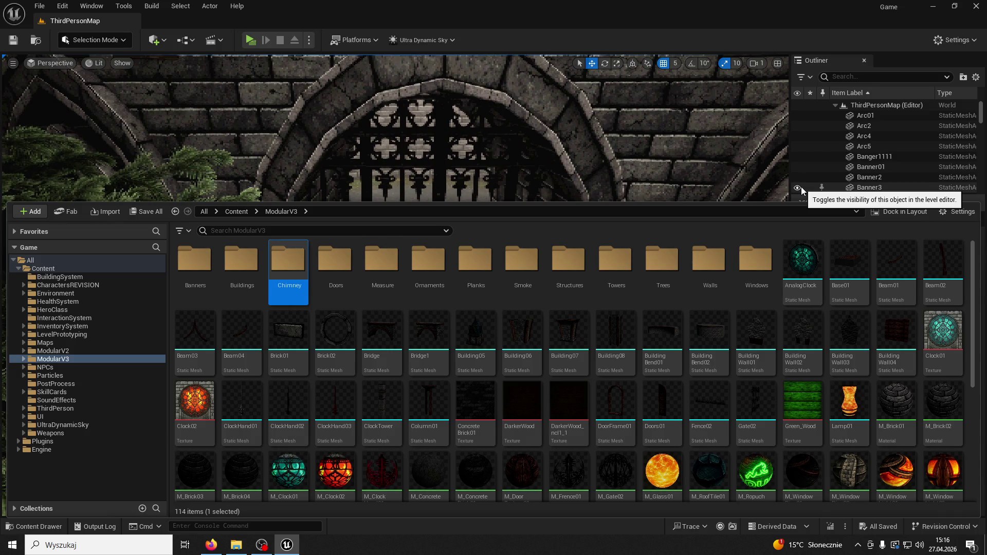
double_click(296, 257)
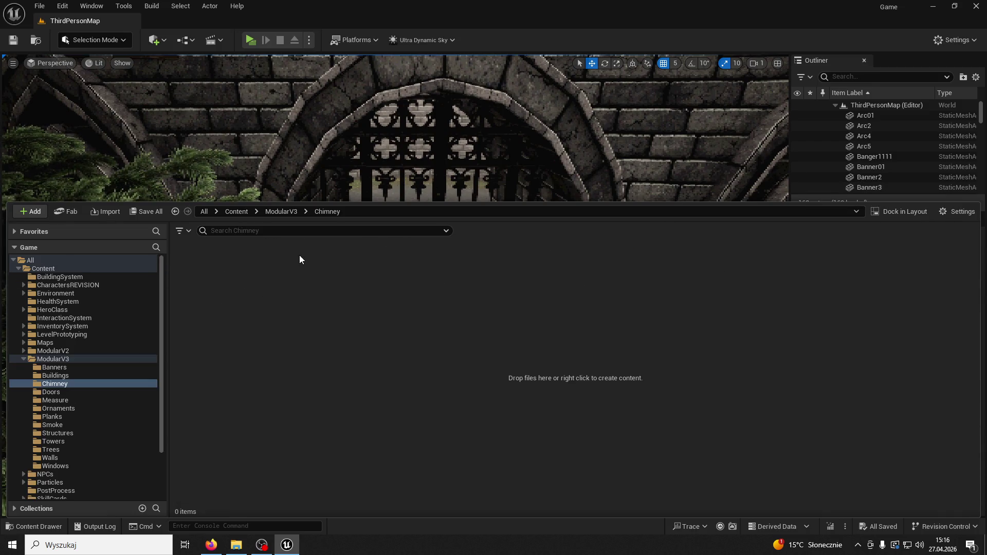
Step: Import Chimney01.fbx into the Chimney folder, then reopen Chimney01.blend
mouse_move(230, 20)
mouse_down()
mouse_move(457, 63)
mouse_move(665, 122)
mouse_move(700, 107)
mouse_up()
mouse_move(316, 286)
mouse_down()
mouse_move(541, 258)
mouse_move(625, 295)
mouse_up()
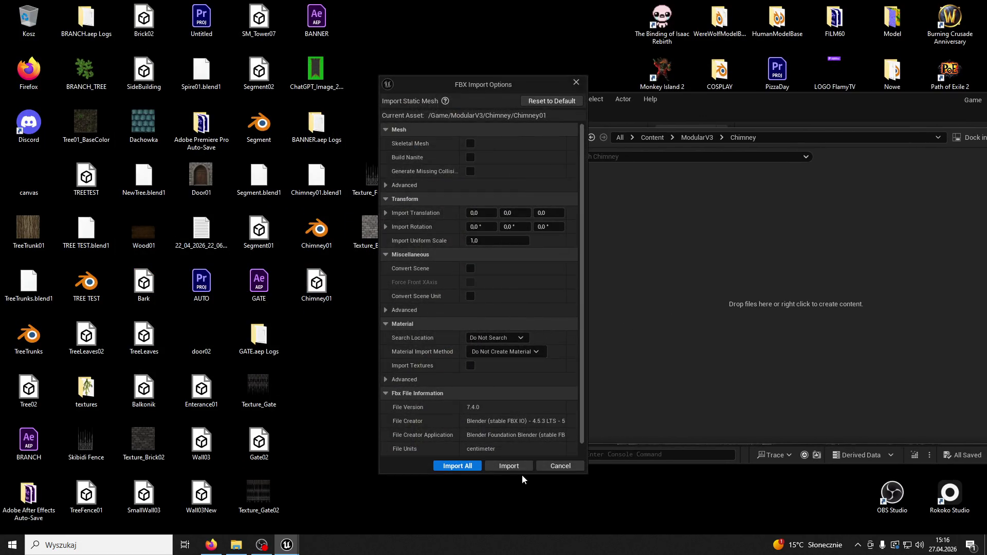
click(524, 467)
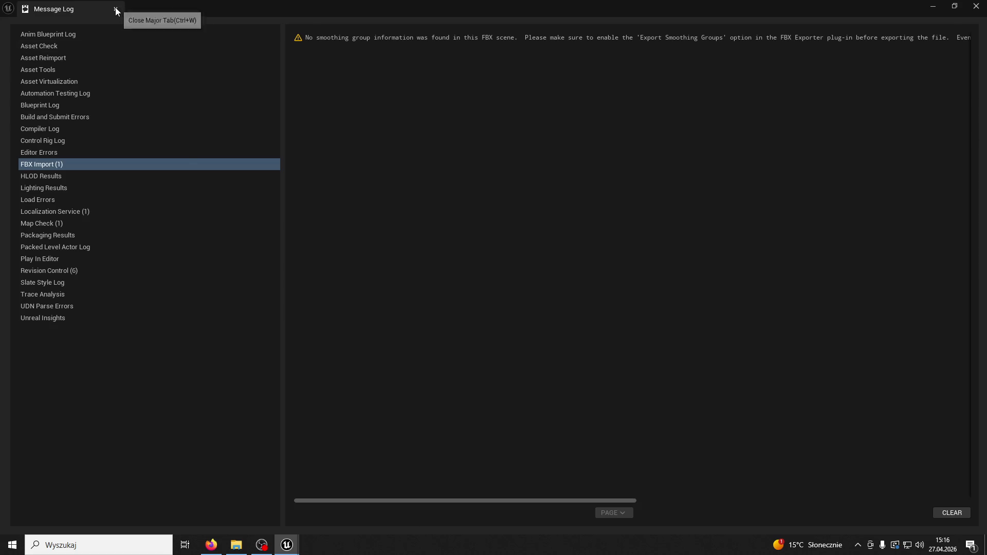
click(116, 9)
double_click(317, 229)
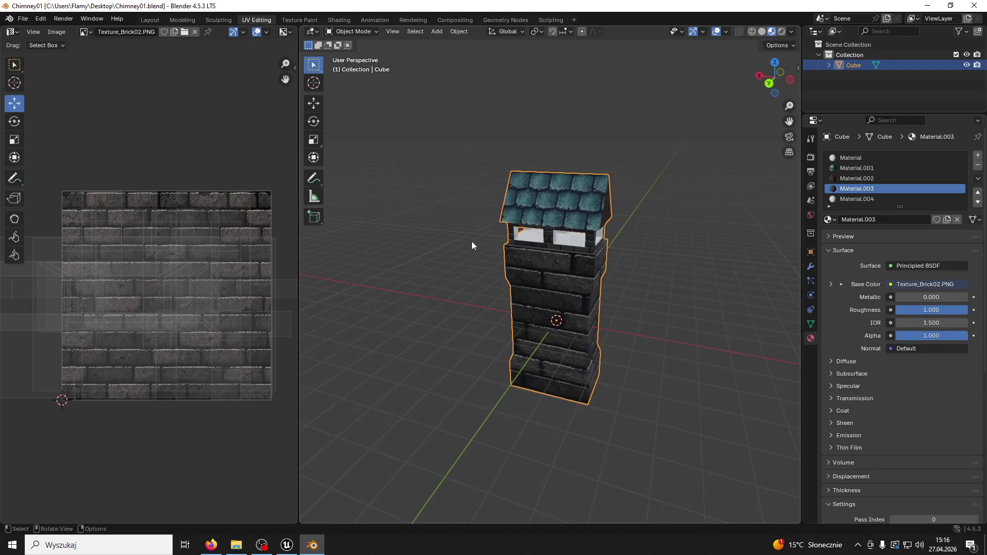
Step: Re-export the chimney over Chimney01.fbx with a different Up axis
click(23, 18)
mouse_move(63, 173)
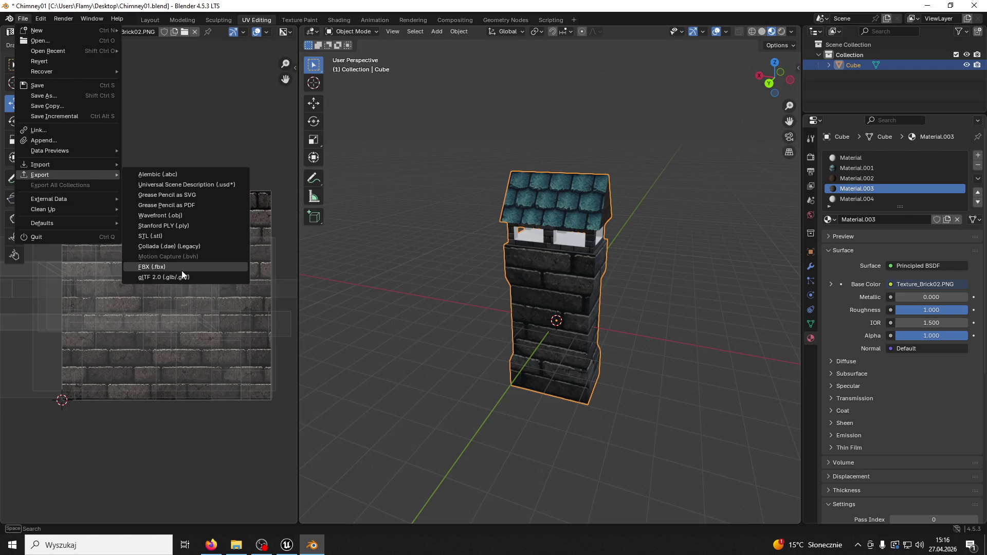
click(181, 268)
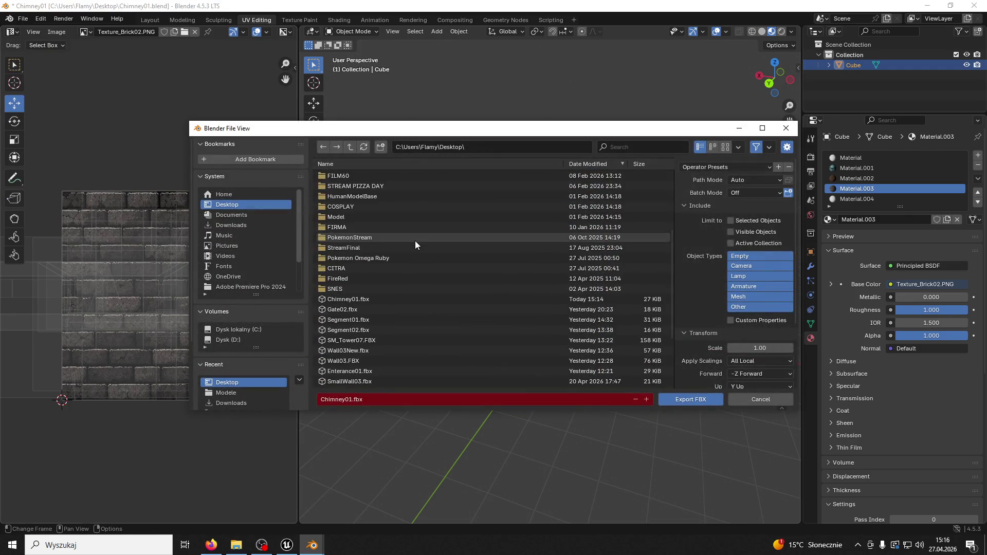
click(361, 303)
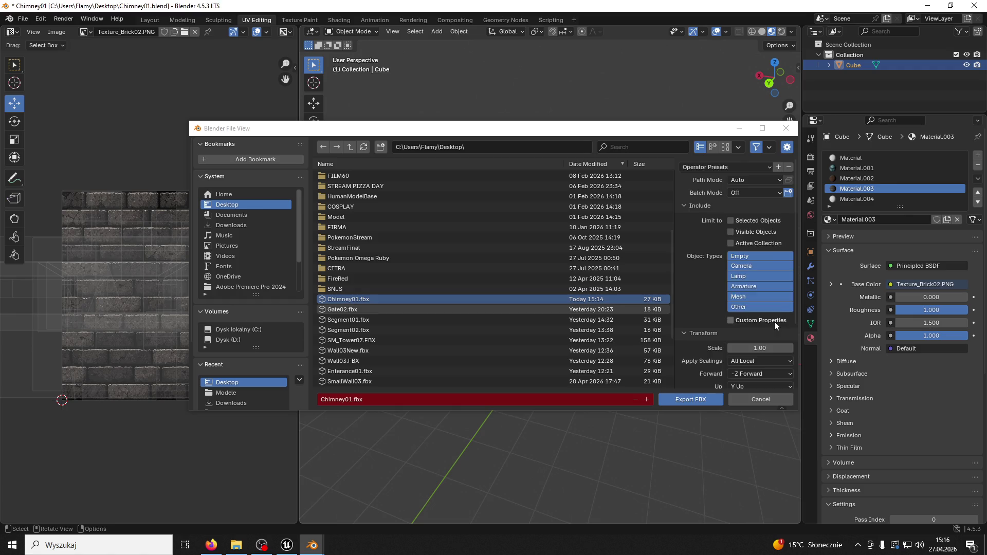
scroll(768, 329, down, 4)
click(752, 305)
click(738, 340)
click(692, 399)
Step: Close Blender without saving and bring up actions for the Chimney01 mesh
click(974, 5)
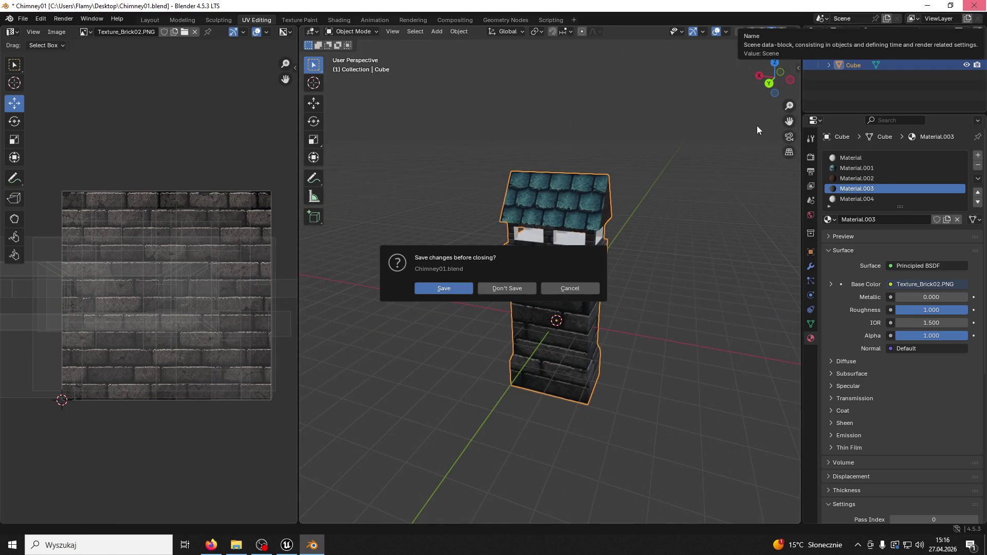
click(504, 288)
right_click(551, 177)
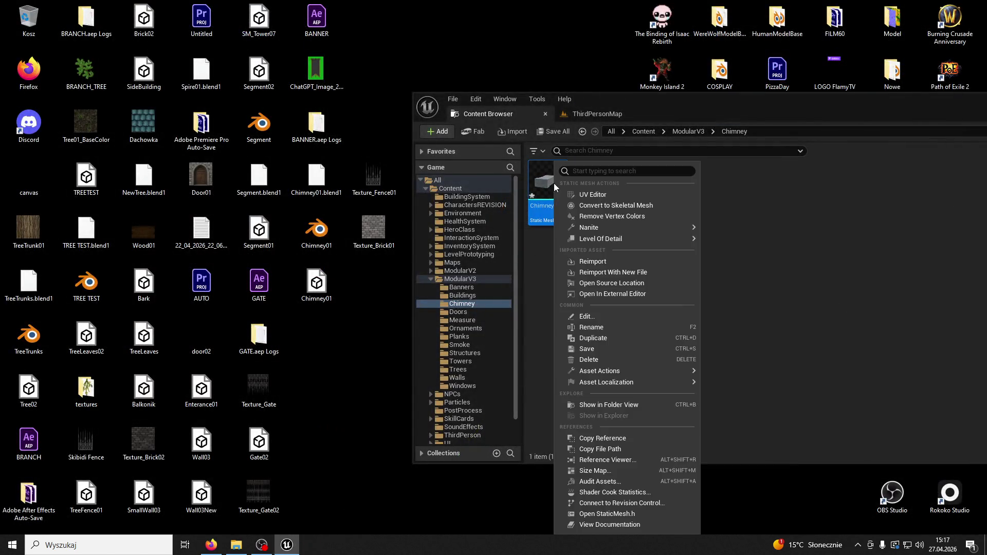
Step: Reimport Chimney01 from the updated FBX and open it in the docked mesh editor
click(604, 258)
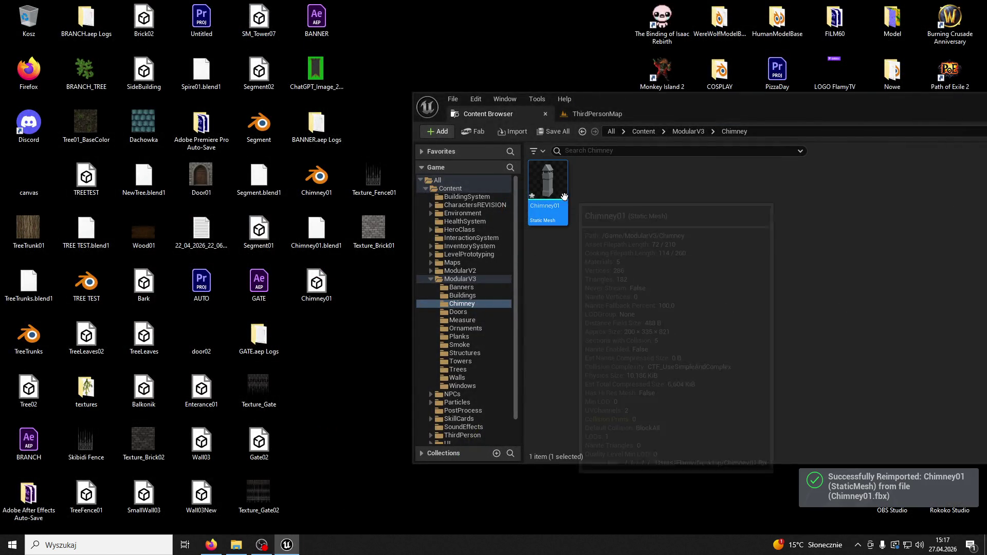
double_click(546, 183)
mouse_move(304, 144)
mouse_down()
mouse_move(788, 101)
mouse_move(711, 119)
mouse_up()
click(647, 115)
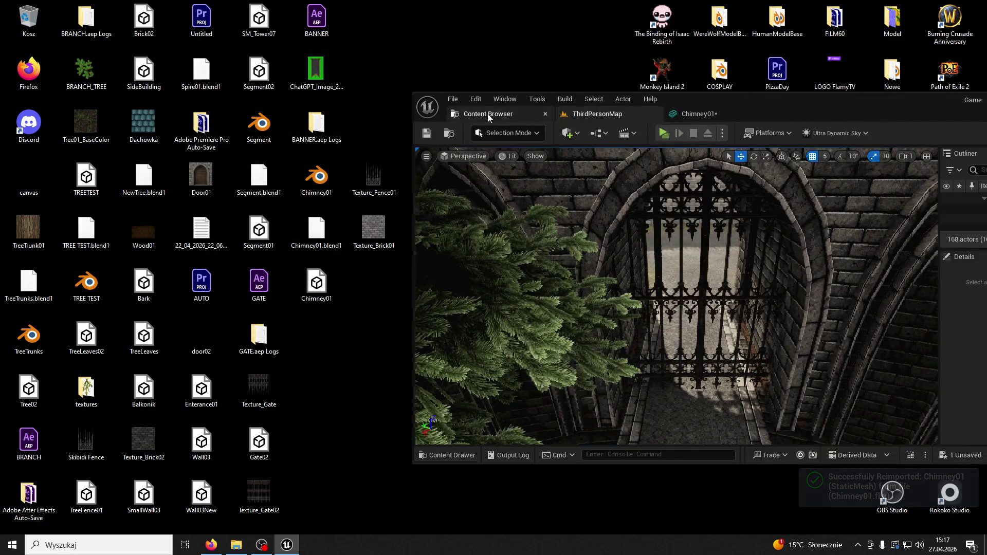
click(488, 114)
click(537, 114)
double_click(689, 103)
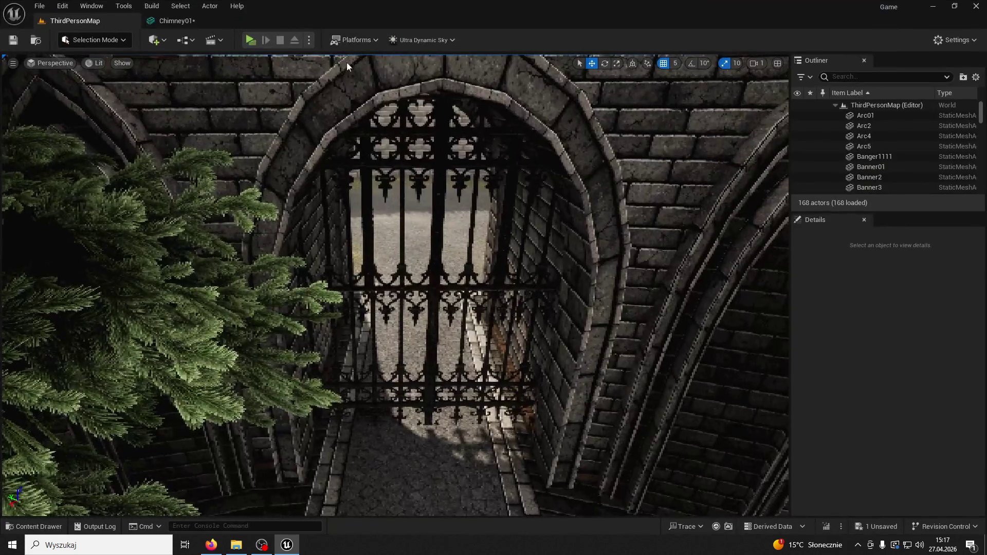
Step: Assign M_RoofTile01 from the ModularV3 folder to material Element 1 of Chimney01
click(191, 21)
click(34, 528)
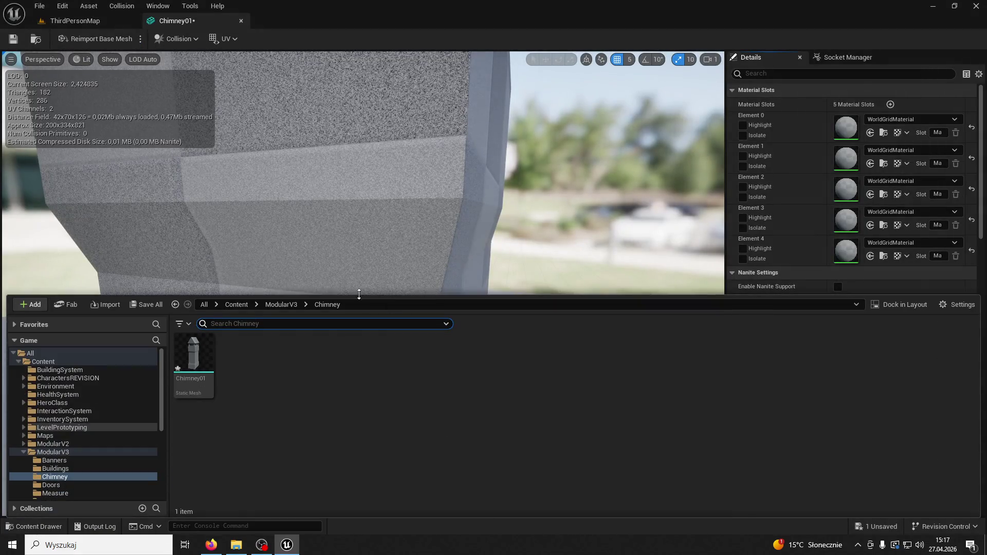
click(278, 304)
drag(943, 429, 886, 155)
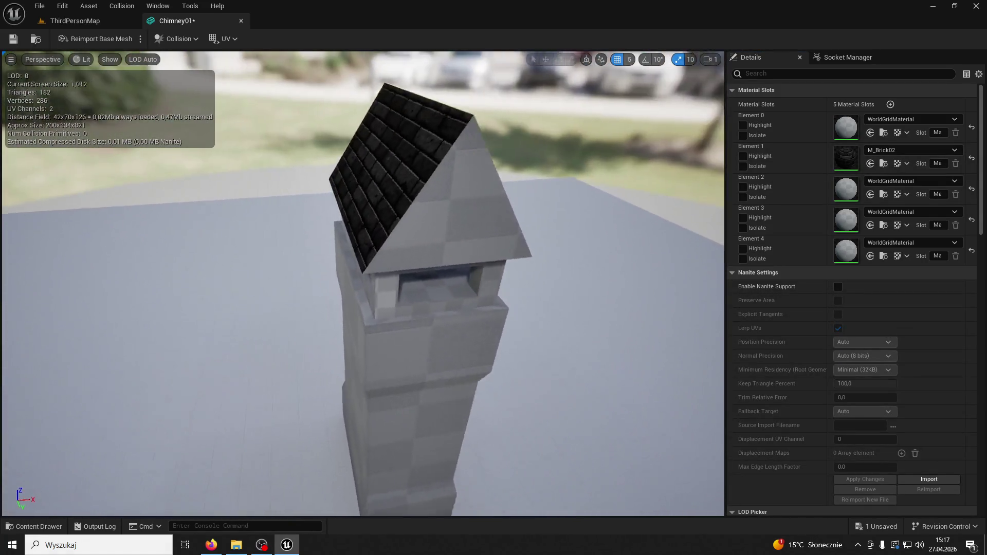
click(34, 527)
mouse_move(691, 420)
mouse_down()
mouse_move(874, 134)
mouse_move(871, 164)
mouse_up()
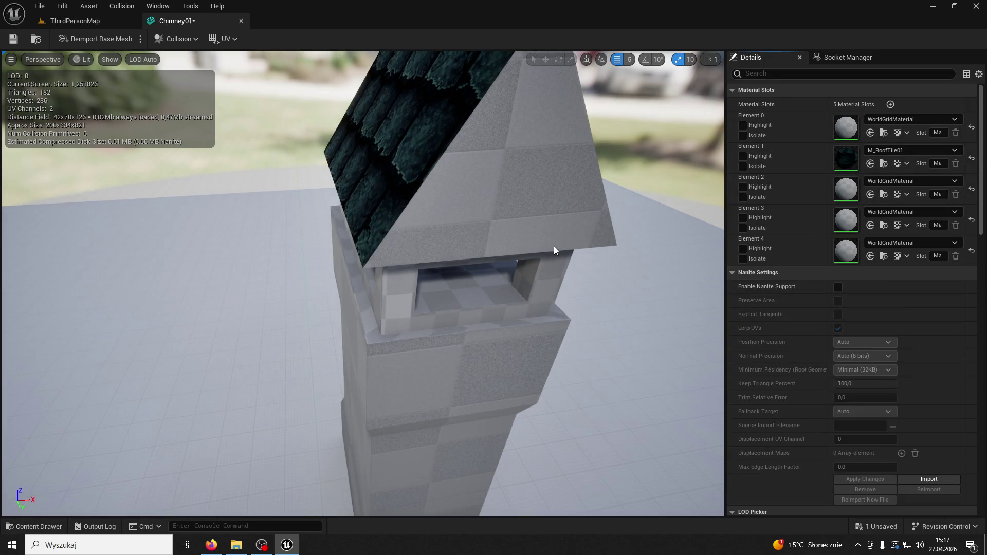
Step: Assign M_Plank03 from the Planks folder to material Element 2
drag(554, 251, 554, 251)
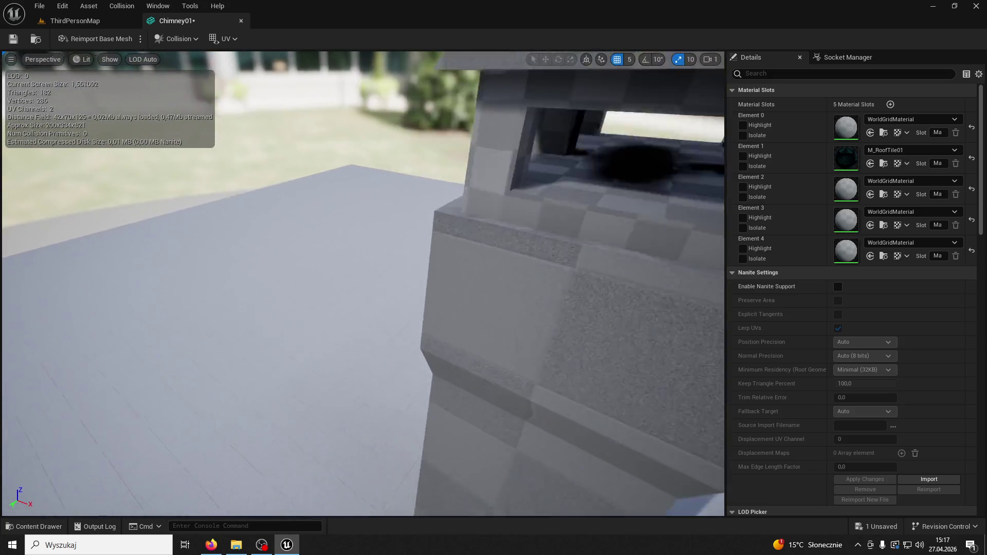
scroll(555, 251, up, 3)
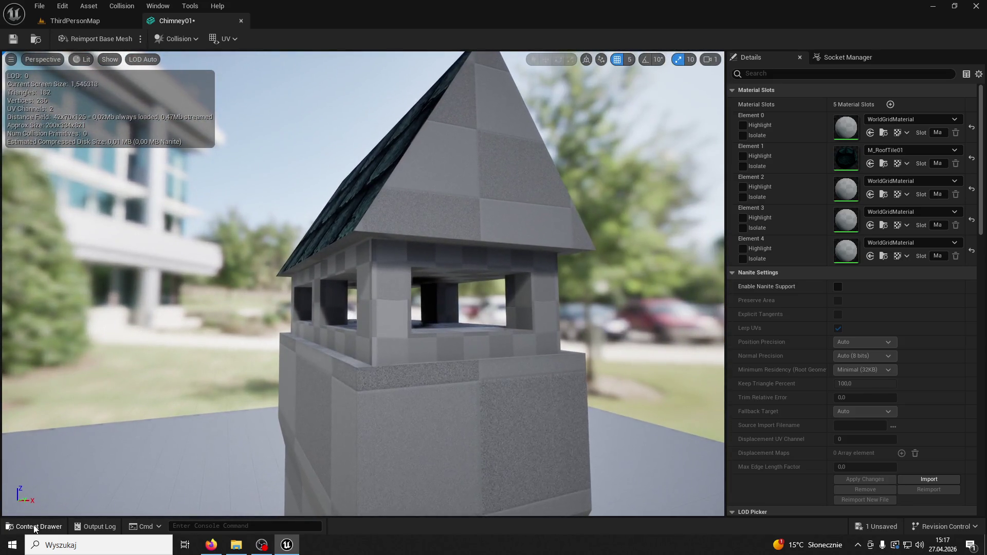
key(ctrl+space)
scroll(540, 397, up, 2)
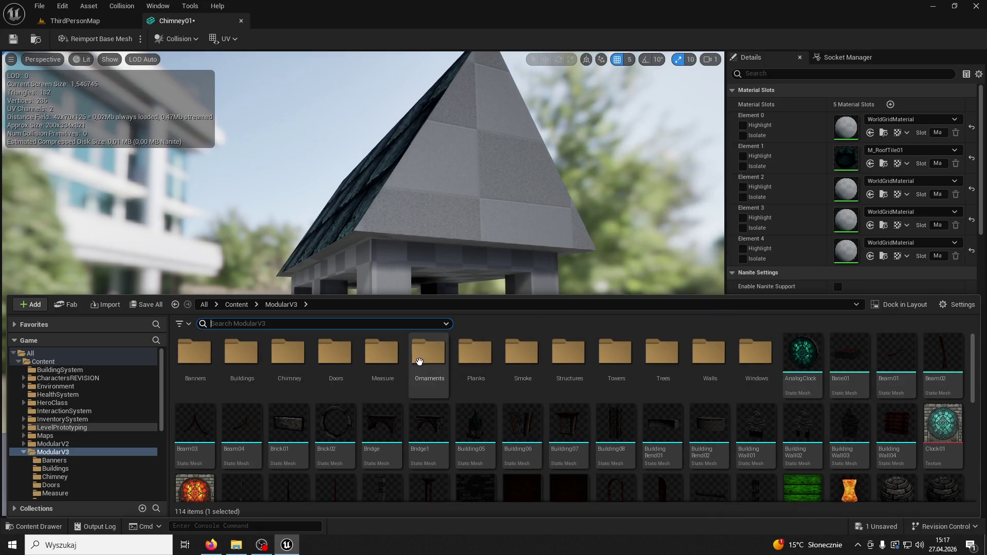
double_click(476, 354)
click(870, 194)
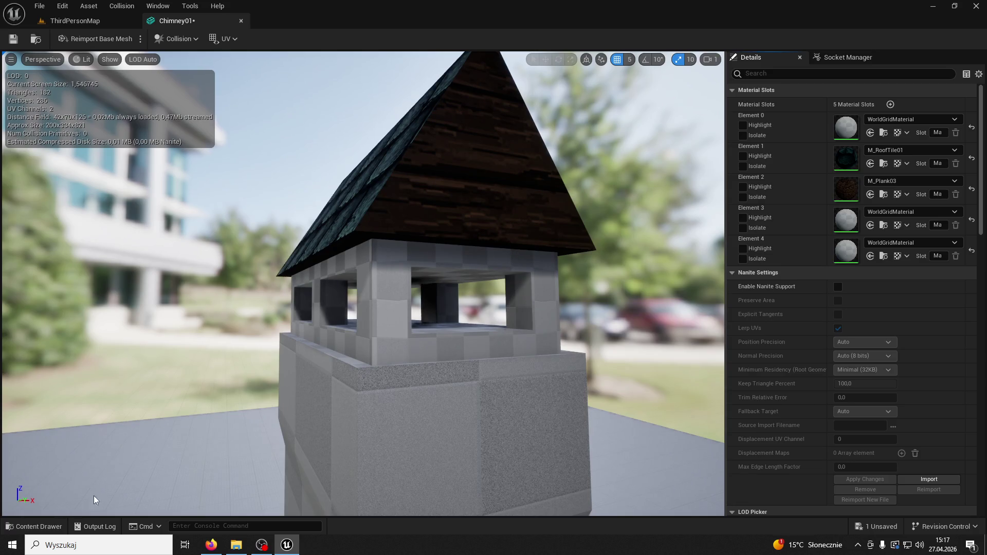
Step: Apply brick material to the base slot (Element 3) and upper-wall slot (Element 4)
click(34, 530)
click(273, 305)
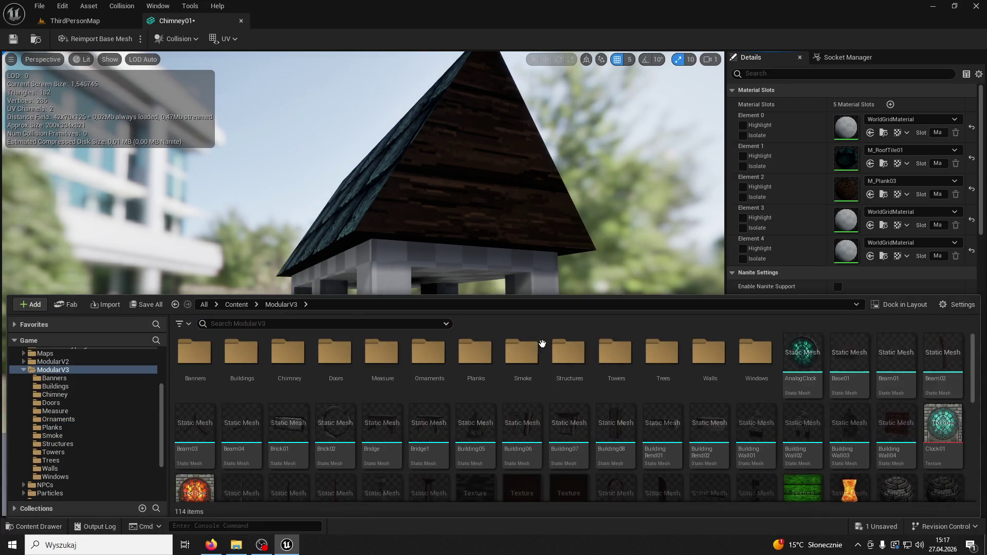
scroll(668, 401, down, 3)
scroll(668, 400, down, 1)
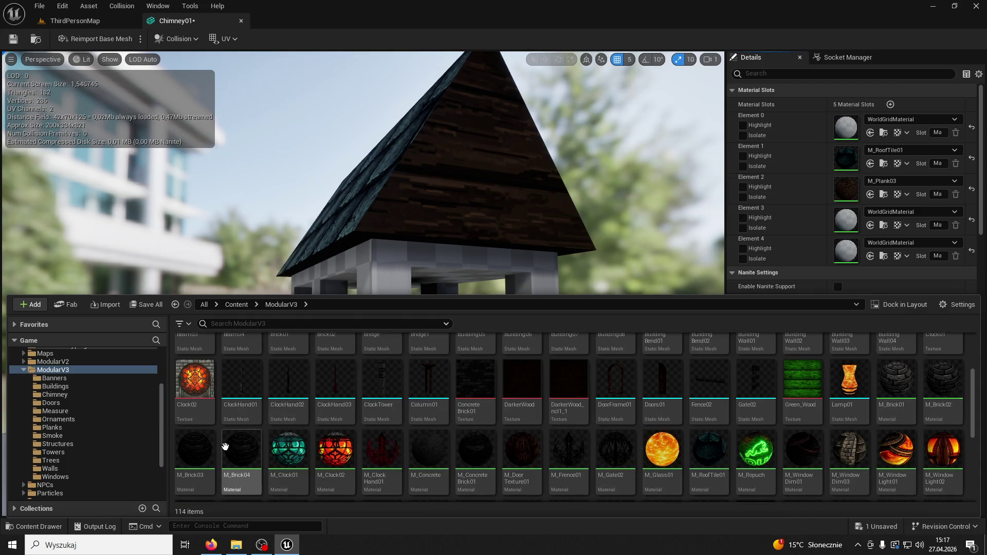
click(870, 225)
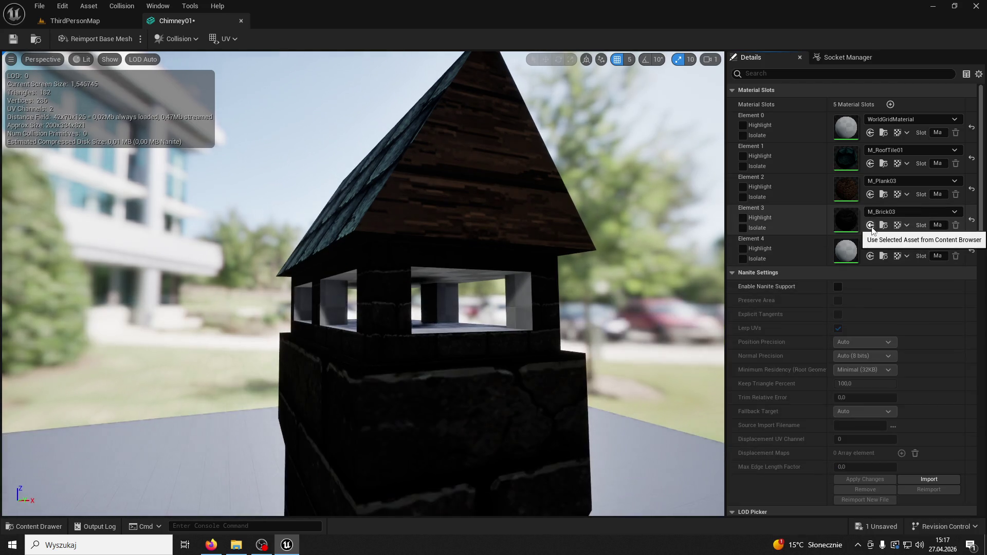
click(870, 256)
Step: Reassign M_Brick02 to the Element 3 base slot and close the Chimney01 editor
click(45, 528)
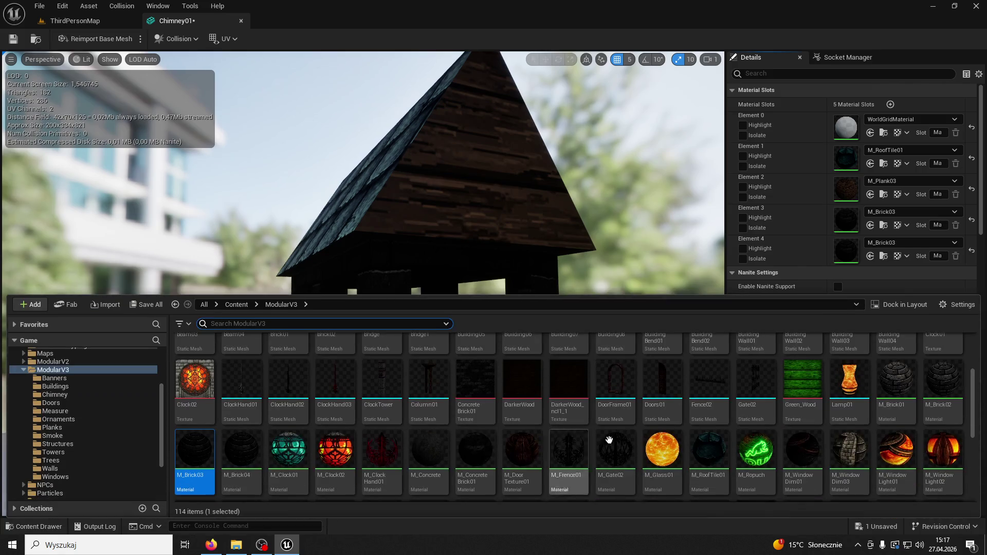
scroll(657, 417, up, 3)
scroll(656, 411, down, 4)
click(943, 360)
click(870, 226)
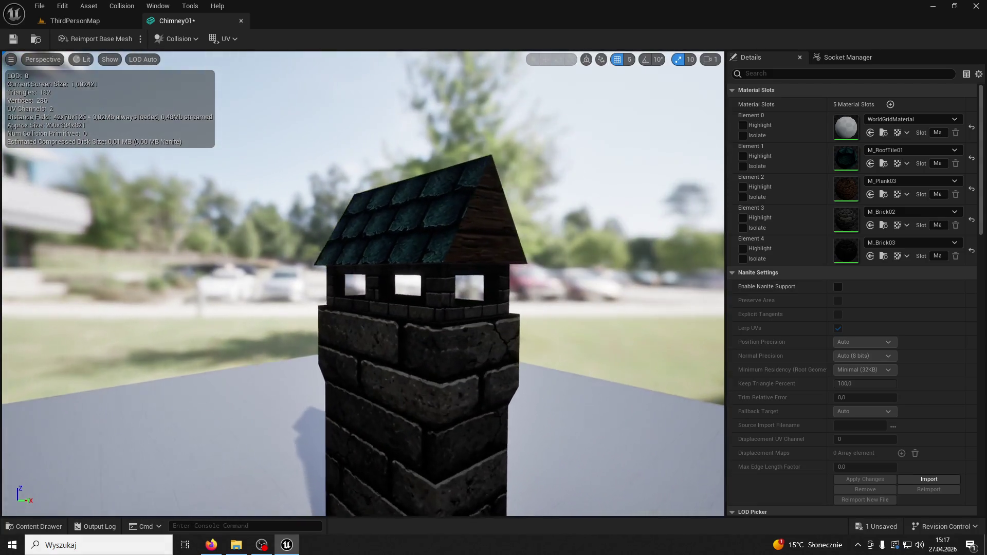
drag(436, 319, 442, 309)
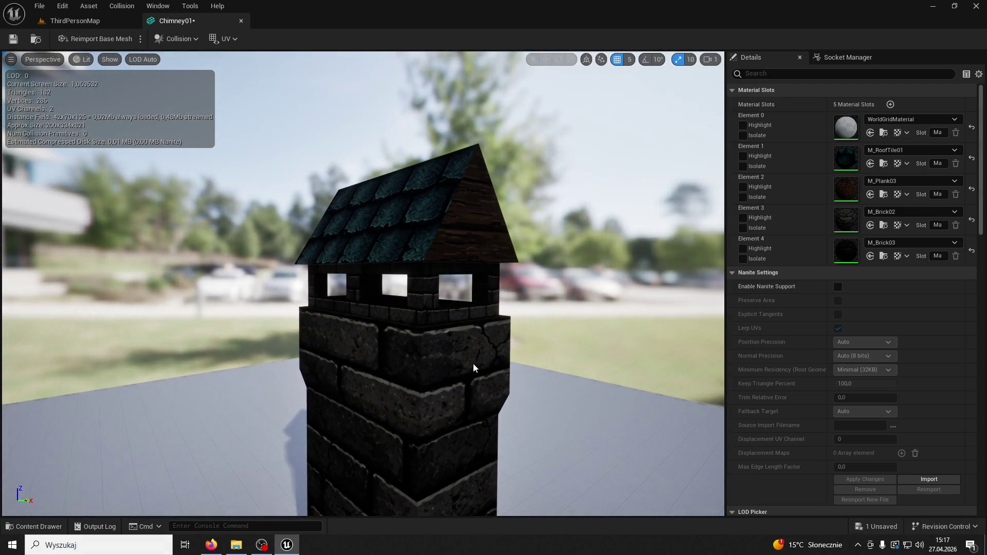
click(242, 21)
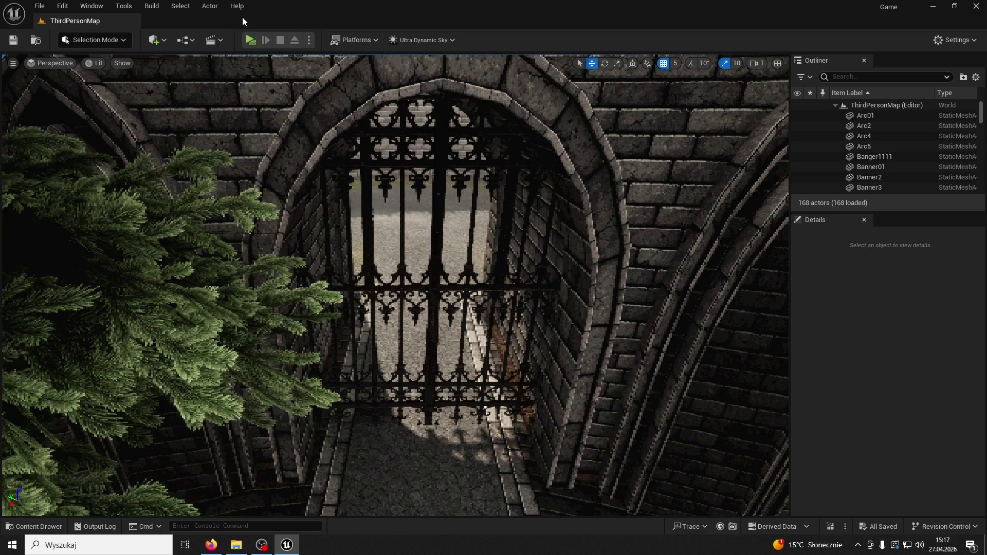
Step: Create an Actor Blueprint Class named BP_Chimney01 in the Chimney folder
click(35, 526)
scroll(247, 288, up, 3)
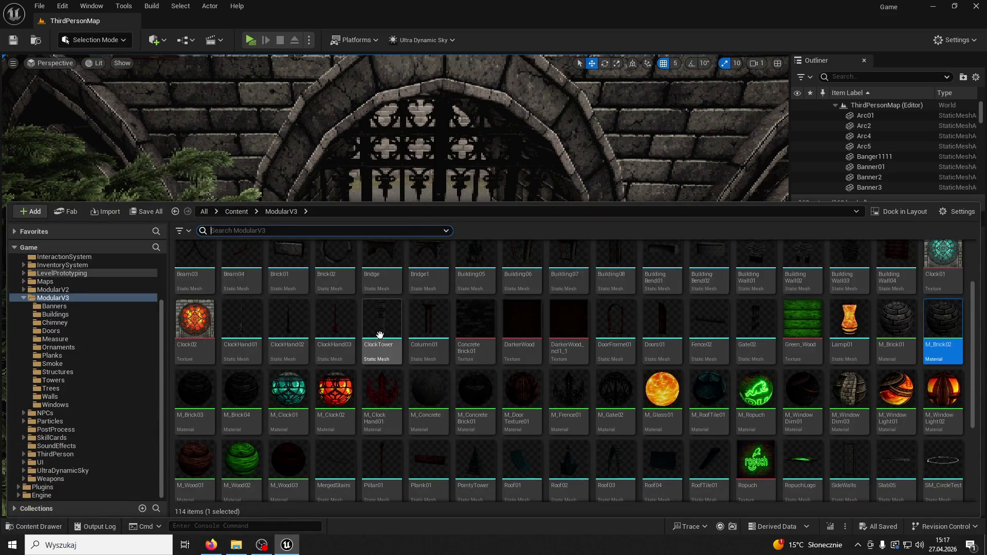
double_click(311, 255)
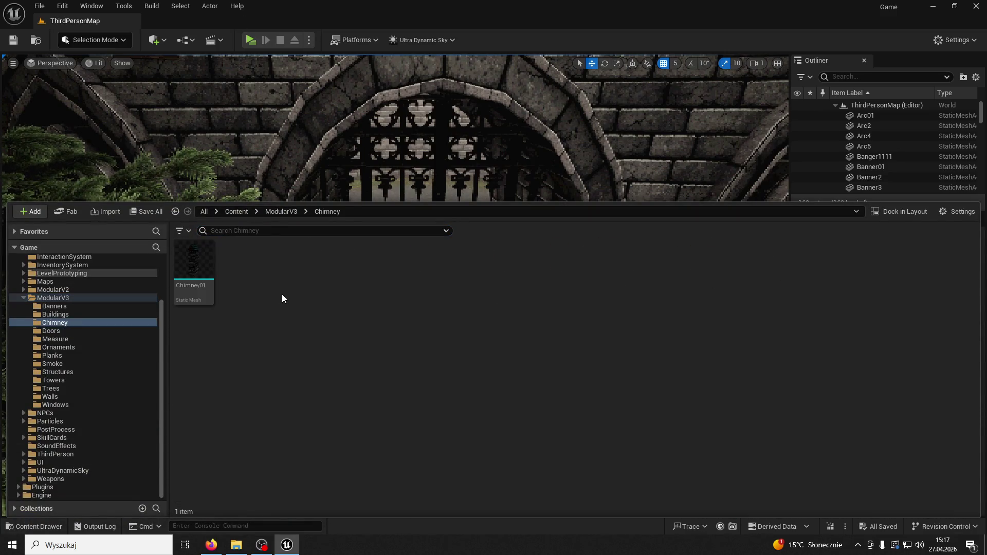
right_click(282, 294)
click(338, 225)
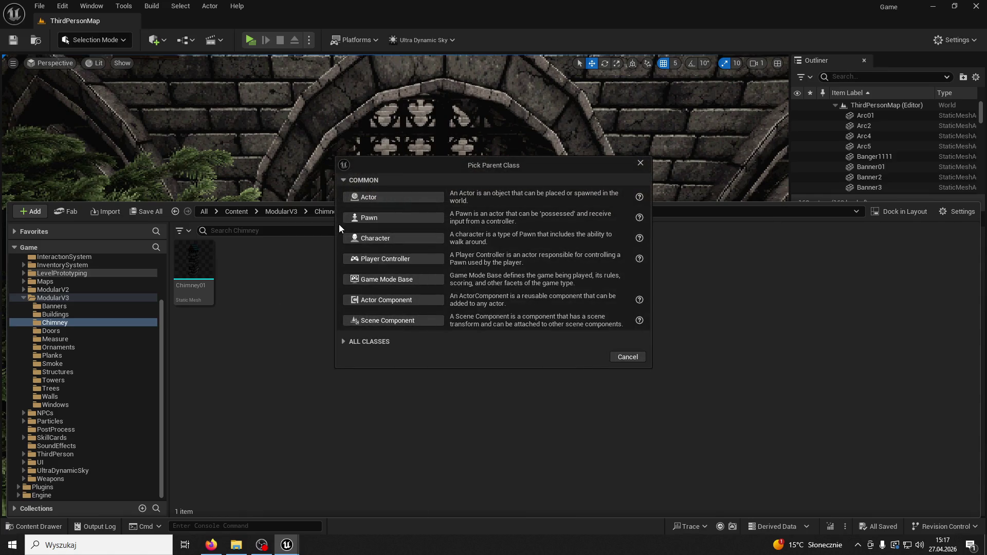
click(374, 196)
text(B)
key(BackSpace)
text(Chimney)
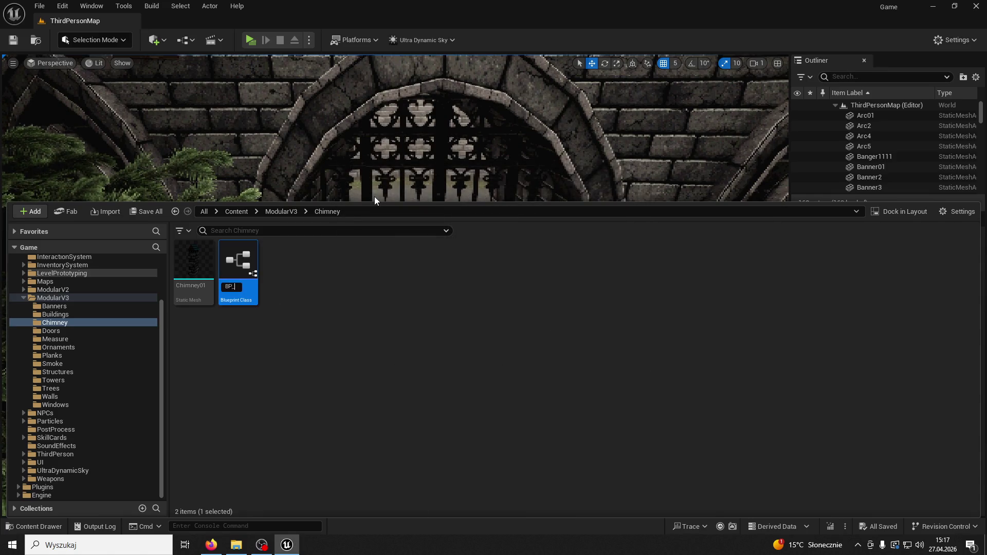
text(01)
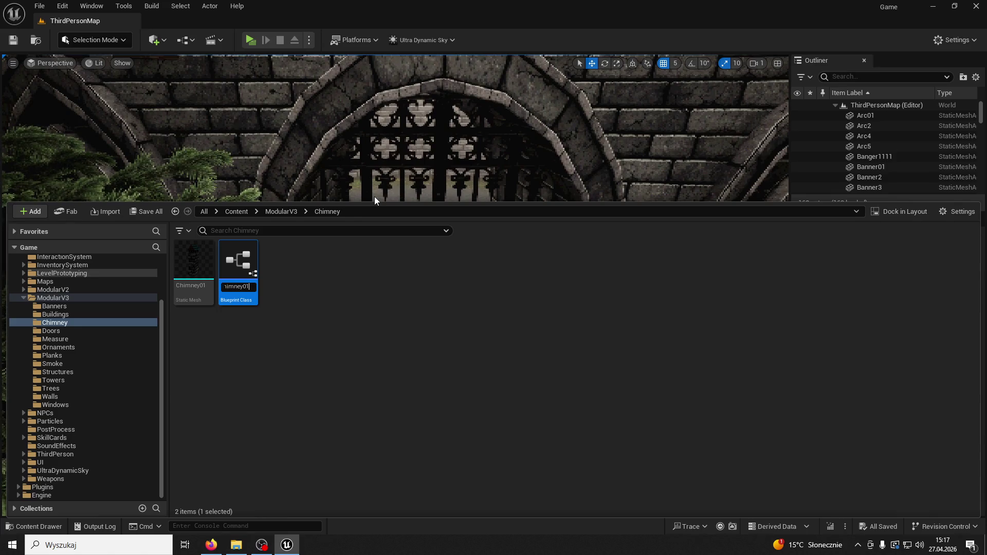
key(Return)
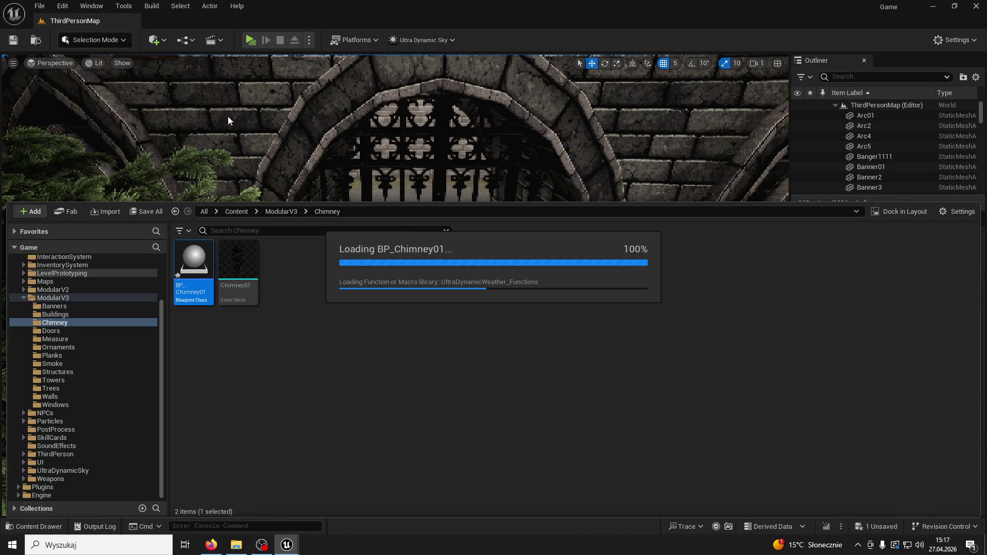
Step: Dock the Blueprint editor and add a Static Mesh component renamed Chimney
drag(275, 200, 226, 23)
click(16, 73)
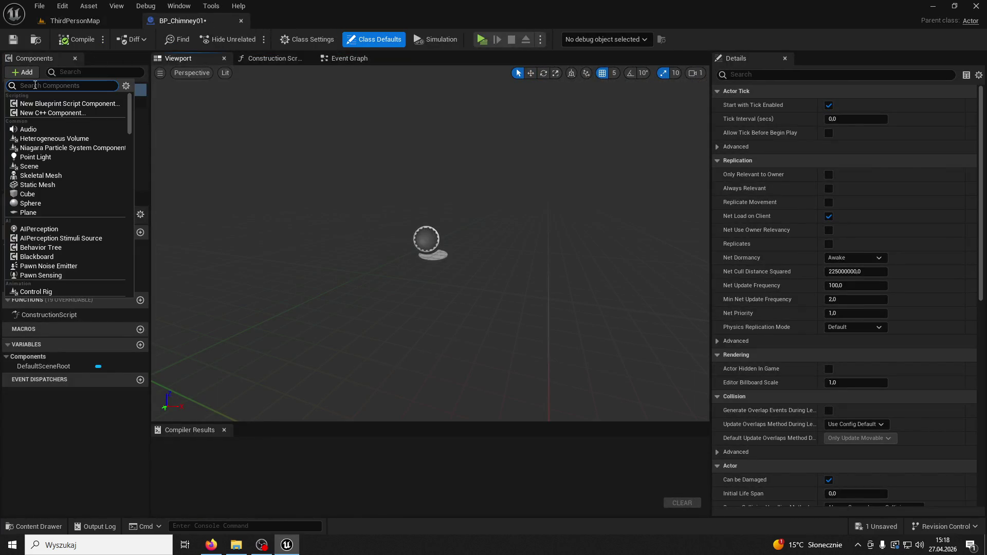
text(static mesh)
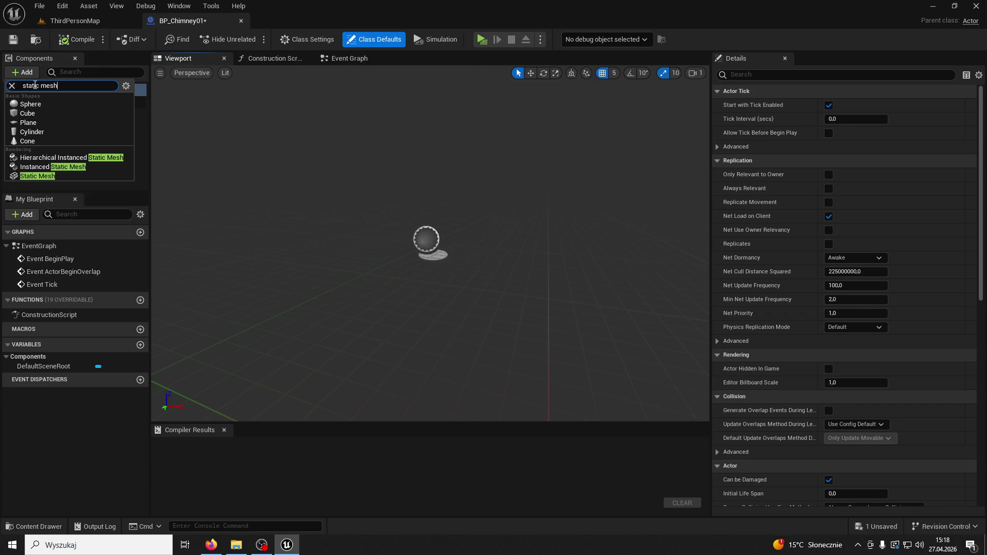
click(35, 180)
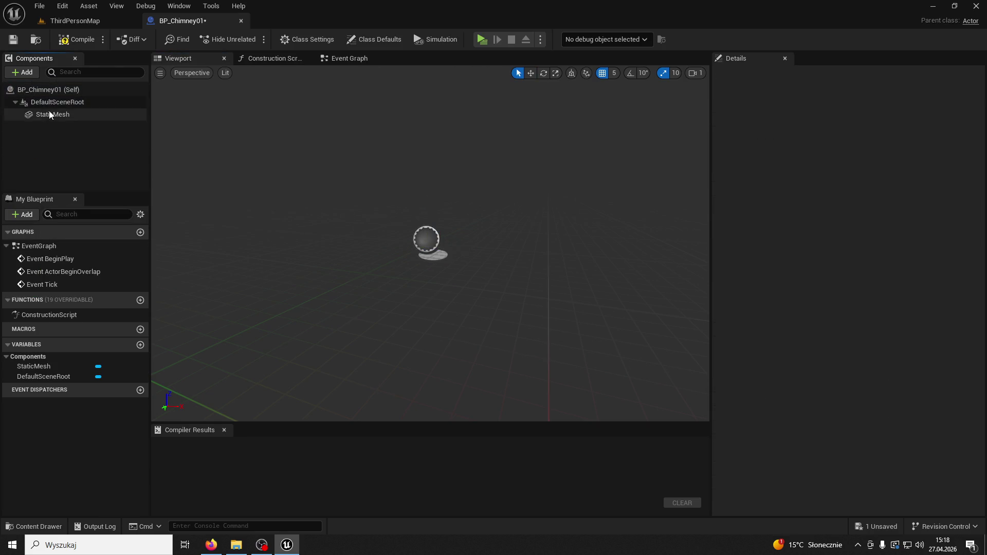
click(49, 111)
text(Chimney)
key(Return)
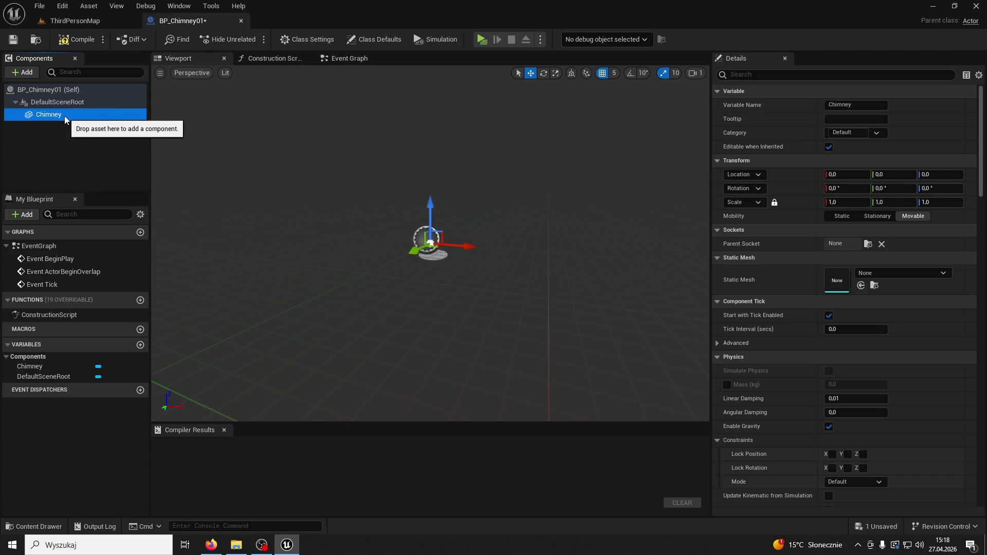
Step: Set the Chimney component's mesh to Chimney01
click(44, 523)
click(238, 308)
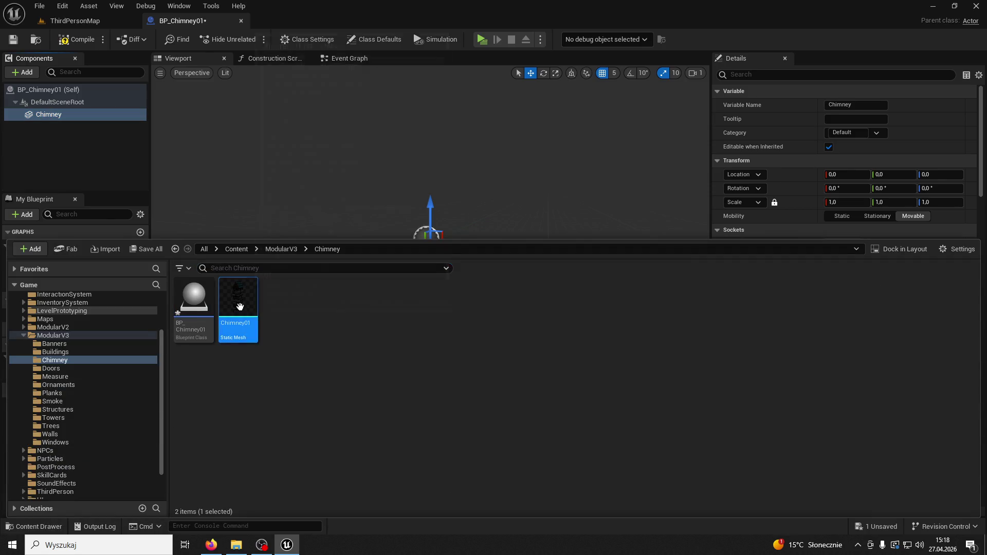
click(809, 299)
click(862, 286)
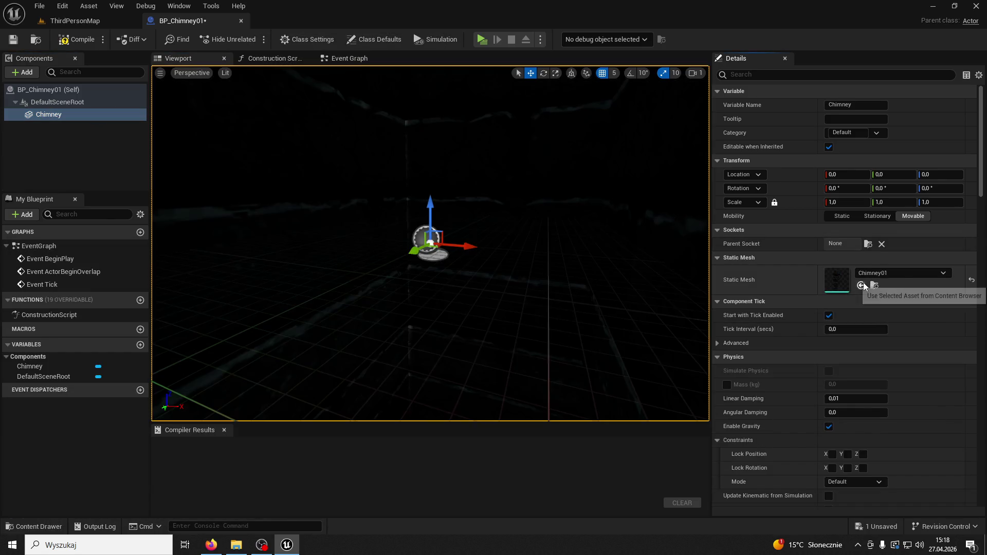
Step: Add a Niagara particle system component named Niagara to BP_Chimney01
right_drag(530, 235, 512, 200)
click(28, 73)
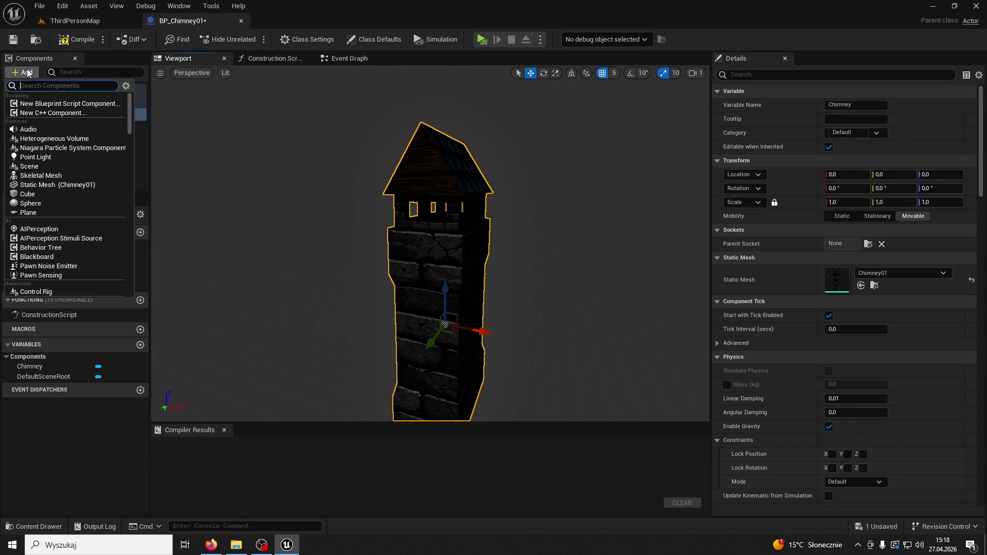
text(niaga)
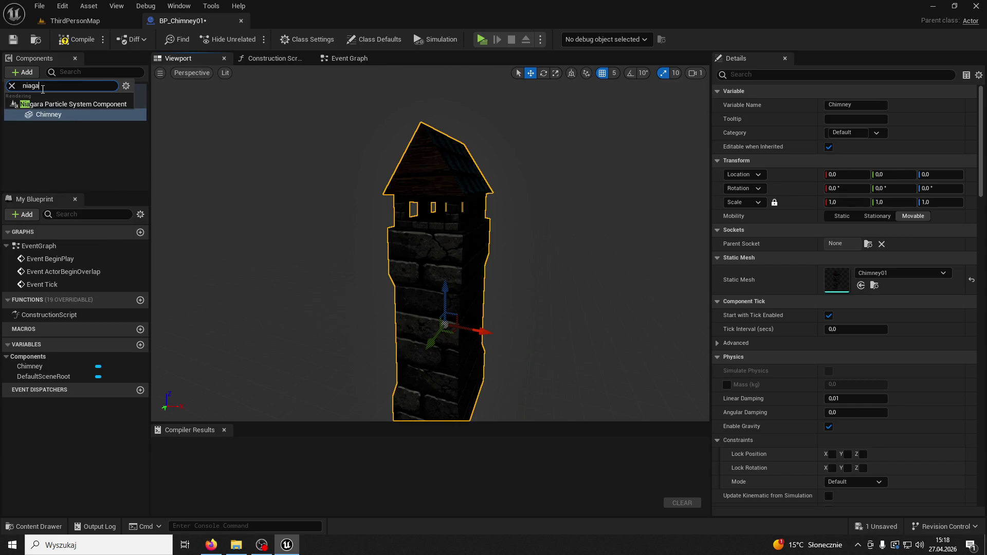
click(46, 102)
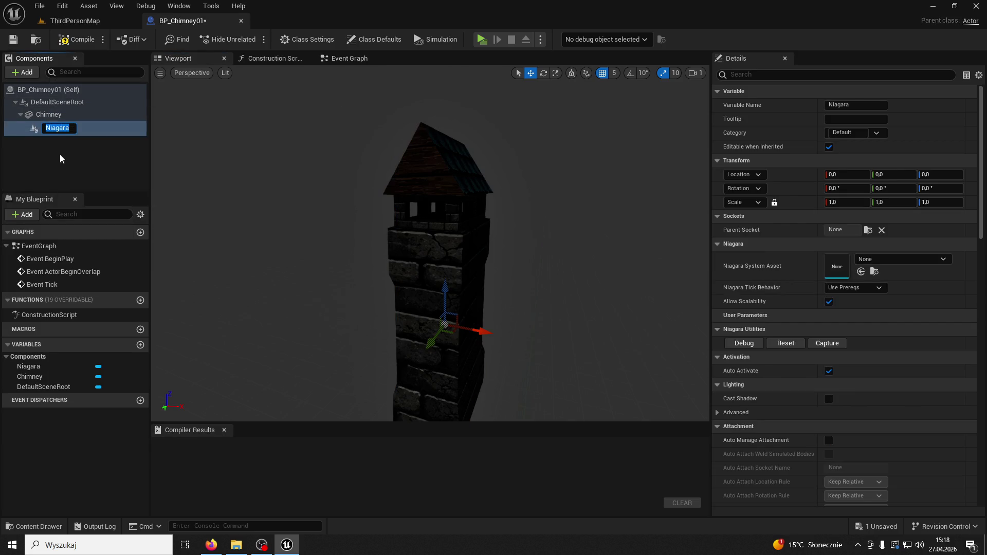
key(Return)
click(56, 127)
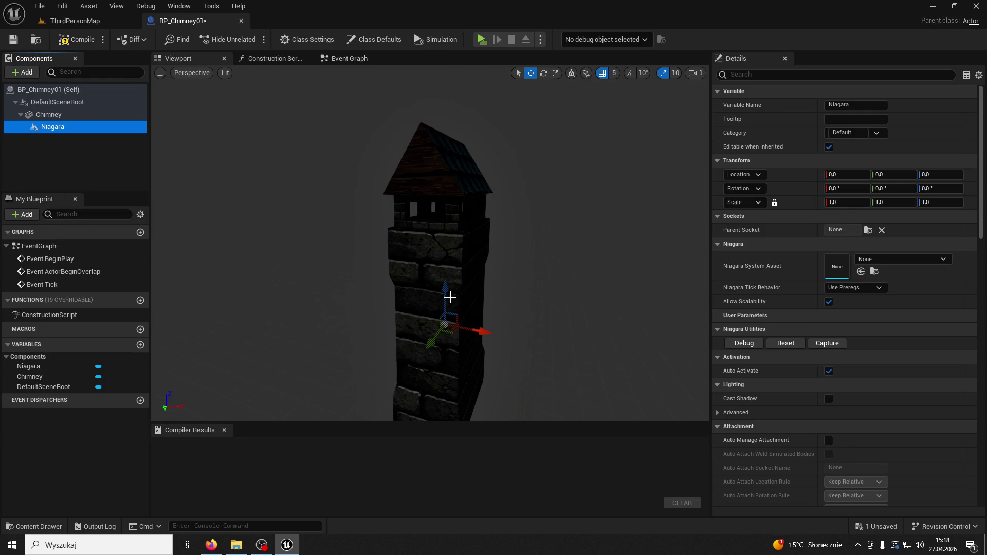
click(421, 184)
Step: Assign NIA_Smoke01 from the Smoke folder to the Niagara component and nudge it into place
key(ctrl+b)
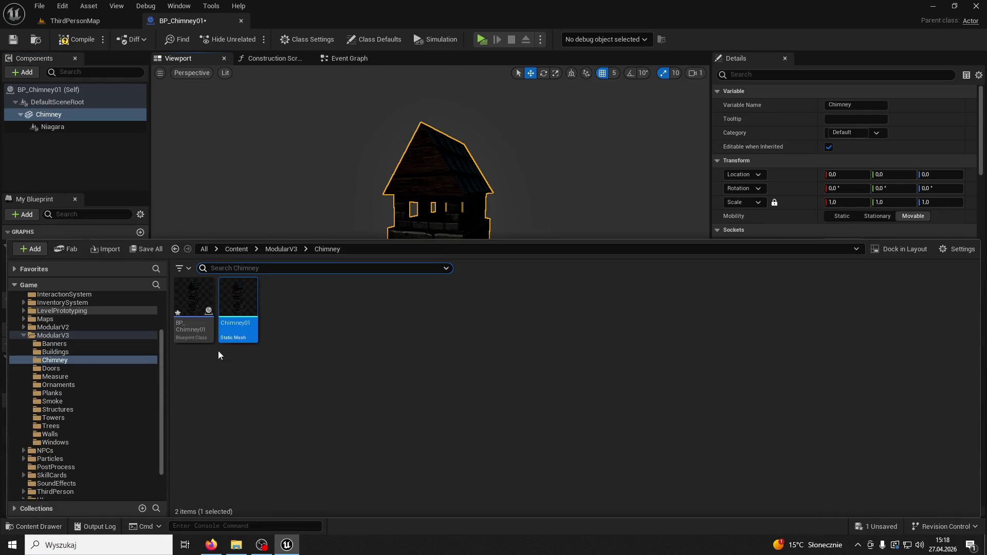
click(293, 250)
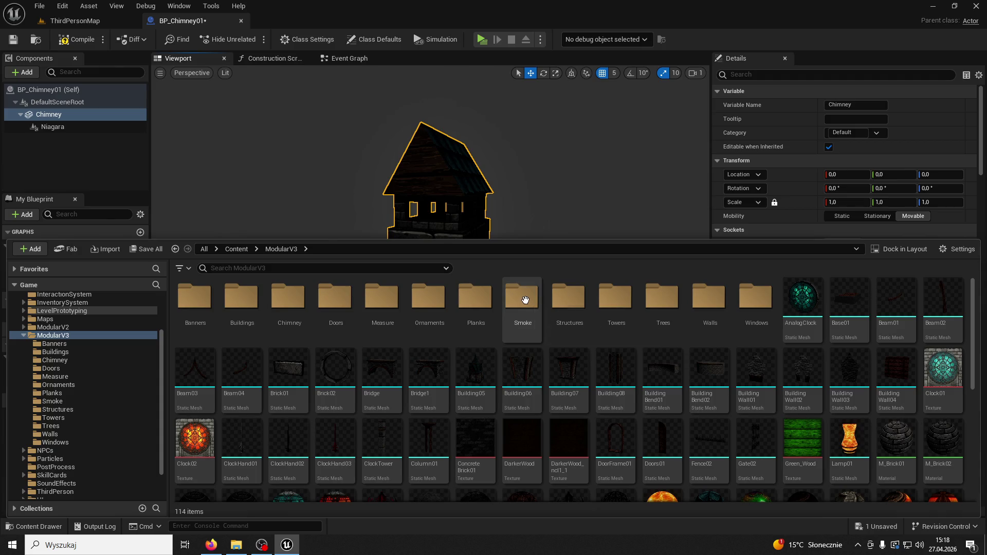
double_click(524, 299)
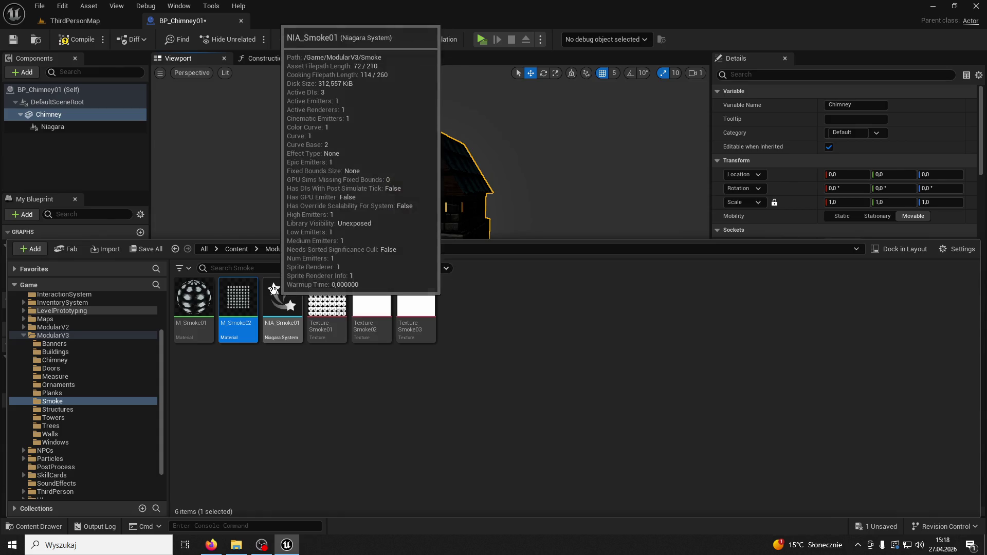
click(275, 303)
click(52, 127)
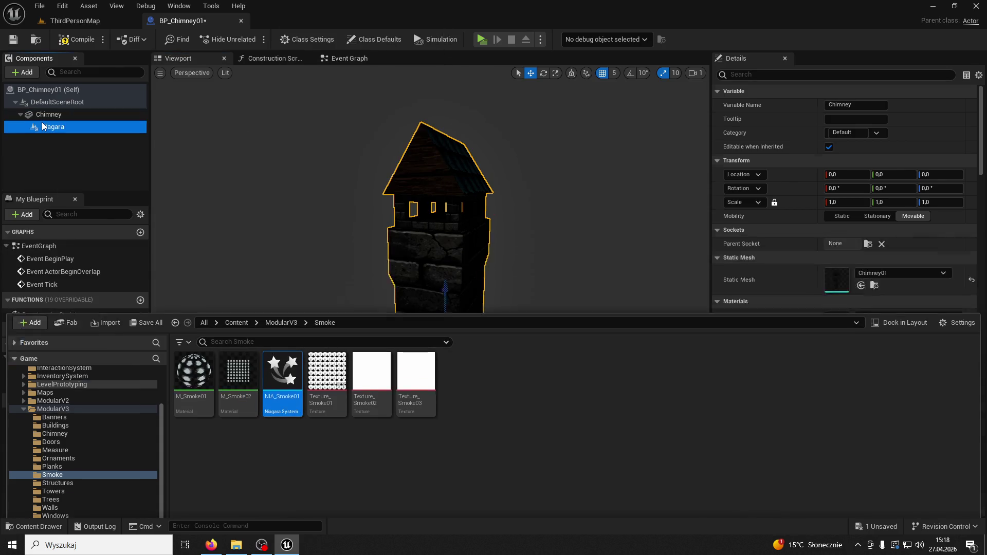
click(862, 272)
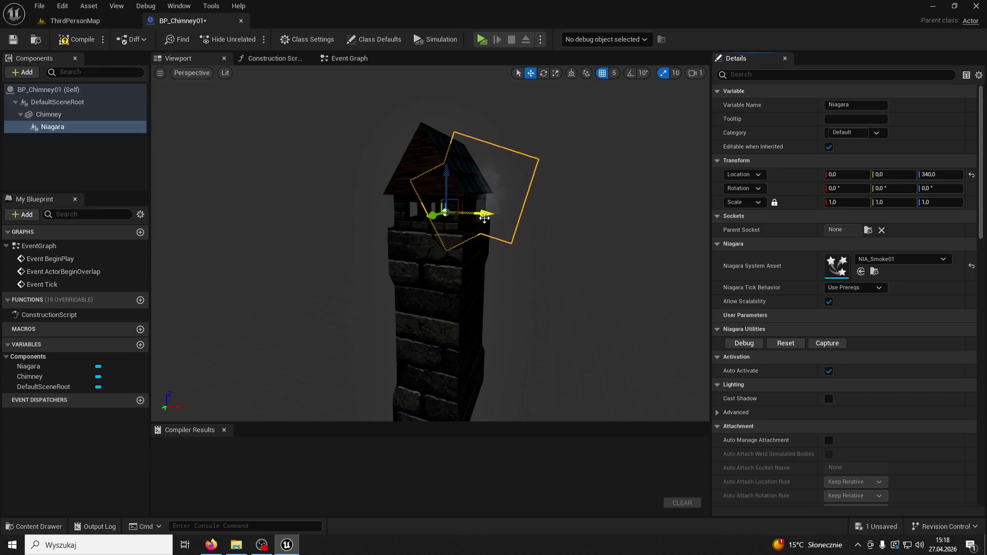
drag(484, 218, 482, 217)
key(f)
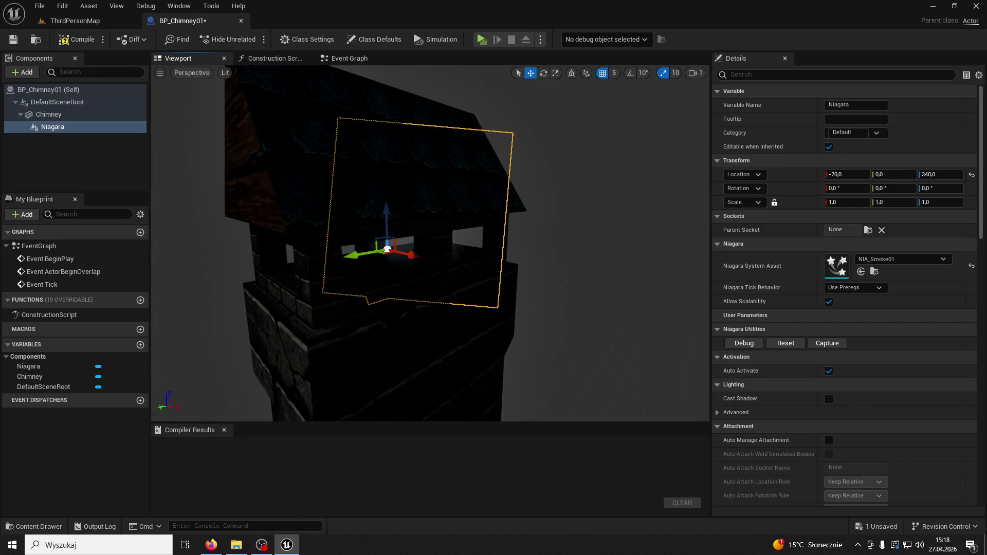
Step: Scale the Chimney mesh to 0.815 and raise it along Z
alt+drag(432, 242, 483, 236)
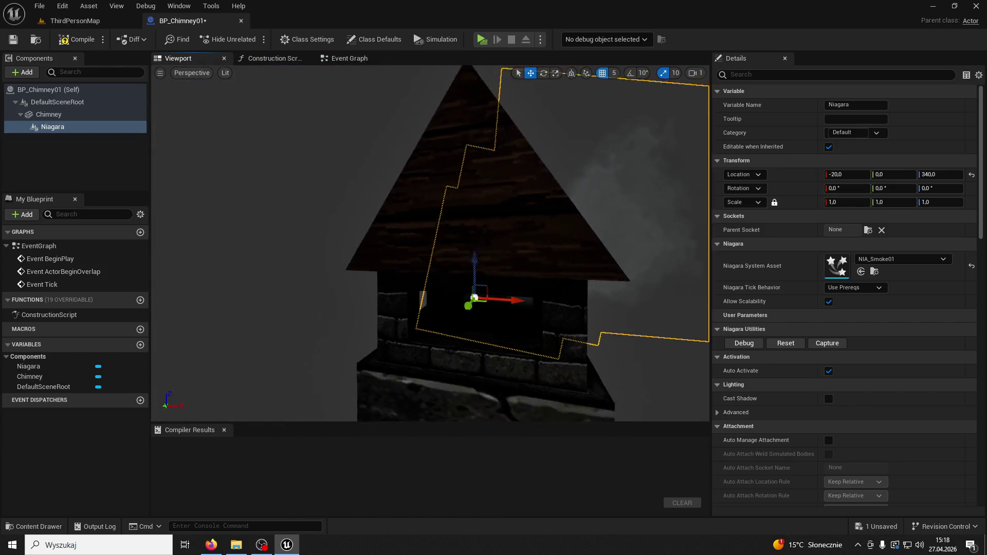
scroll(430, 243, down, 5)
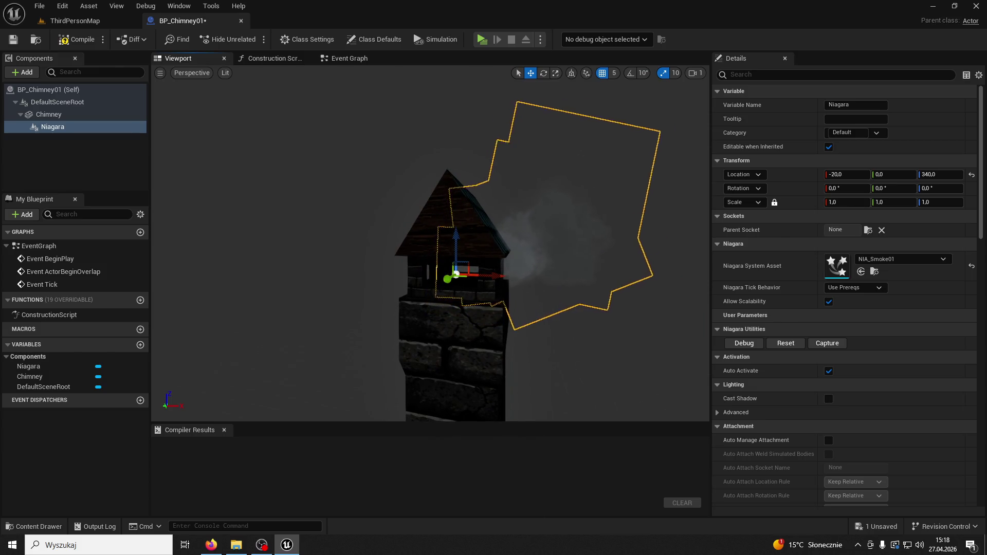
click(478, 382)
drag(849, 202, 825, 202)
drag(465, 392, 469, 354)
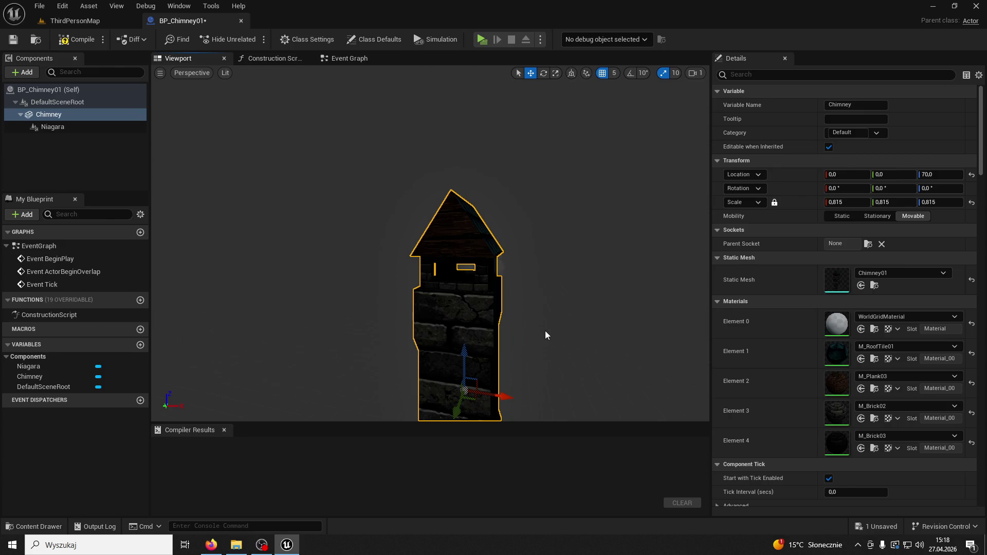
Step: Rescale the chimney to 0.705, raise it to Z 125, and compile BP_Chimney01
alt+drag(519, 264, 463, 266)
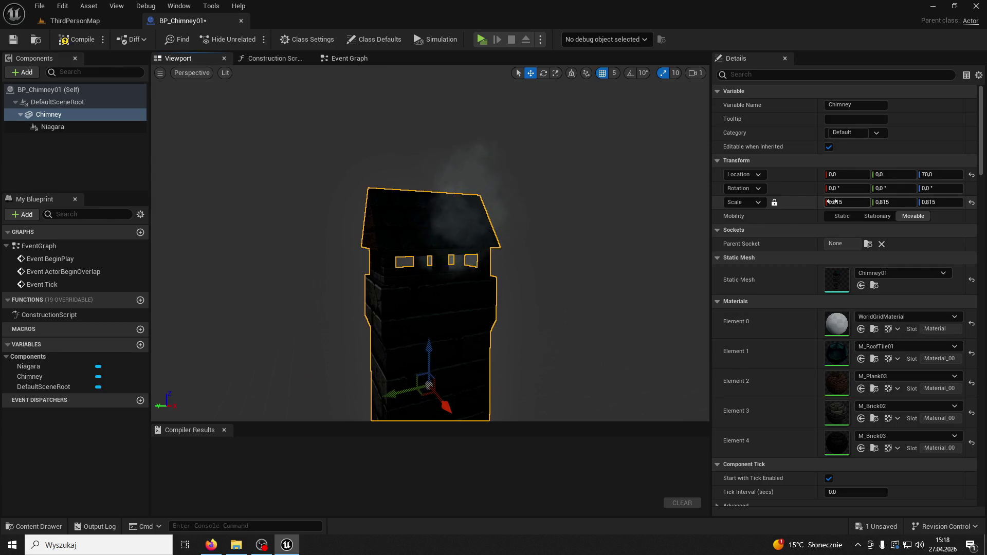
drag(836, 203, 833, 204)
mouse_move(423, 346)
mouse_down()
mouse_move(435, 324)
mouse_move(426, 311)
mouse_up()
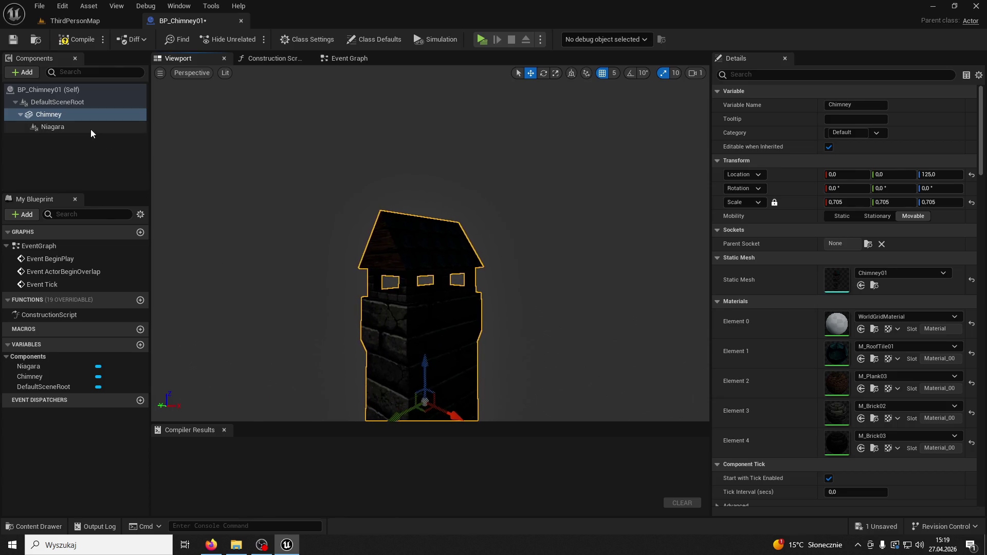
click(91, 129)
drag(302, 298, 308, 242)
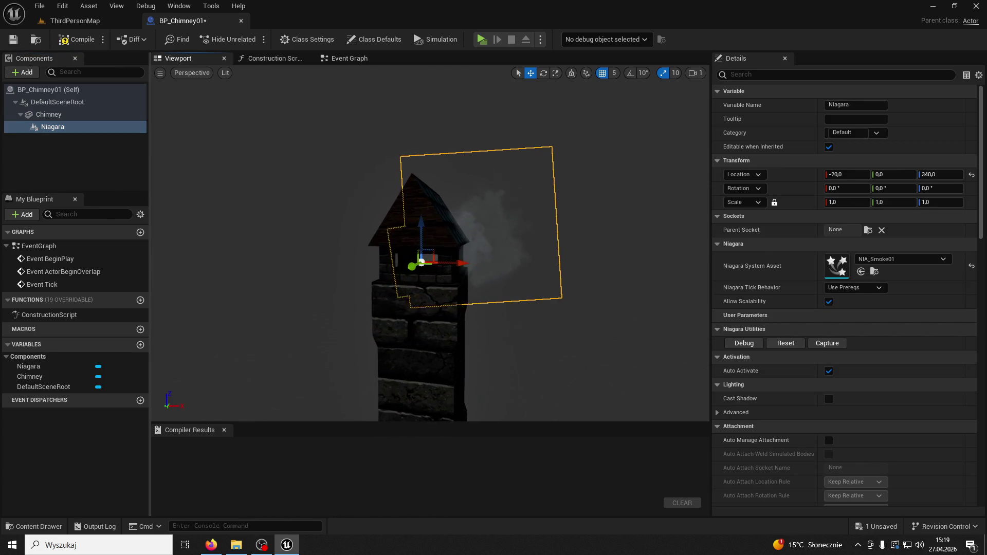
click(77, 39)
click(241, 20)
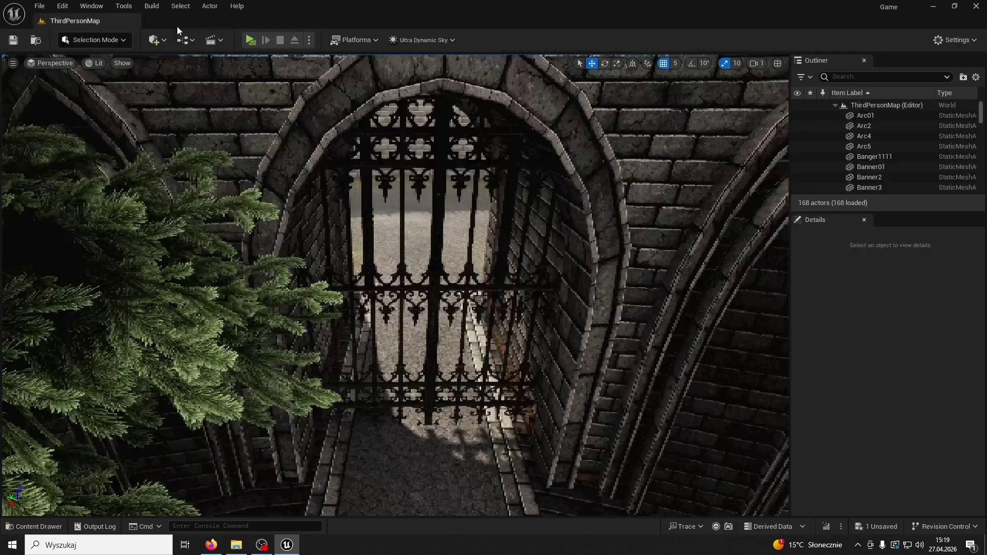
Step: Test-place BP_Chimney01 on the roof at 0.6 scale, Z 1460, delete it, and reopen the Blueprint
key(ctrl+space)
click(281, 211)
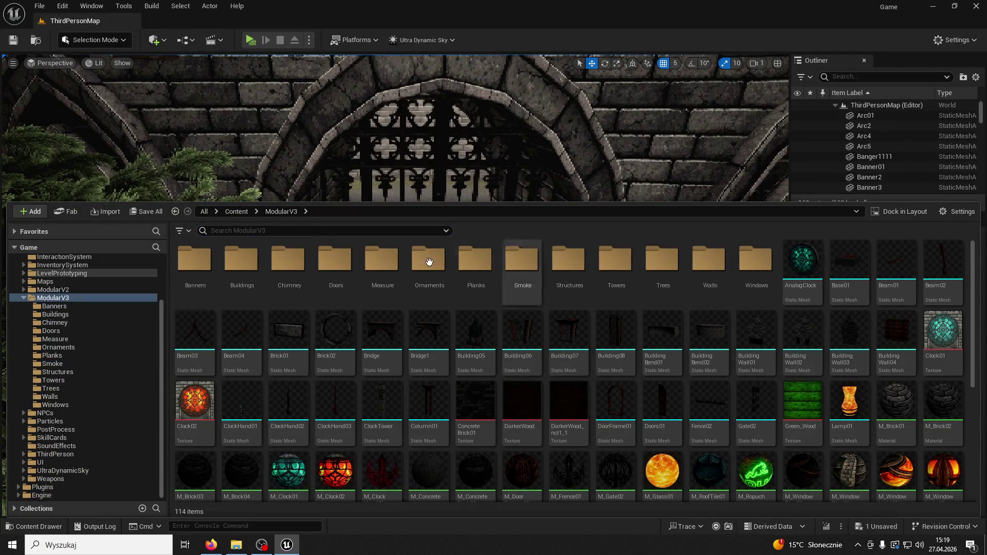
double_click(289, 264)
mouse_move(215, 268)
mouse_down()
mouse_move(640, 125)
mouse_move(658, 129)
mouse_up()
key(f)
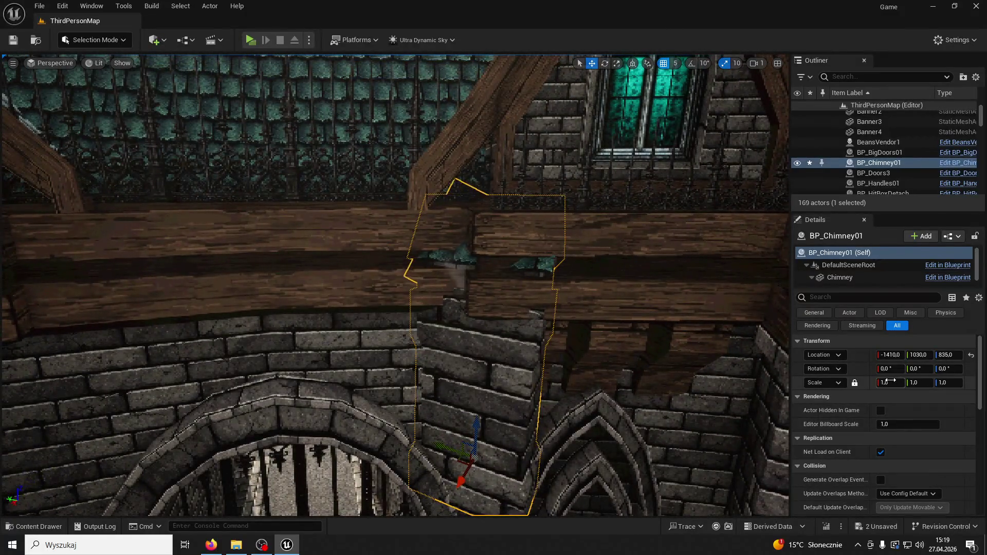
drag(892, 381, 856, 381)
drag(474, 431, 451, 125)
mouse_move(452, 124)
right_down()
mouse_move(542, 194)
mouse_move(160, 79)
right_up()
key(Delete)
click(33, 527)
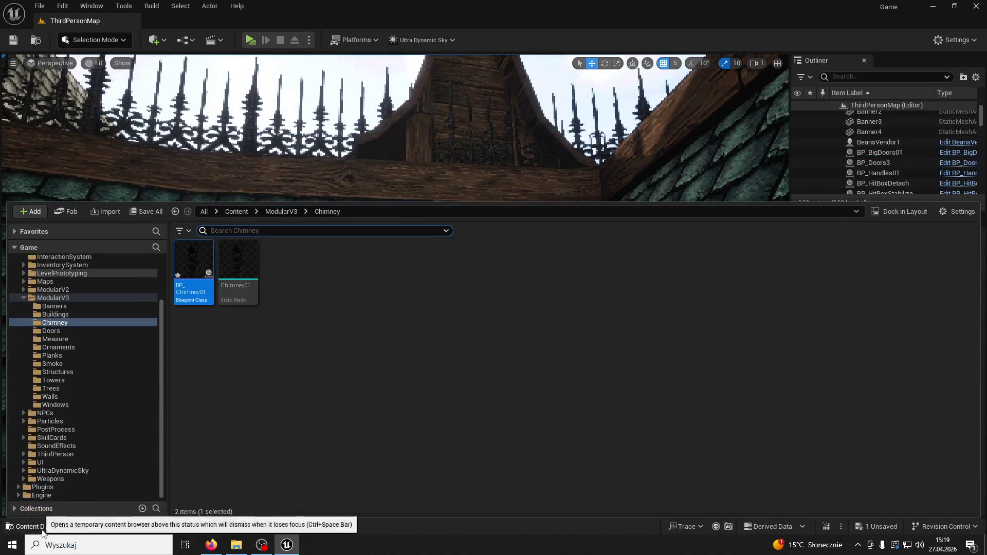
double_click(204, 266)
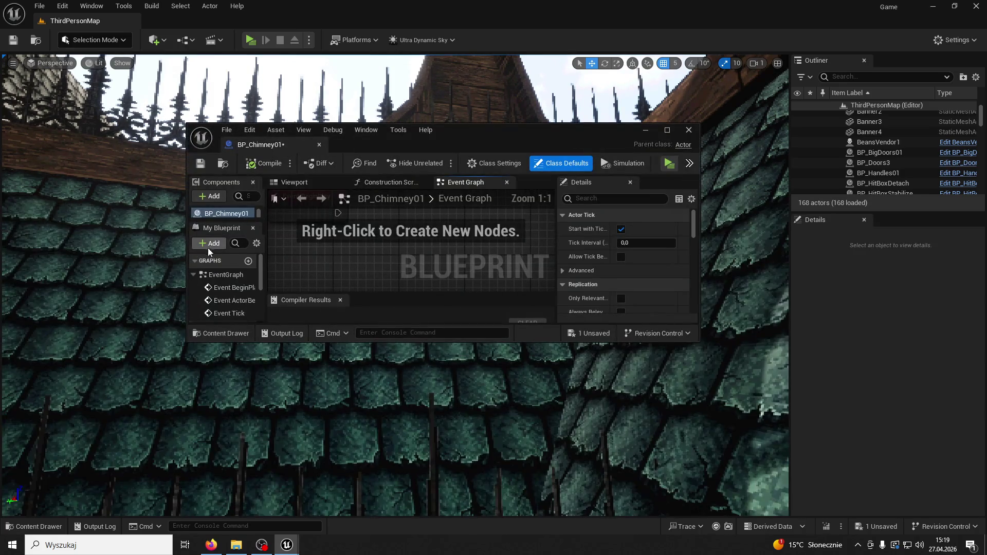
Step: Dock BP_Chimney01 beside the level, show its Viewport, and add a Static Mesh component
drag(271, 150, 206, 22)
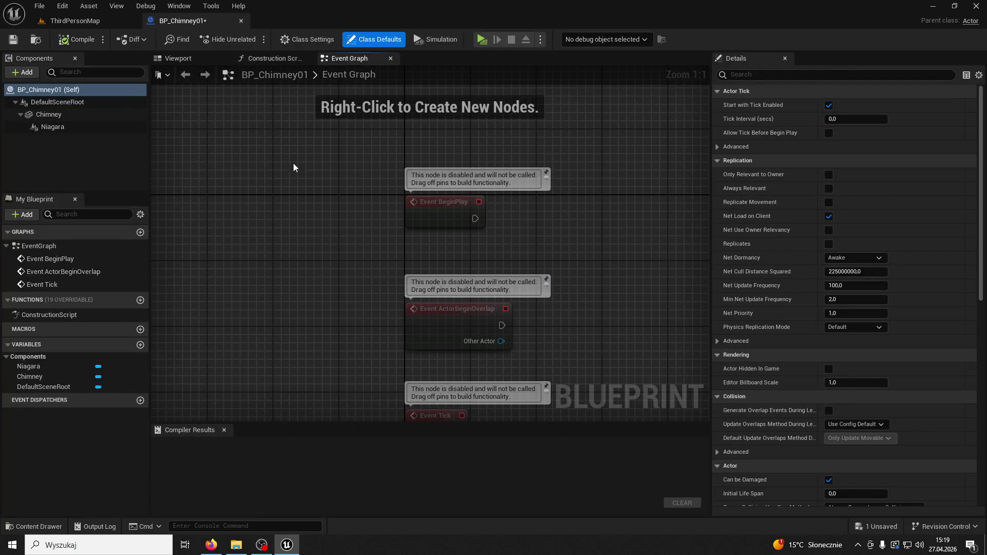
click(178, 60)
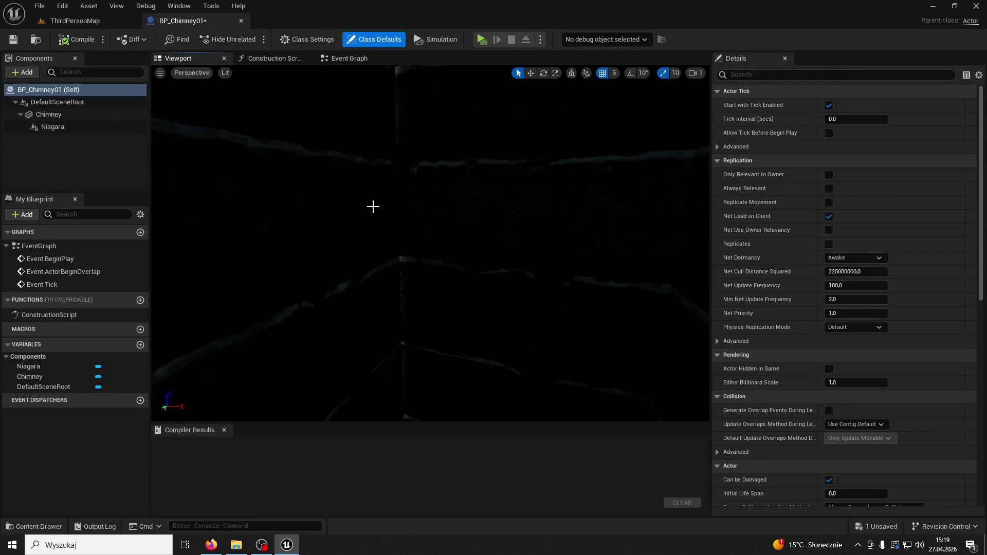
drag(406, 266, 406, 221)
click(23, 72)
click(23, 72)
click(23, 72)
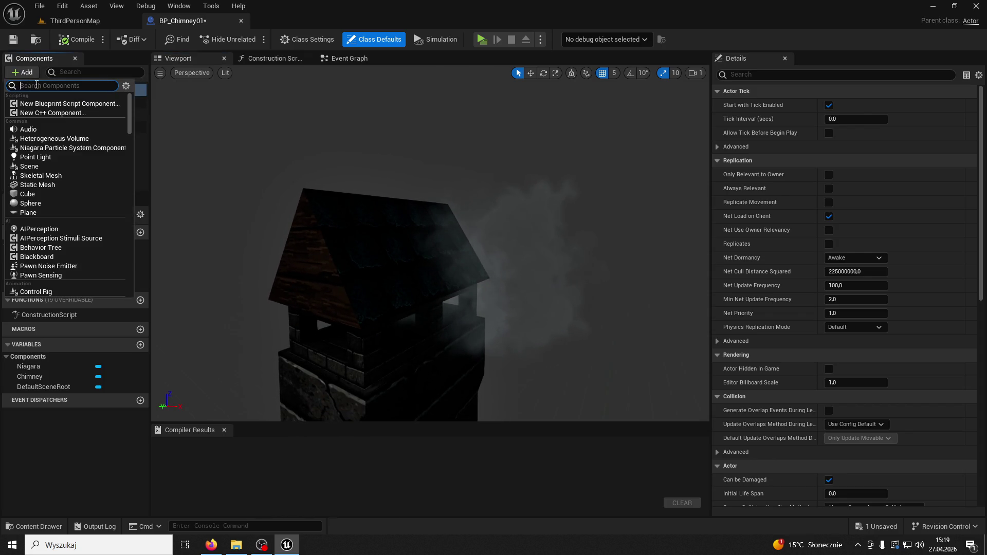
text(tile)
double_click(46, 84)
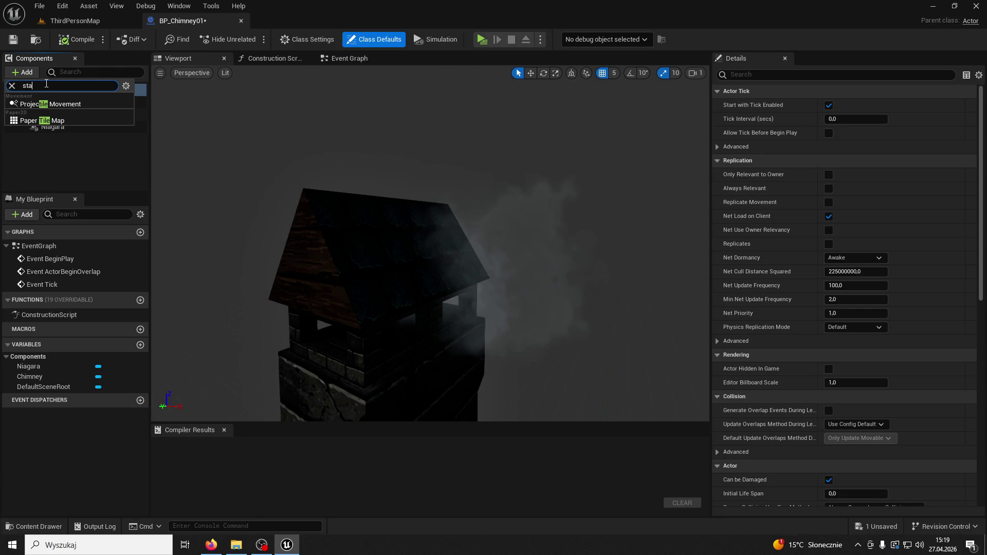
text(tic)
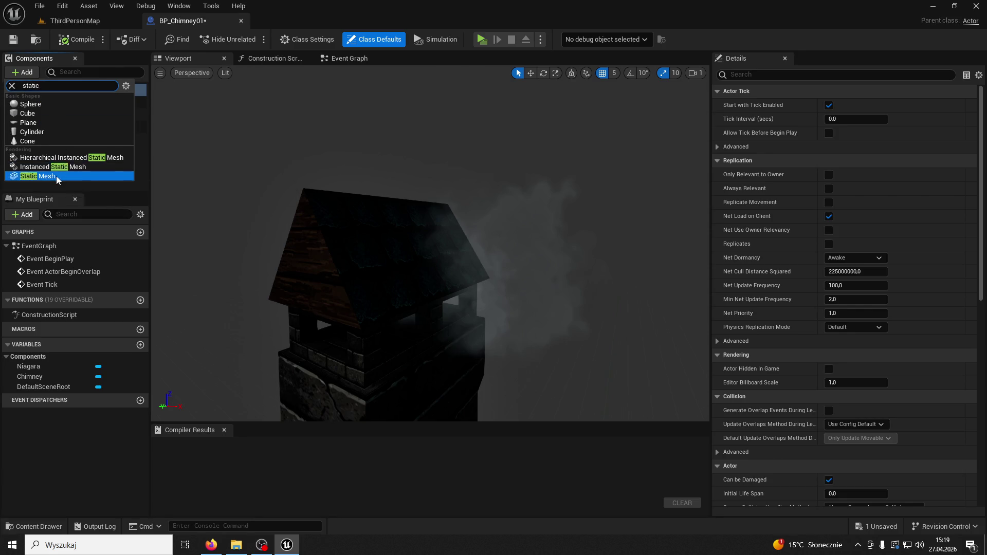
click(56, 176)
Step: Assign a RoofTile mesh to the new StaticMesh component, inspect it, then delete that component
click(72, 147)
click(52, 114)
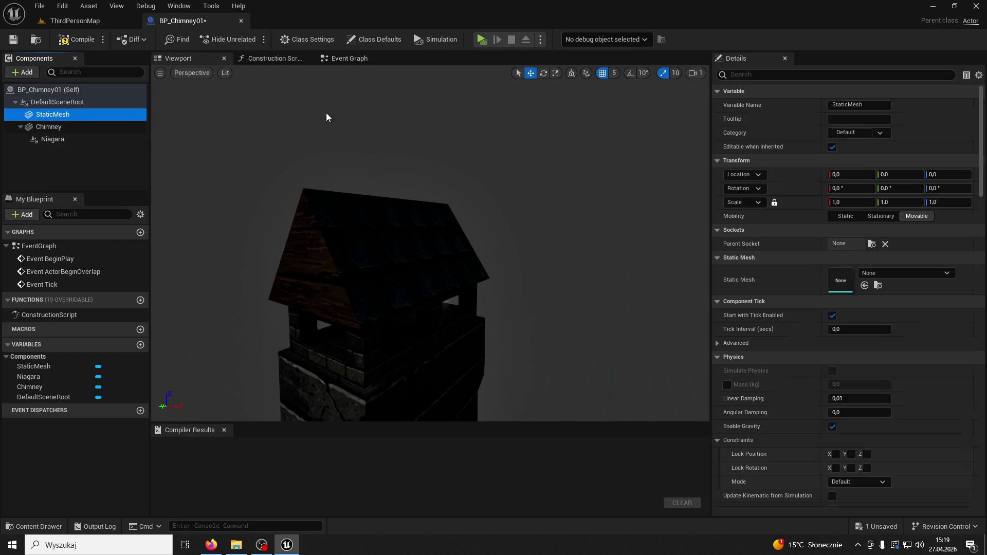
click(874, 273)
text(tile)
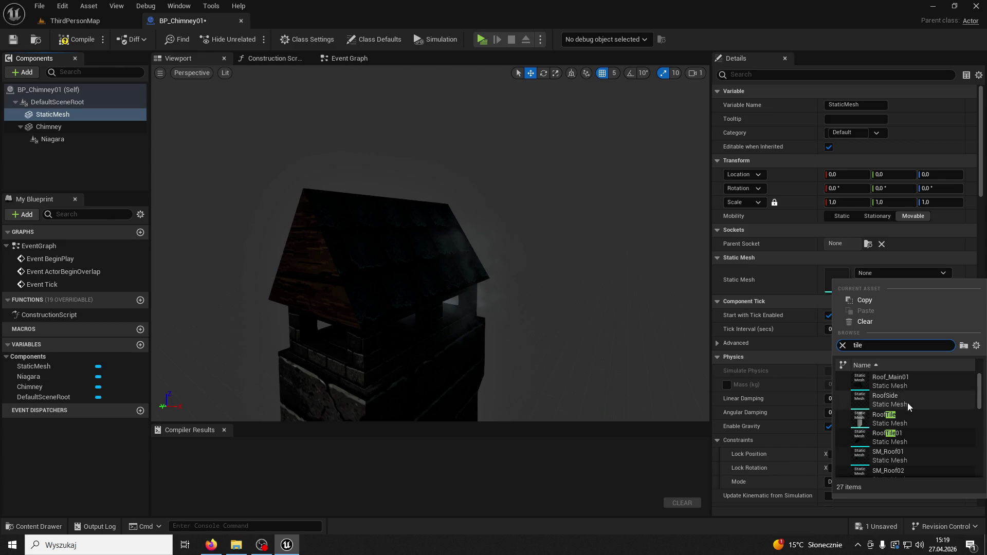
scroll(912, 413, down, 2)
scroll(913, 414, down, 5)
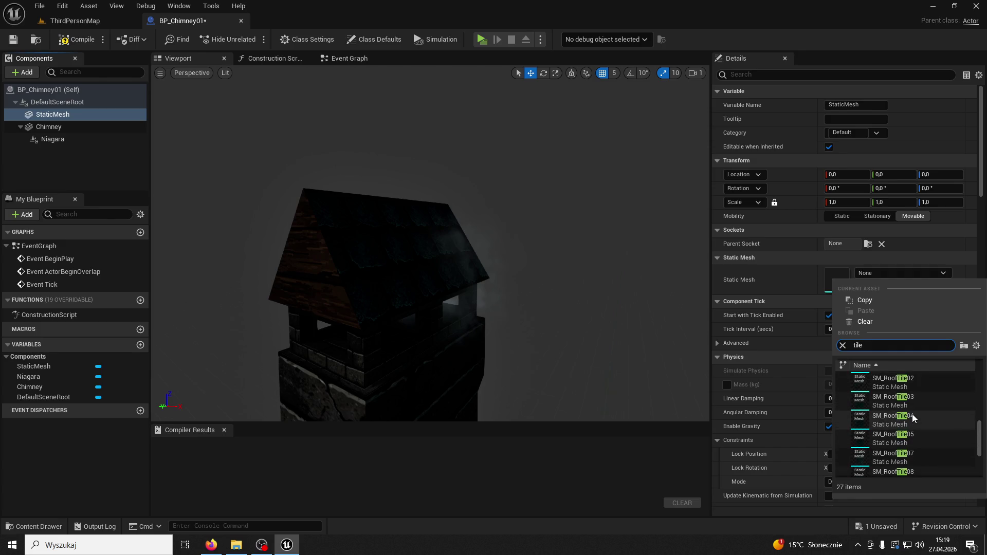
scroll(913, 415, down, 5)
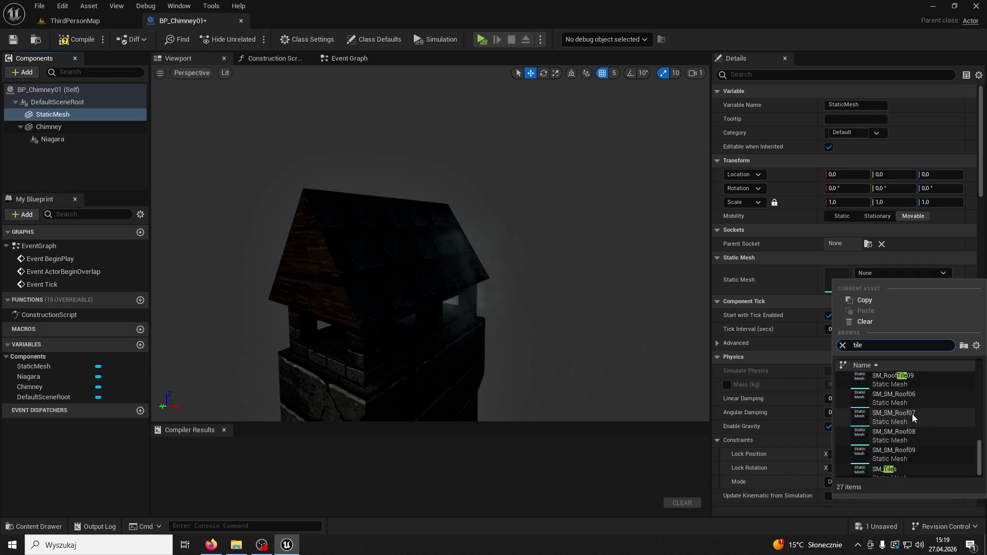
scroll(912, 414, up, 8)
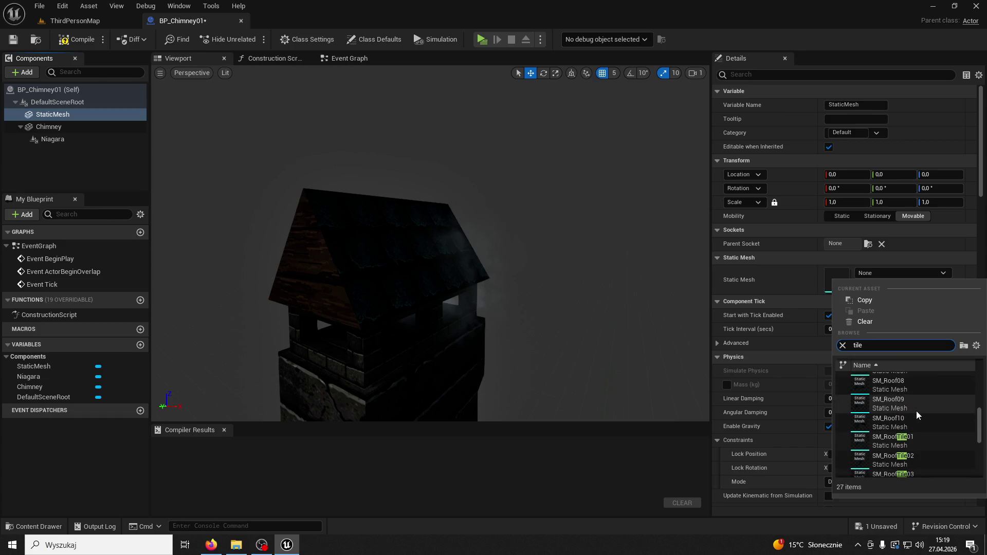
scroll(916, 415, up, 5)
click(916, 412)
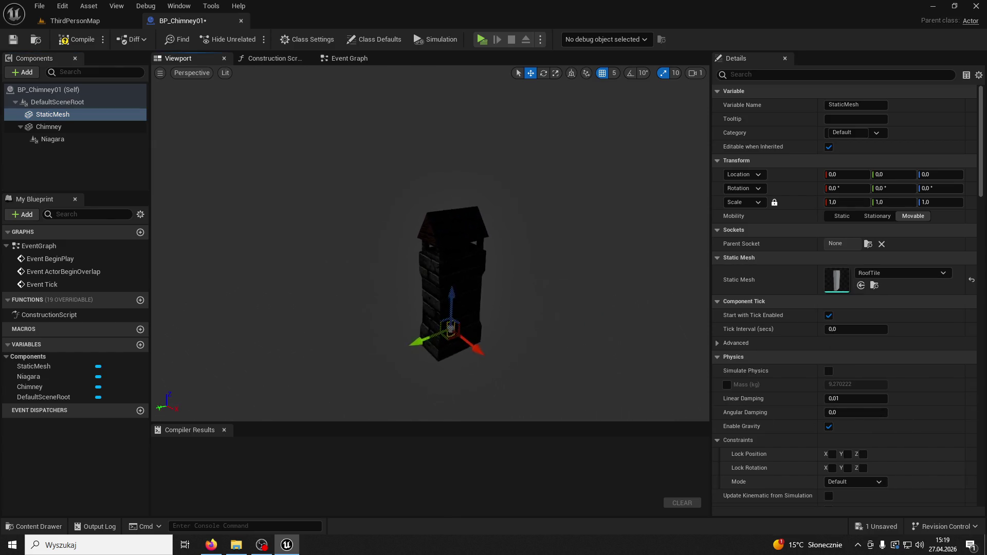
scroll(451, 327, up, 3)
mouse_move(574, 419)
right_down()
mouse_move(594, 450)
mouse_move(607, 437)
right_up()
key(Delete)
click(47, 530)
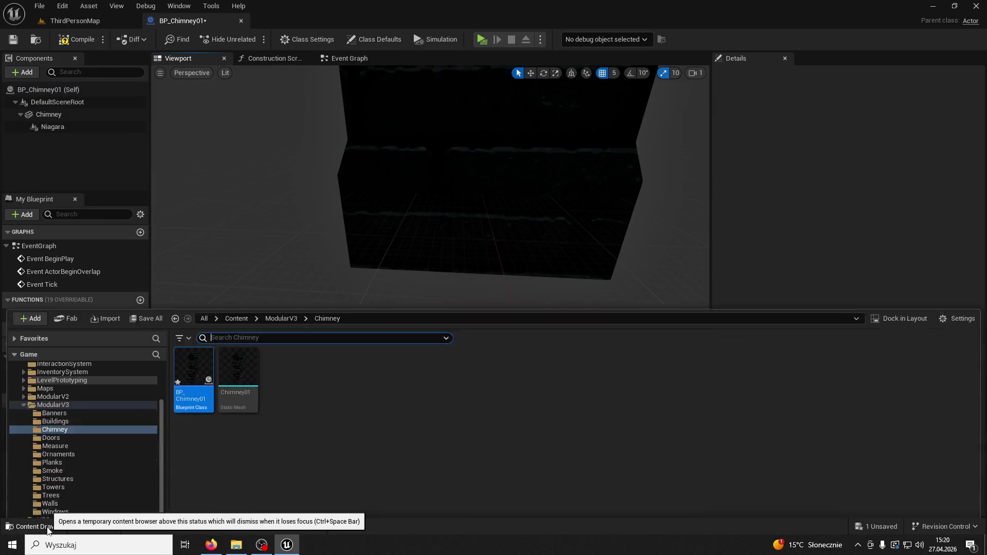
Step: Search 'tile' in the ModularV3 content folder and select the RoofTile01 mesh
click(47, 527)
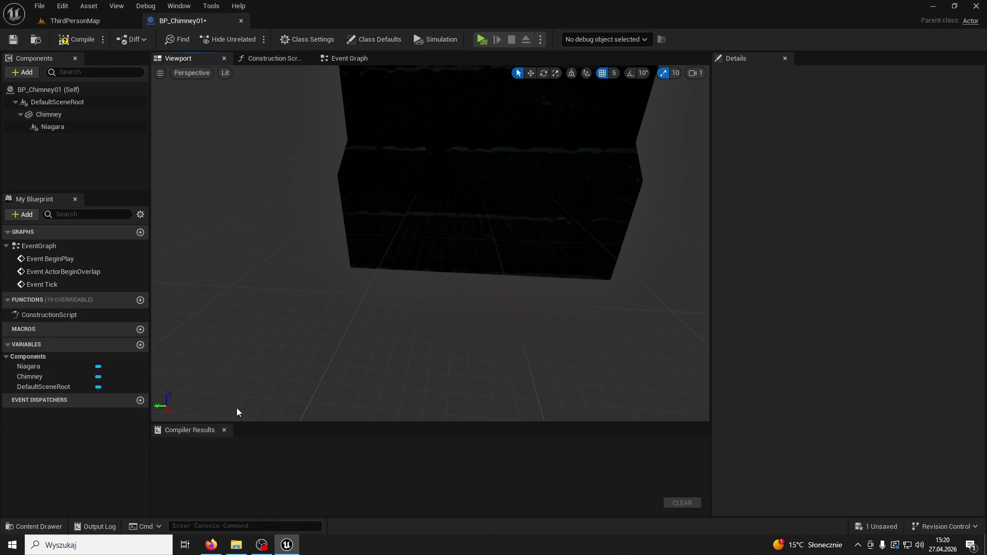
click(105, 530)
click(36, 527)
click(36, 526)
click(36, 526)
click(286, 251)
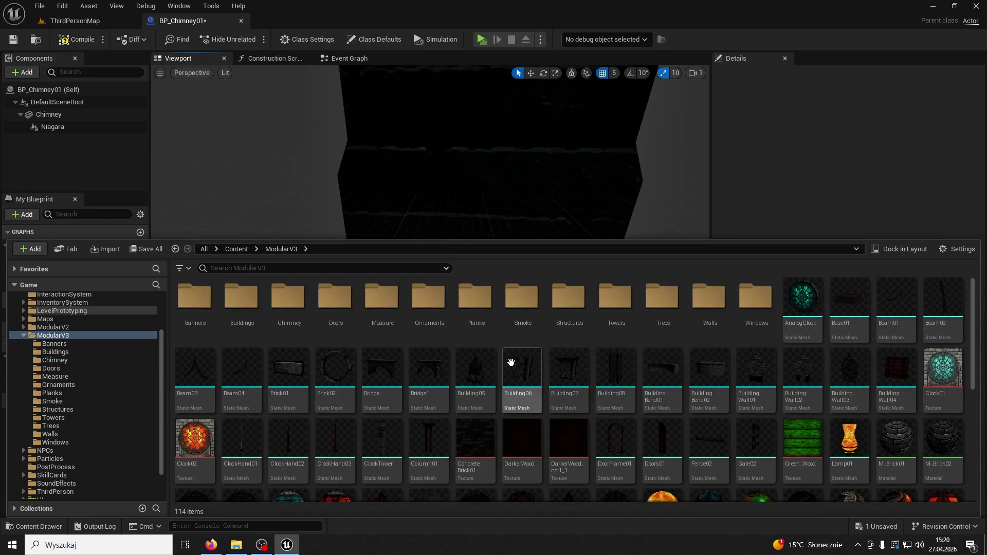
text(tile)
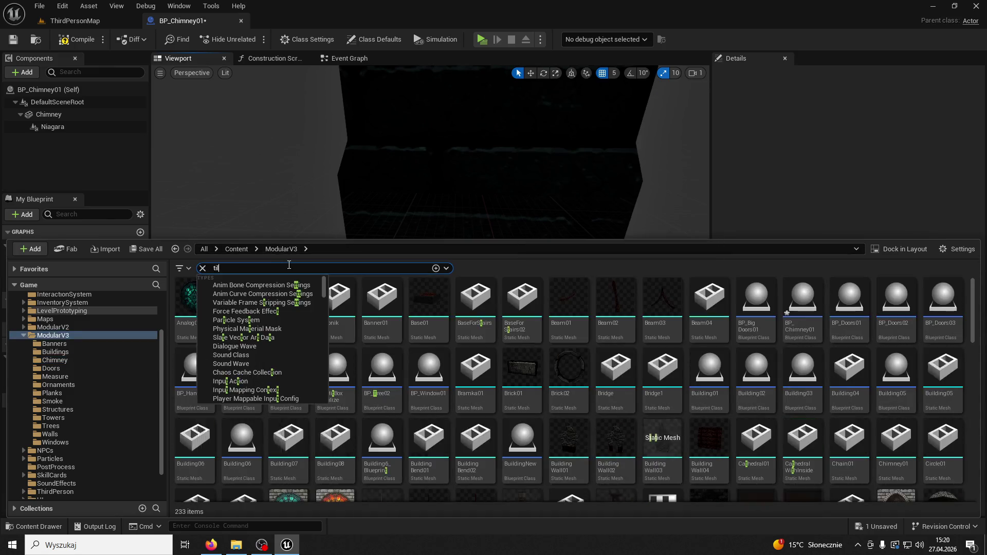
click(347, 388)
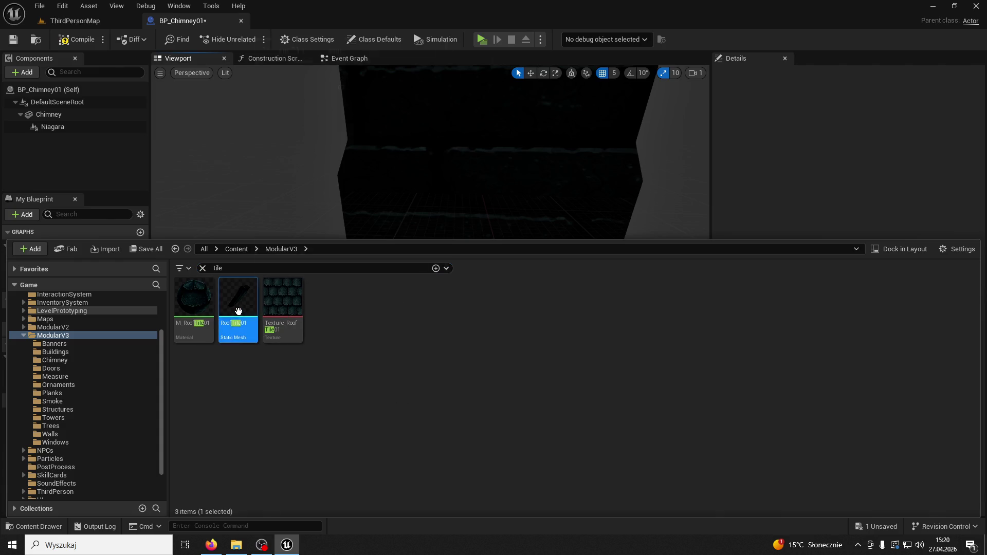
mouse_move(238, 312)
mouse_down()
mouse_move(459, 149)
mouse_move(261, 311)
mouse_move(239, 307)
mouse_up()
key(Escape)
Step: Add RoofTile01 as a static mesh component and raise it onto the chimney top at -65, 0, 410
mouse_move(386, 216)
right_down()
mouse_move(411, 218)
mouse_move(391, 221)
right_up()
drag(227, 185, 211, 185)
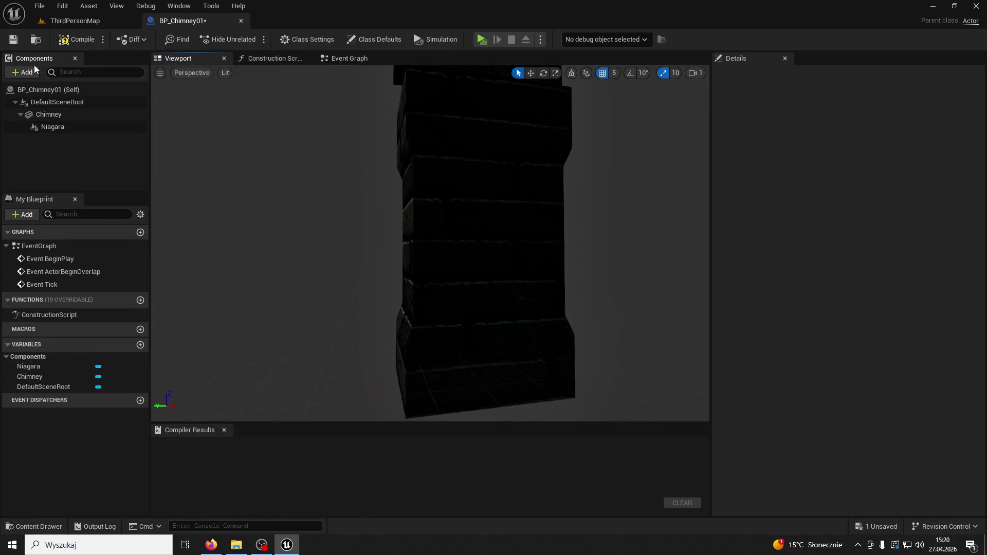
click(23, 72)
text(ic)
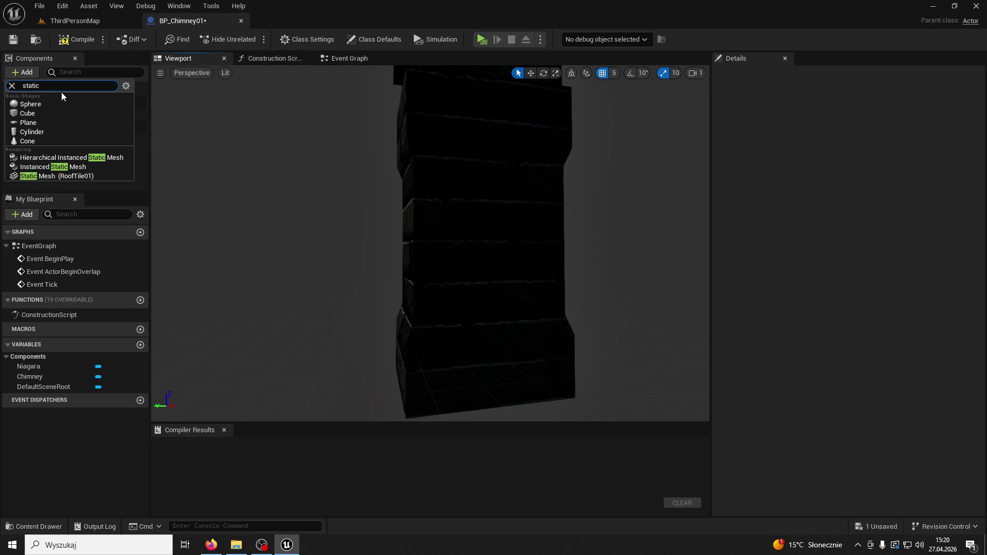
click(58, 176)
drag(477, 310, 470, 144)
right_drag(470, 144, 452, 165)
right_drag(431, 242, 431, 257)
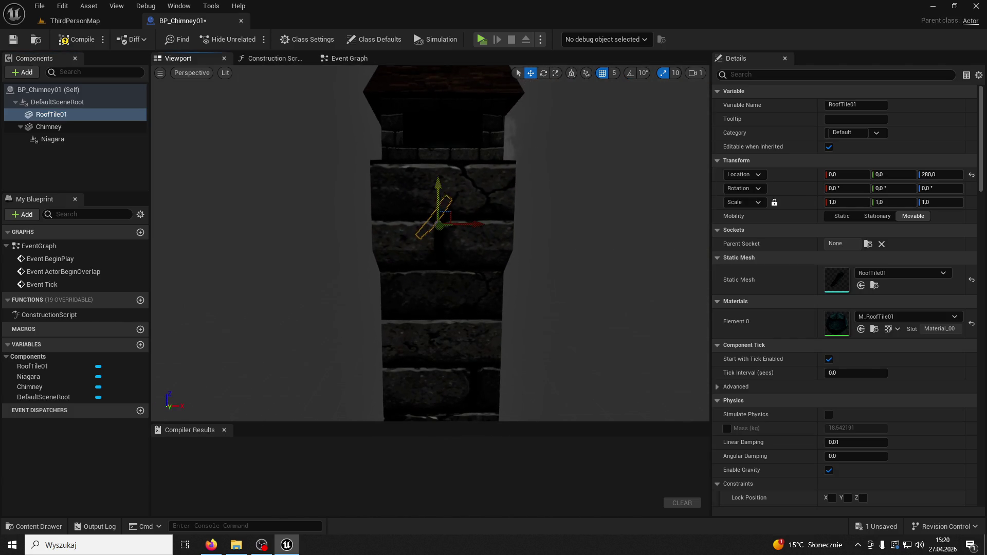
right_drag(441, 119, 541, 245)
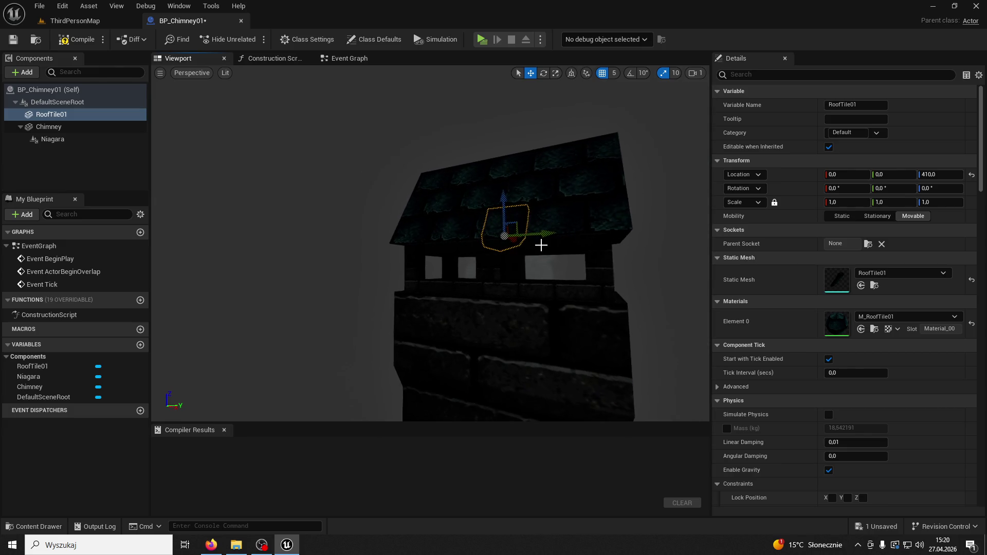